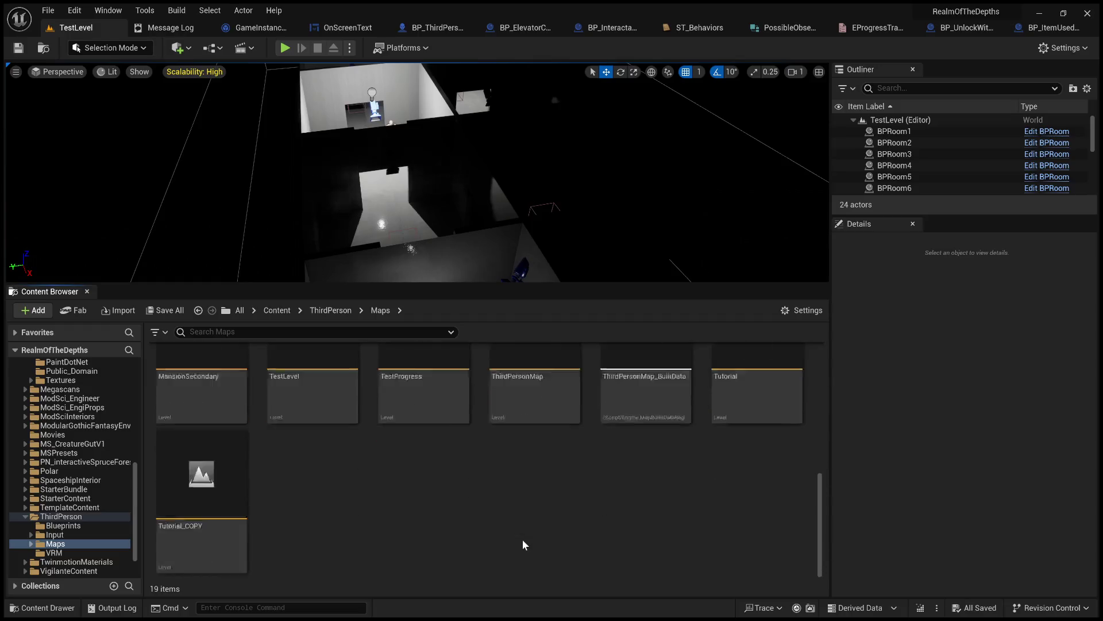
- Open the TestProgress level from the Content Browser's Maps folder
click(421, 432)
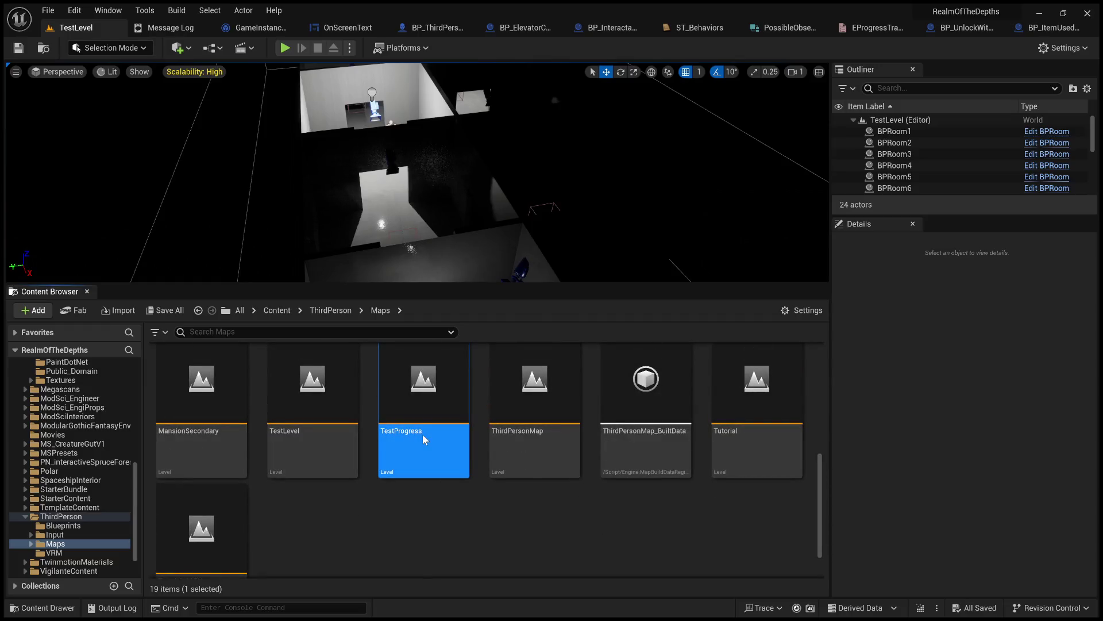
double_click(421, 433)
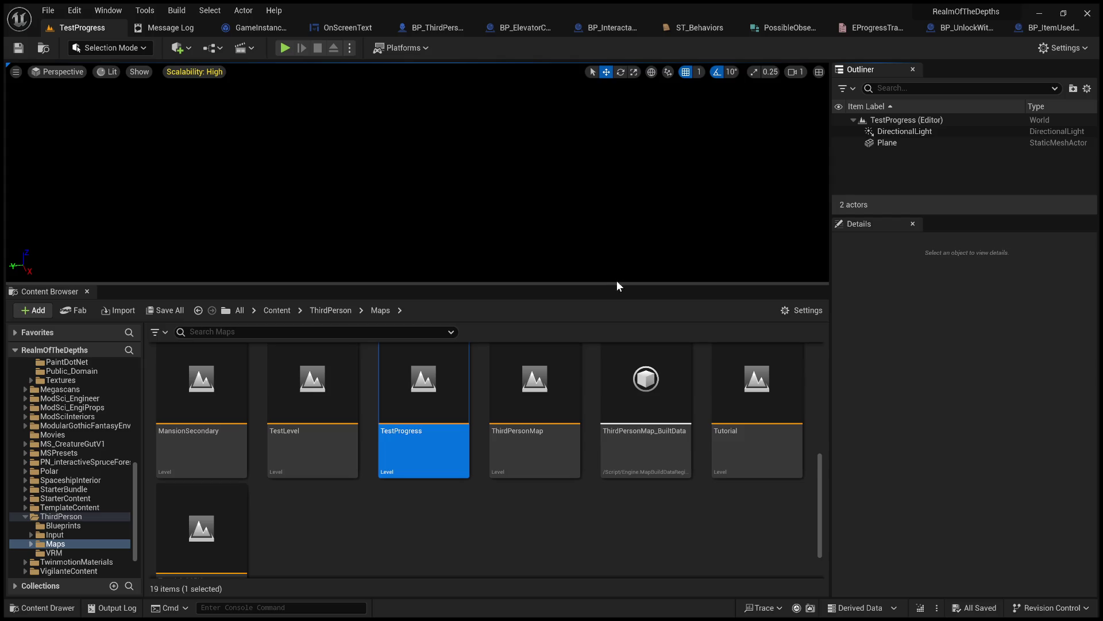
- Enlarge the viewport, turn the camera, and drop a second plane, Plane2, into the level
mouse_move(618, 282)
mouse_down()
mouse_move(659, 493)
mouse_move(663, 424)
mouse_move(661, 444)
mouse_up()
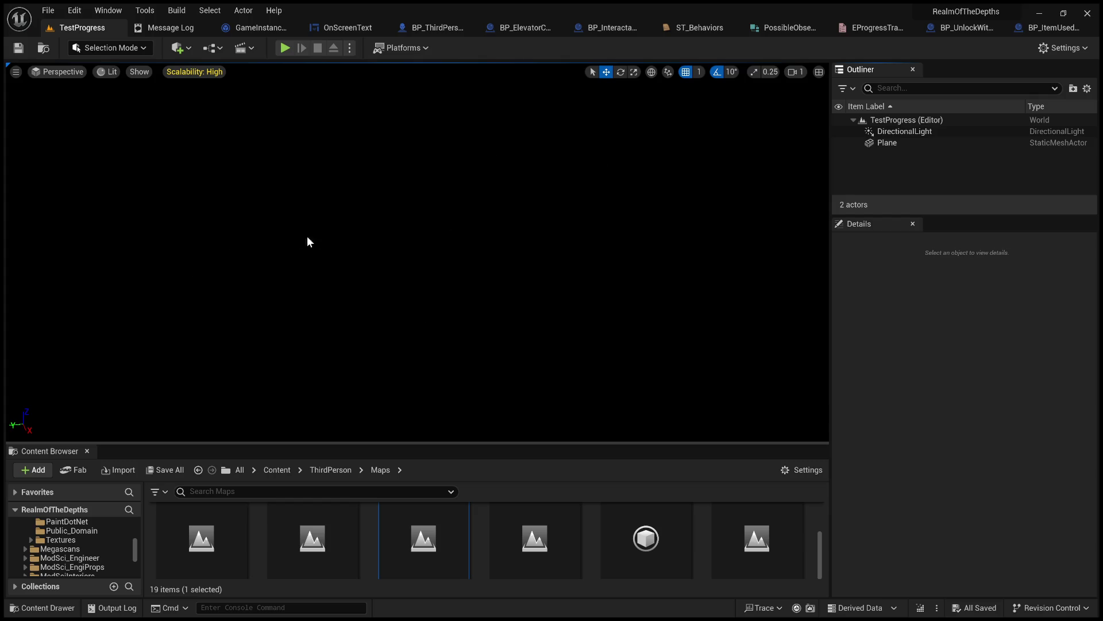
drag(386, 264, 331, 266)
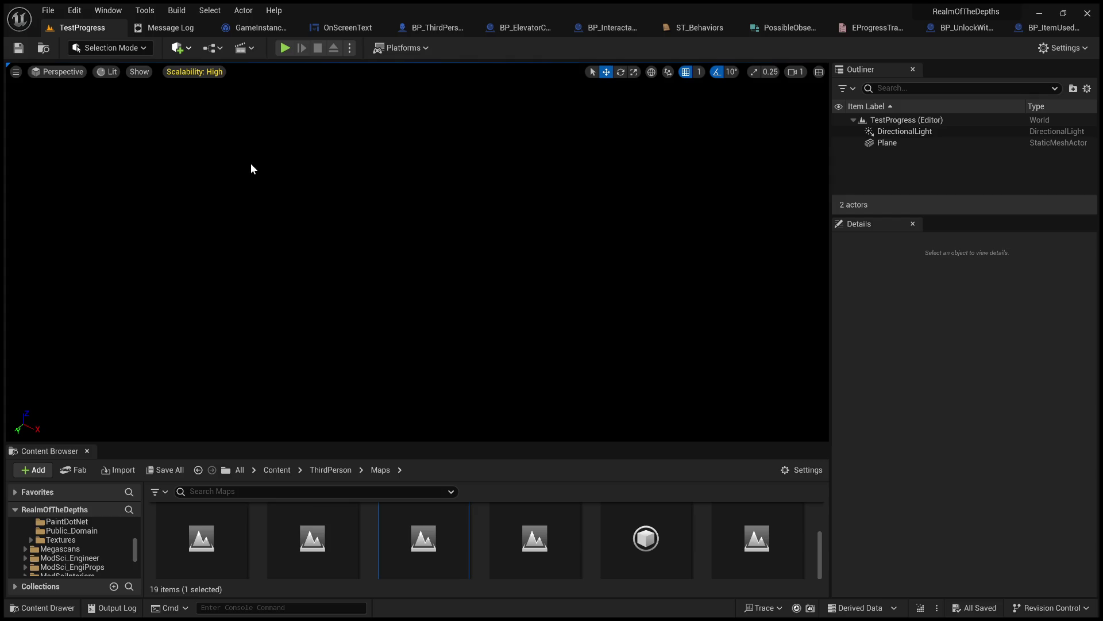
drag(218, 267, 218, 266)
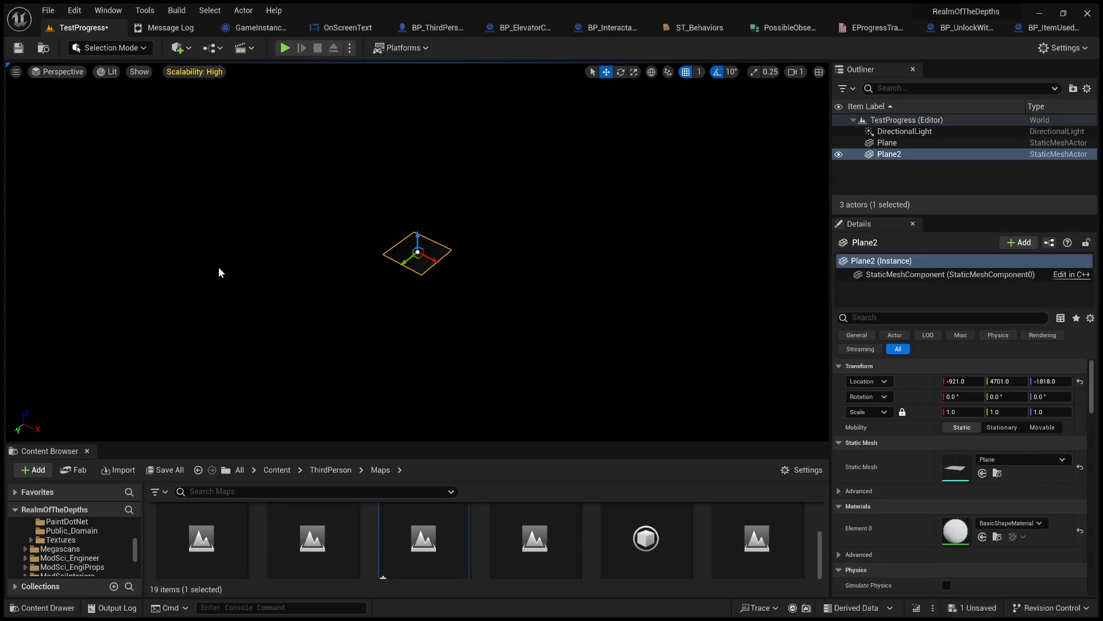
- Scale Plane2 to 100 and zoom out to inspect it
click(951, 412)
text(100)
key(Return)
scroll(630, 260, down, 10)
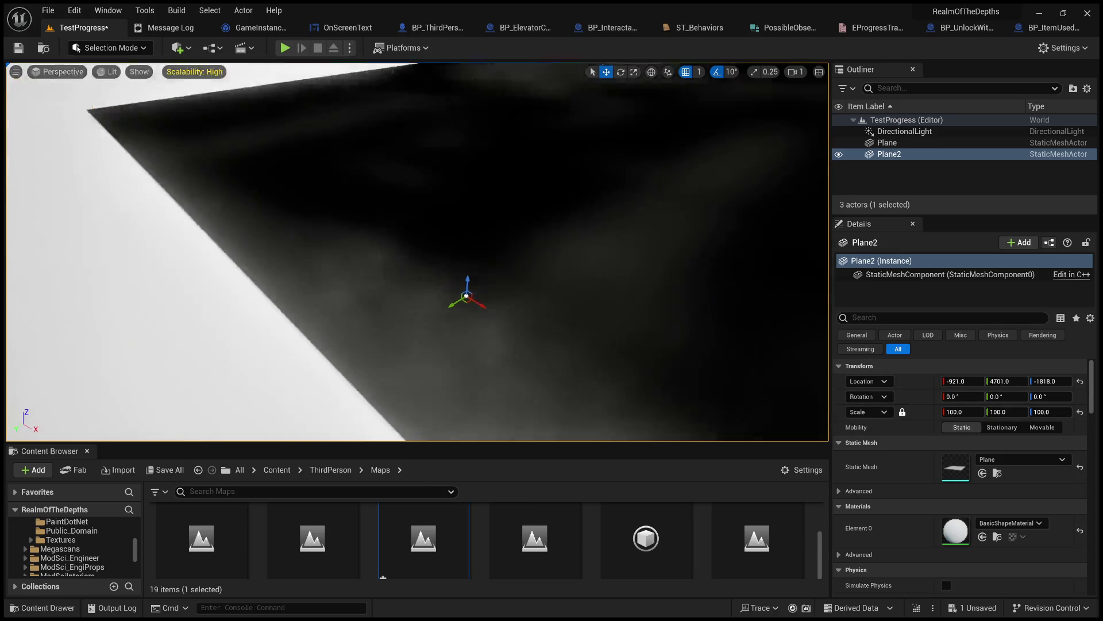
scroll(630, 261, up, 5)
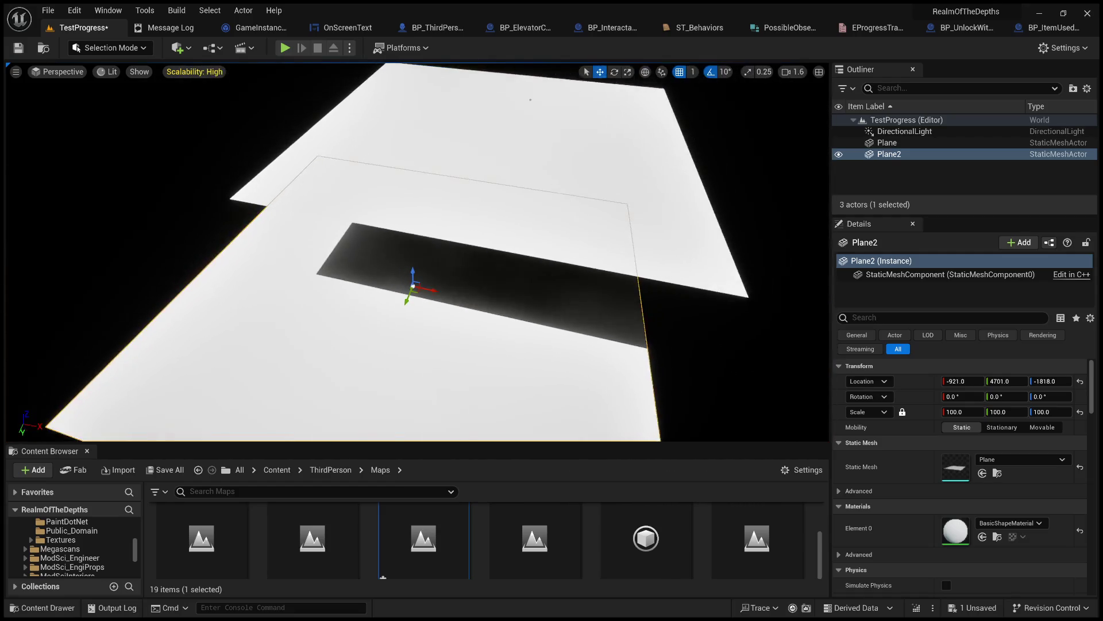
drag(481, 317, 481, 317)
- Delete Plane2, reframe the remaining plane, and start a test play
key(Delete)
drag(520, 272, 519, 273)
drag(441, 362, 441, 362)
click(285, 48)
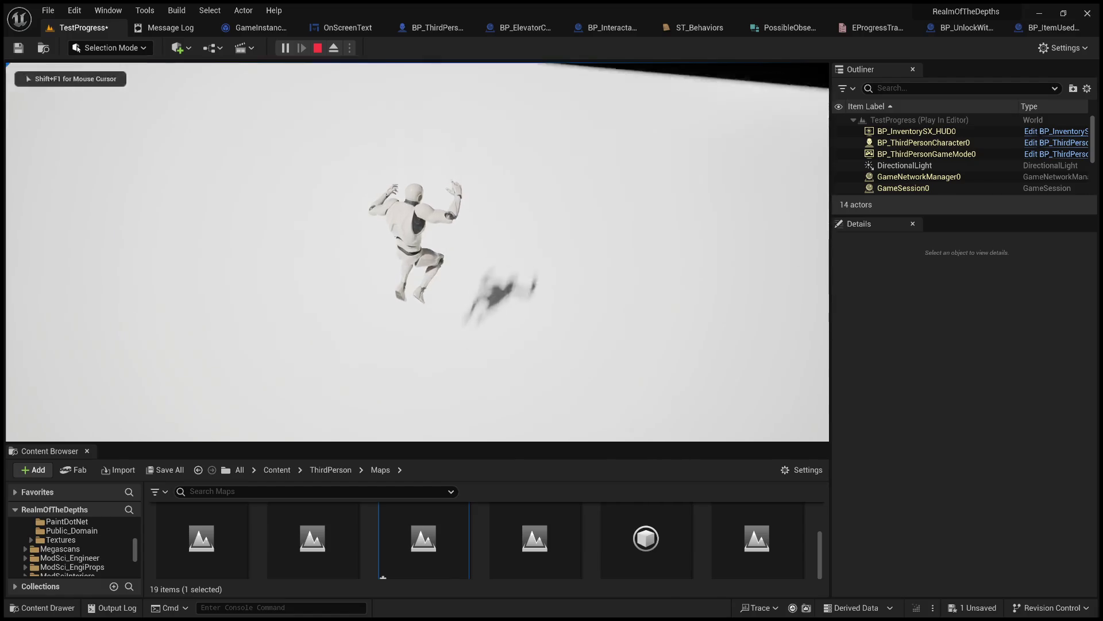
key(w)
key(Escape)
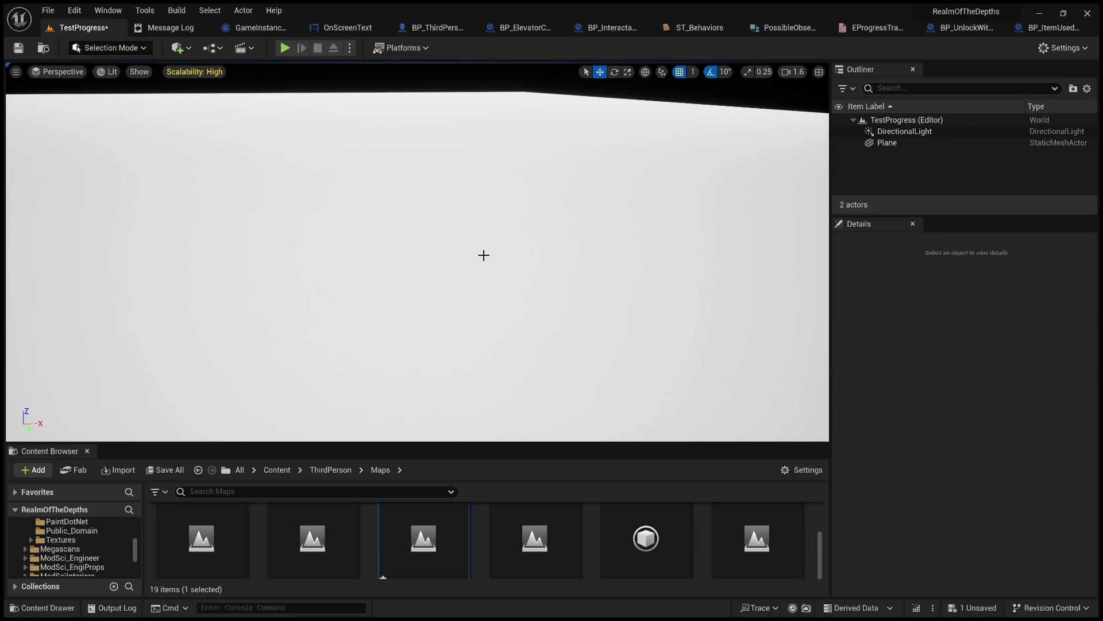
mouse_move(542, 300)
mouse_down()
mouse_move(421, 88)
mouse_move(433, 121)
mouse_move(439, 94)
mouse_move(444, 165)
mouse_move(426, 150)
mouse_move(389, 149)
mouse_up()
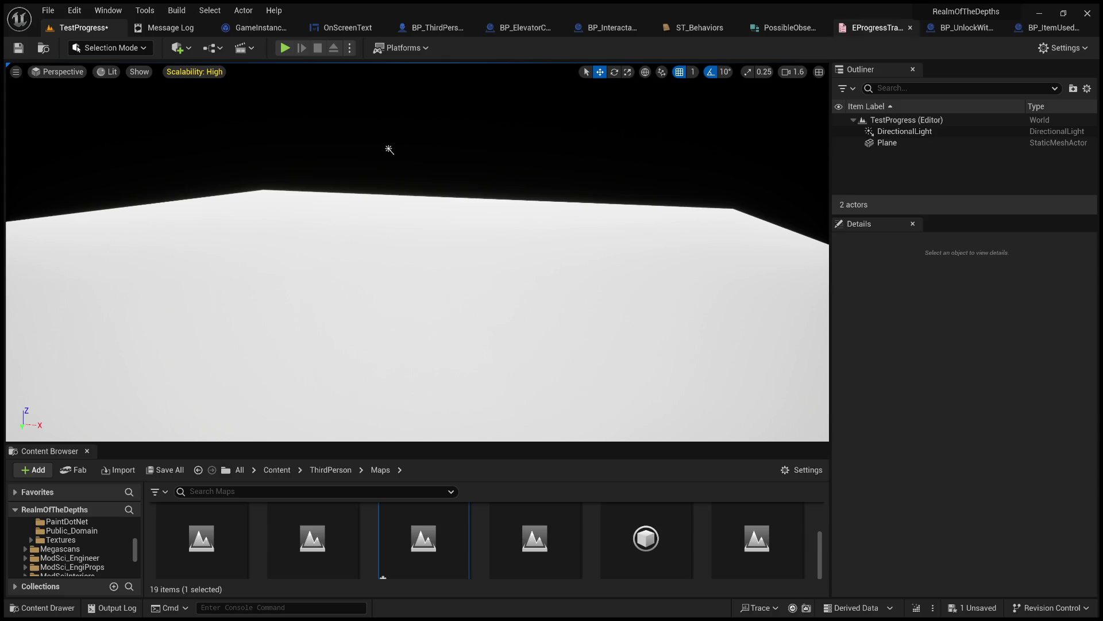
- Switch to the EProgressTracker enum editor
click(871, 27)
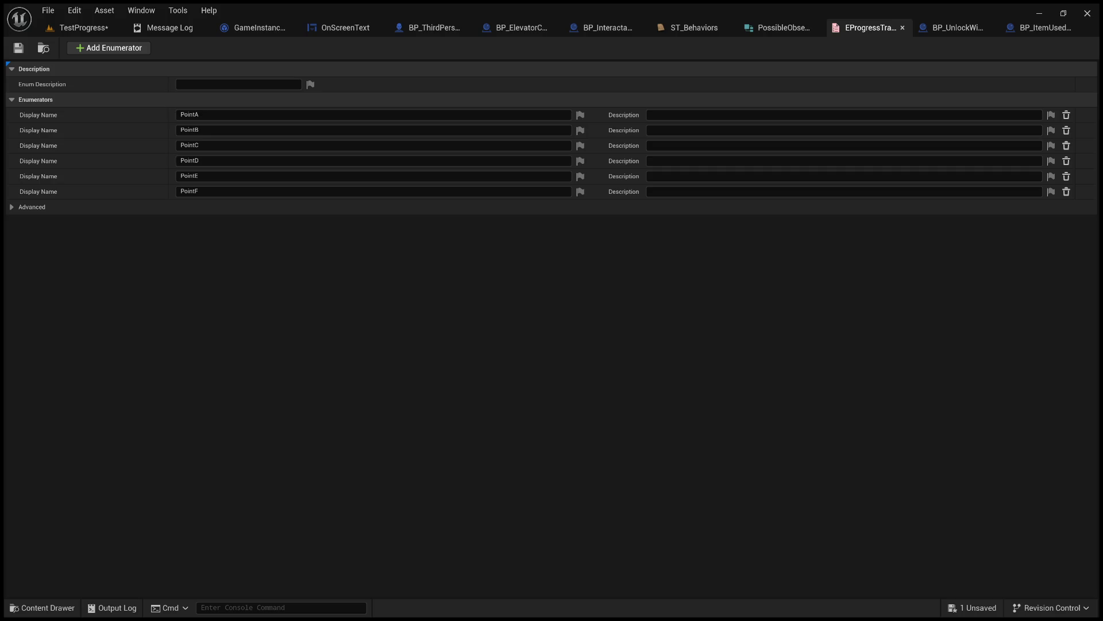
click(215, 131)
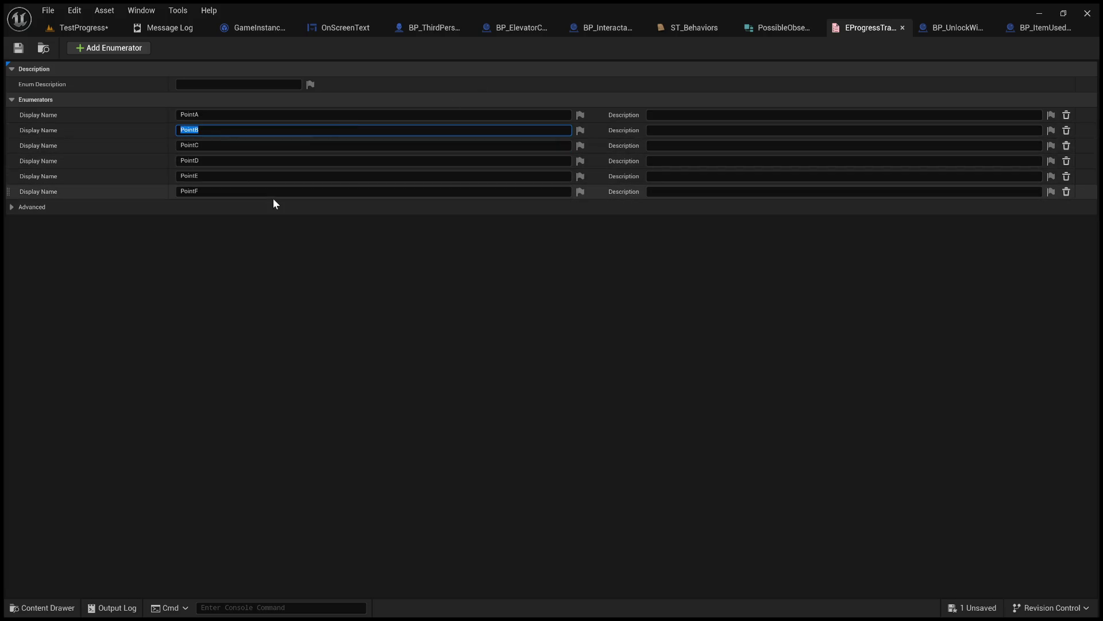
click(222, 145)
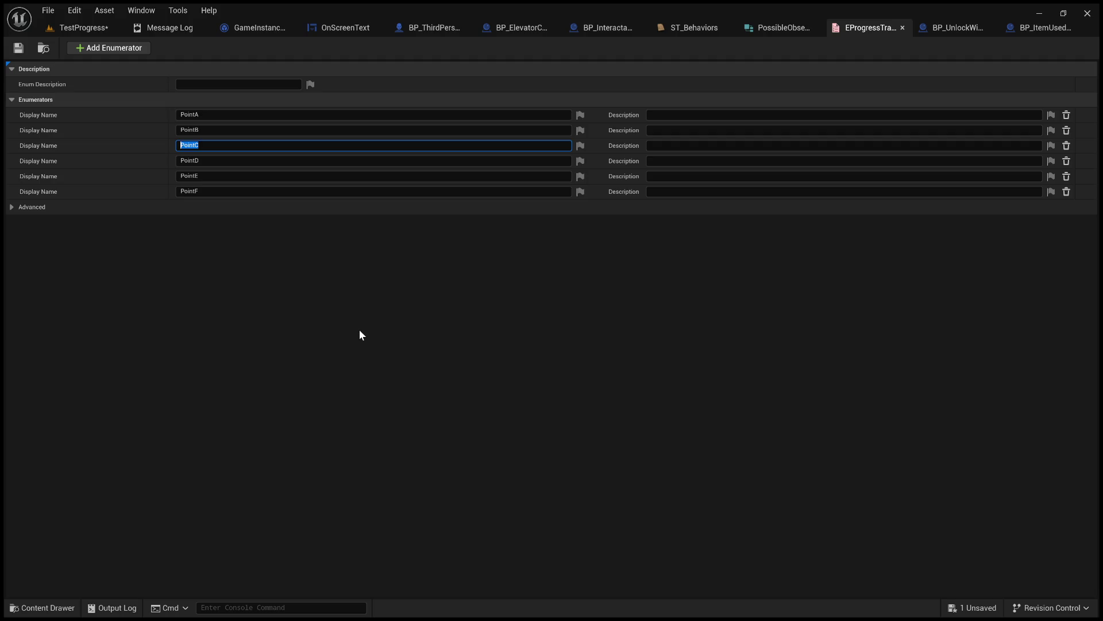
- Leave PointC unchanged and go back to the TestProgress level editor
key(Return)
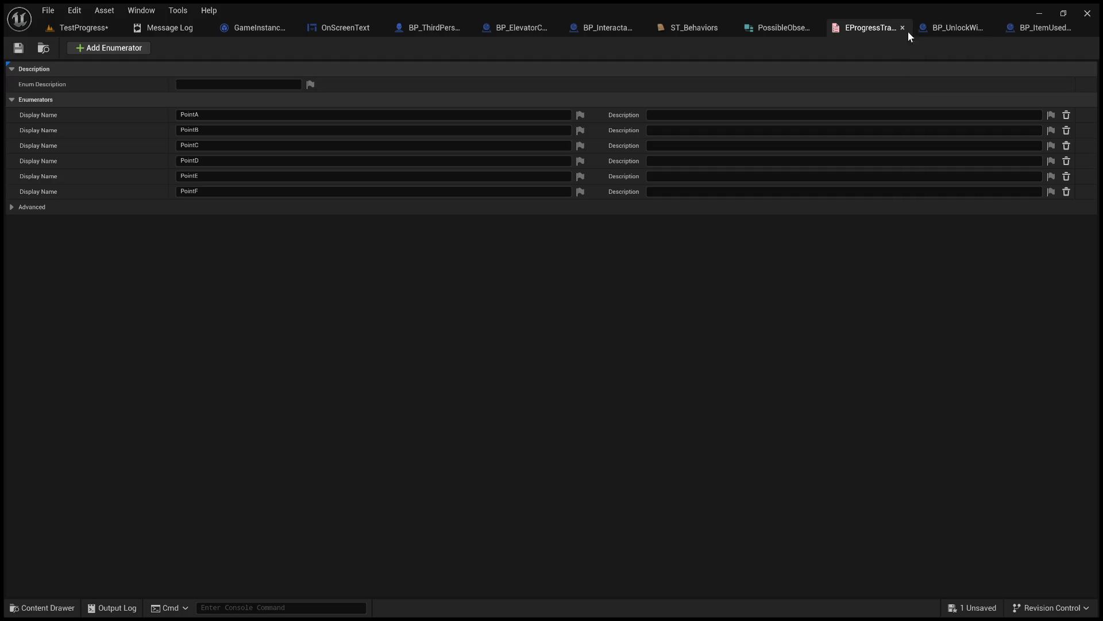
click(81, 27)
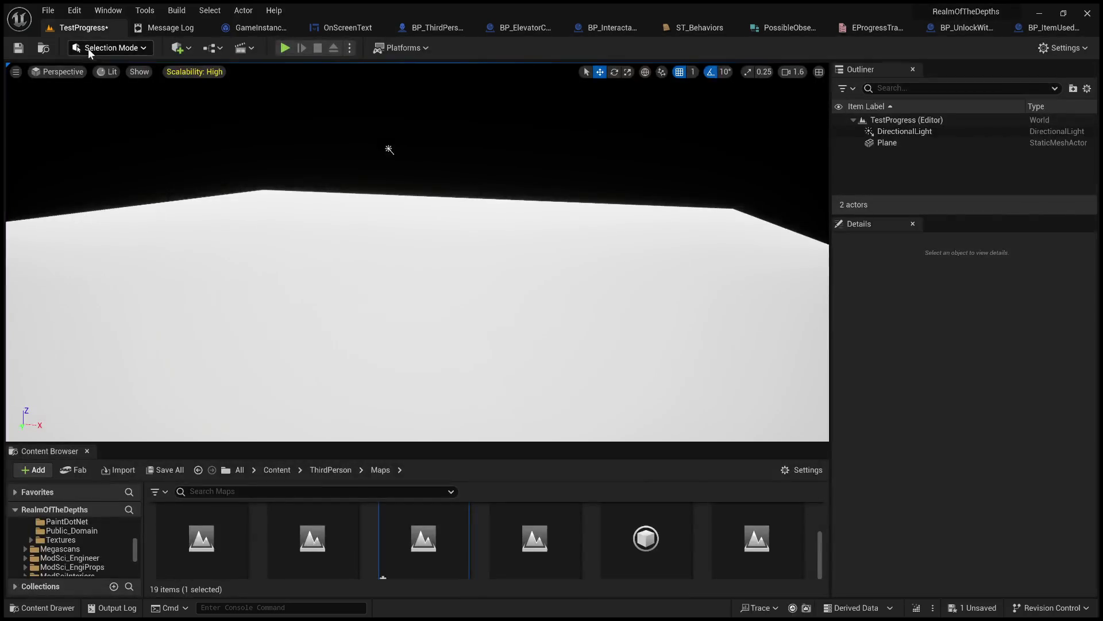
- Save the level, enlarge the Content Browser, and go up to the Content root folder
click(18, 47)
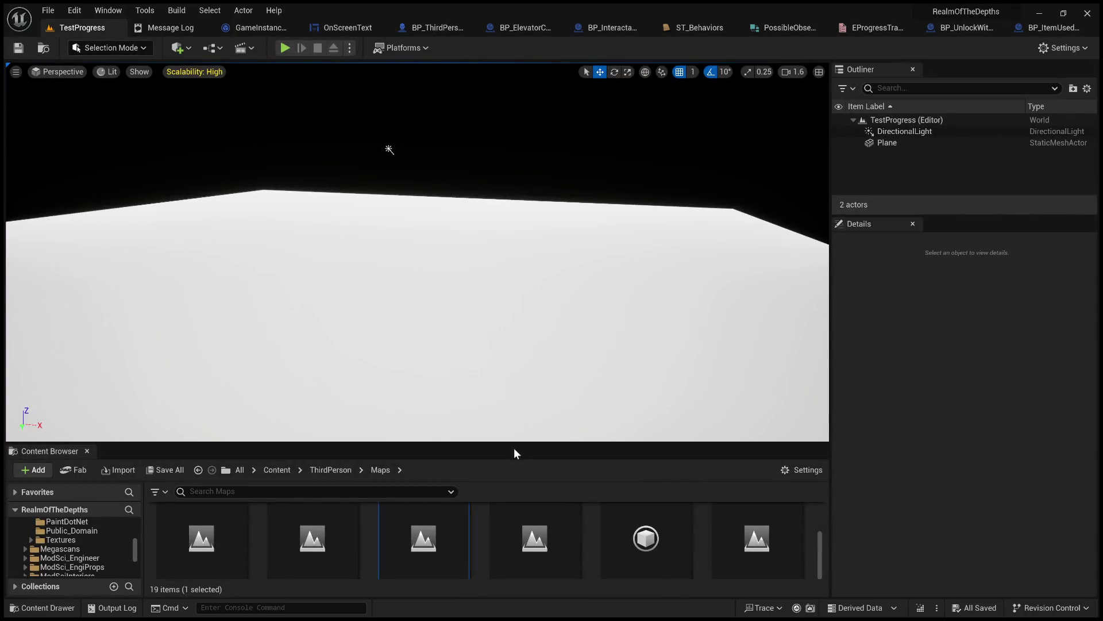
mouse_move(520, 443)
mouse_down()
mouse_move(535, 338)
mouse_move(556, 300)
mouse_move(593, 356)
mouse_move(621, 309)
mouse_move(664, 327)
mouse_move(660, 244)
mouse_up()
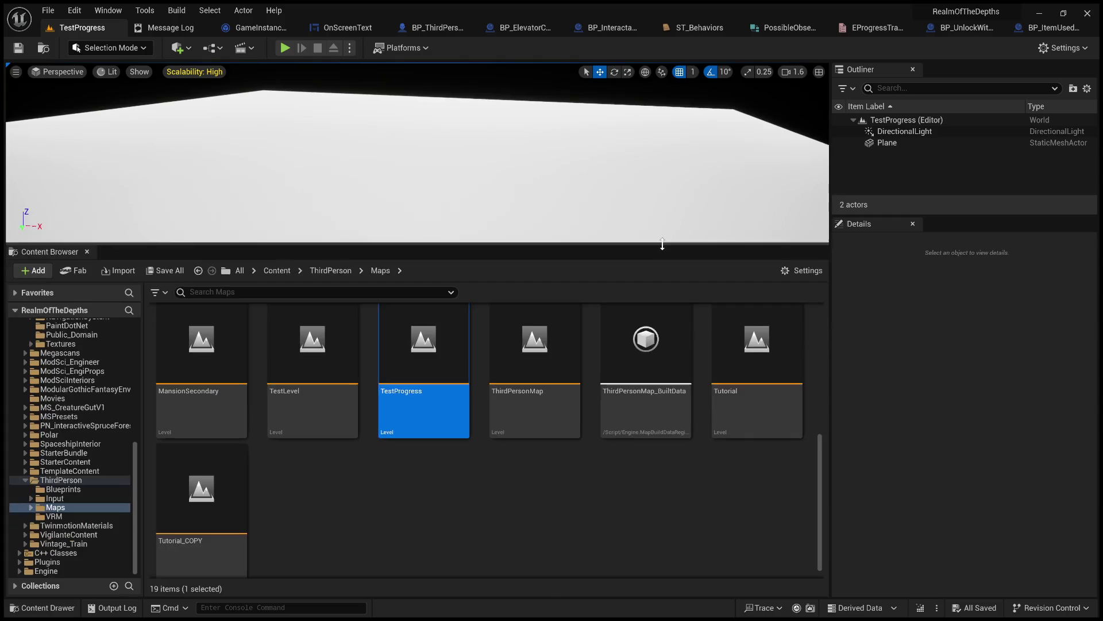
click(330, 270)
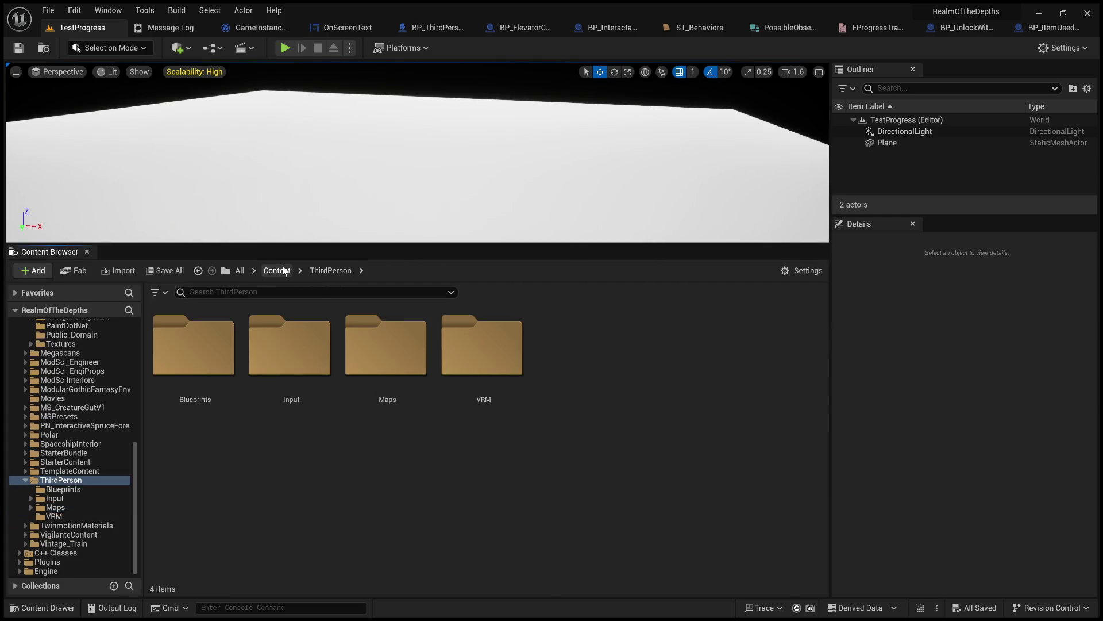
click(283, 270)
scroll(555, 444, down, 2)
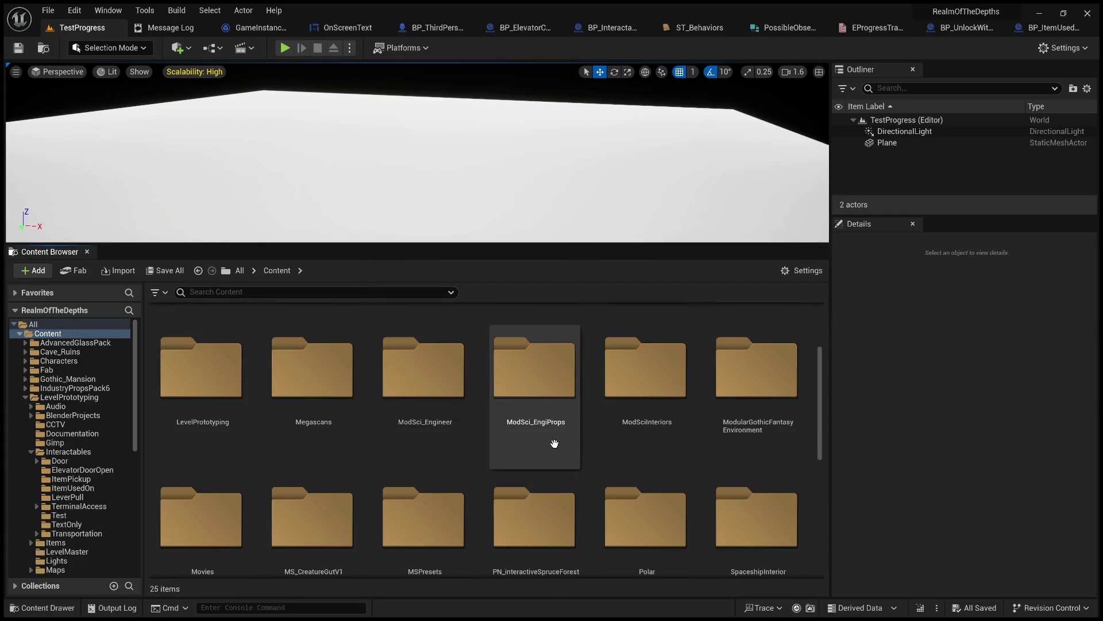
scroll(554, 443, down, 1)
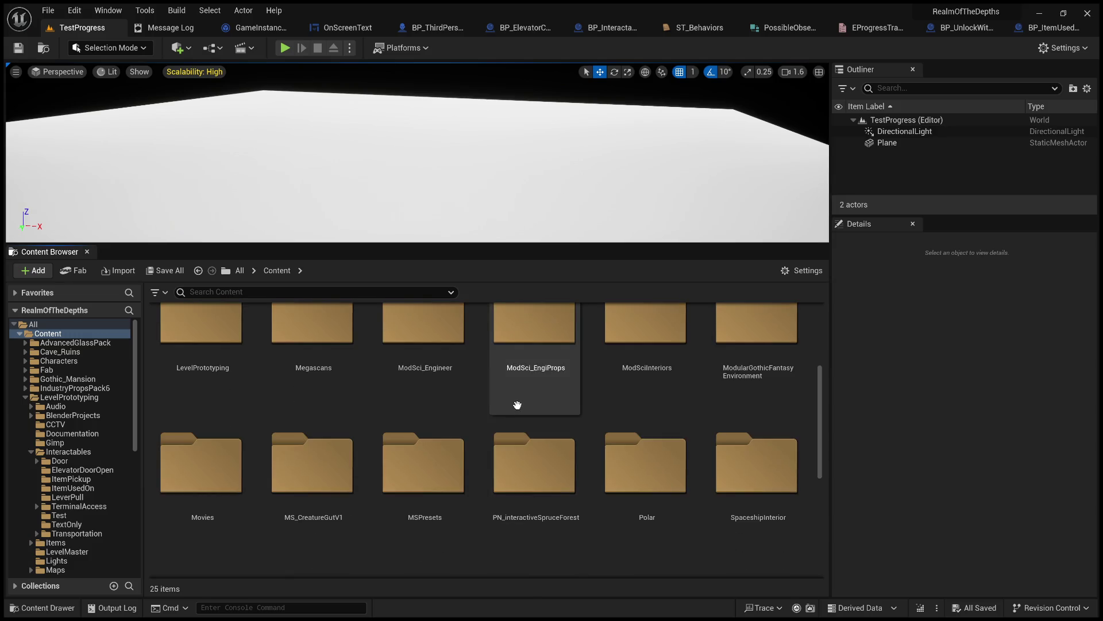
scroll(519, 429, down, 1)
scroll(590, 462, down, 5)
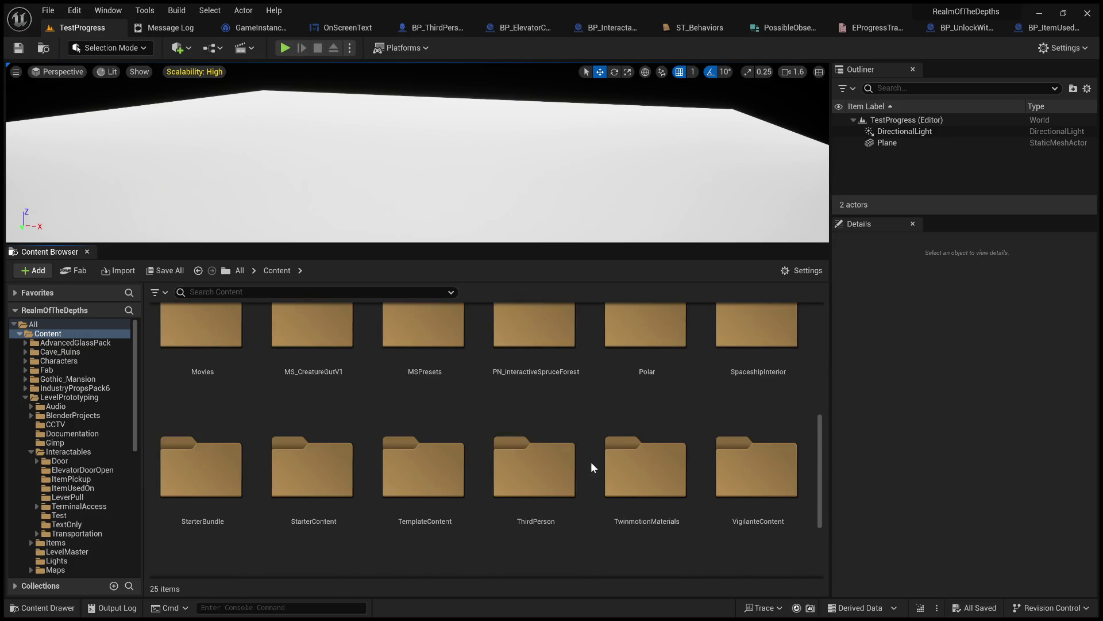
scroll(581, 462, up, 6)
scroll(312, 443, down, 2)
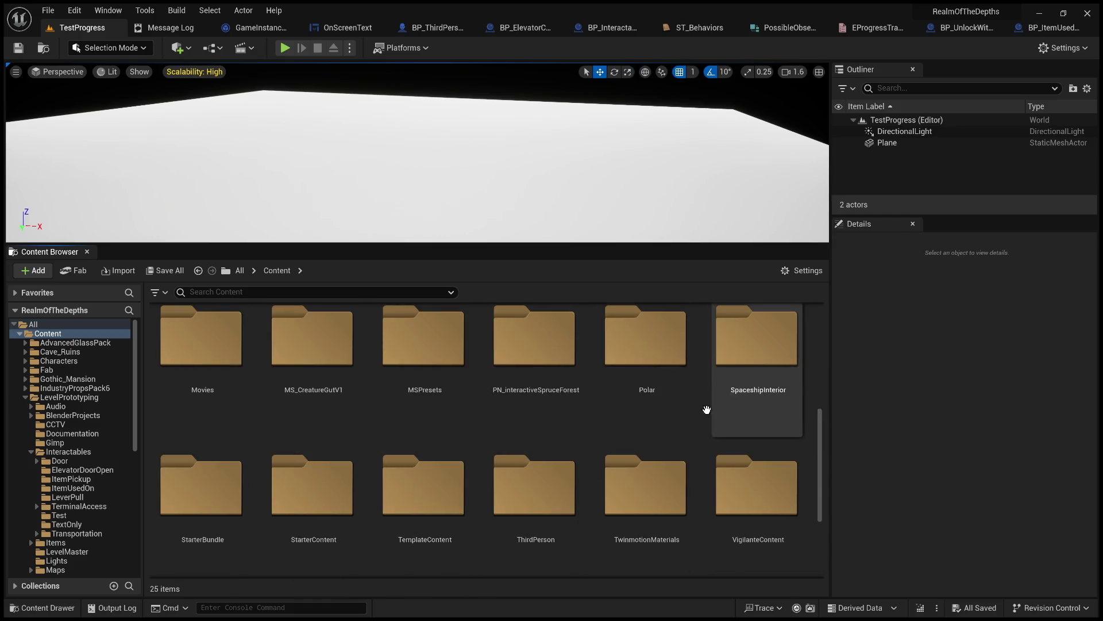
scroll(230, 410, up, 1)
scroll(322, 425, up, 1)
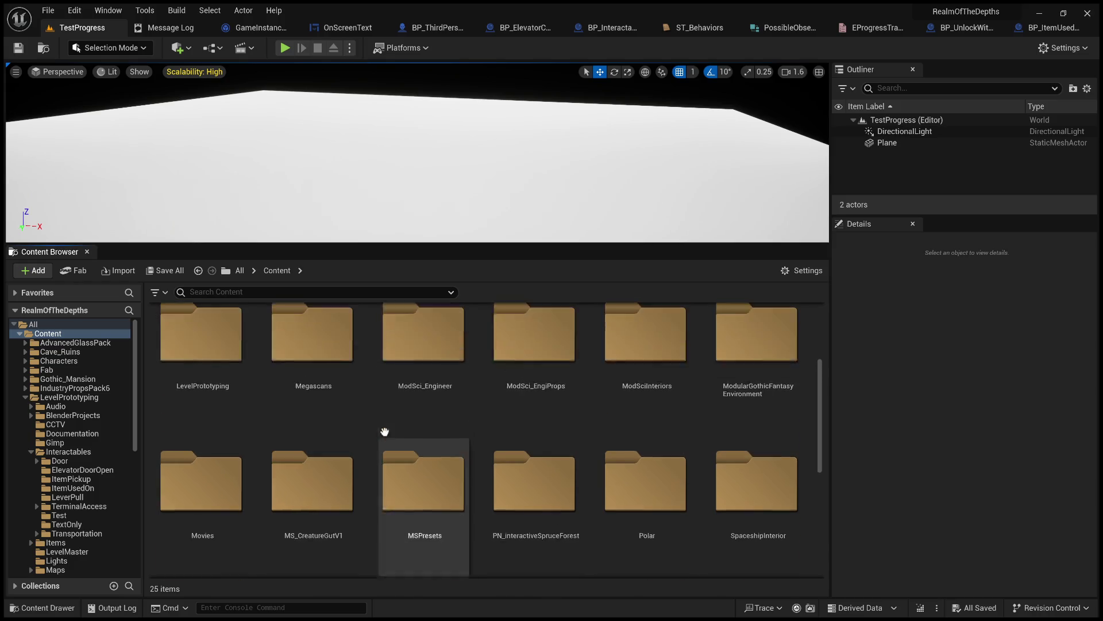
scroll(464, 441, up, 1)
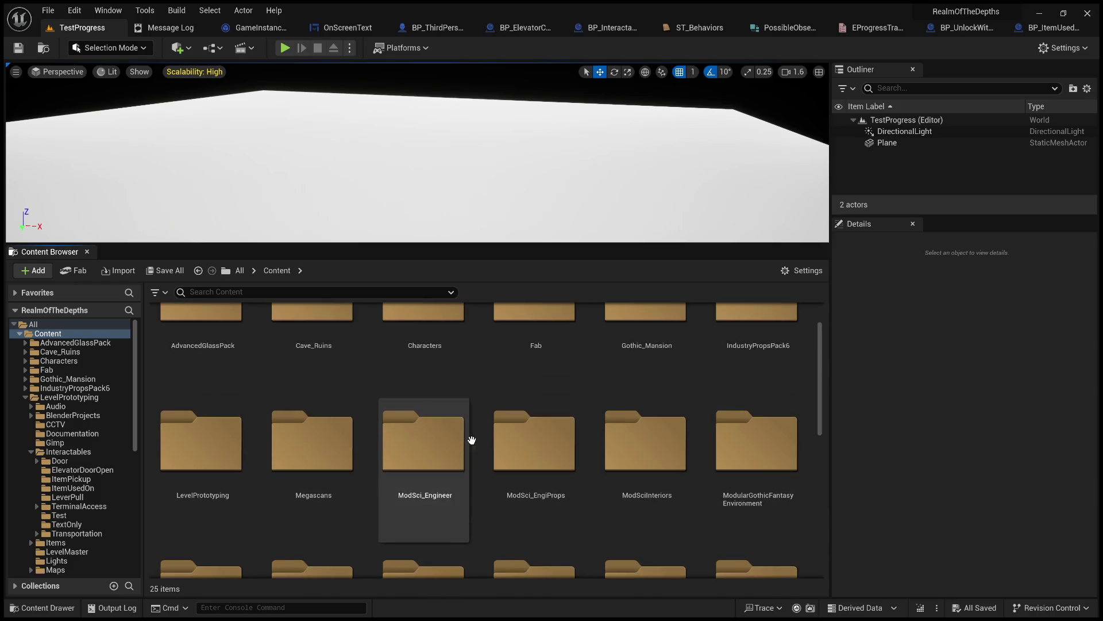
- Browse into LevelPrototyping > Interactables > ItemUsedOn and make the level view taller
double_click(169, 517)
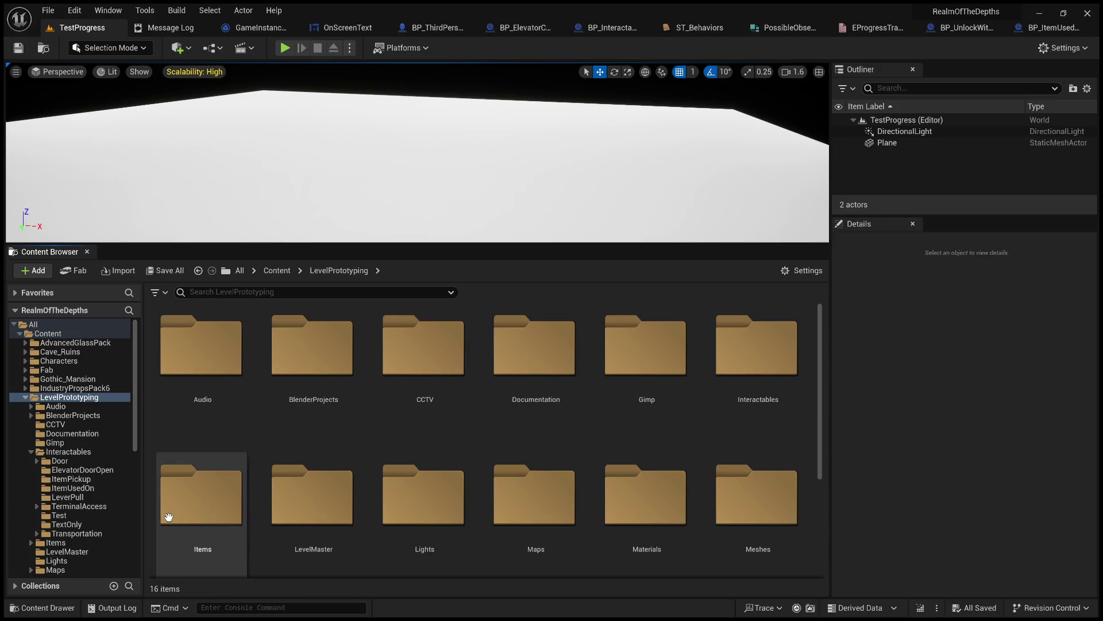
scroll(537, 457, down, 3)
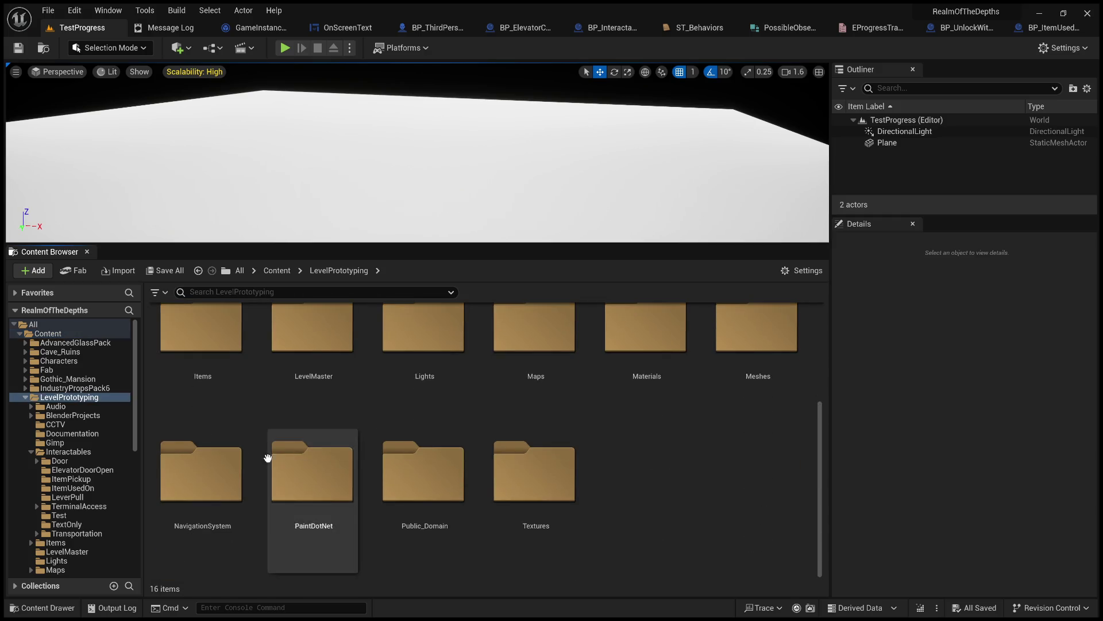
scroll(693, 488, up, 2)
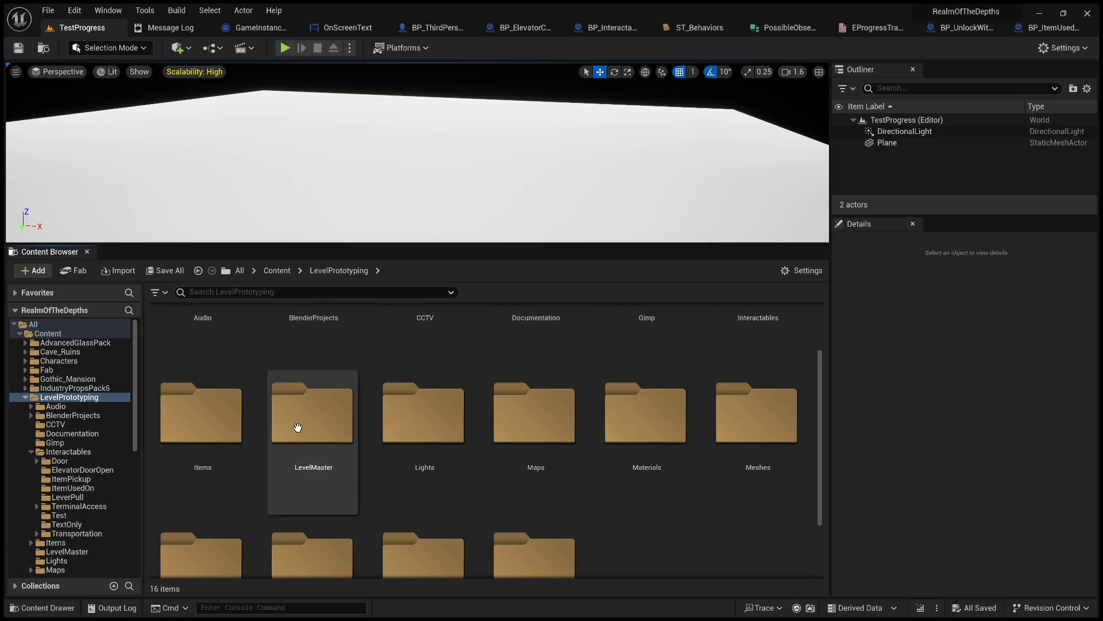
scroll(397, 443, up, 1)
scroll(682, 419, down, 1)
scroll(682, 419, up, 1)
double_click(764, 369)
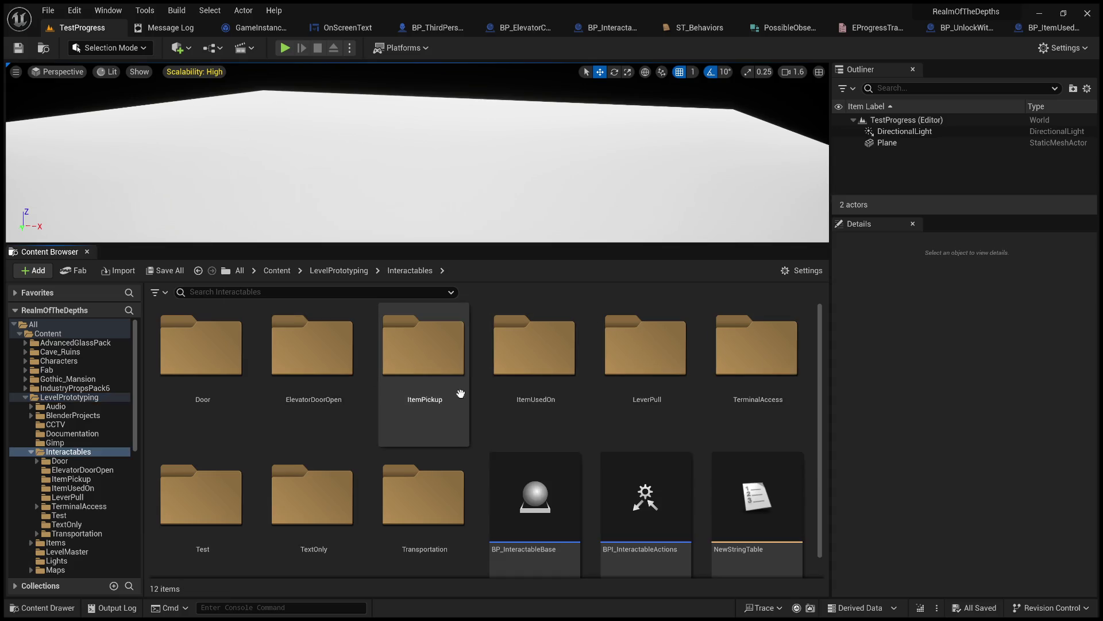
double_click(534, 367)
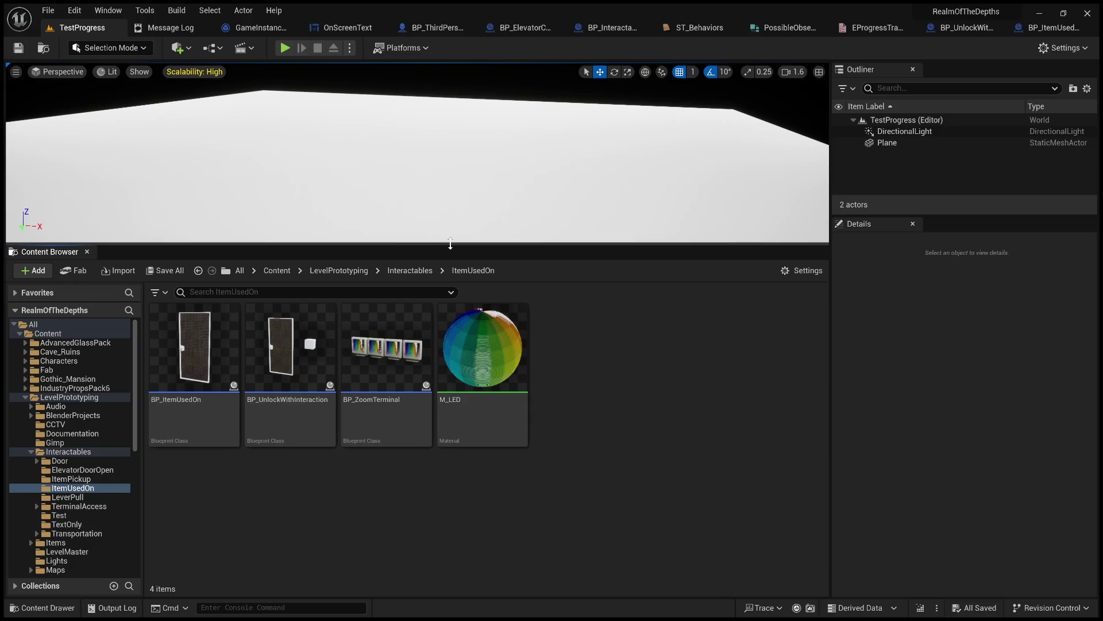
drag(453, 252, 458, 398)
- Place a BP_ItemUsedOn door in the level
mouse_move(194, 500)
mouse_down()
mouse_move(332, 230)
mouse_move(401, 286)
mouse_up()
scroll(401, 285, down, 4)
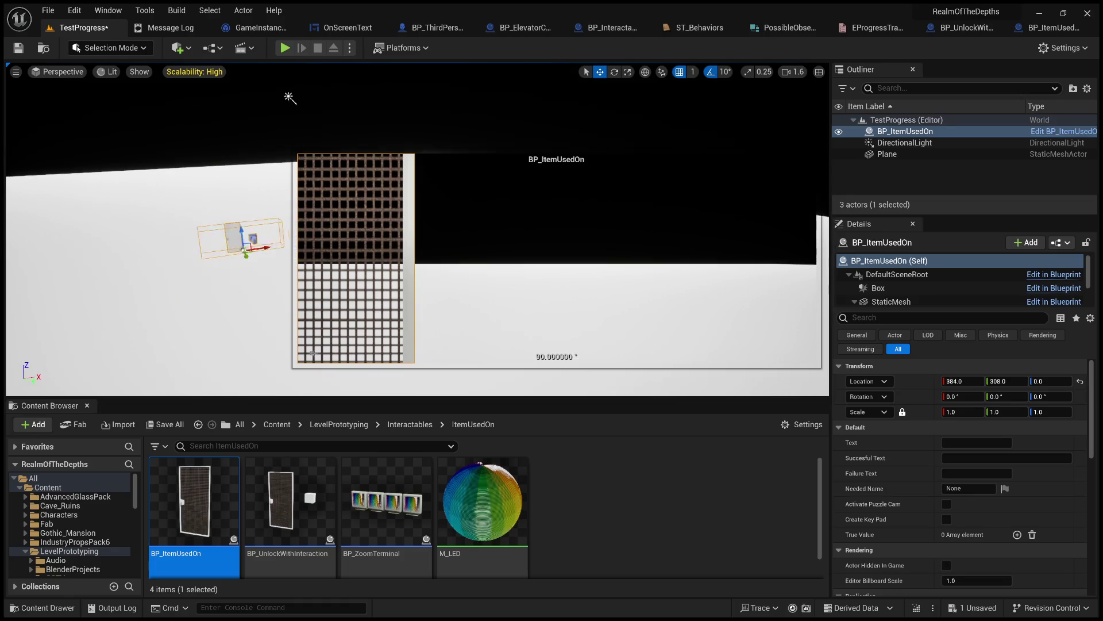
scroll(401, 286, down, 2)
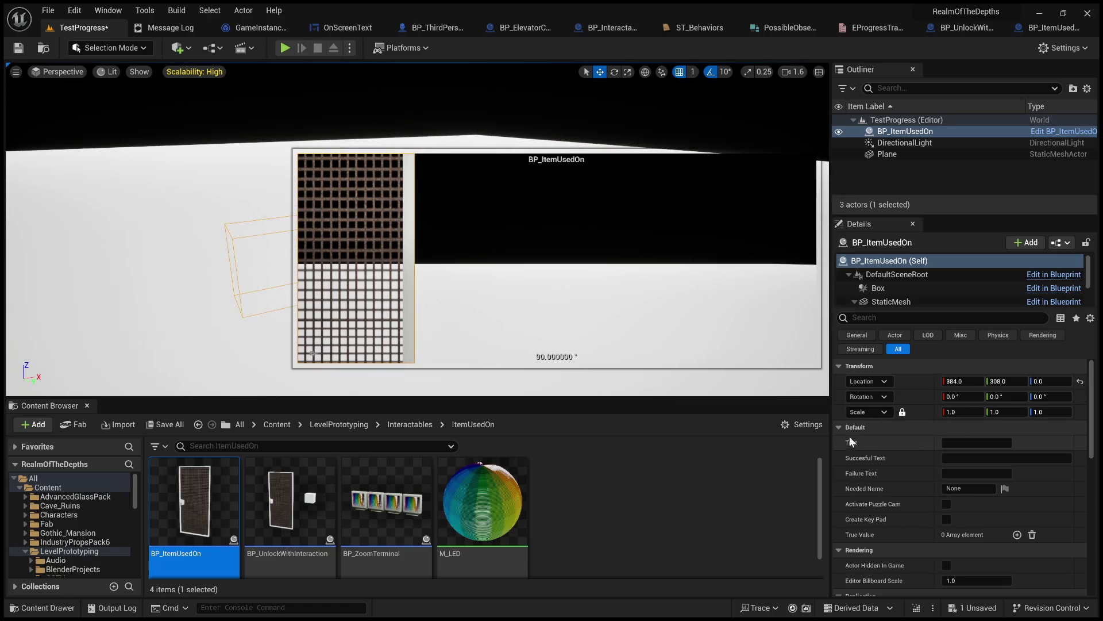
- Set the door's Text to 'that is LOCKES', Succesful Text 'openbe', a failure message, and Needed Name 'Key'
click(956, 440)
text(There is a door here)
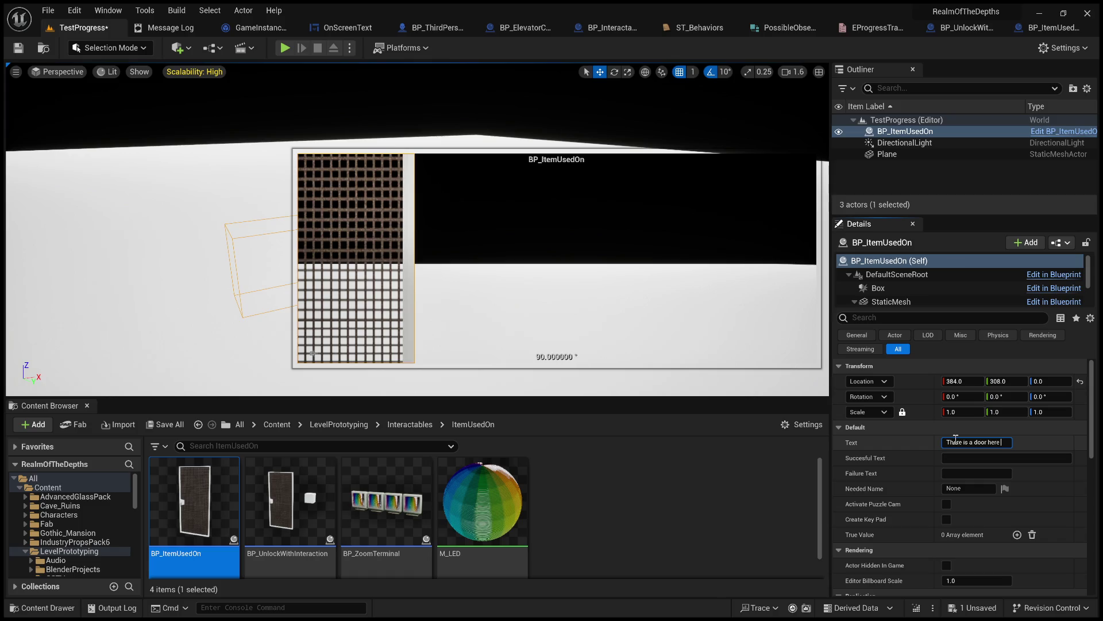
text(that i)
text(s LOC)
text(KES)
click(990, 458)
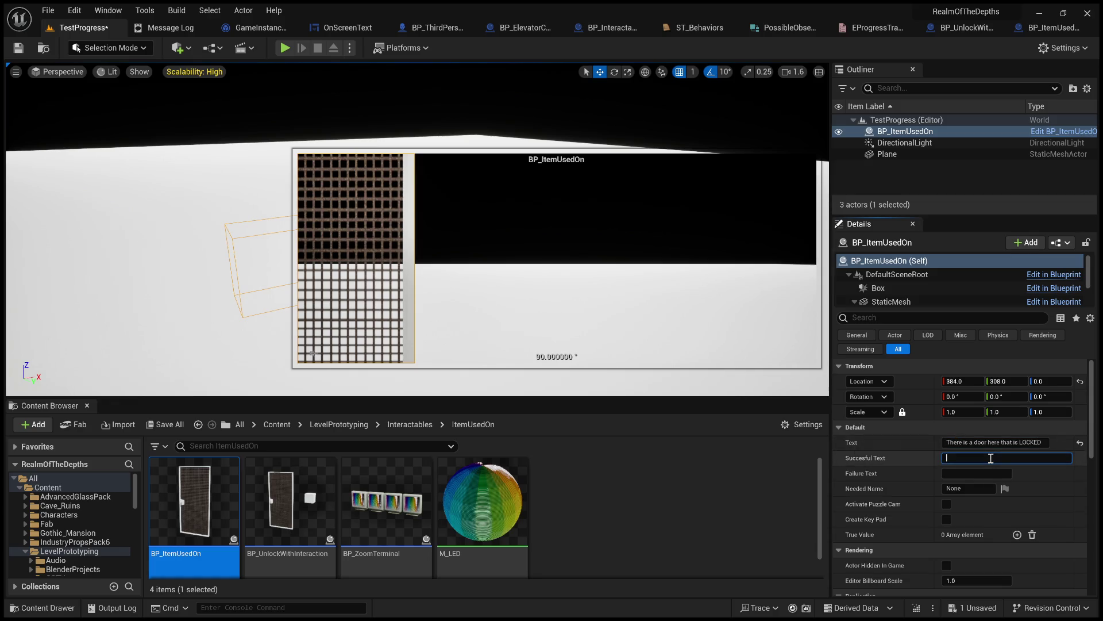
text(Youopenbe)
click(987, 472)
text(That didn't seem to work)
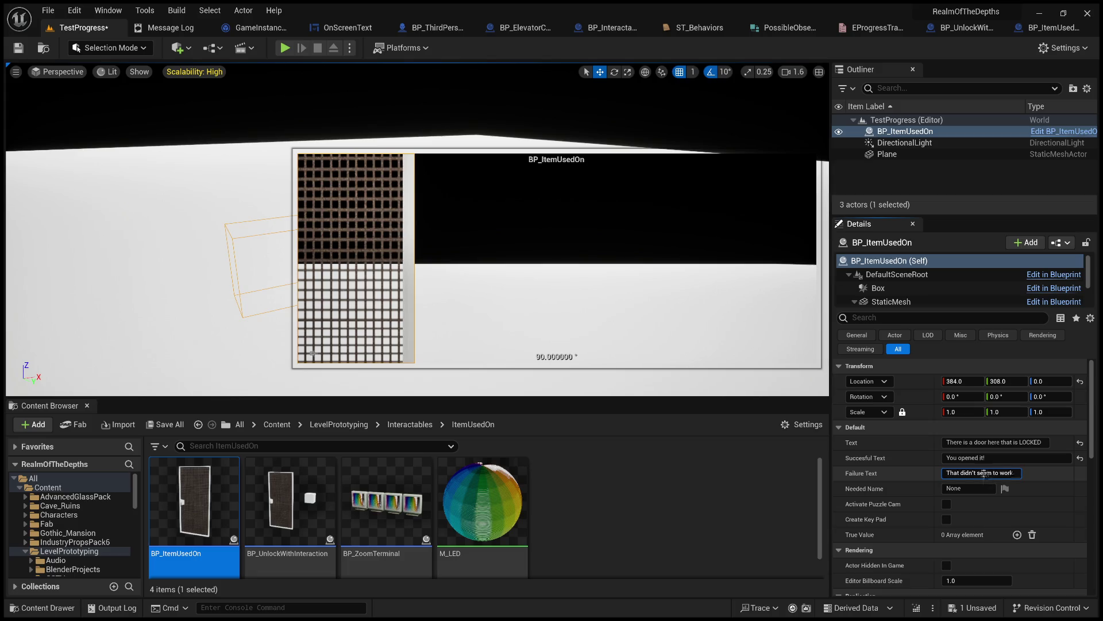
key(Tab)
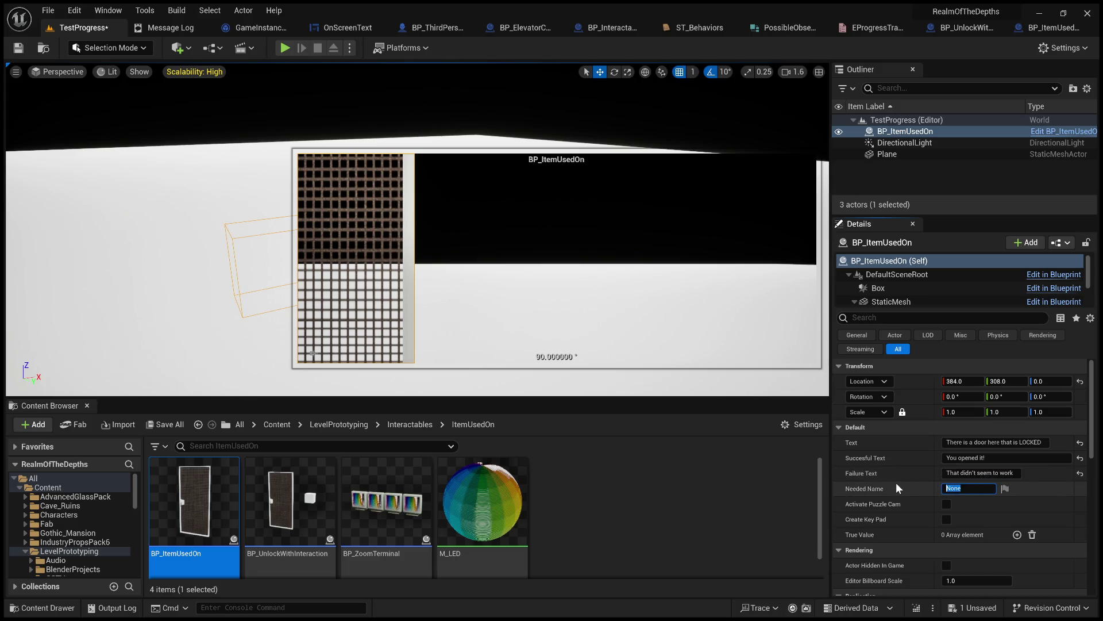
text(Ki)
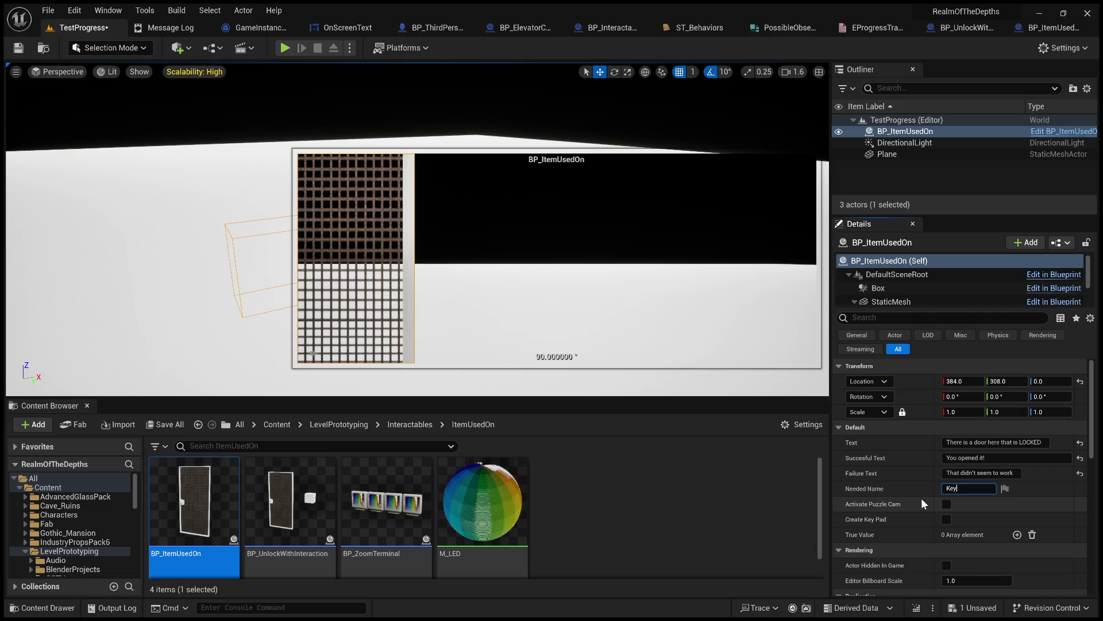
drag(242, 308, 316, 284)
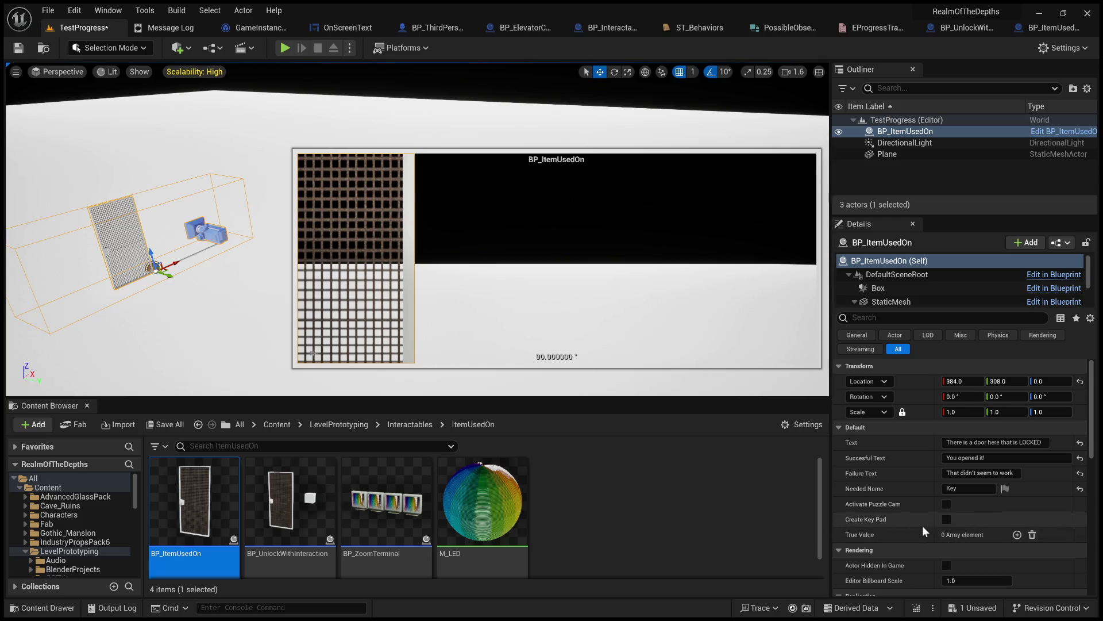
- Save the level, select the floor Plane, and start playing with Alt+P
key(ctrl+s)
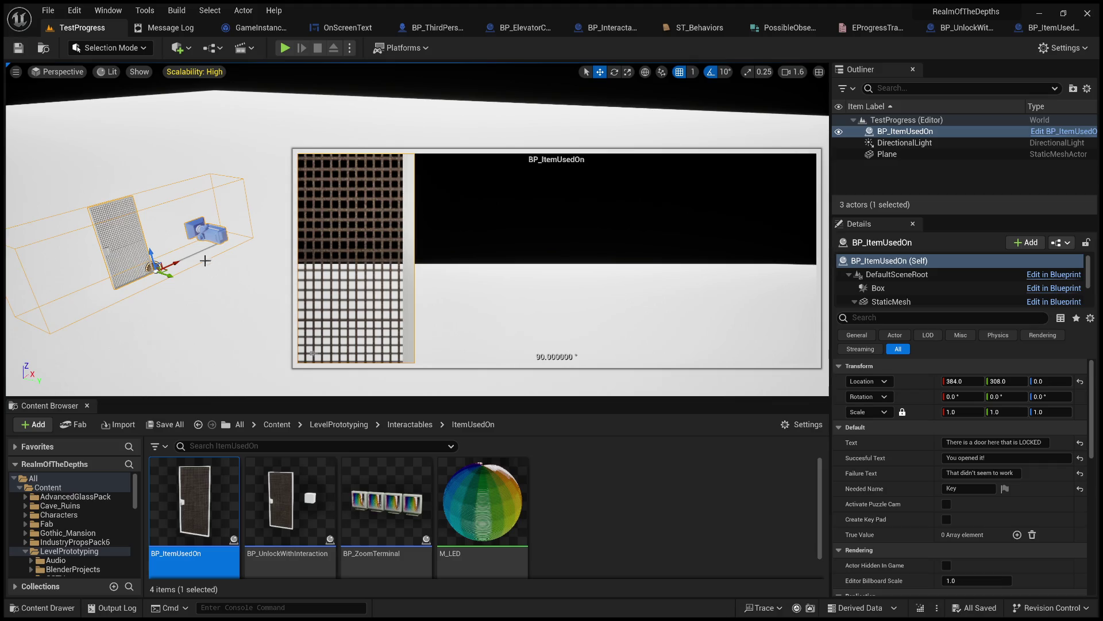
scroll(205, 254, up, 3)
click(291, 382)
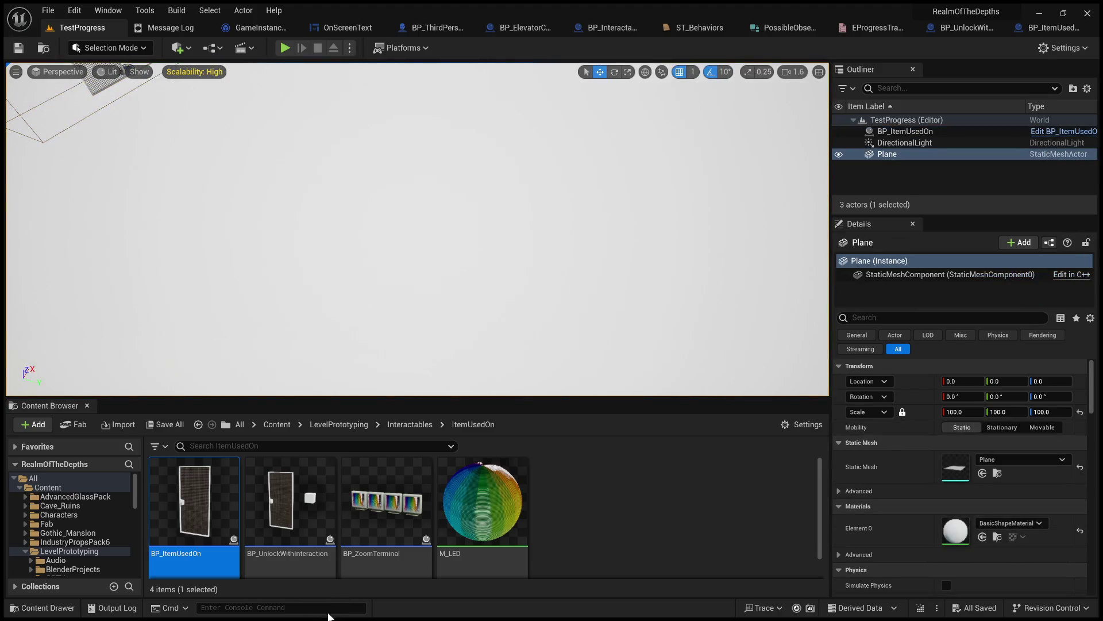
key(alt+p)
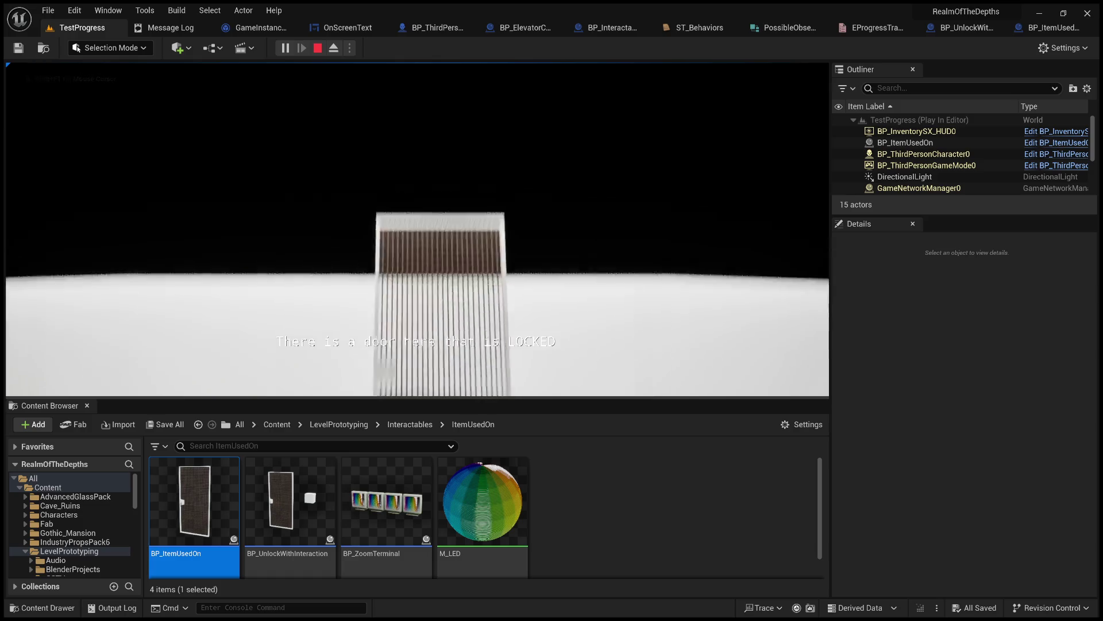
- Stop play and browse to LevelPrototyping > Materials > TestMaterials
key(Escape)
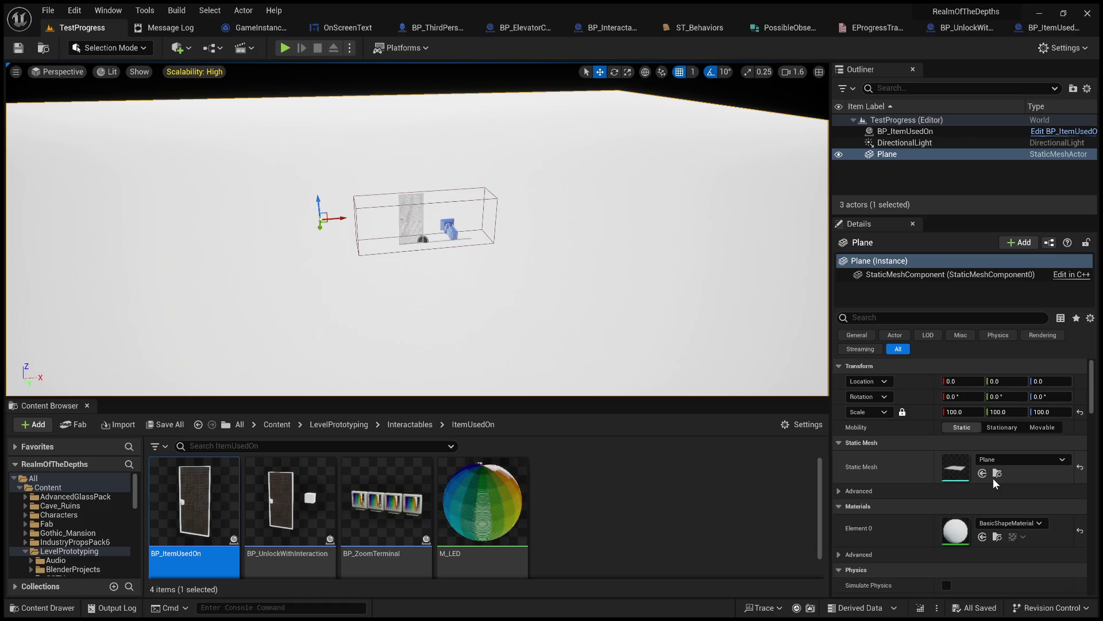
scroll(913, 509, down, 1)
scroll(971, 485, down, 1)
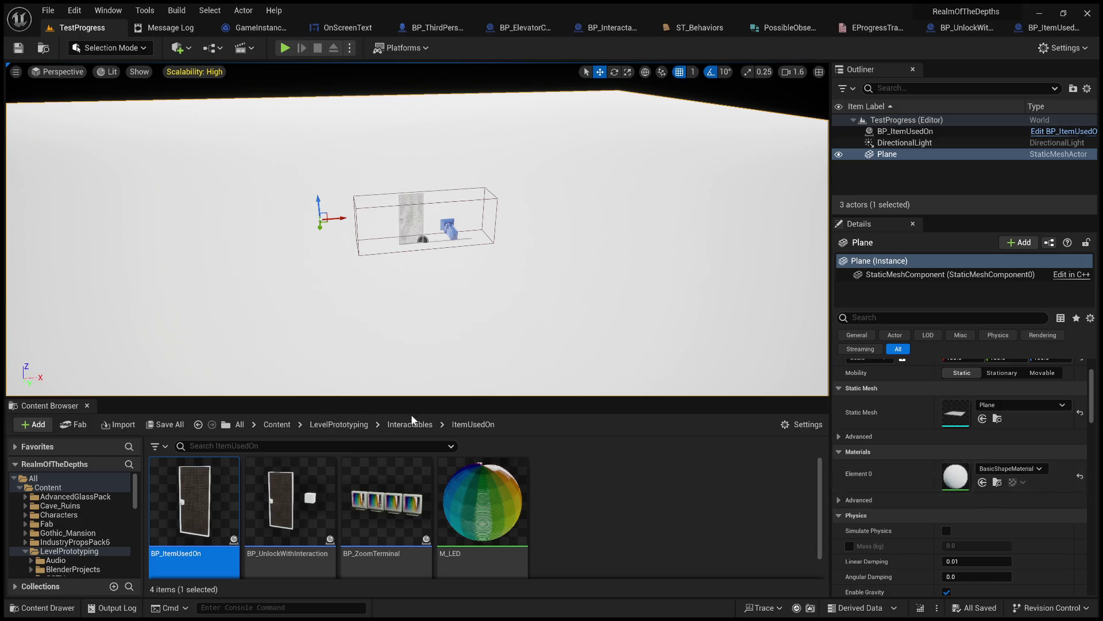
click(339, 424)
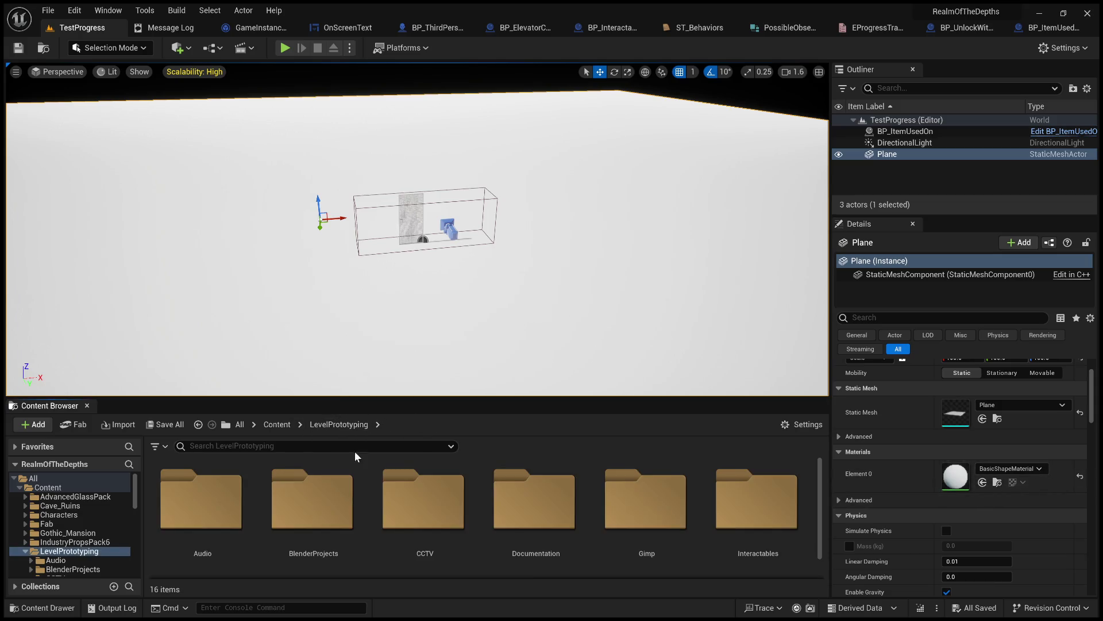
drag(407, 398, 408, 187)
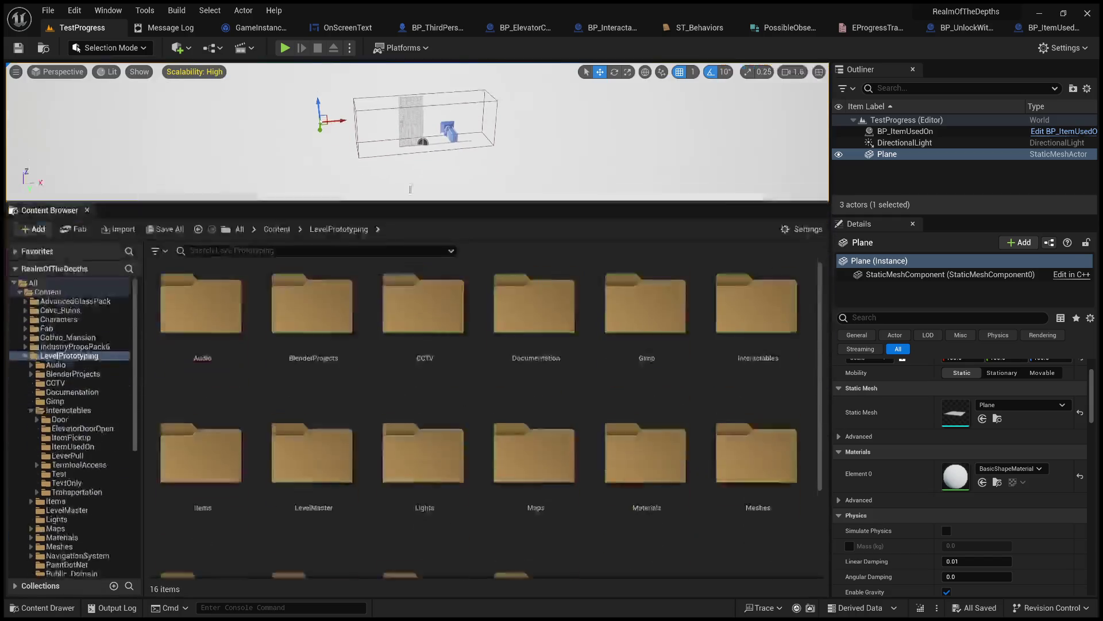
scroll(729, 424, down, 1)
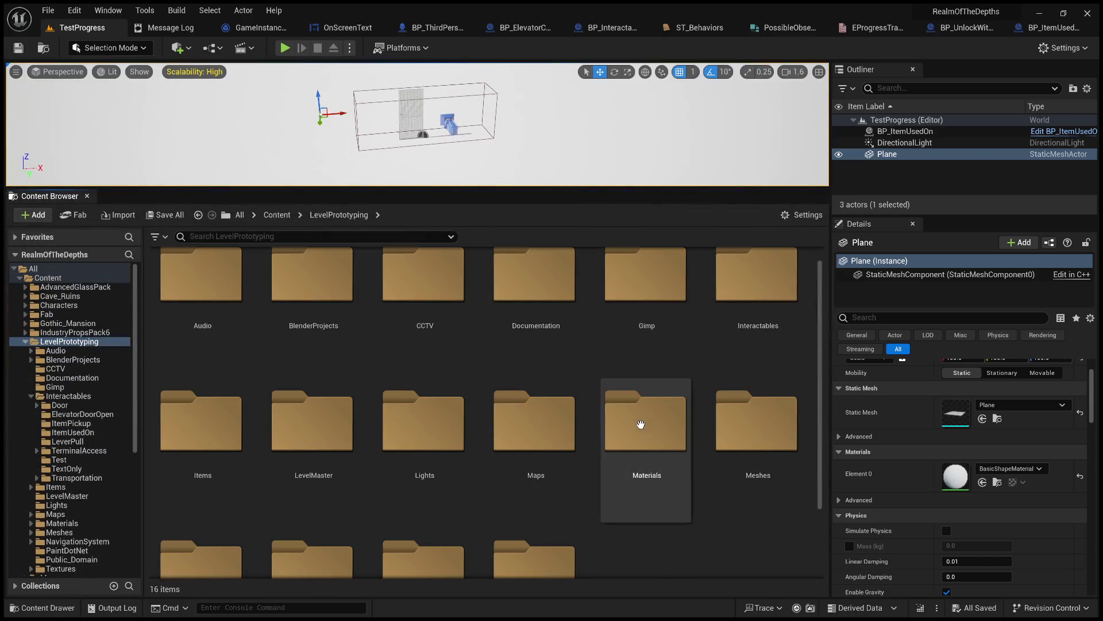
double_click(641, 425)
double_click(194, 291)
scroll(407, 362, down, 5)
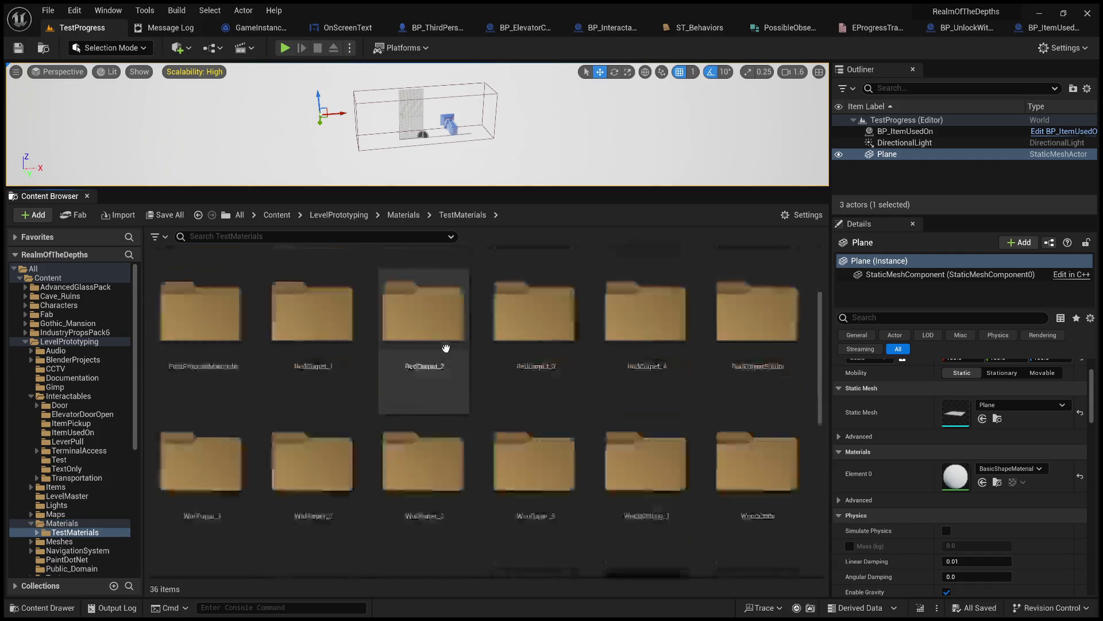
scroll(453, 370, down, 5)
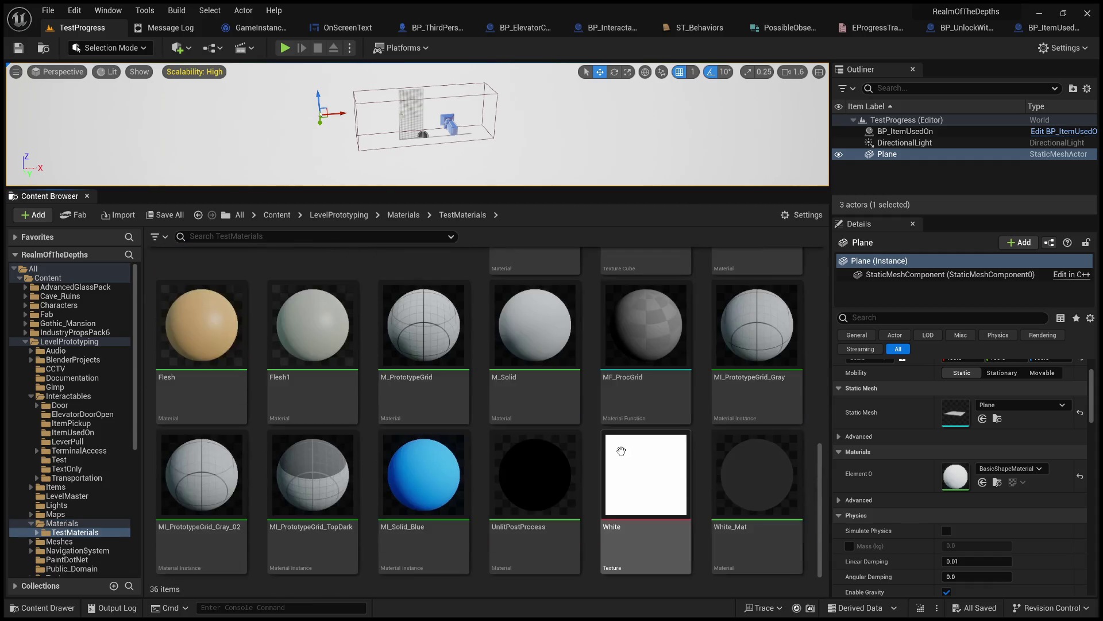
- Give the floor plane the MI_PrototypeGrid_TopDark material and play the level again
mouse_move(201, 477)
mouse_down()
mouse_move(230, 517)
mouse_move(665, 106)
mouse_up()
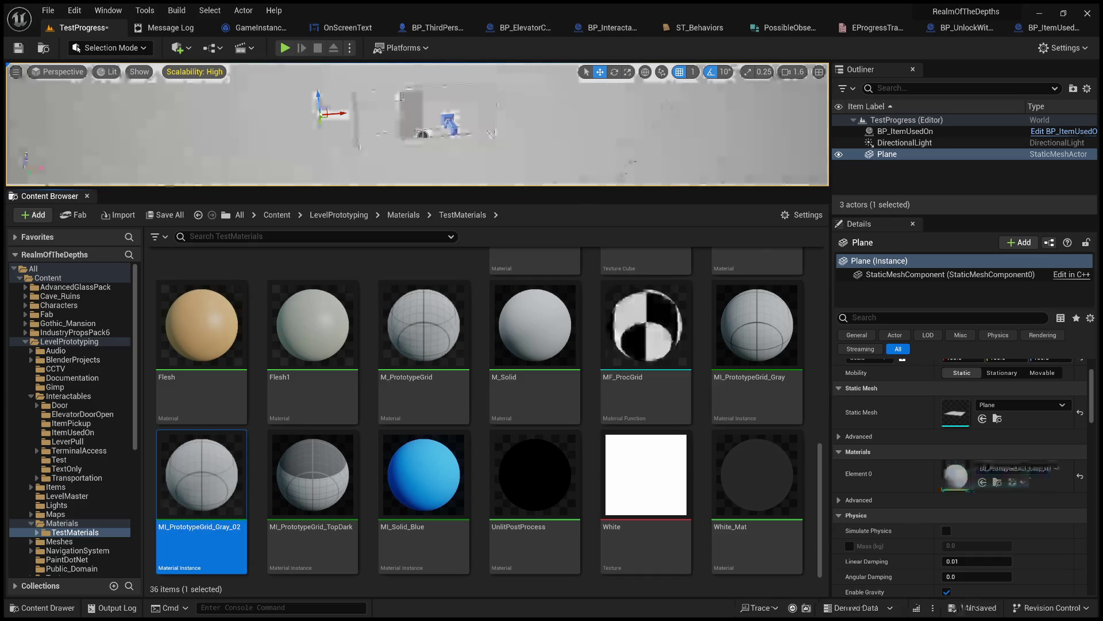
drag(312, 477, 612, 129)
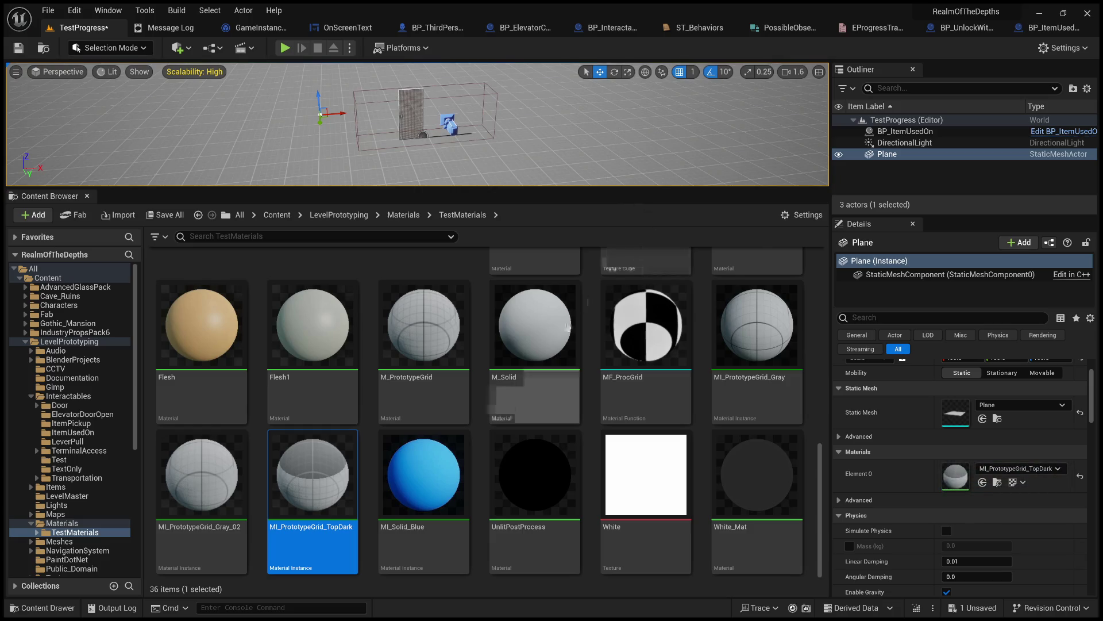
scroll(567, 374, up, 2)
scroll(567, 374, up, 1)
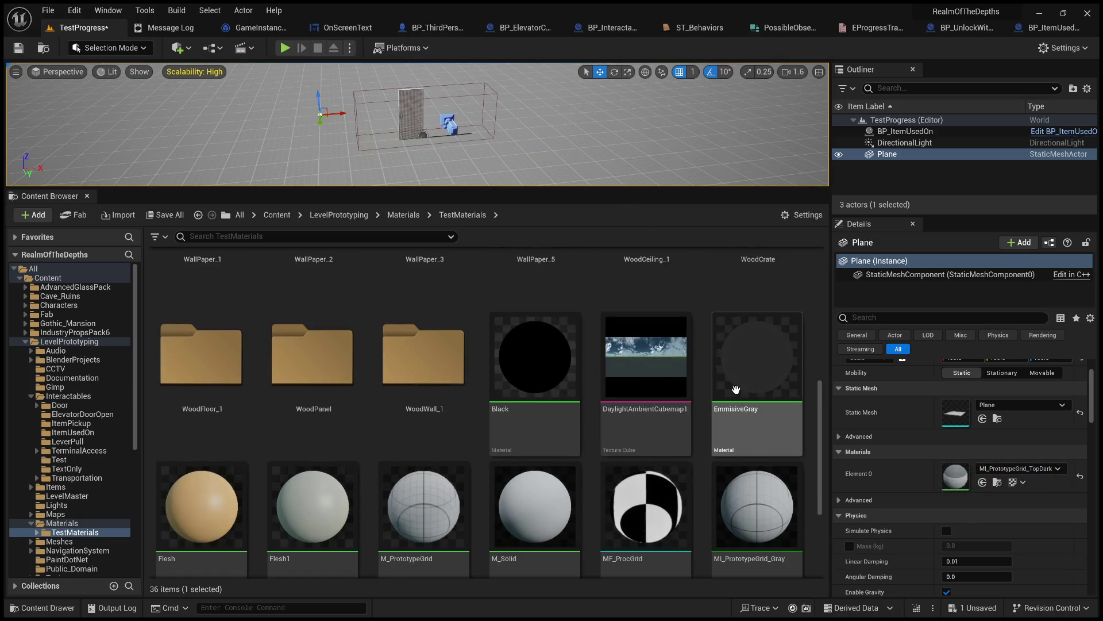
drag(546, 191, 578, 556)
click(284, 49)
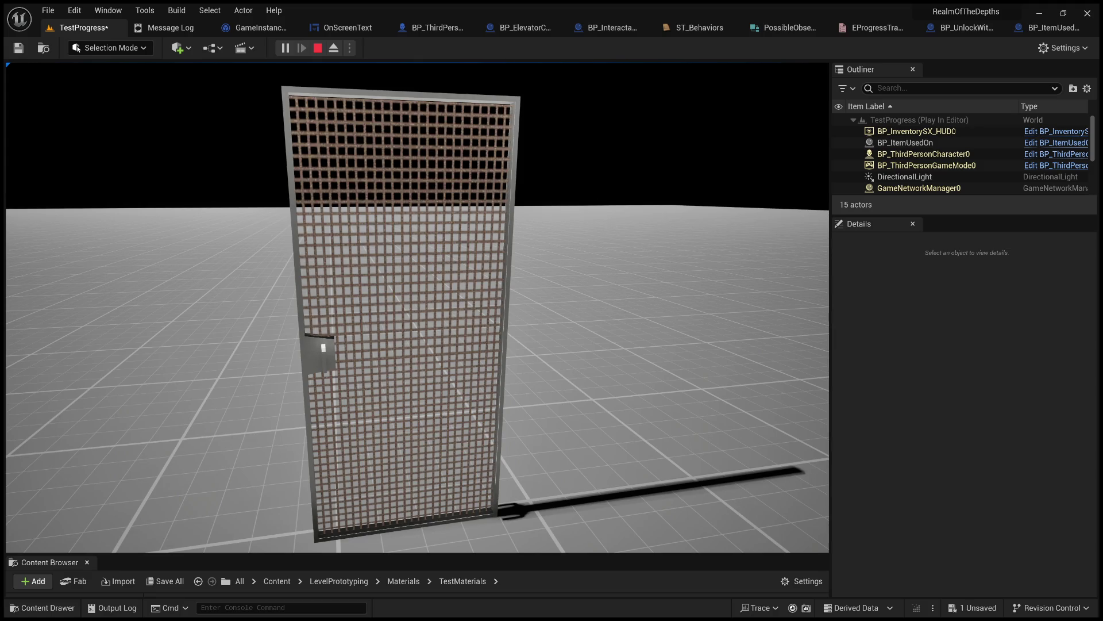
- Walk the character to and from the door to show its LOCKED message, then stop play
key(w)
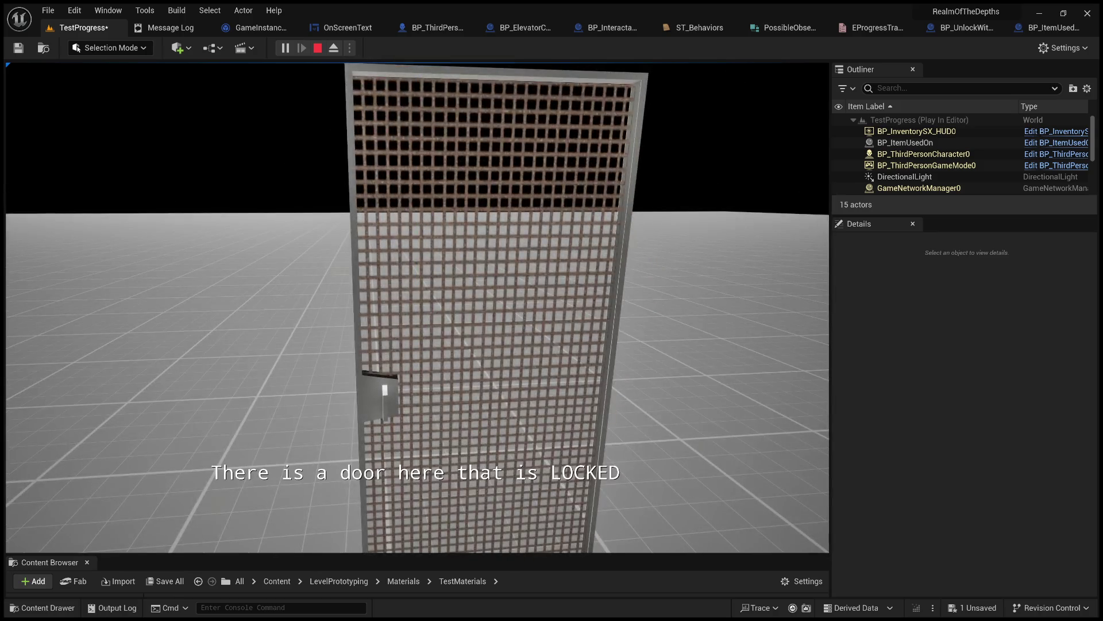
key(s)
key(w)
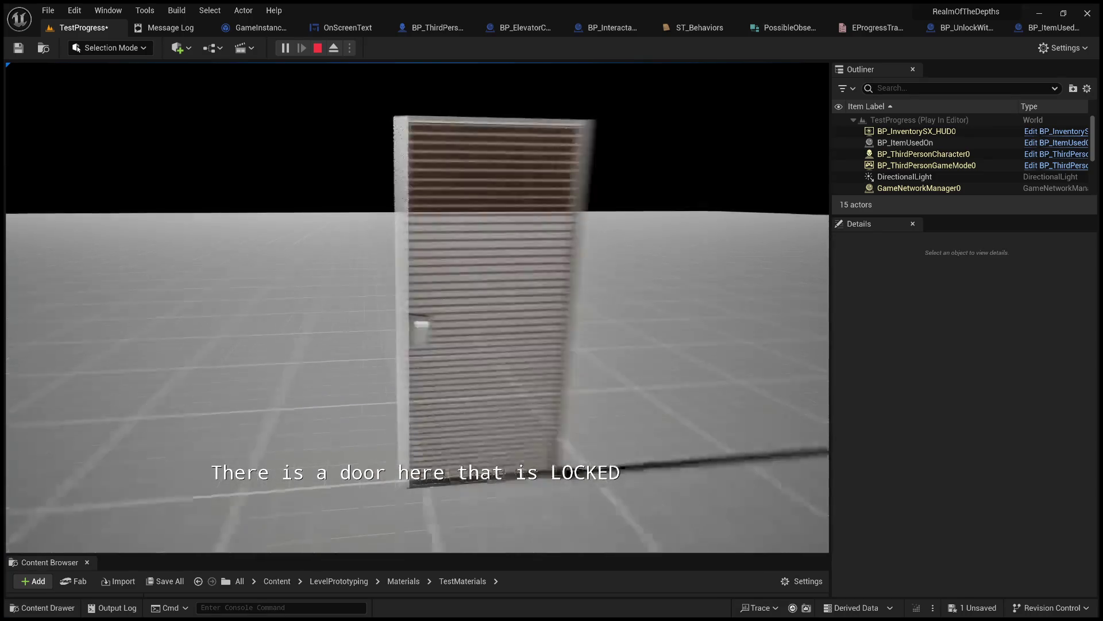
key(s)
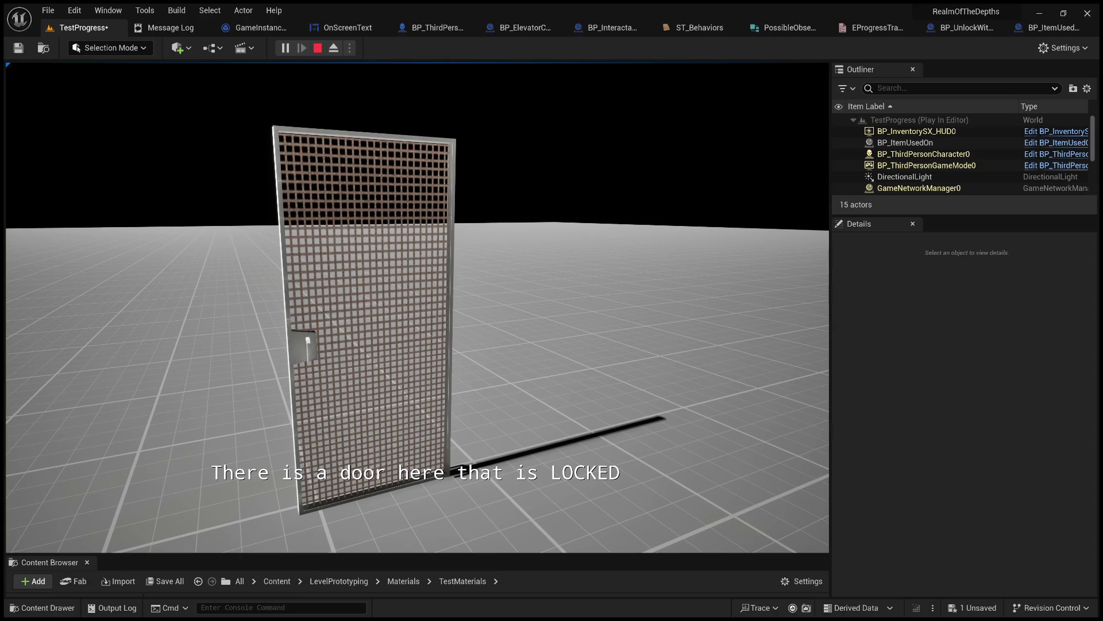
key(s)
key(w)
key(s)
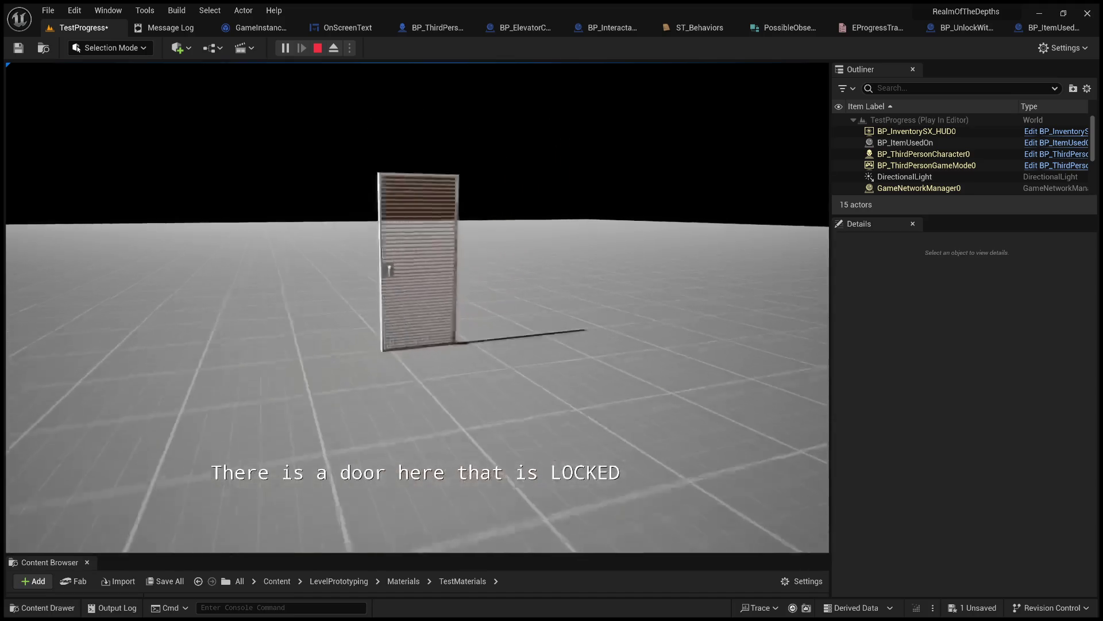
key(w)
key(s)
key(w)
key(s)
key(w)
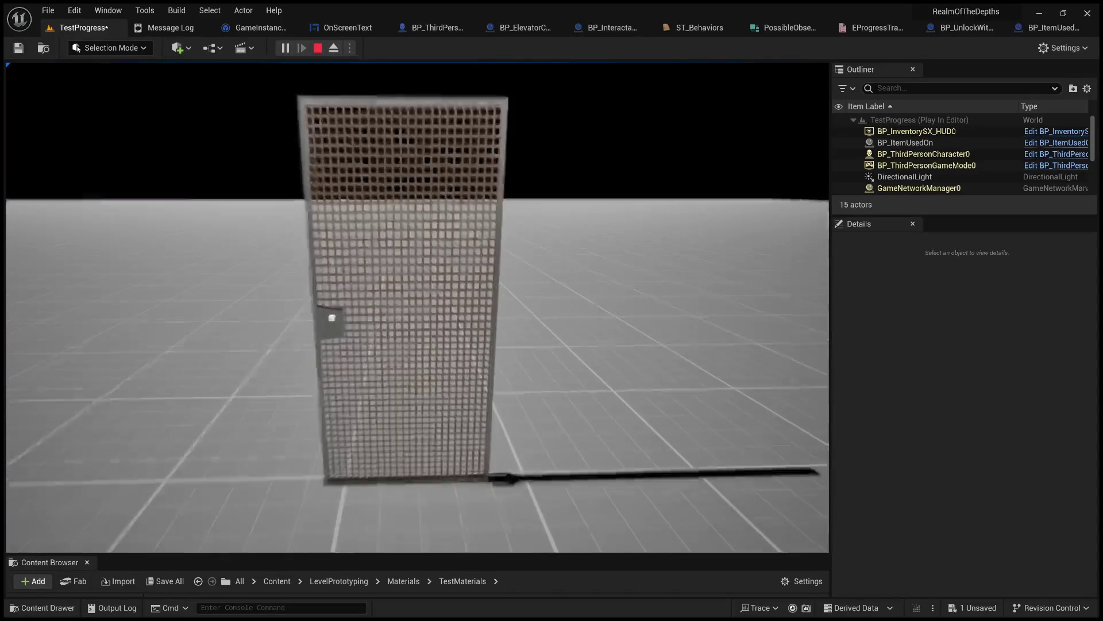
key(Escape)
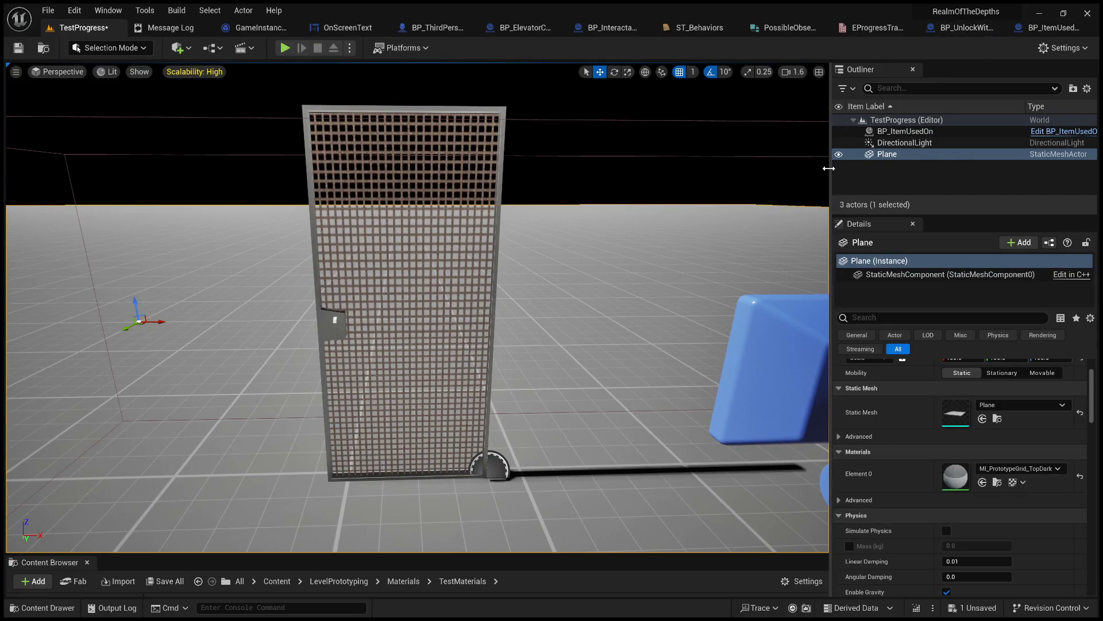
mouse_move(828, 168)
mouse_down()
mouse_move(741, 179)
mouse_move(890, 177)
mouse_up()
- Open BP_UnlockWithInteraction and look at its 3D preview
click(969, 28)
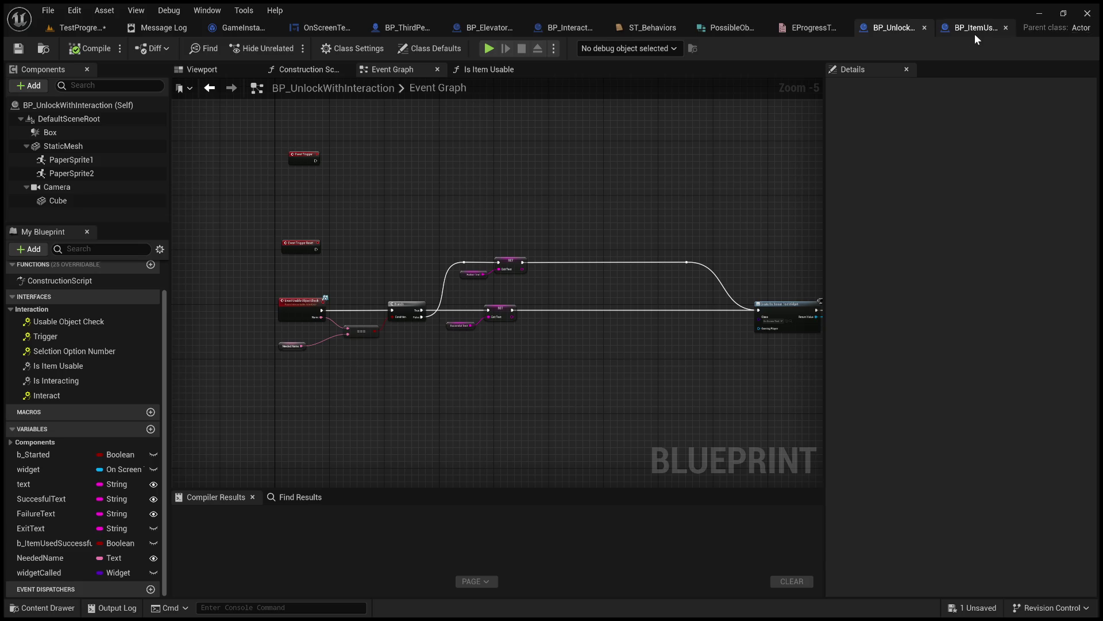
click(202, 70)
scroll(561, 210, down, 5)
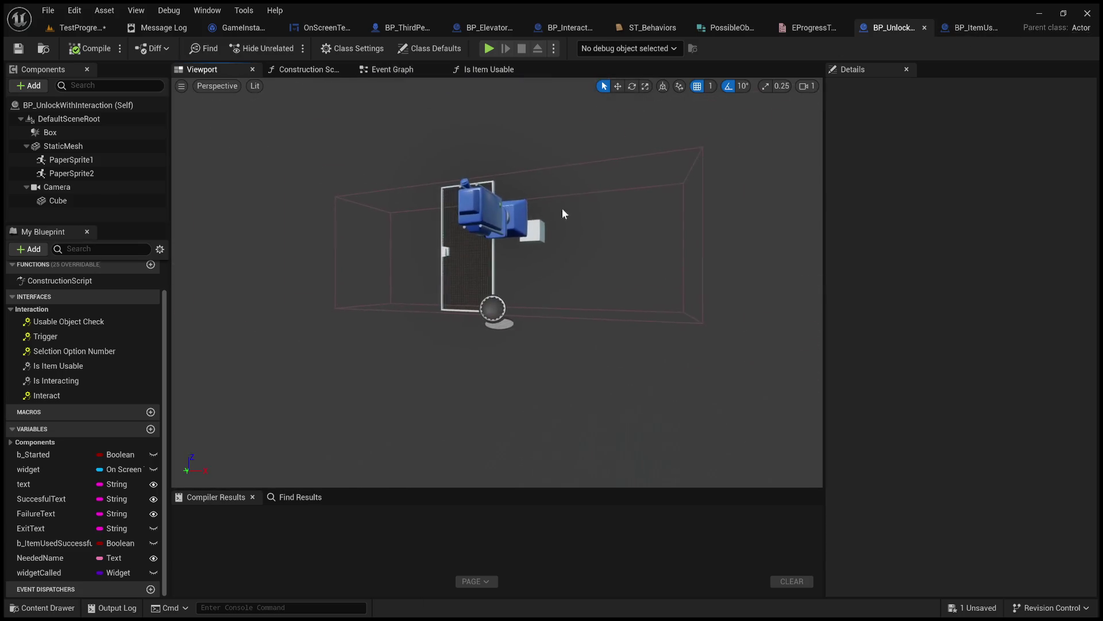
- Switch to BP_ItemUsedOn's graph and pan to the Create Keypad, Add to Viewport and Cast nodes
click(980, 30)
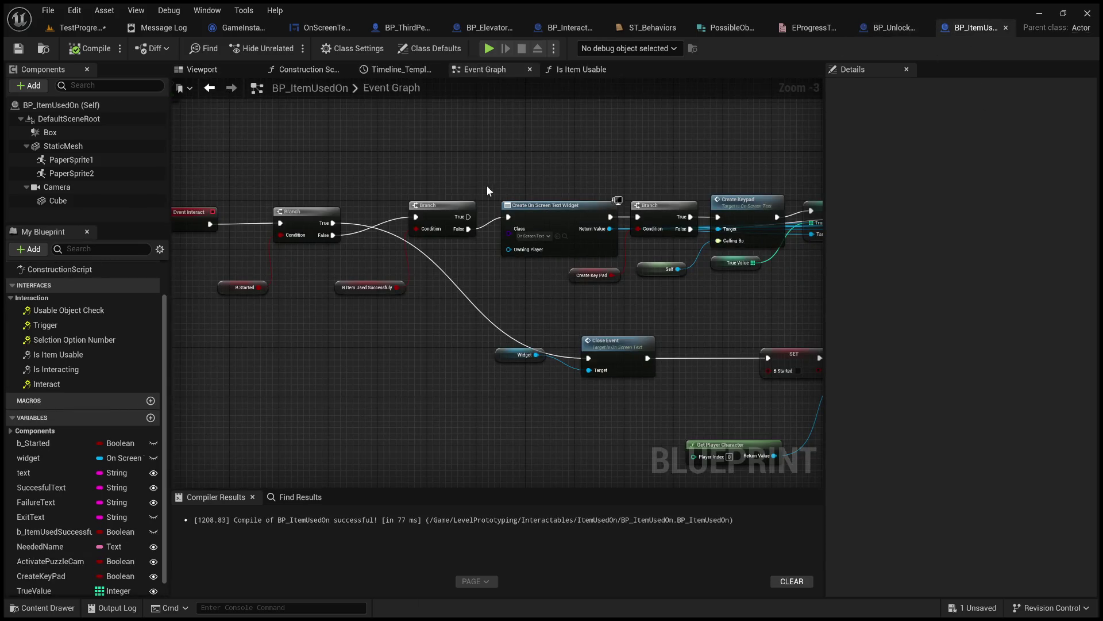
scroll(603, 164, up, 1)
scroll(583, 180, up, 2)
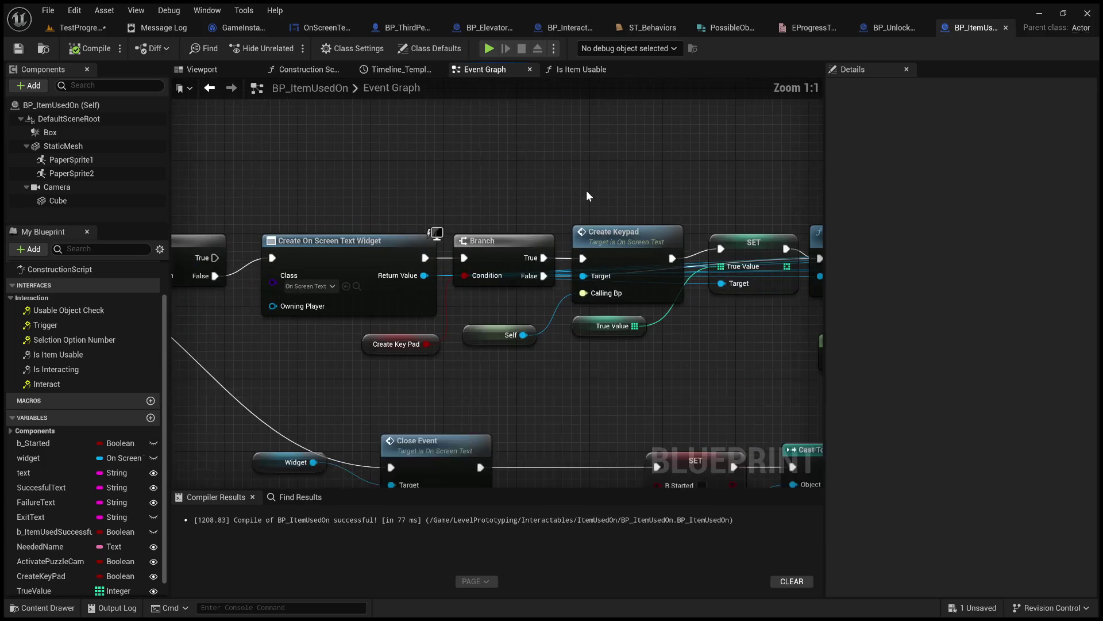
scroll(583, 180, down, 3)
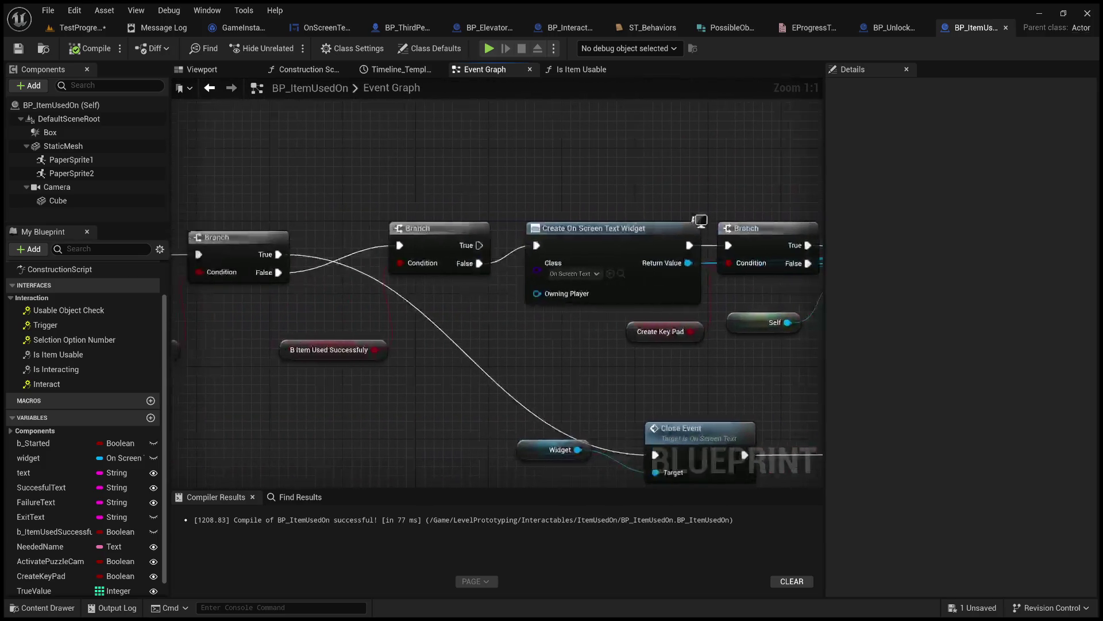
mouse_move(594, 182)
mouse_down()
mouse_move(650, 342)
mouse_move(600, 177)
mouse_up()
scroll(636, 336, up, 3)
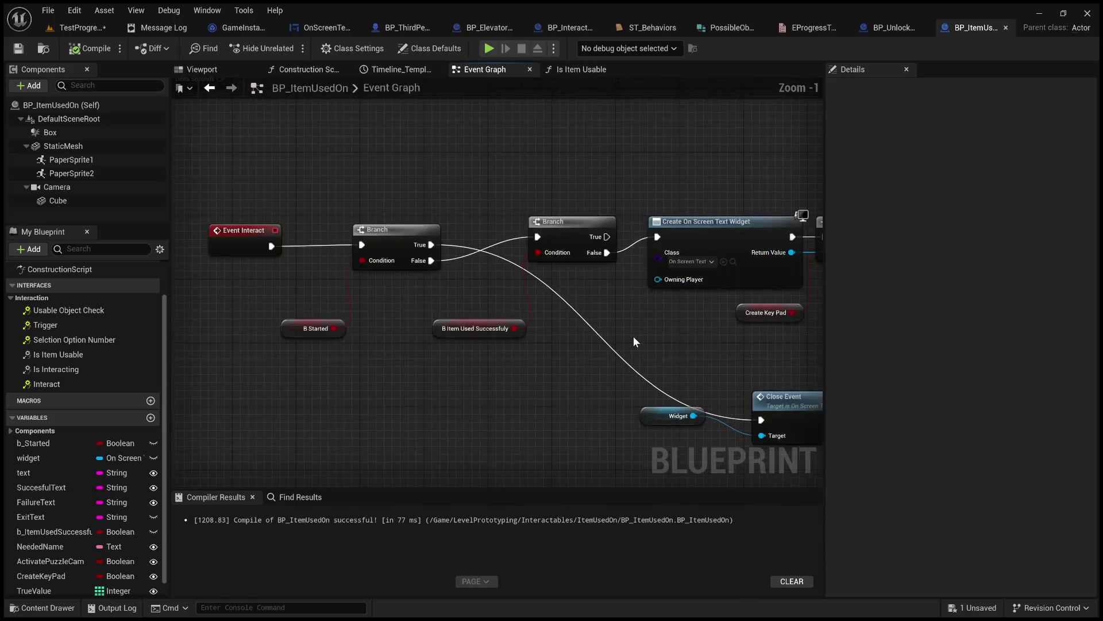
mouse_move(634, 304)
mouse_down()
mouse_move(412, 308)
mouse_move(348, 322)
mouse_move(546, 341)
mouse_up()
drag(564, 345, 475, 230)
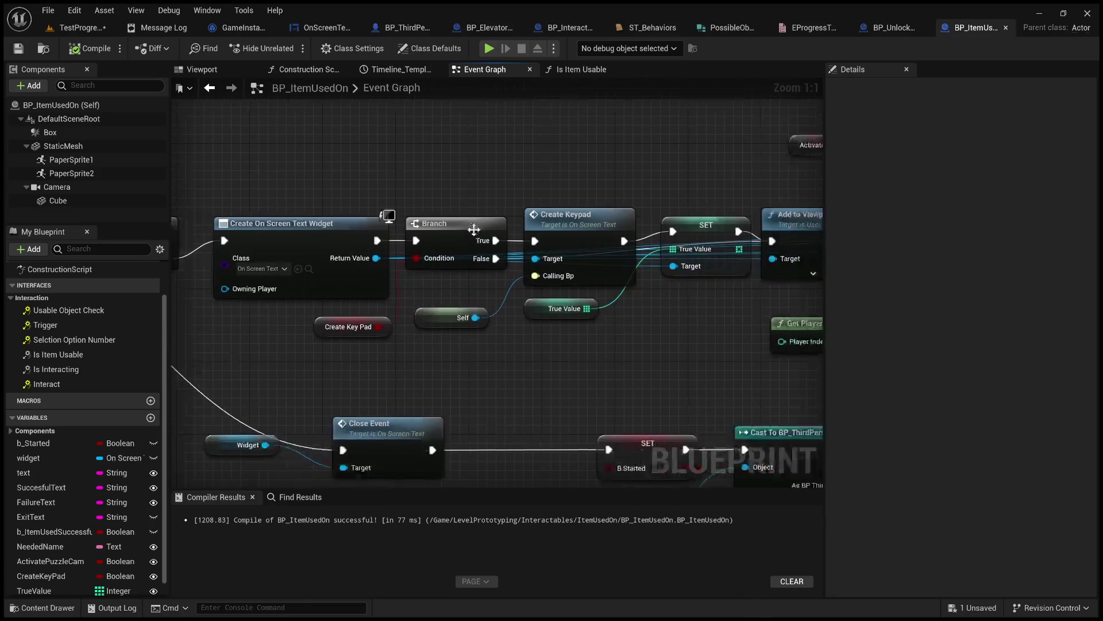
drag(672, 249, 399, 248)
- Pan along the graph past Activate Puzzle Camera to the Open Interactable Widget Event node
click(564, 229)
drag(567, 219, 324, 201)
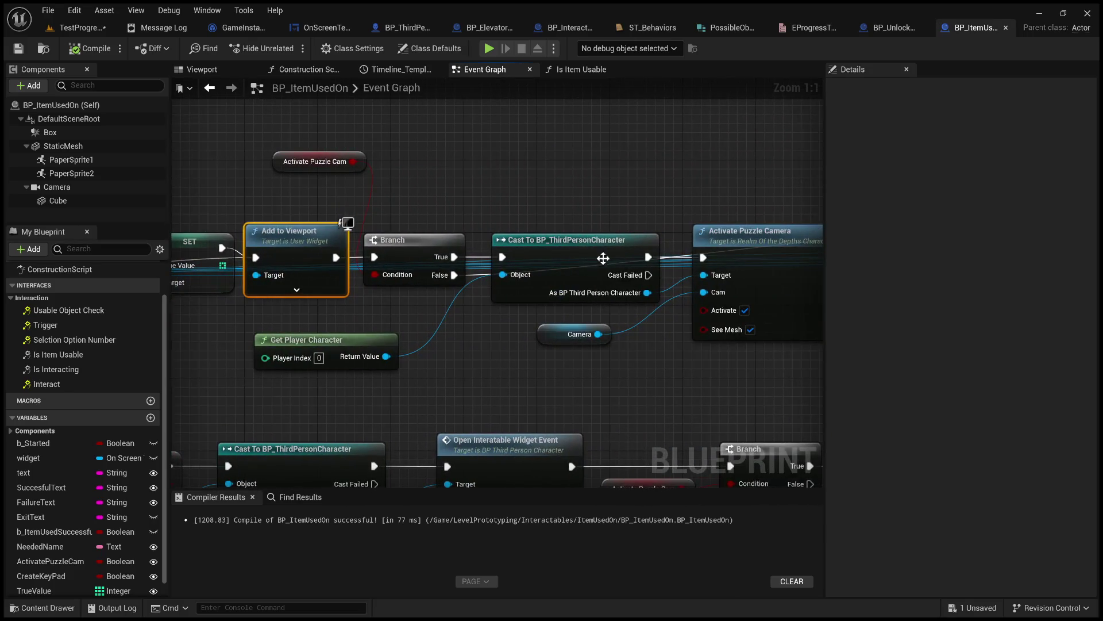
drag(587, 199, 413, 192)
drag(488, 204, 172, 198)
drag(563, 201, 262, 196)
drag(574, 287, 259, 288)
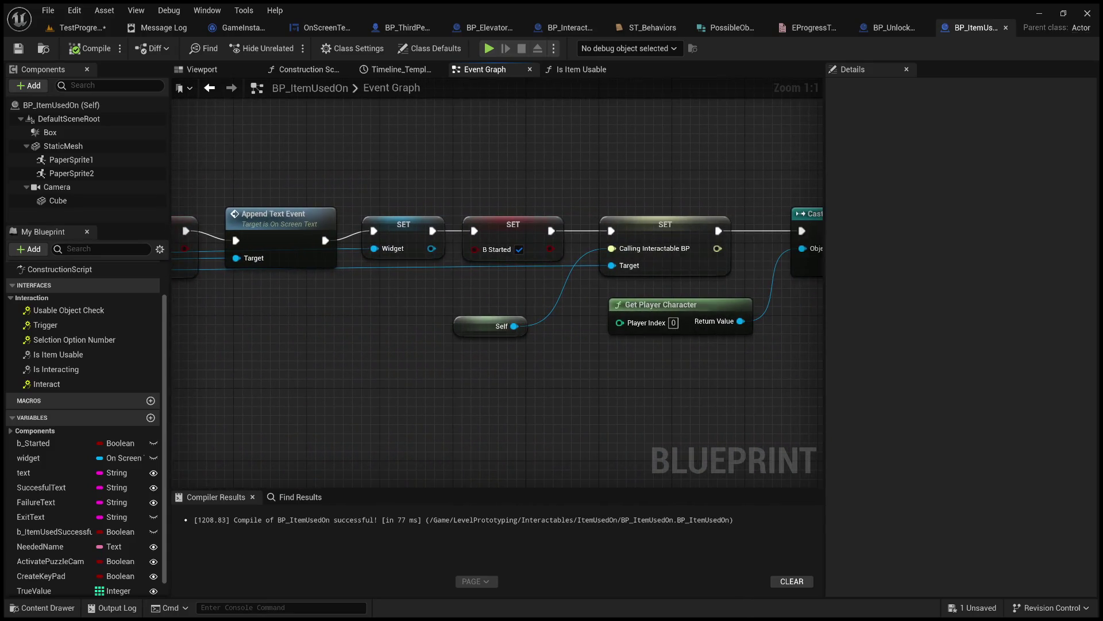
drag(685, 231, 344, 246)
mouse_move(618, 202)
mouse_down()
mouse_move(714, 201)
mouse_move(484, 195)
mouse_move(421, 205)
mouse_up()
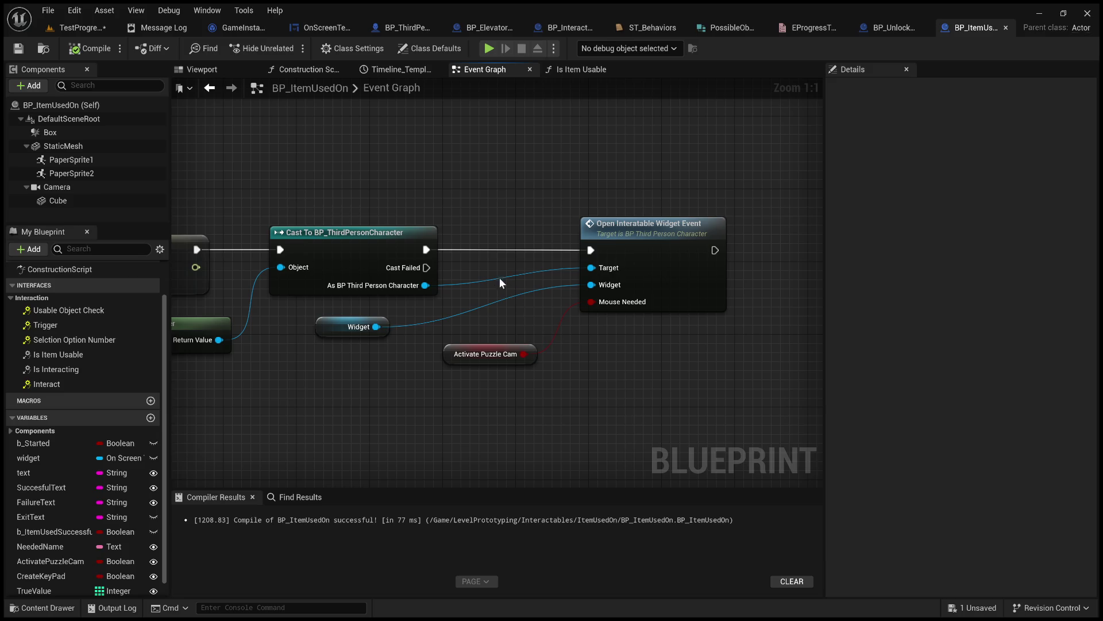
- Review the Append Text Event nodes, then pull a wire from Open Interactable Widget Event's exec output
drag(499, 277, 706, 267)
drag(230, 265, 666, 265)
drag(402, 265, 658, 264)
drag(230, 276, 518, 276)
drag(173, 284, 335, 284)
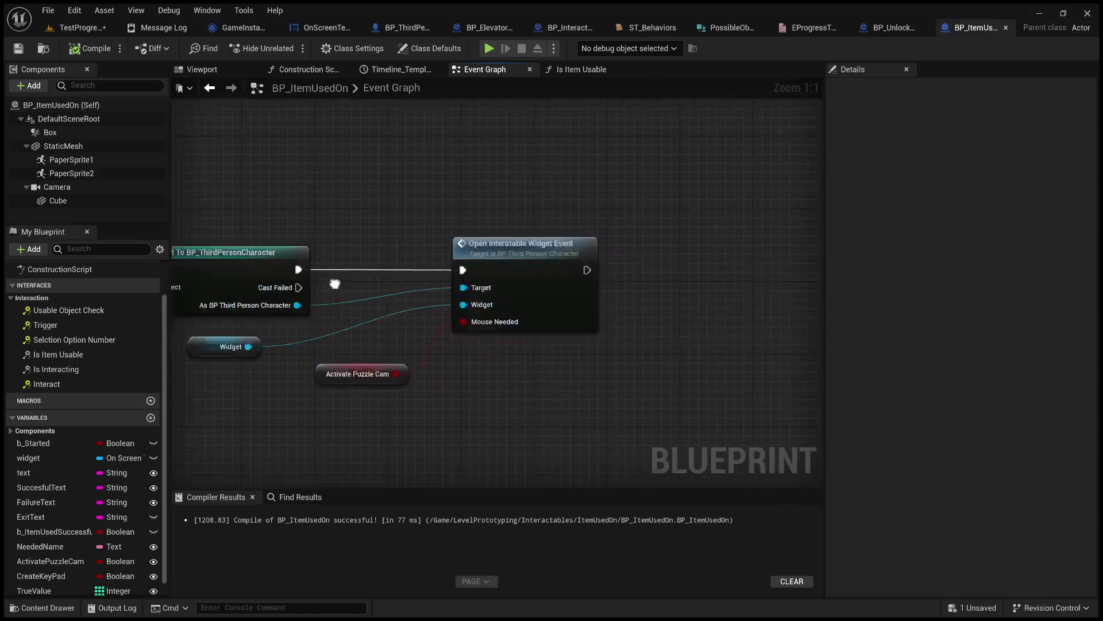
drag(586, 269, 708, 264)
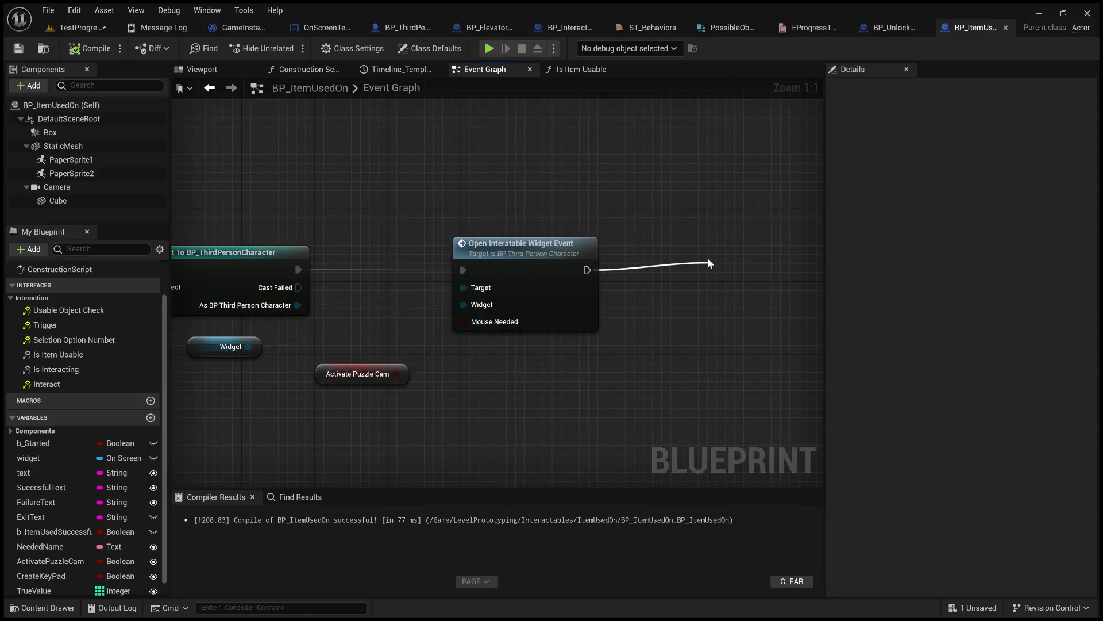
- Add a Print String node printing Hello after Open Interactable Widget Event, then play-test TestProgress
click(756, 301)
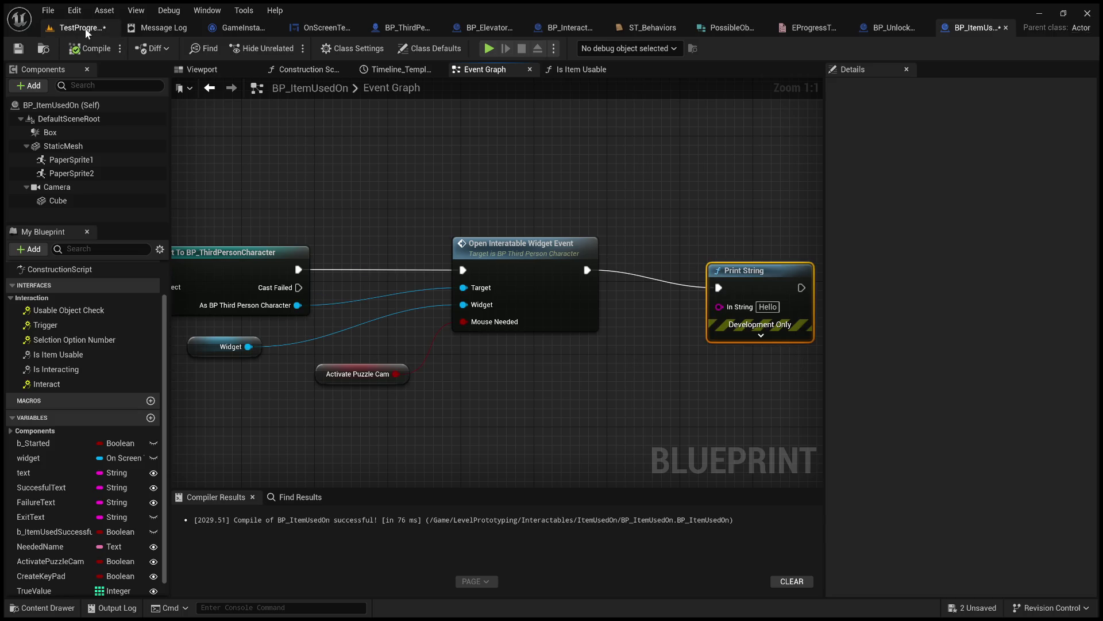
click(84, 28)
click(285, 49)
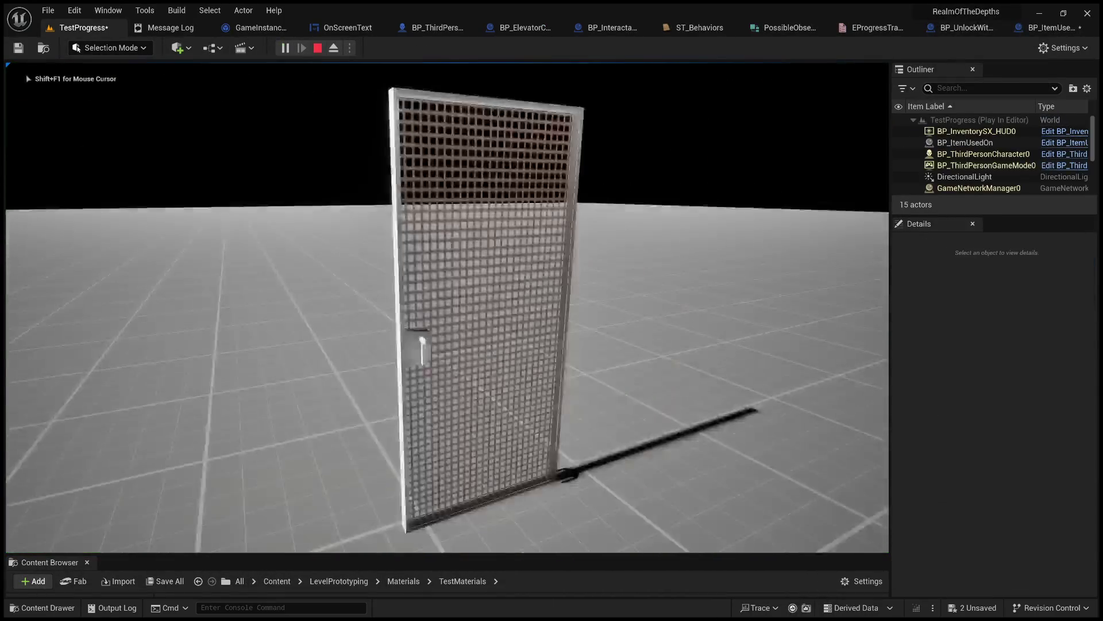
key(Escape)
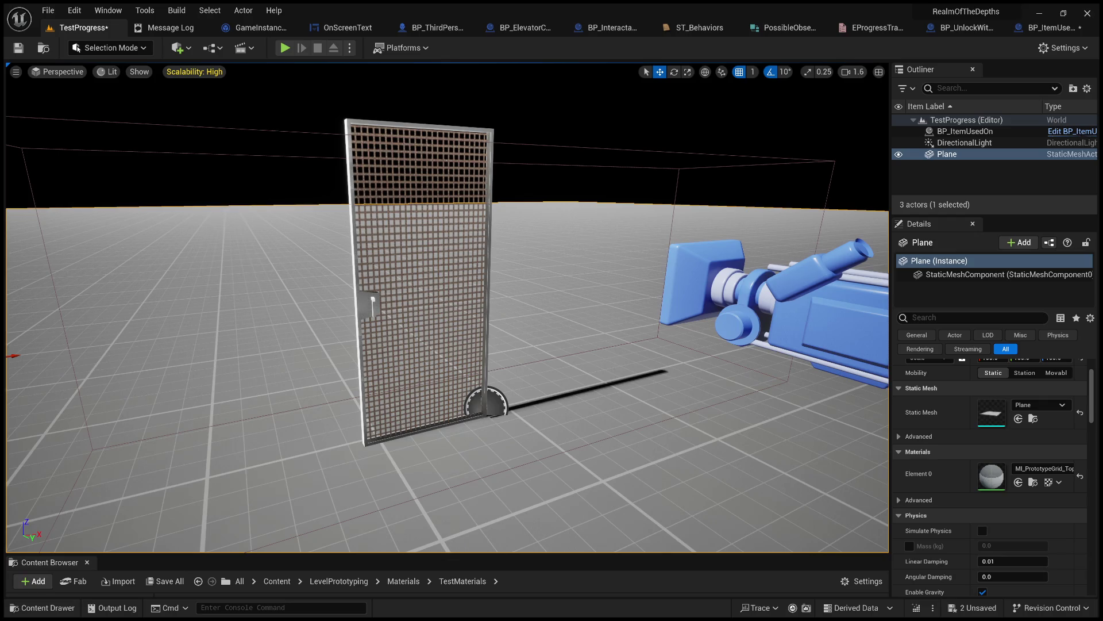
- Review the upper part of RealmOfTheDepthsCharacter.cpp in Visual Studio
key(alt+Tab)
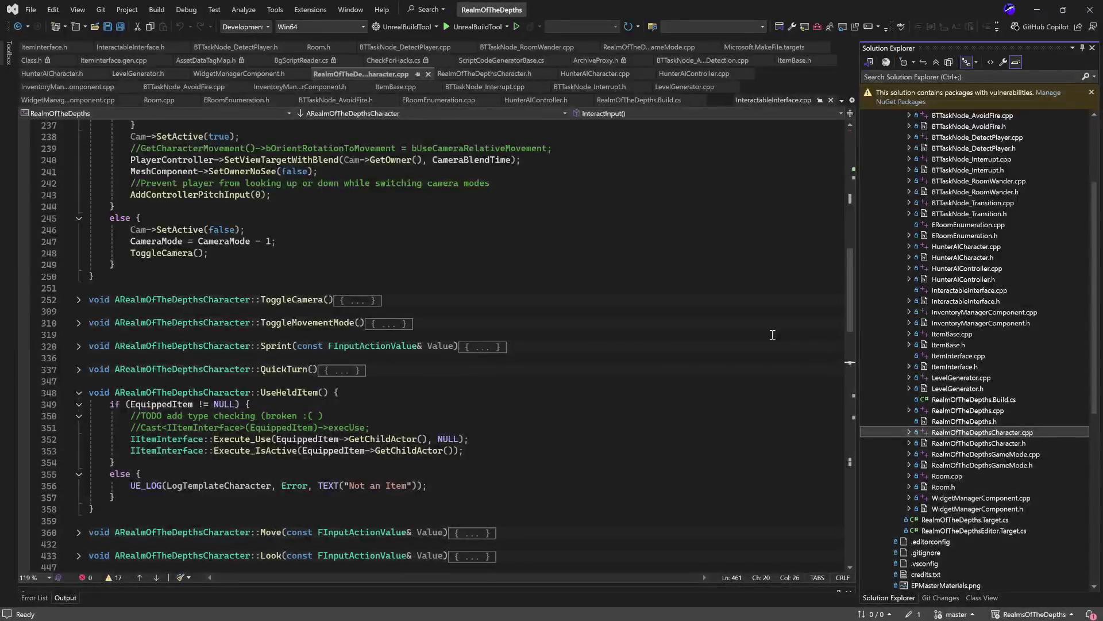
scroll(411, 375, up, 8)
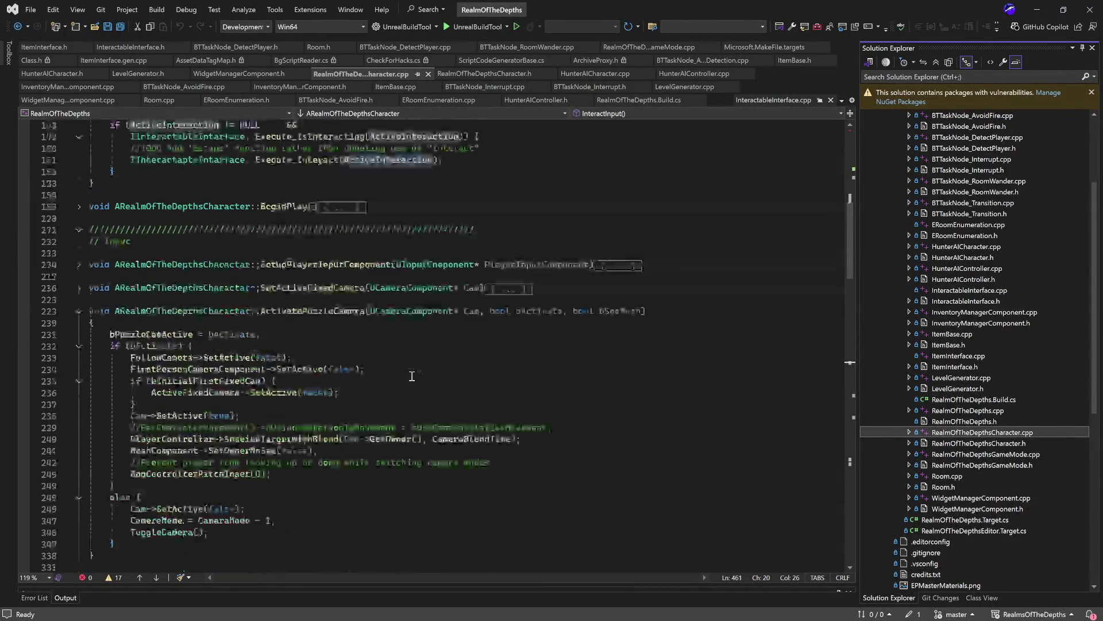
scroll(412, 376, up, 3)
scroll(412, 376, up, 5)
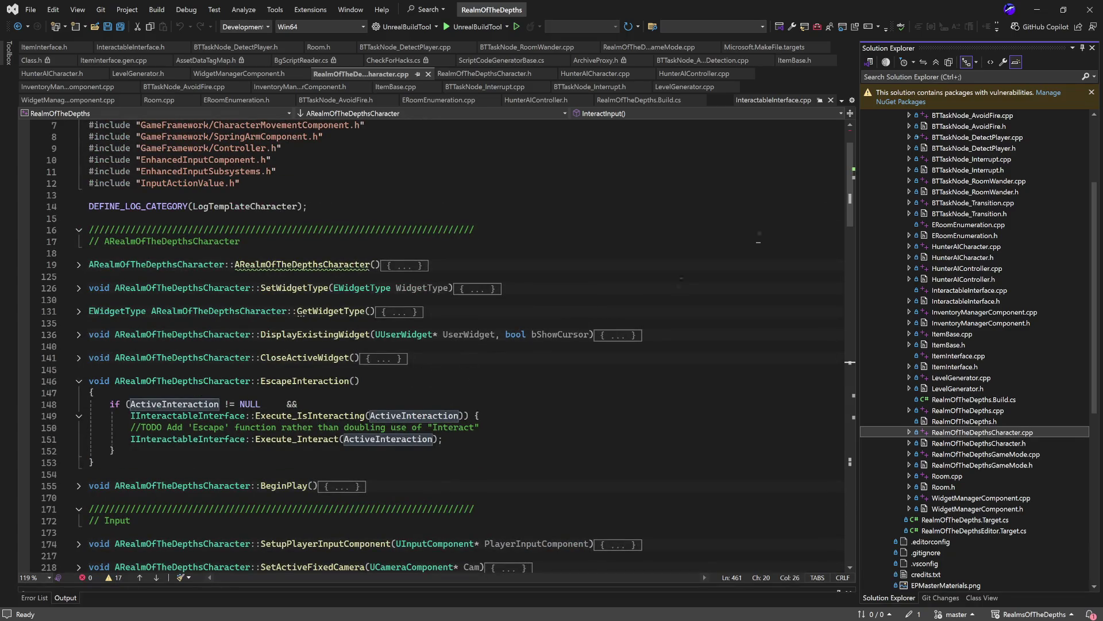
- Delete the test Print String node from BP_ItemUsedOn's event graph
click(1037, 10)
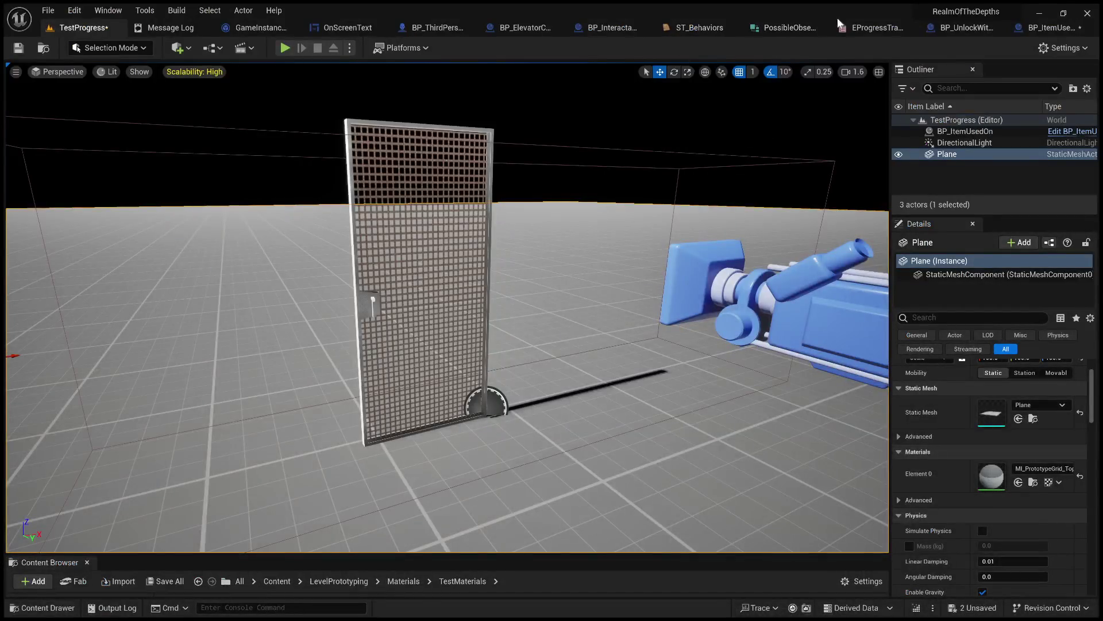
click(1026, 28)
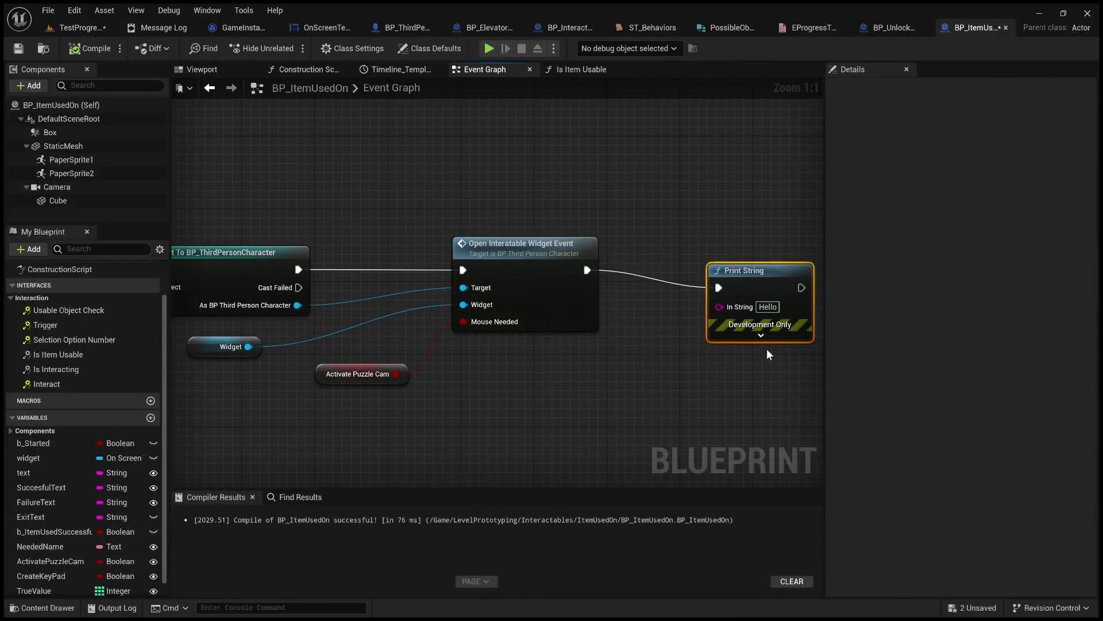
key(Delete)
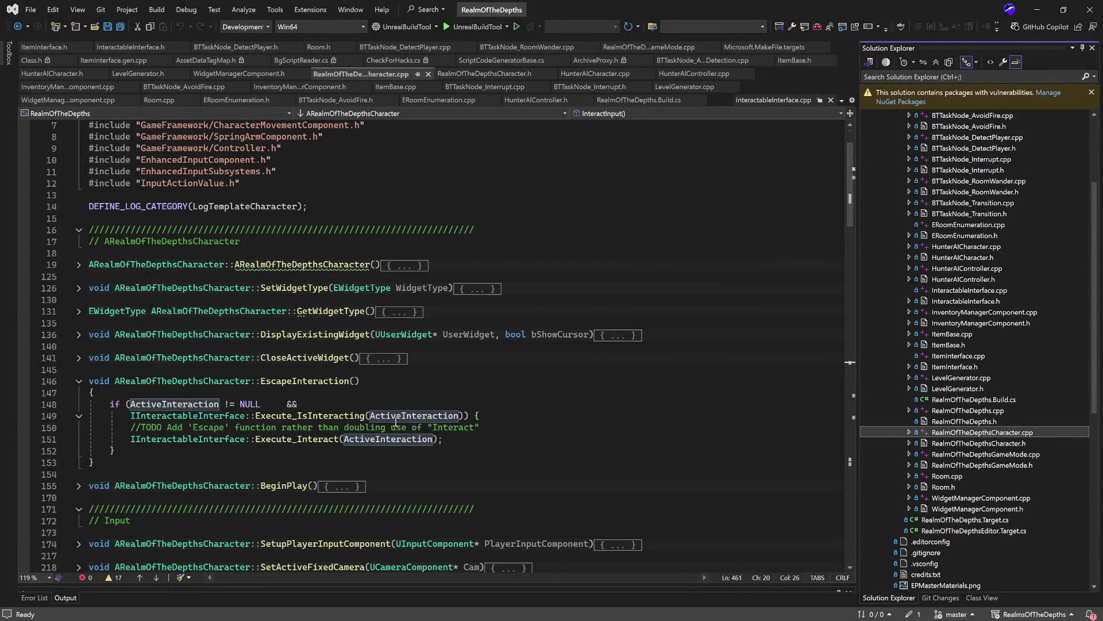
- Open WidgetManagerComponent.cpp to view the code that unpauses and restores game-only input
scroll(413, 397, down, 11)
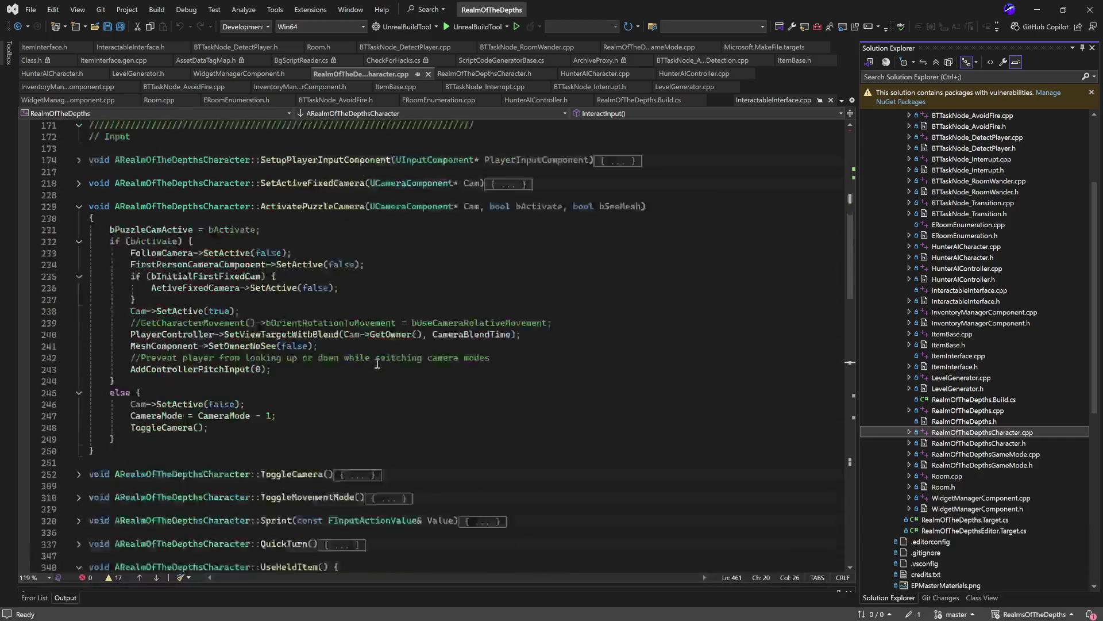
scroll(378, 364, down, 3)
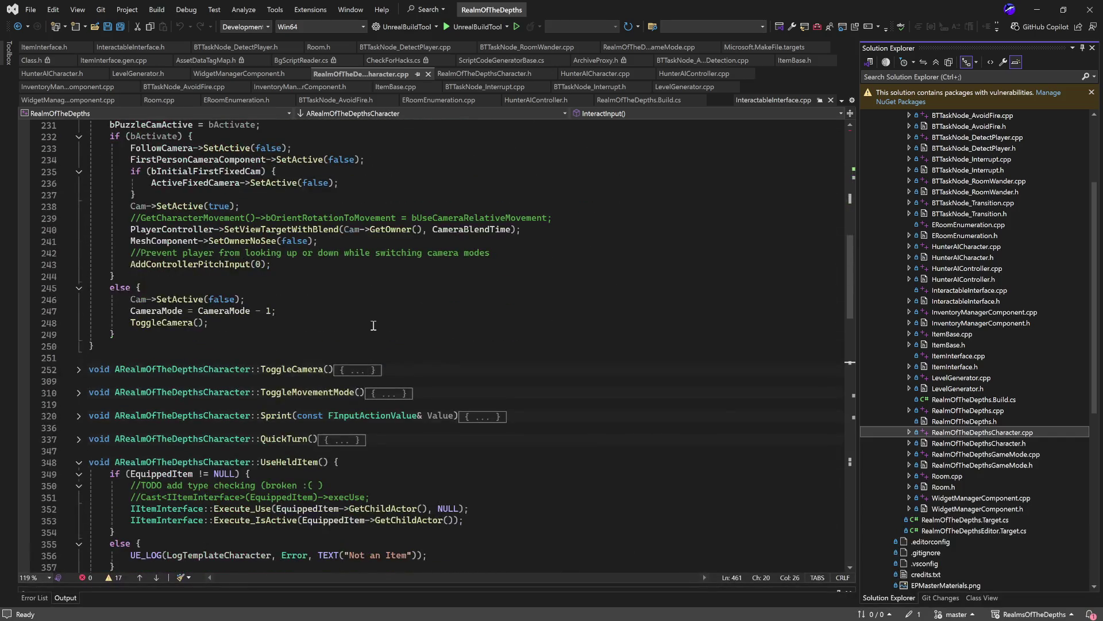
scroll(371, 330, down, 4)
scroll(351, 368, down, 4)
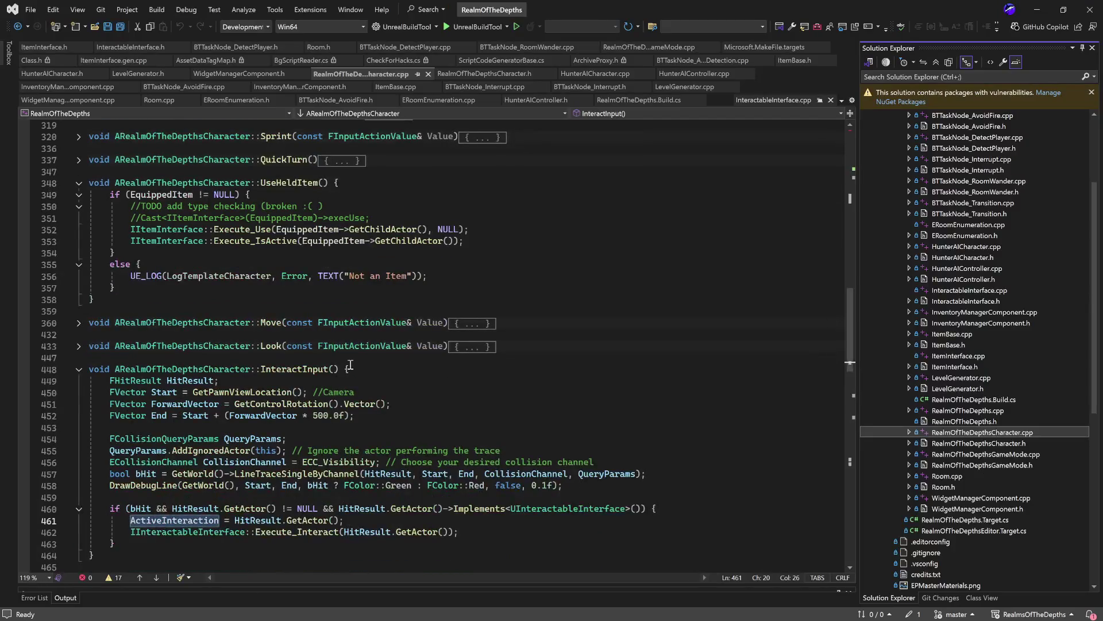
scroll(362, 365, down, 2)
scroll(377, 365, down, 4)
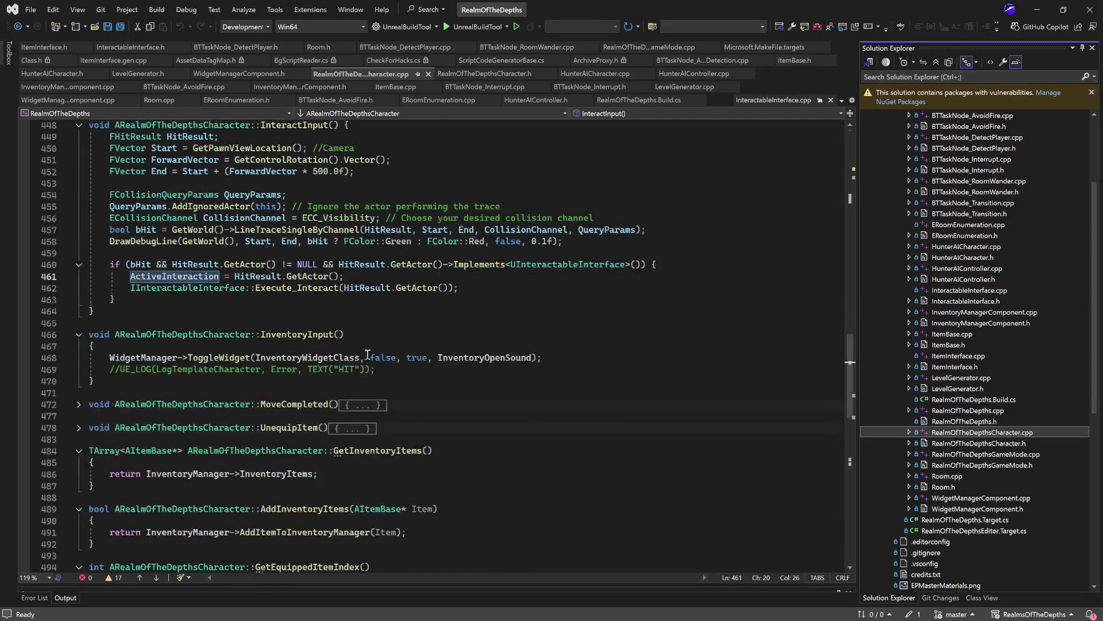
scroll(359, 362, down, 6)
scroll(340, 298, down, 5)
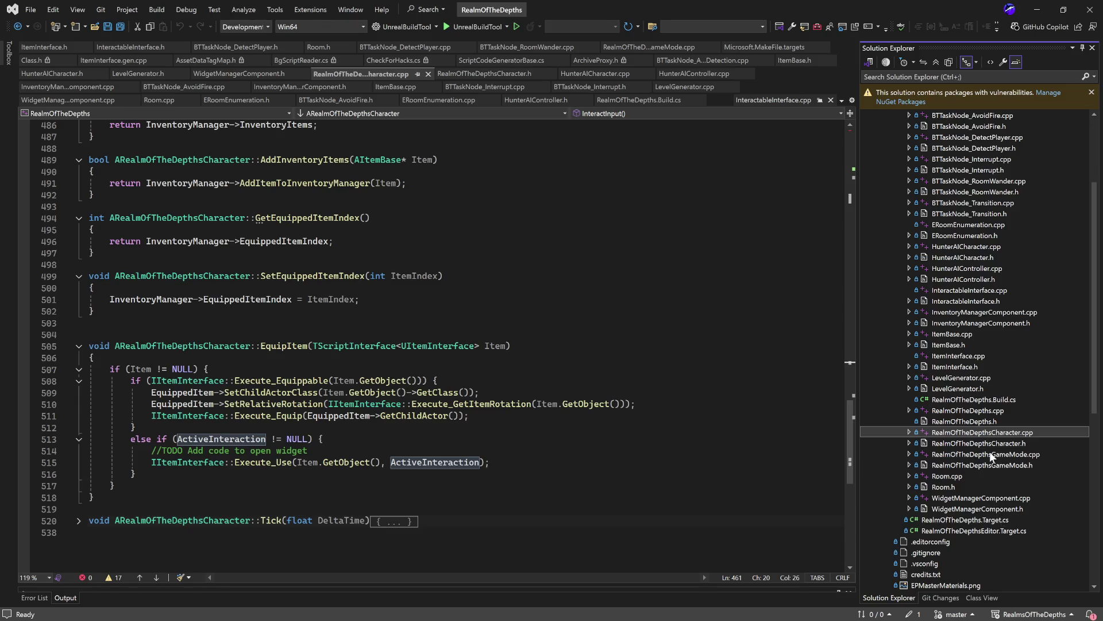
double_click(983, 498)
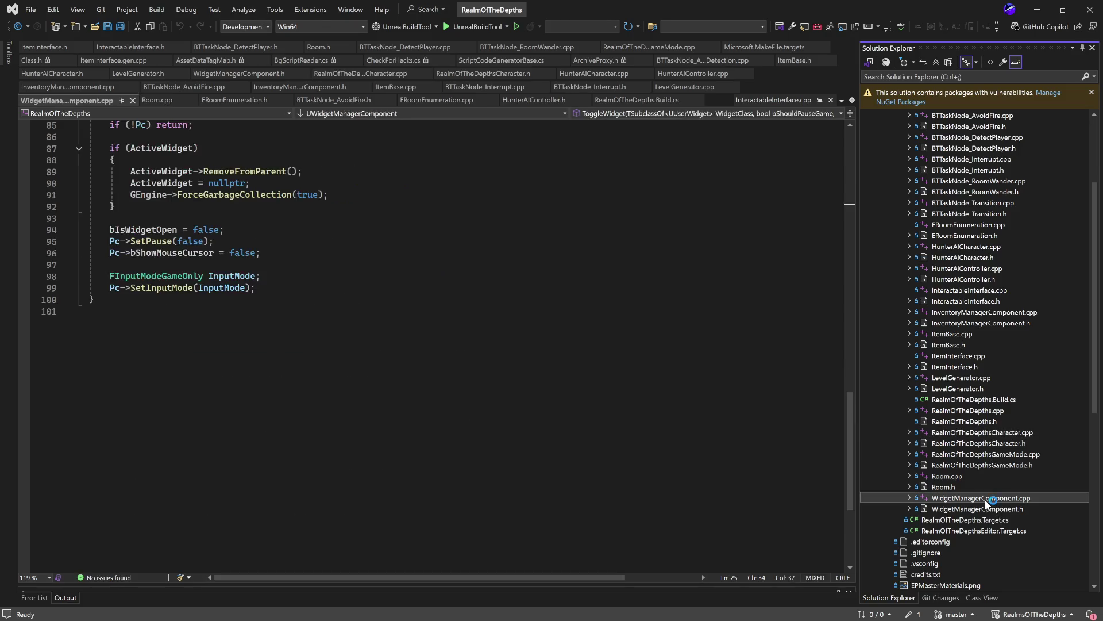
scroll(502, 375, up, 14)
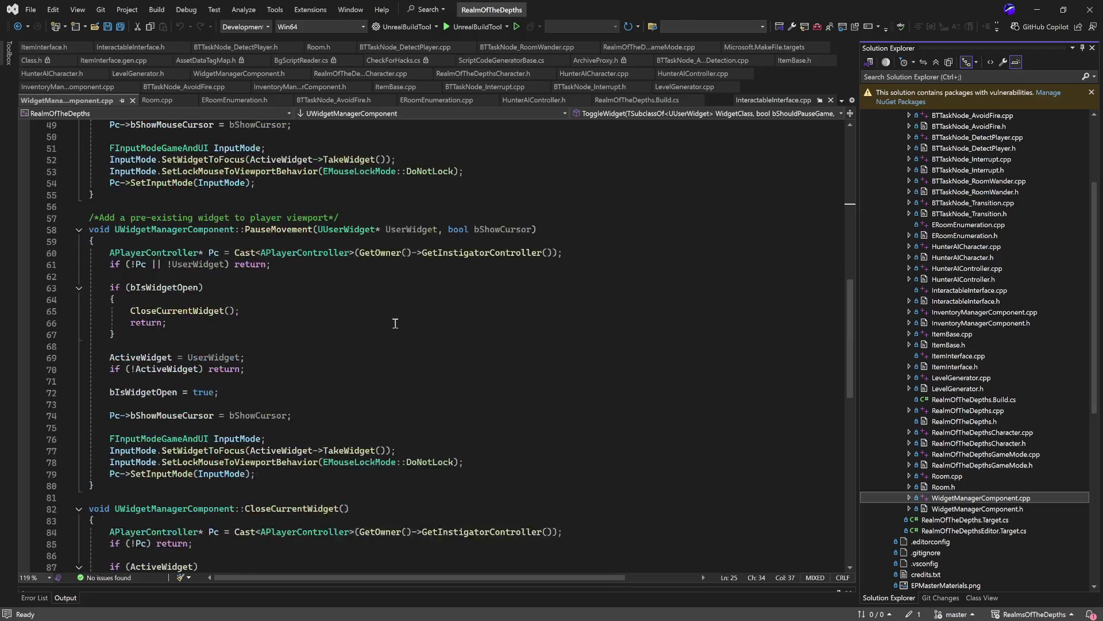
scroll(395, 323, up, 8)
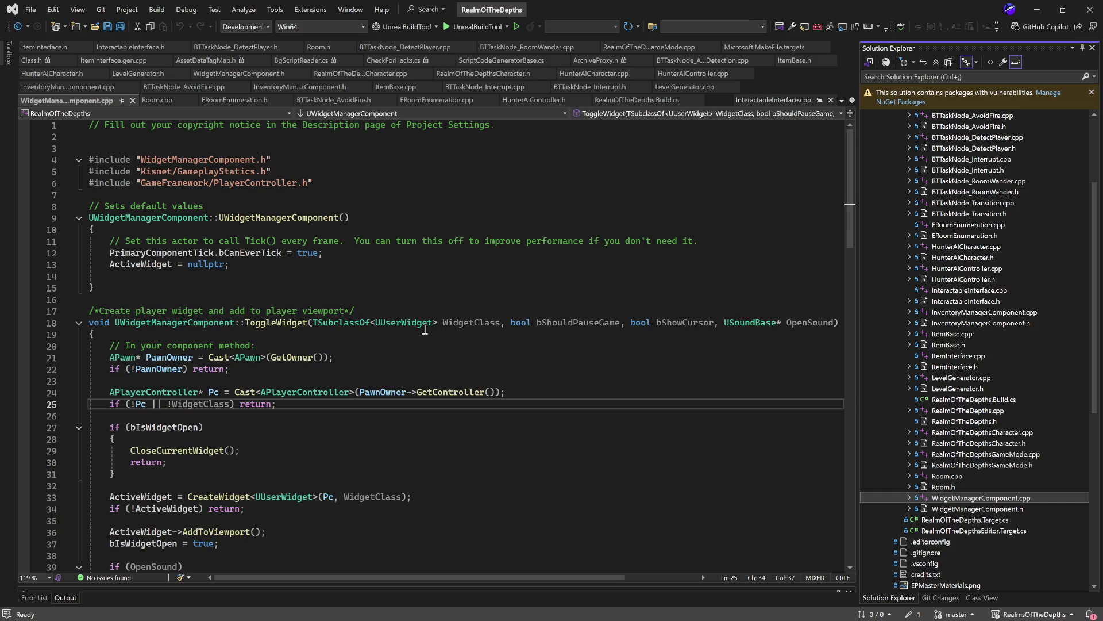
scroll(369, 322, down, 4)
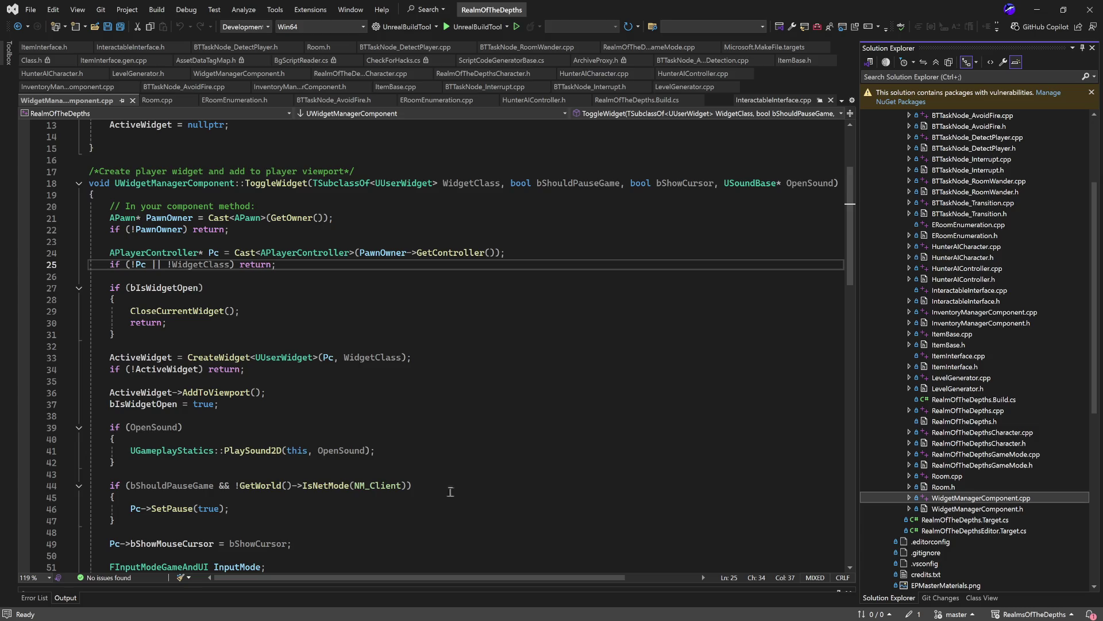
mouse_move(480, 578)
mouse_down()
mouse_move(549, 575)
mouse_move(454, 573)
mouse_up()
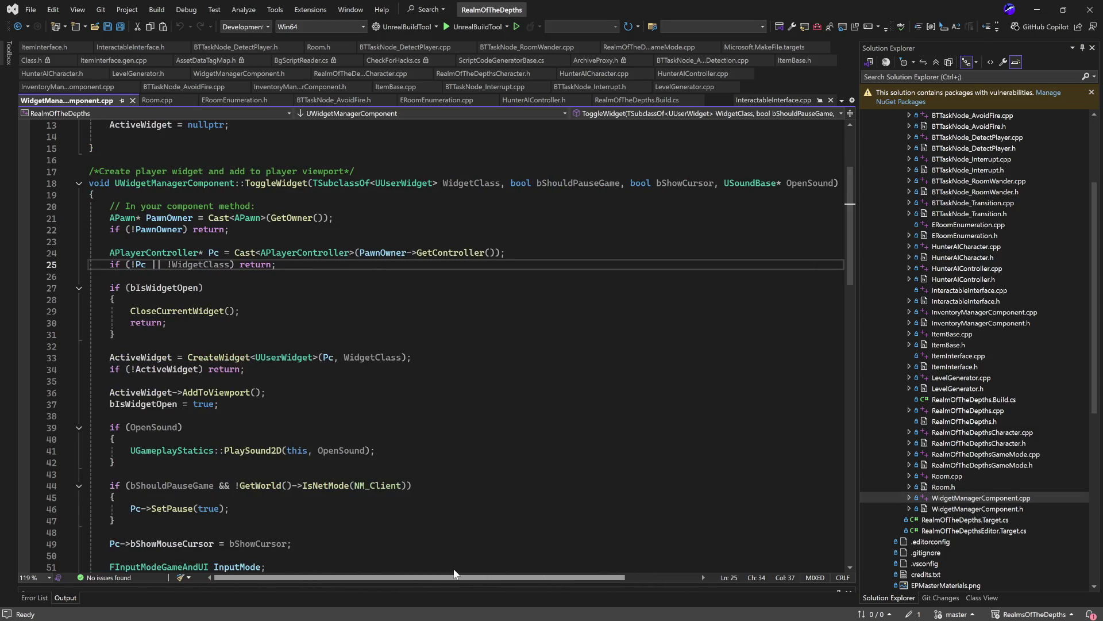
double_click(276, 183)
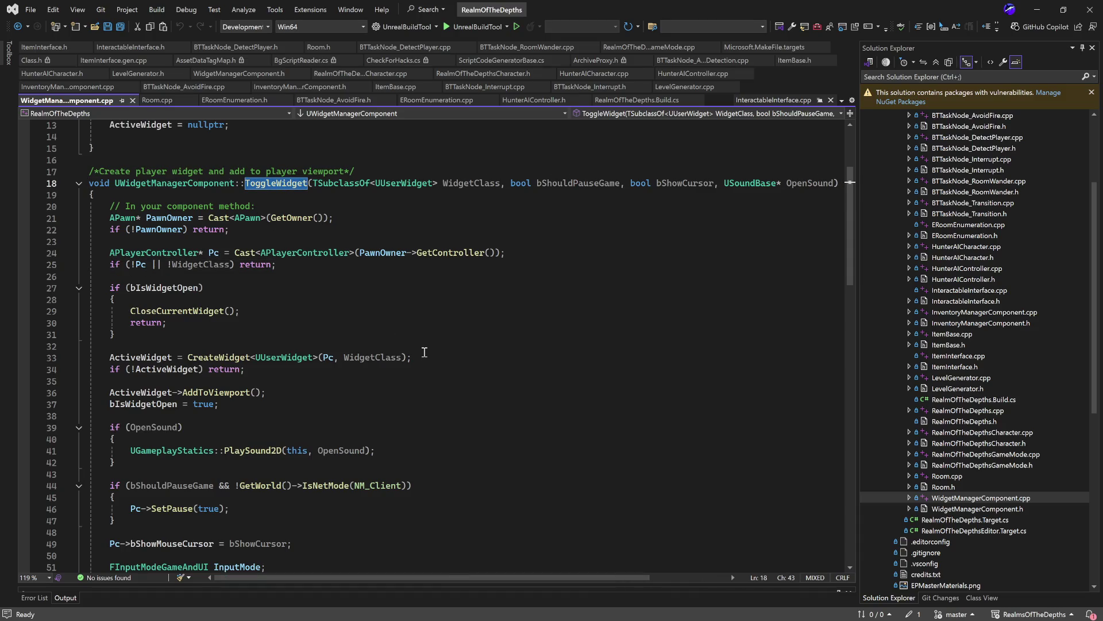
scroll(424, 352, down, 8)
scroll(424, 352, down, 7)
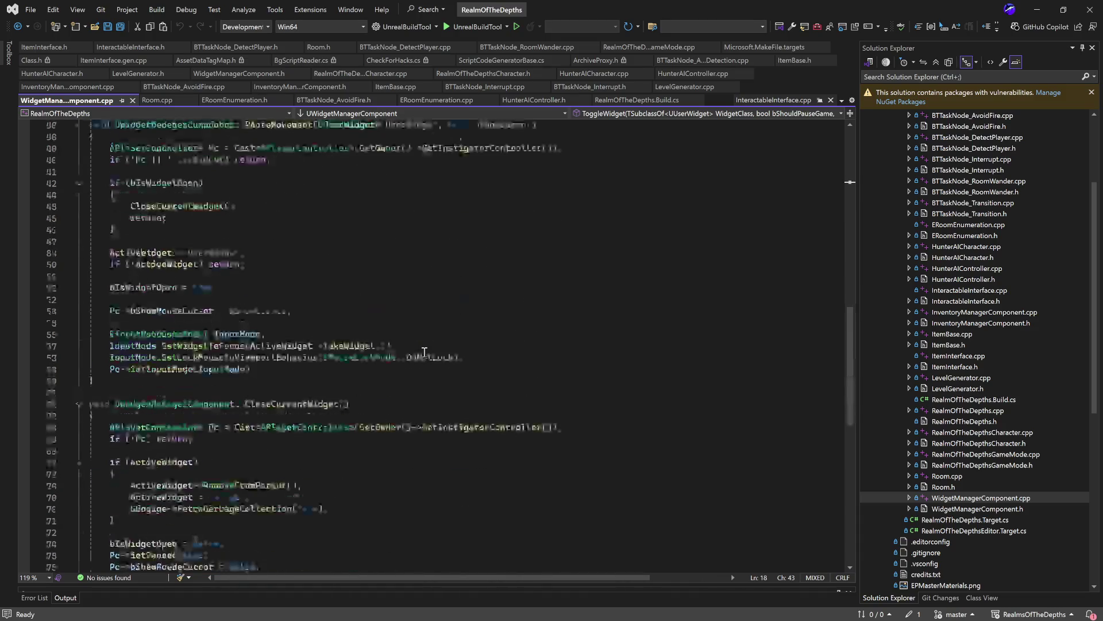
scroll(424, 351, up, 17)
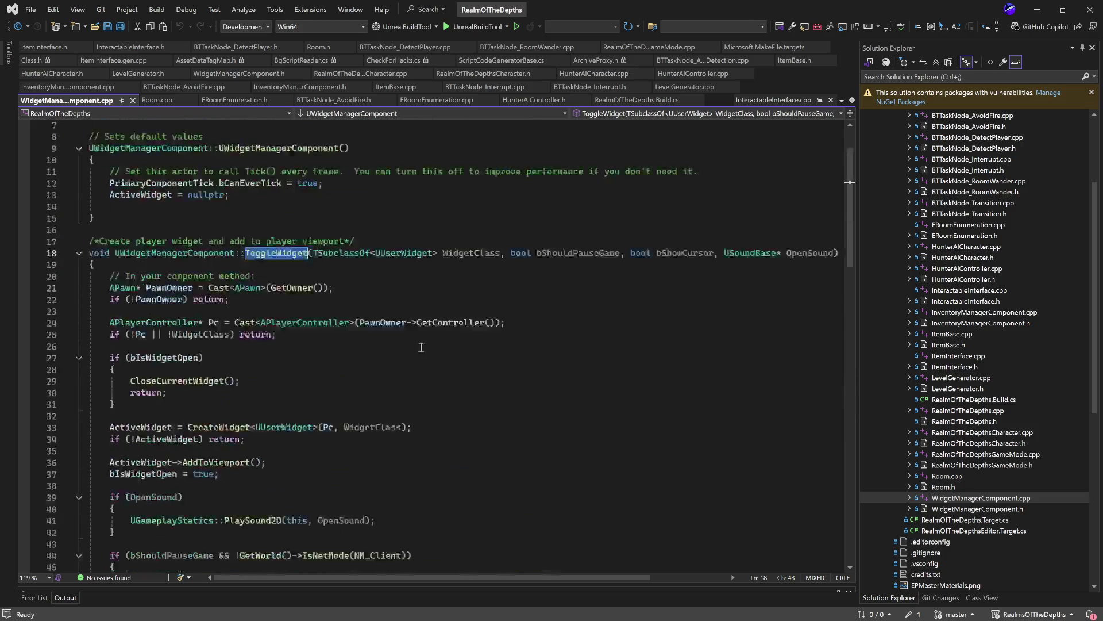
click(294, 254)
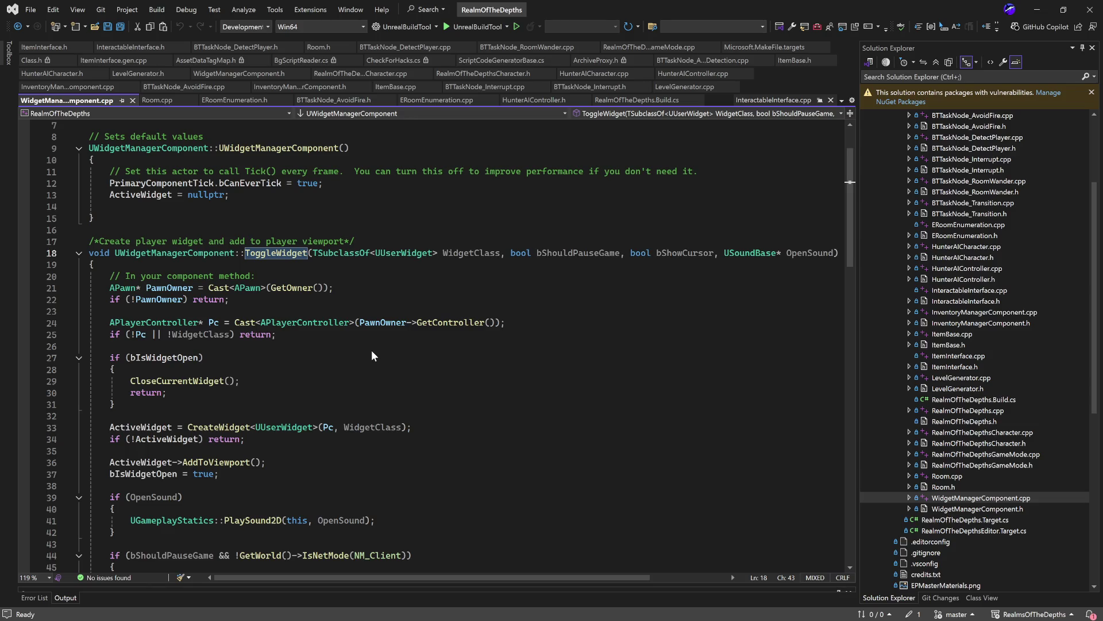
key(shift+F12)
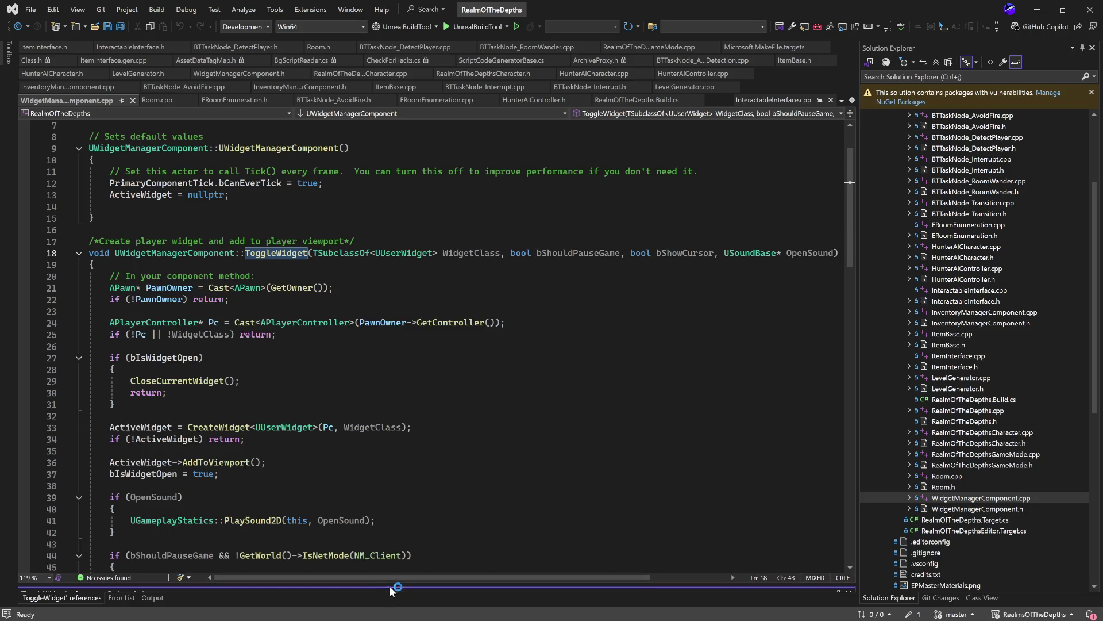
- Visit all three ToggleWidget references, ending at the InventoryInput call in RealmOfTheDepthsCharacter.cpp
drag(390, 591, 393, 420)
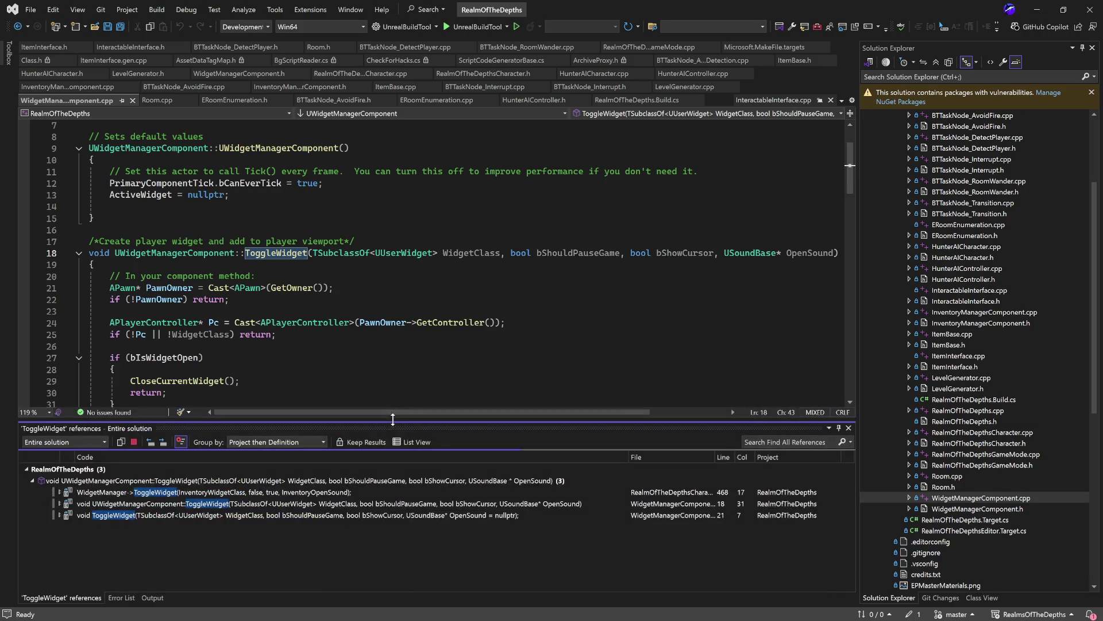
click(226, 506)
click(233, 515)
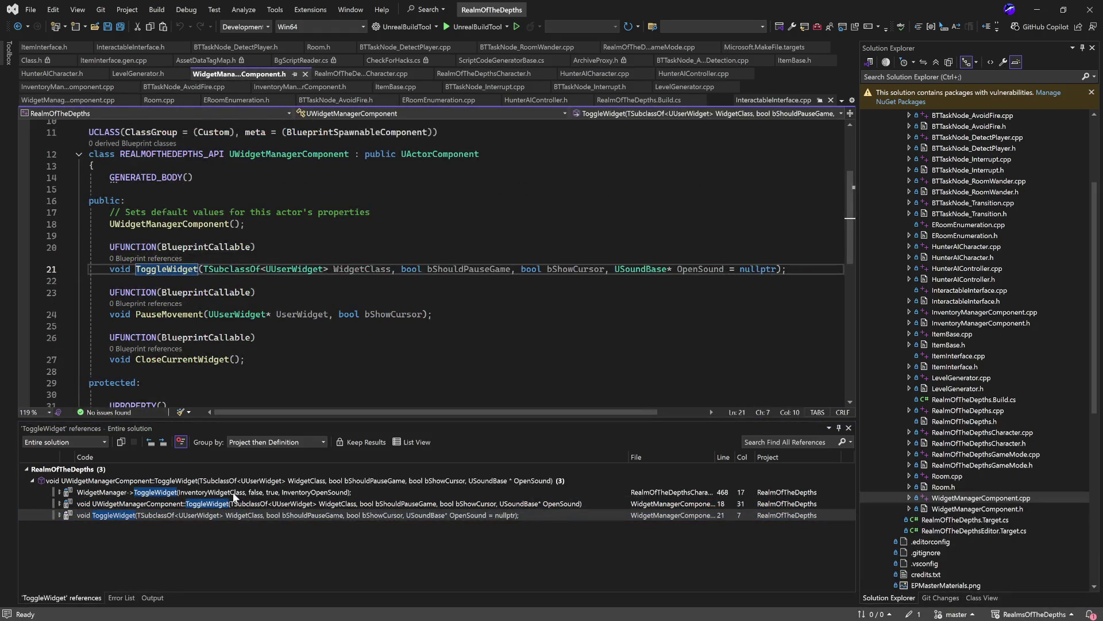
click(234, 493)
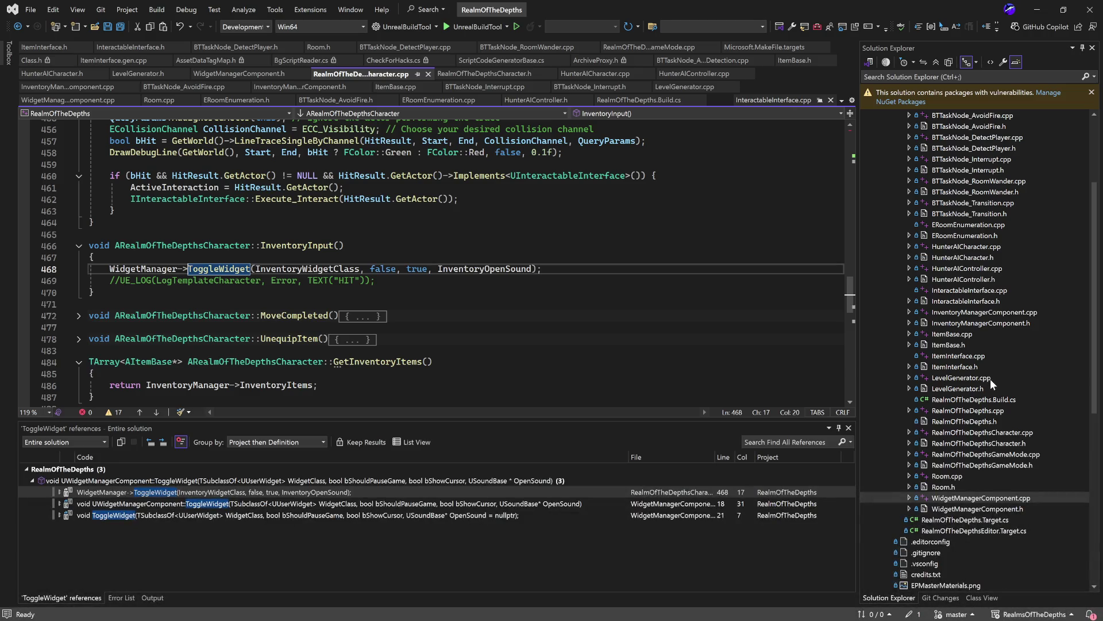
click(1007, 435)
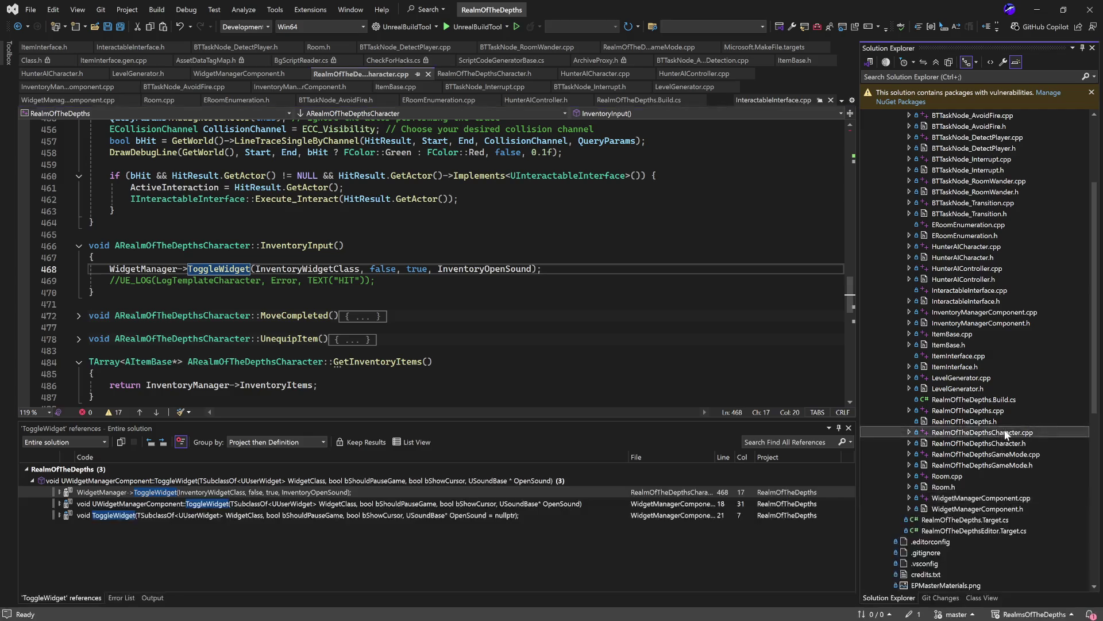
- Build the project with Ctrl+Shift+B while browsing the character code until UnrealHeaderTool completes
key(ctrl+shift+b)
click(565, 315)
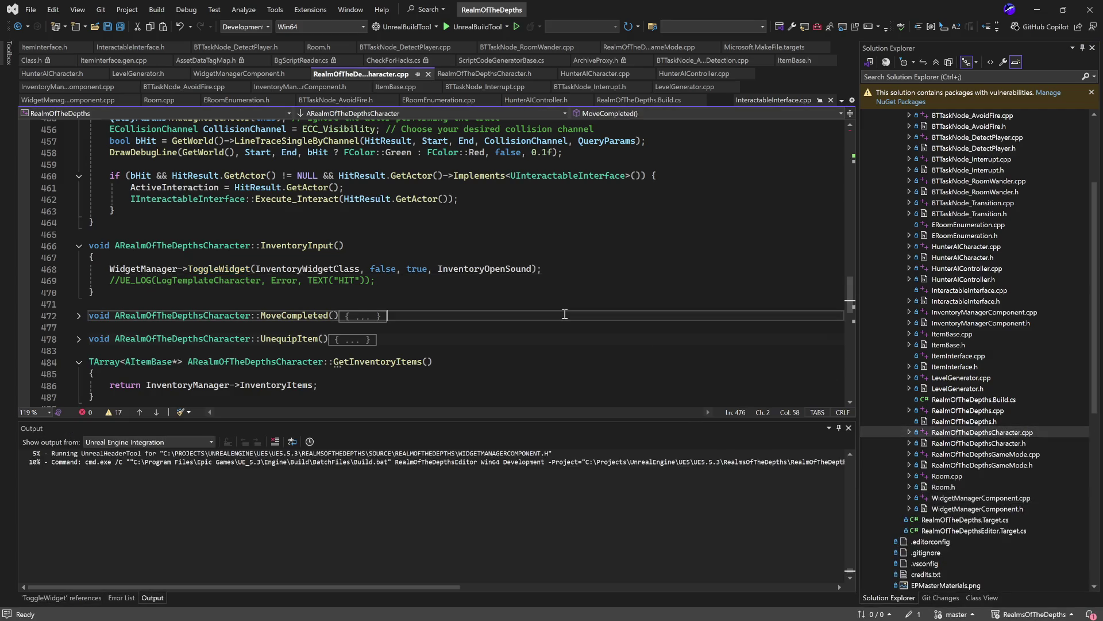
scroll(565, 313, up, 6)
scroll(565, 314, up, 4)
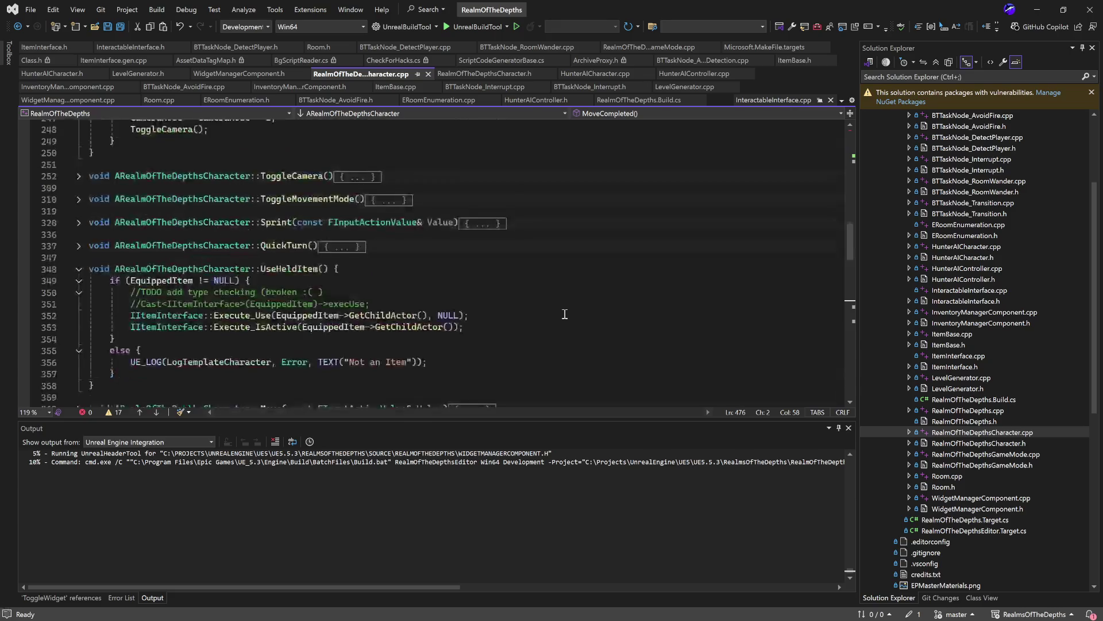
scroll(565, 314, down, 5)
scroll(511, 298, down, 2)
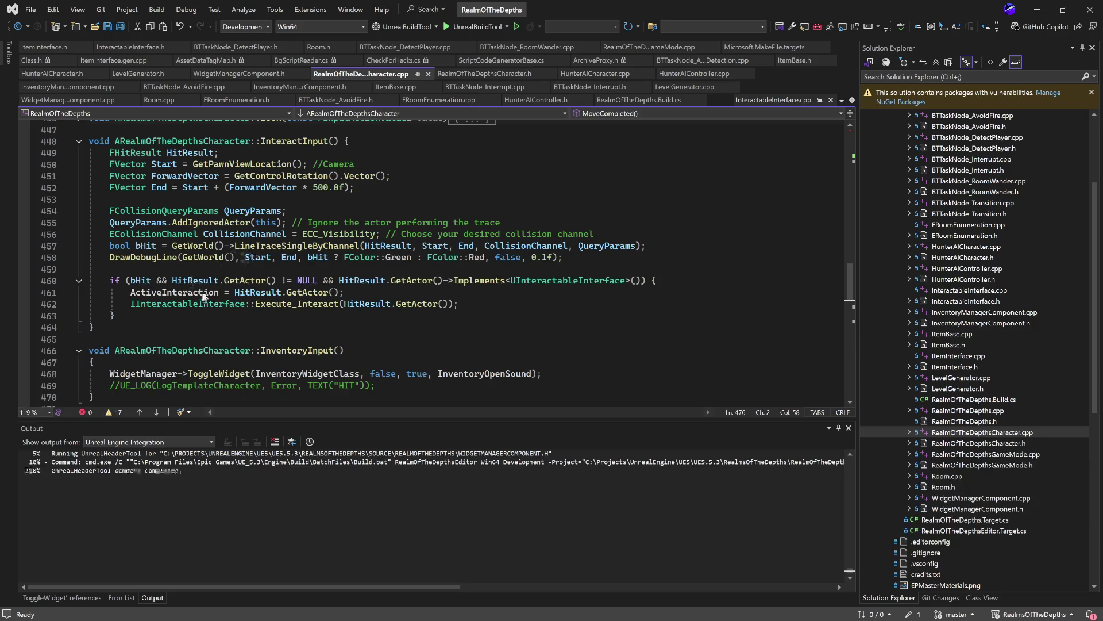
click(449, 334)
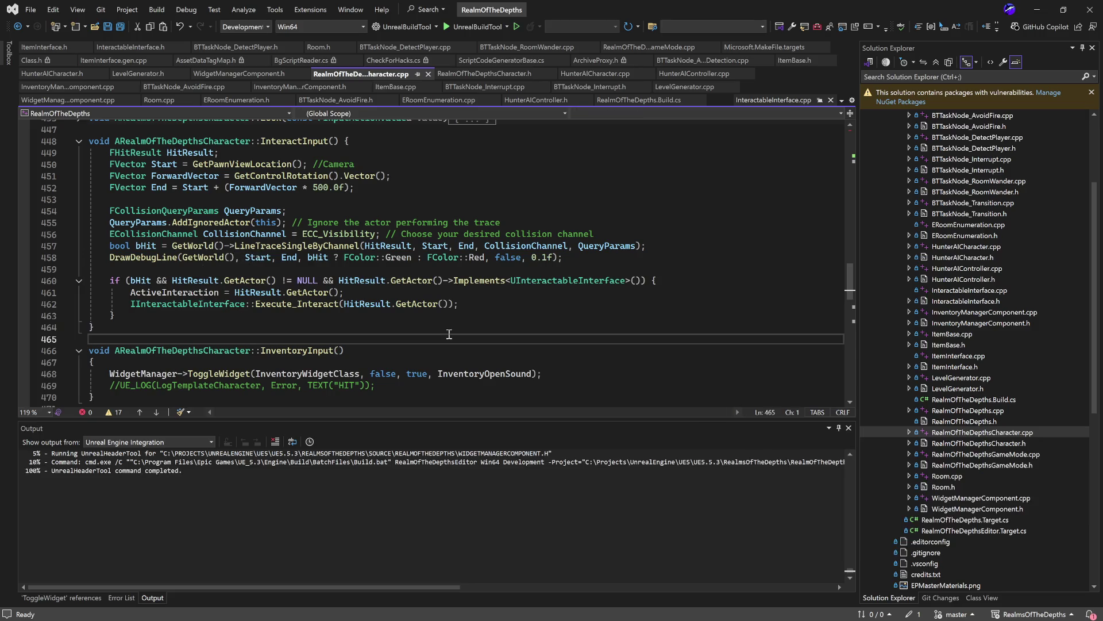
scroll(449, 334, down, 4)
scroll(450, 334, down, 5)
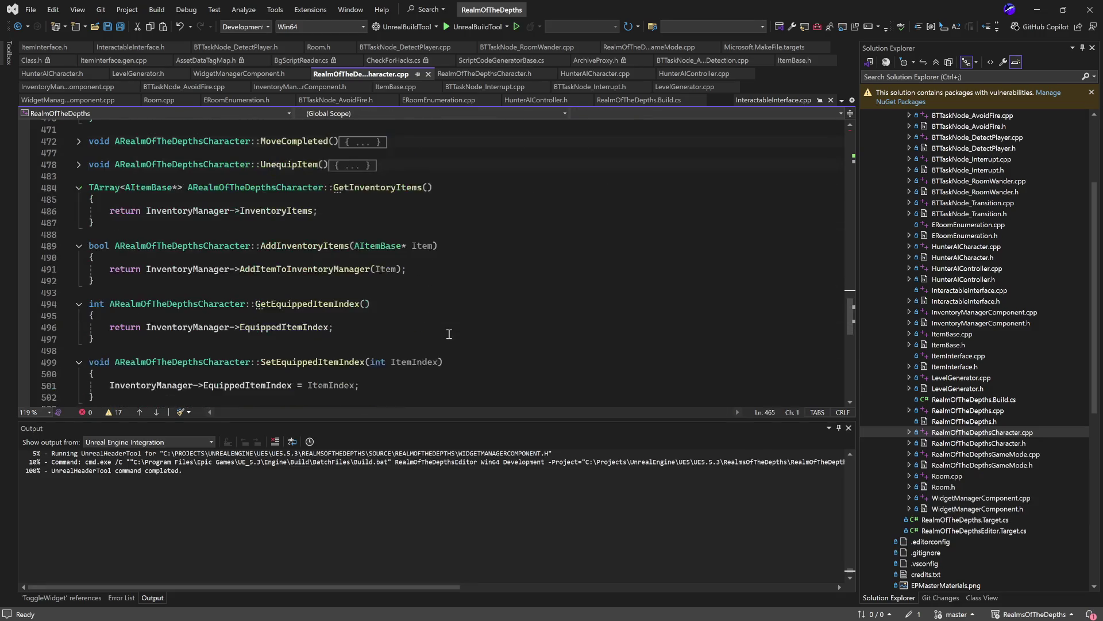
scroll(450, 333, down, 2)
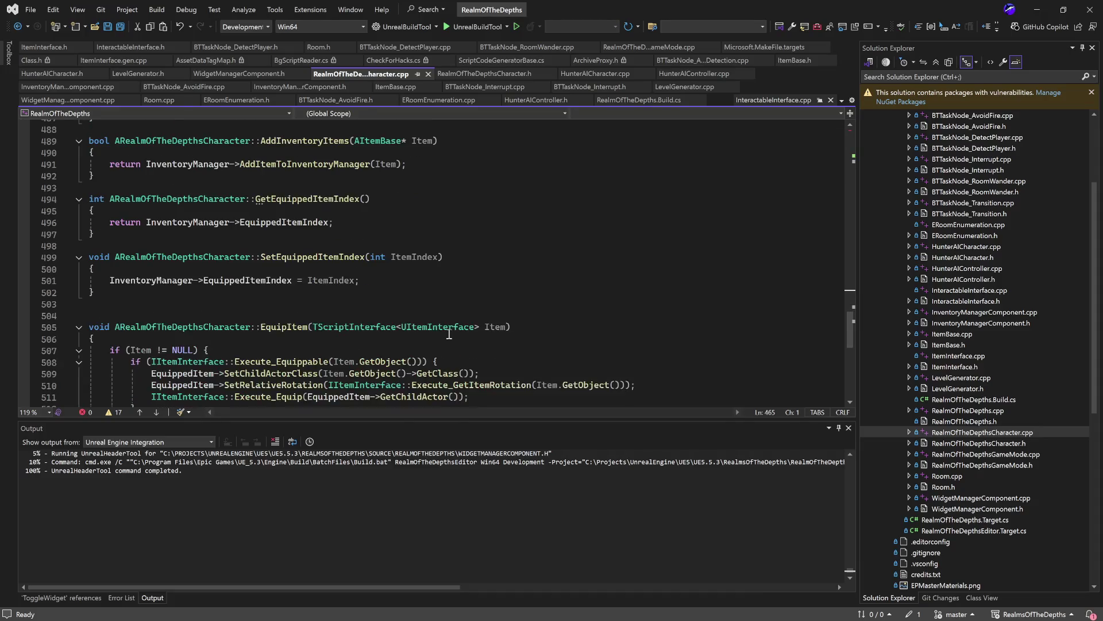
scroll(450, 334, down, 1)
click(1038, 10)
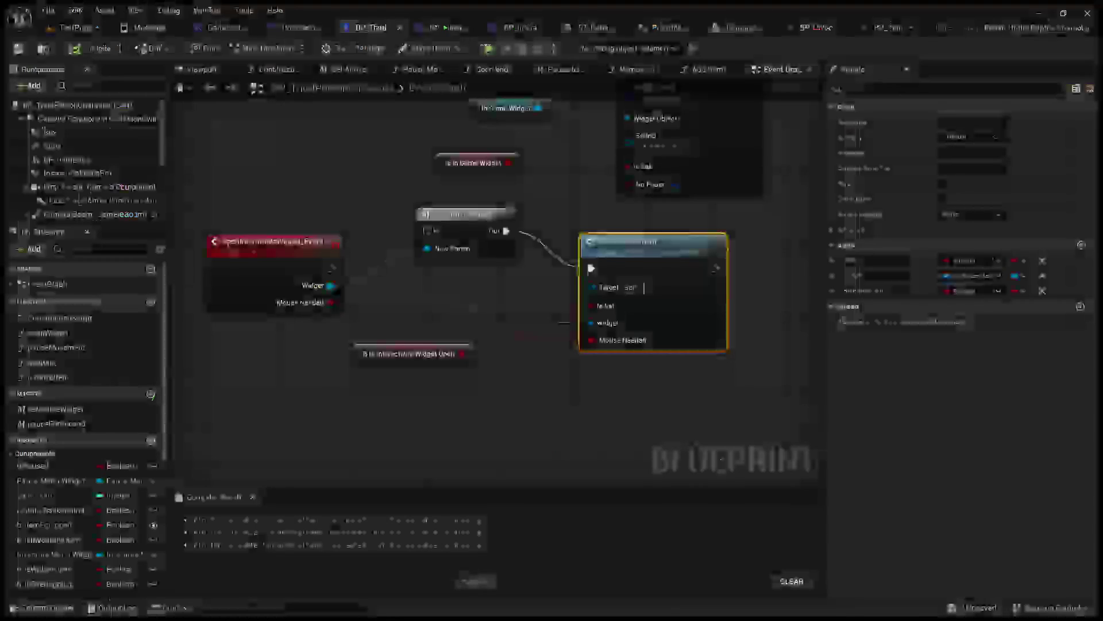
- Return to TestProgress, enlarge the Content Browser, and move up to LevelPrototyping
click(80, 26)
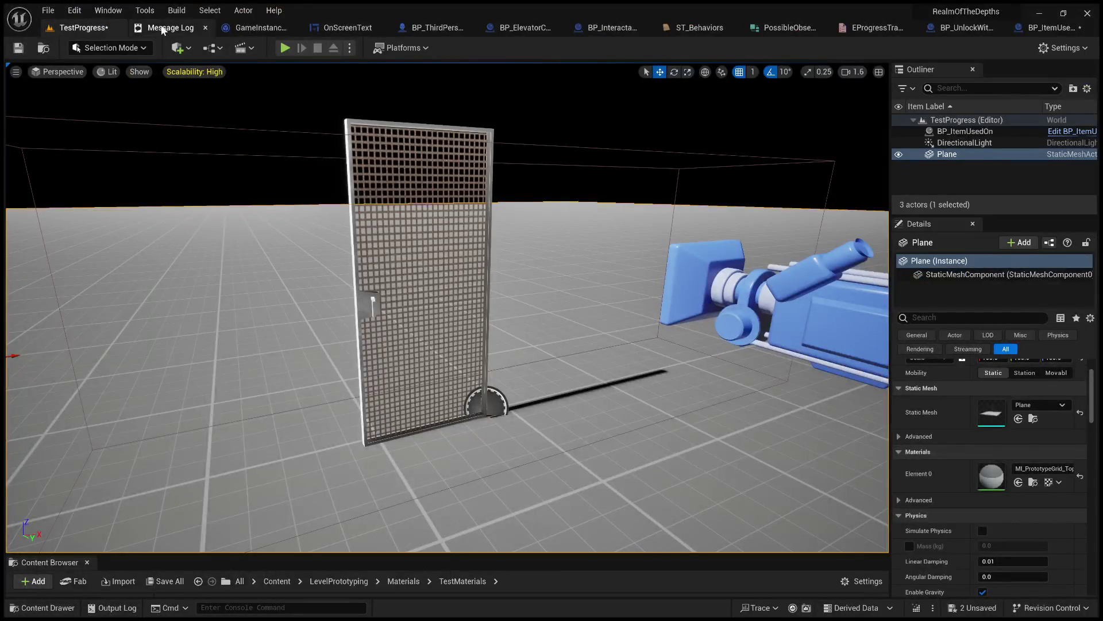
drag(541, 554, 542, 524)
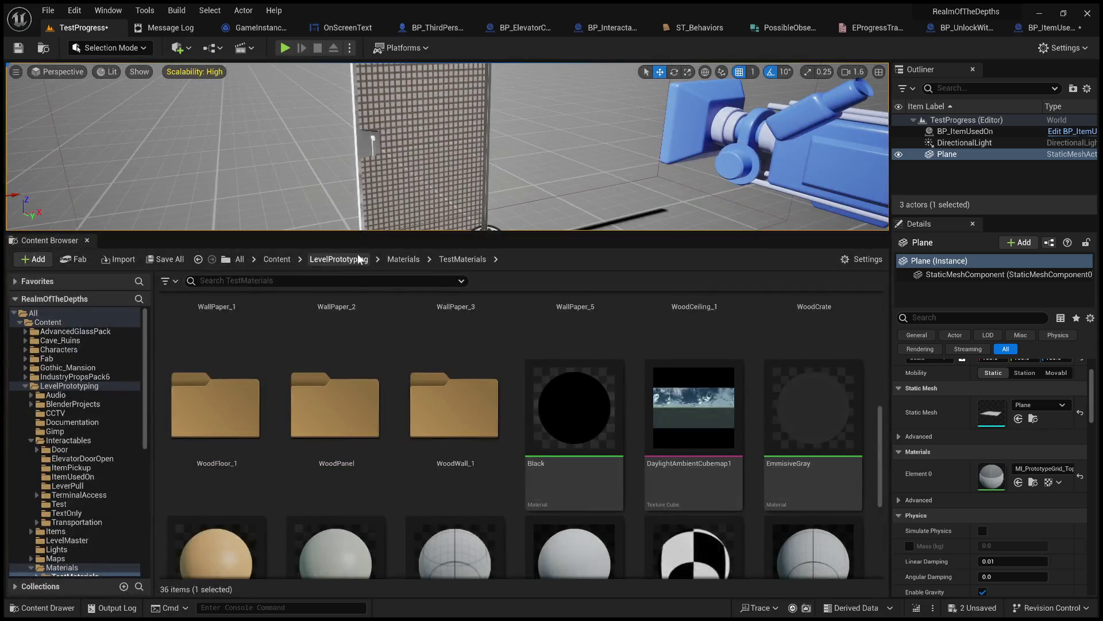
click(358, 259)
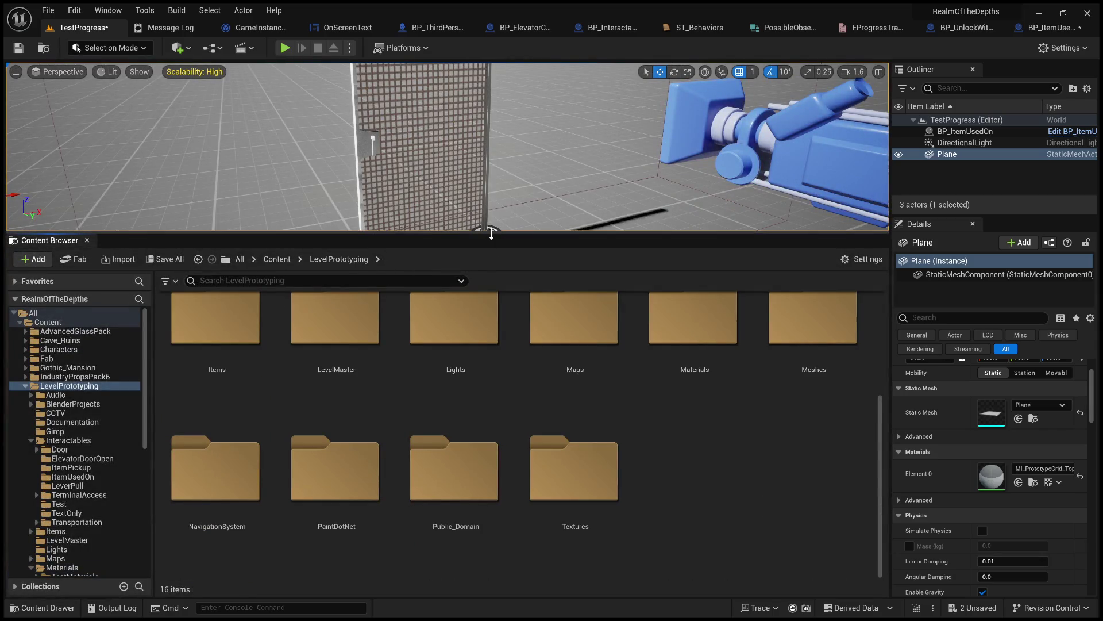
drag(491, 233, 491, 194)
scroll(466, 423, up, 1)
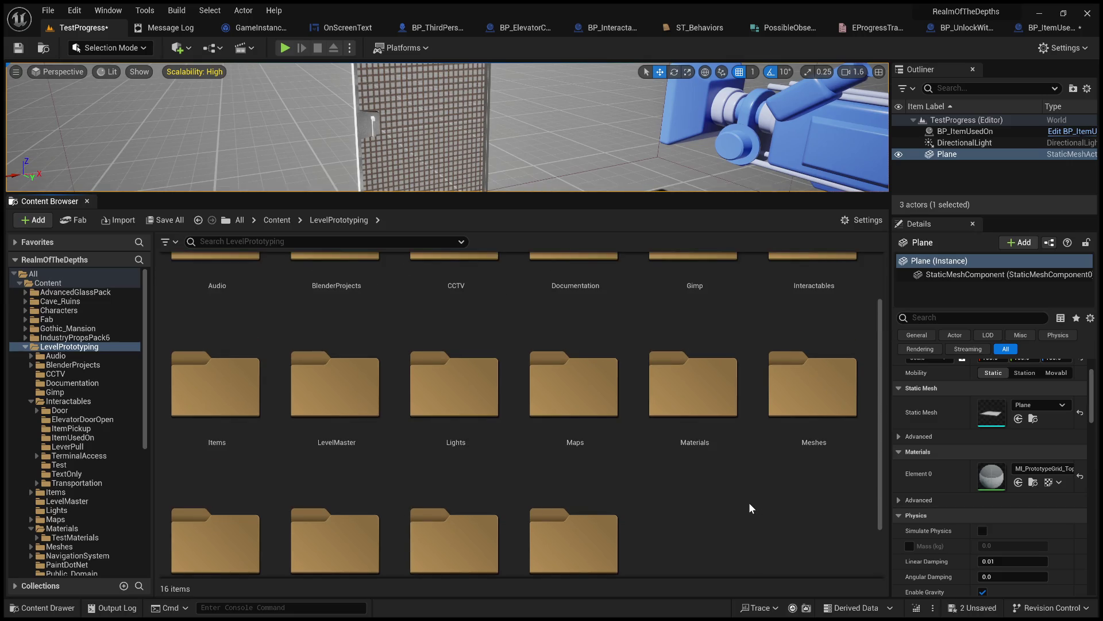
scroll(749, 508, up, 1)
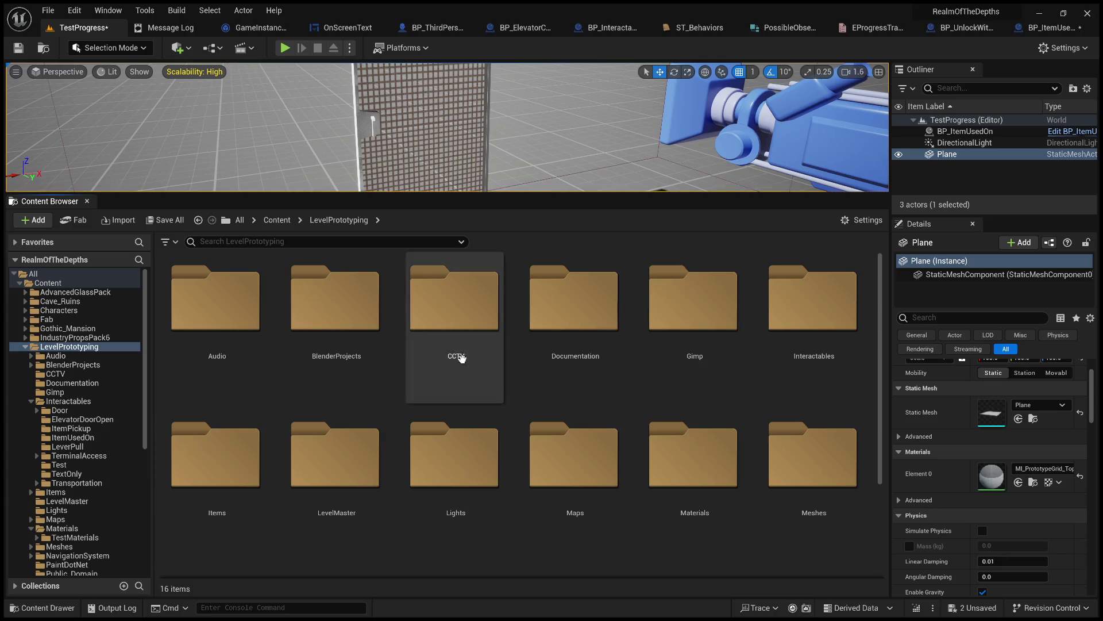
scroll(591, 402, down, 2)
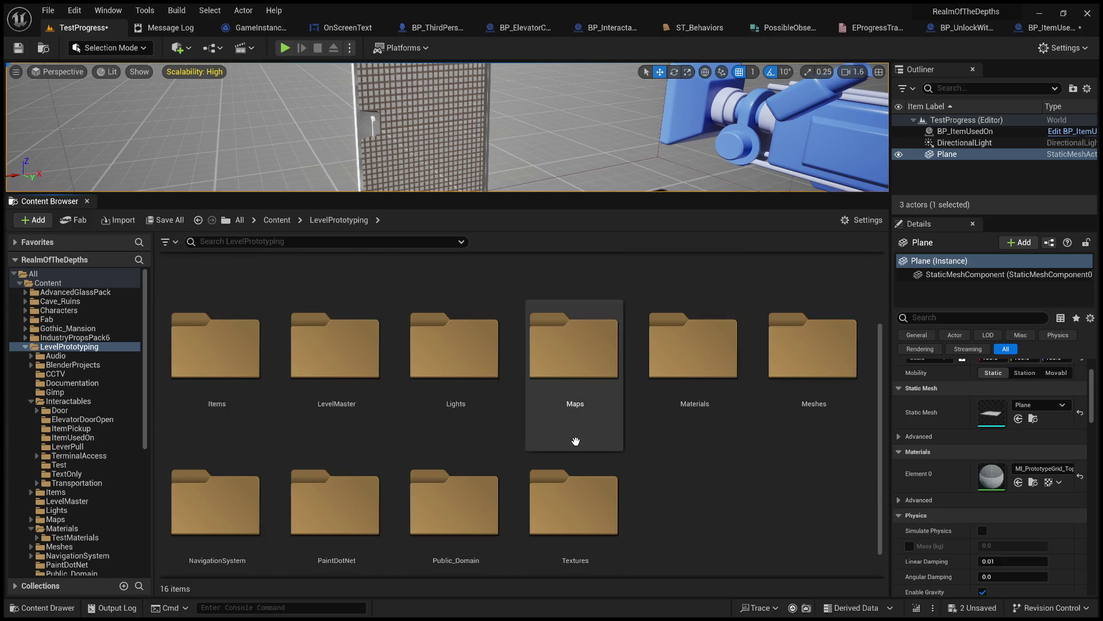
scroll(607, 457, up, 2)
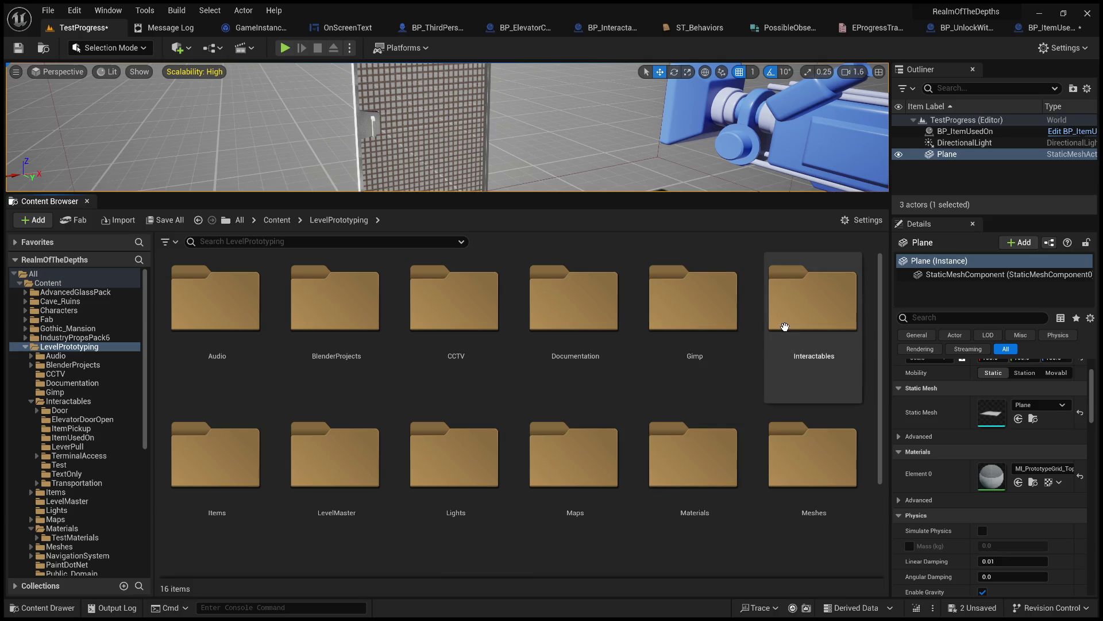
- Browse Interactables > TerminalAccess and open the BP_InteractableTerminal blueprint
double_click(784, 326)
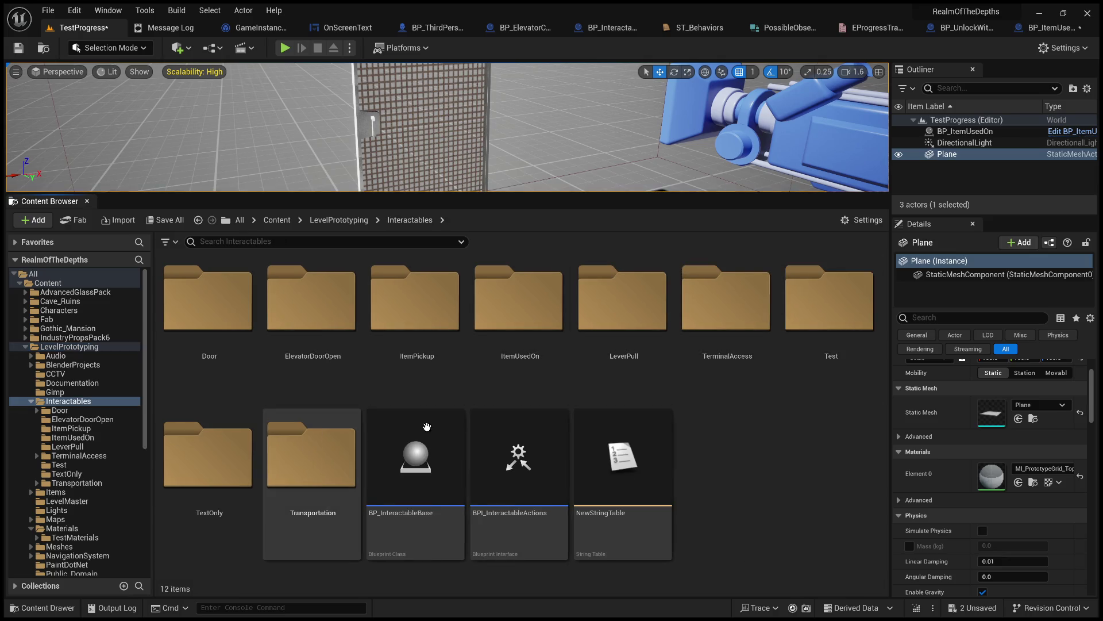
double_click(725, 323)
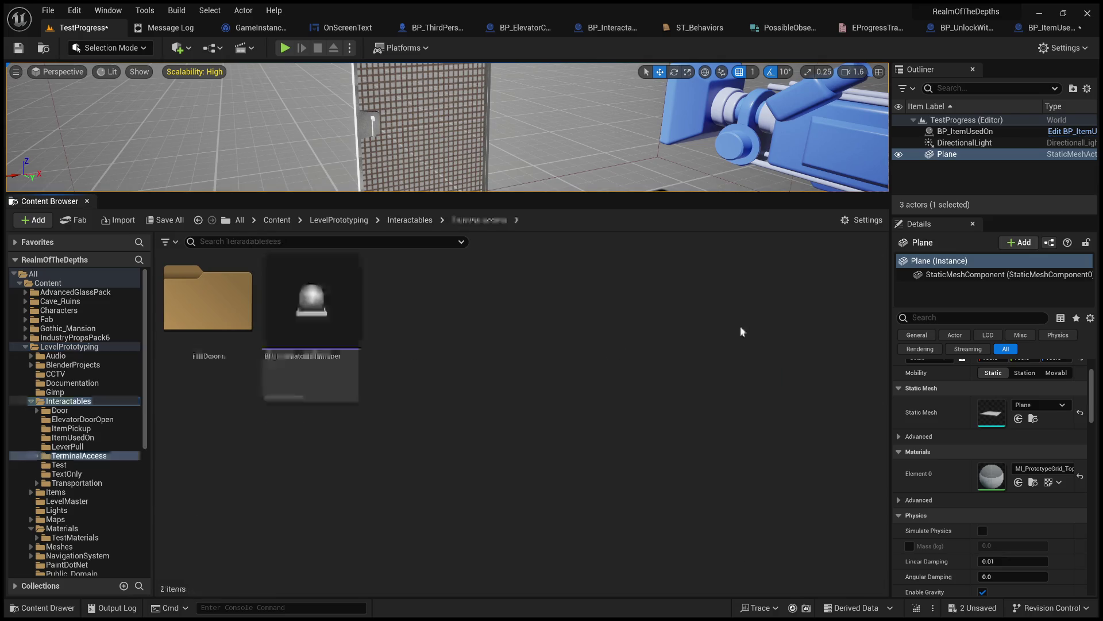
double_click(232, 313)
click(490, 219)
click(316, 321)
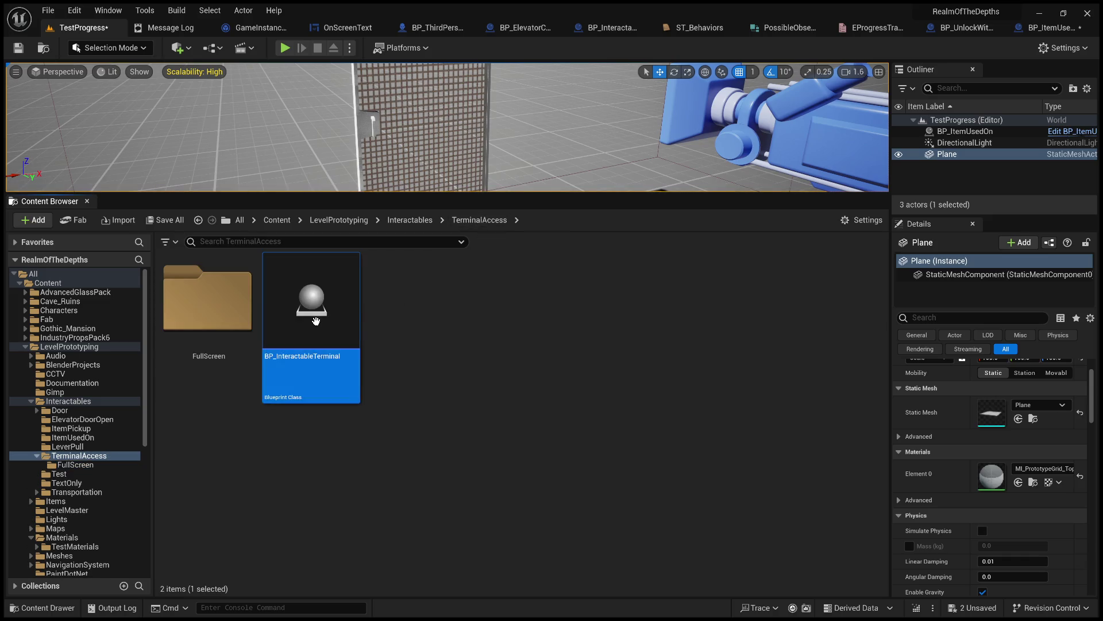
double_click(316, 321)
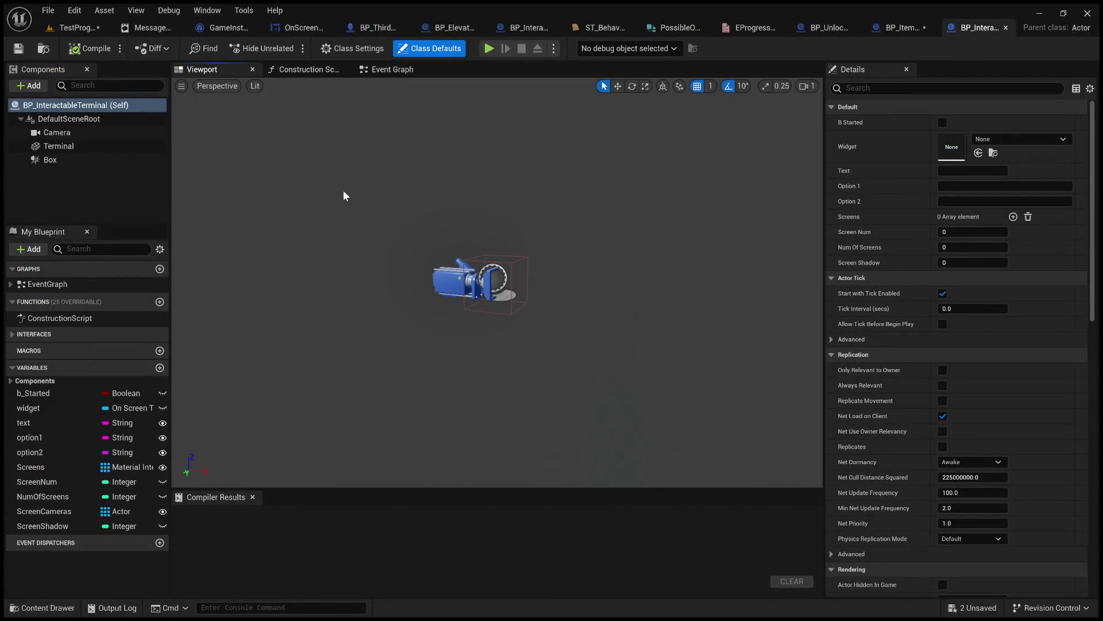
- View the terminal's Event Graph, close its editor, and return to TestProgress's Interactables folder
click(393, 69)
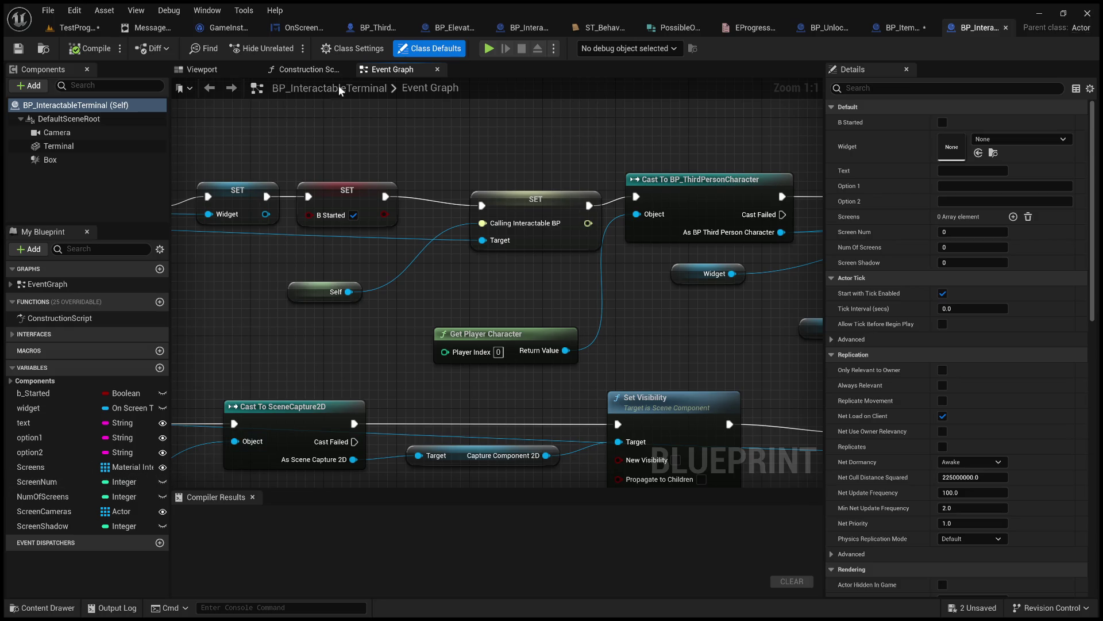
middle_click(972, 33)
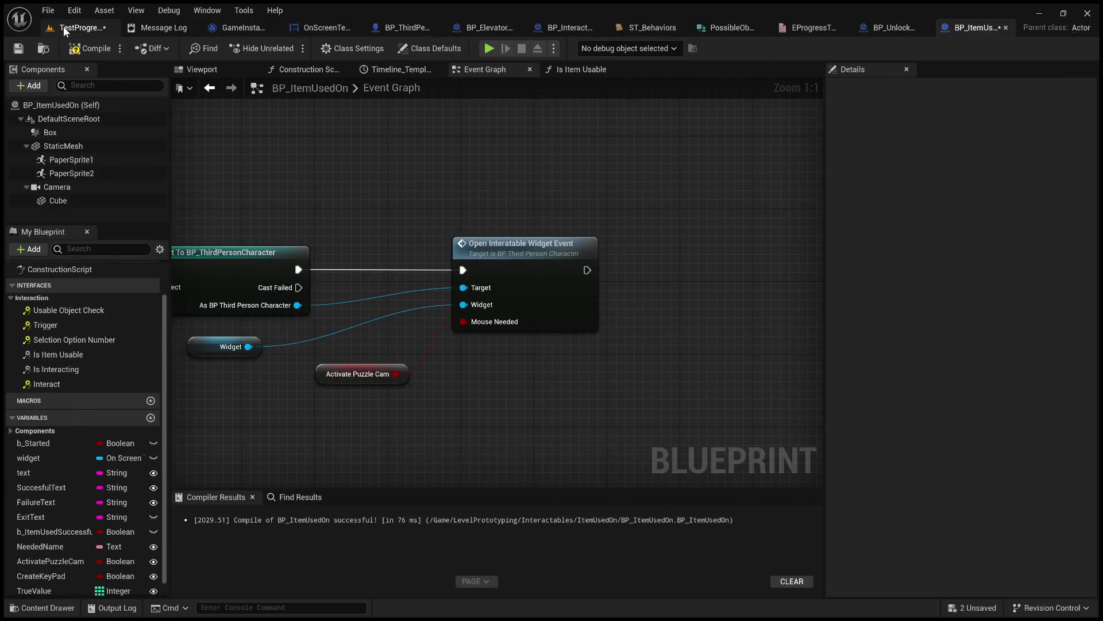
click(77, 27)
click(411, 219)
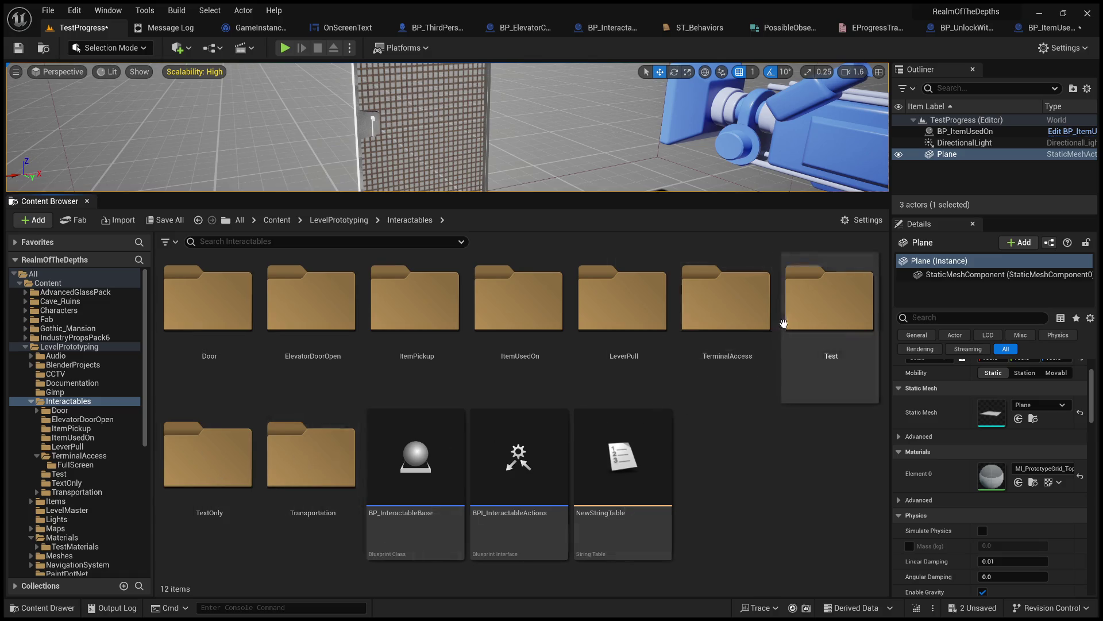
- Browse the Test, Maps, Rooms and RoomGizmos folders, then go back up to Content
double_click(811, 316)
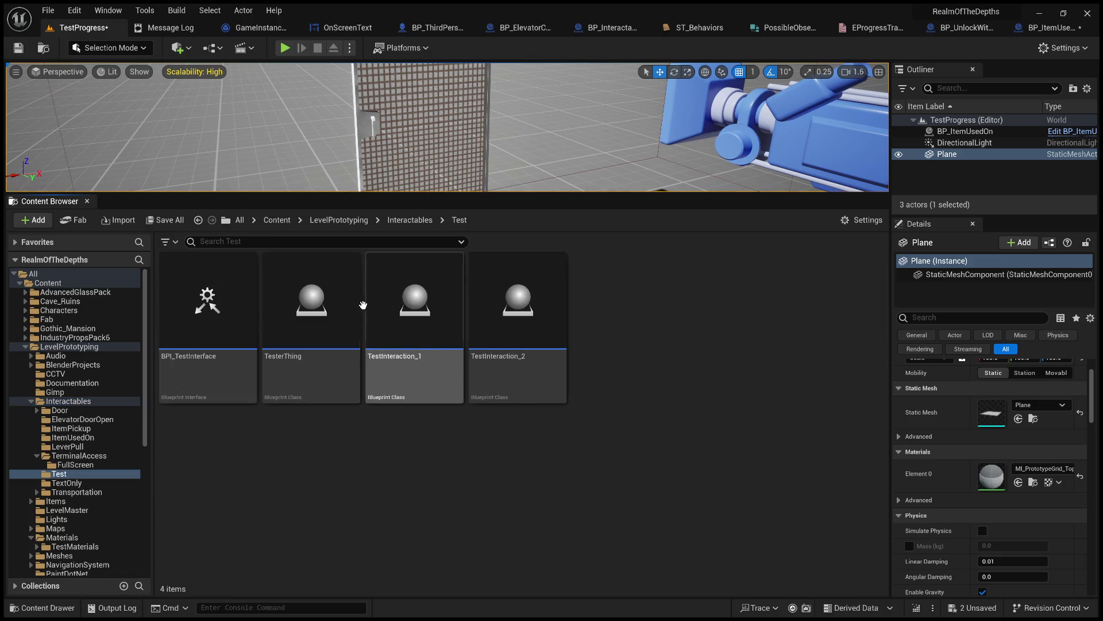
click(410, 219)
click(357, 220)
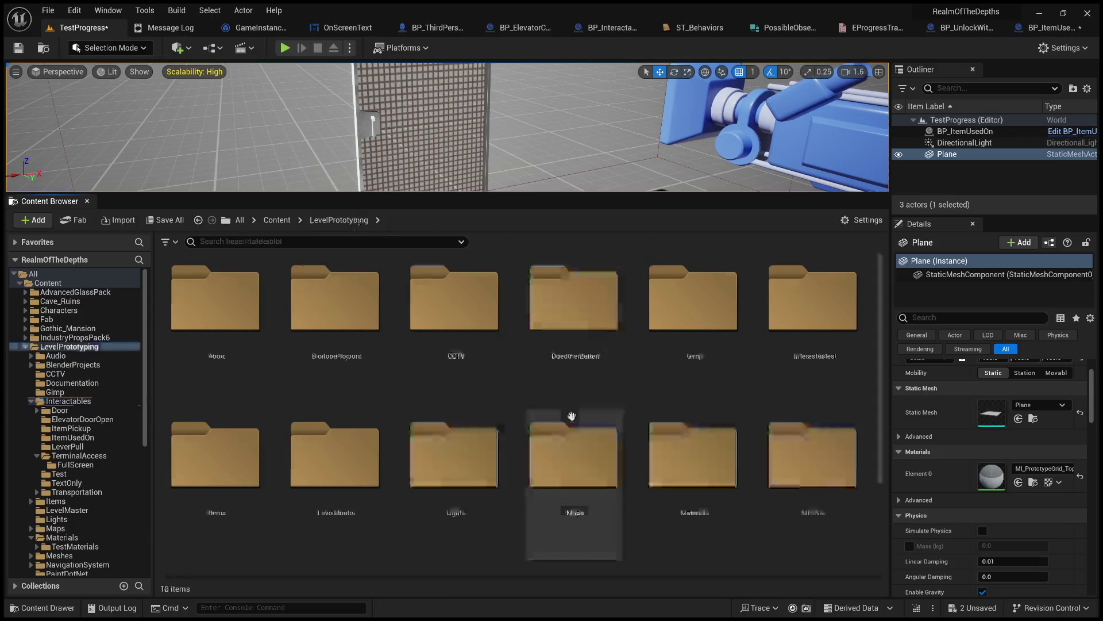
scroll(519, 394, down, 1)
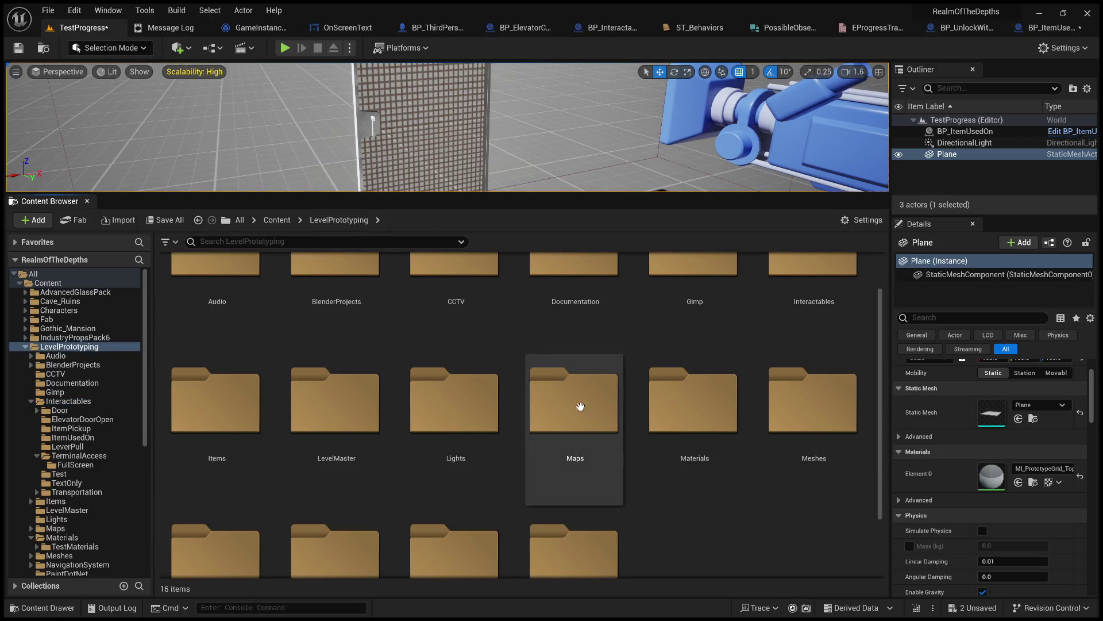
double_click(580, 409)
double_click(309, 318)
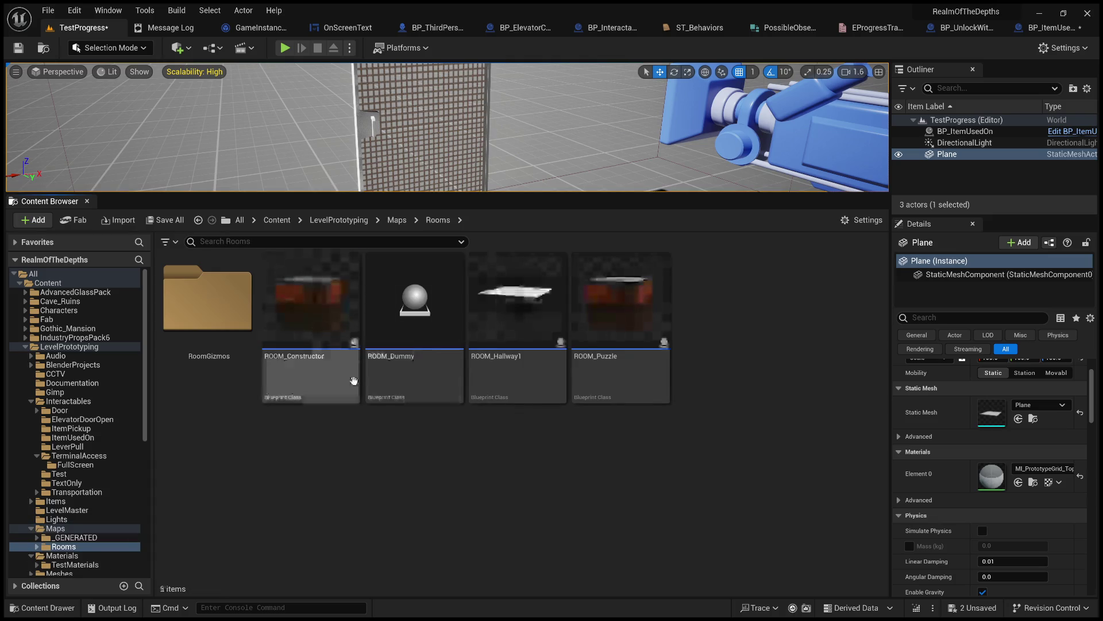
double_click(222, 320)
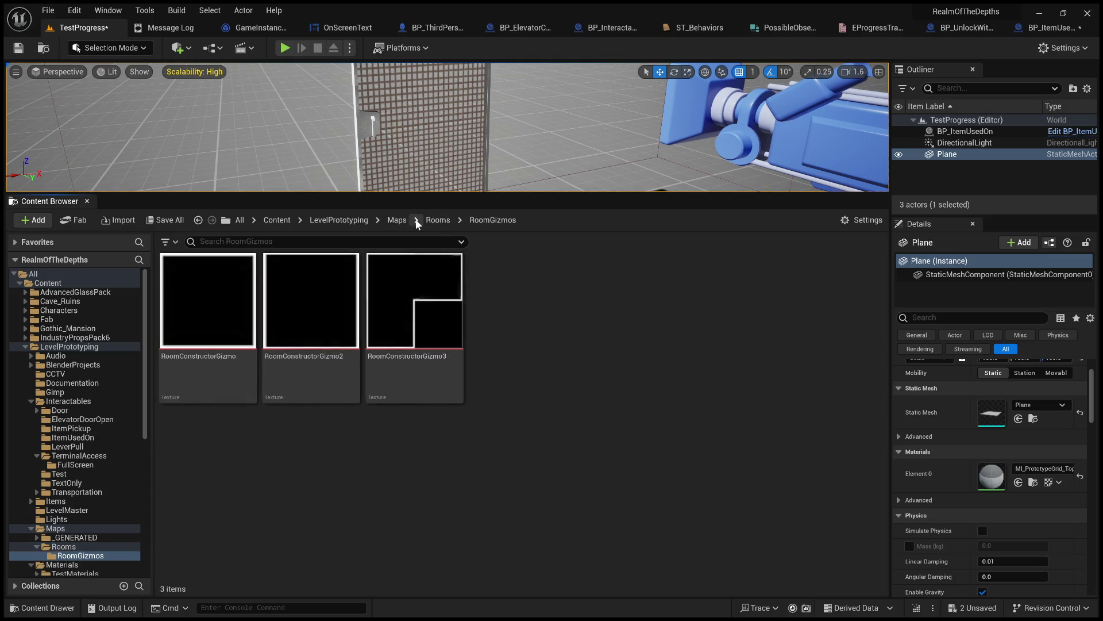
click(436, 220)
click(339, 220)
click(277, 220)
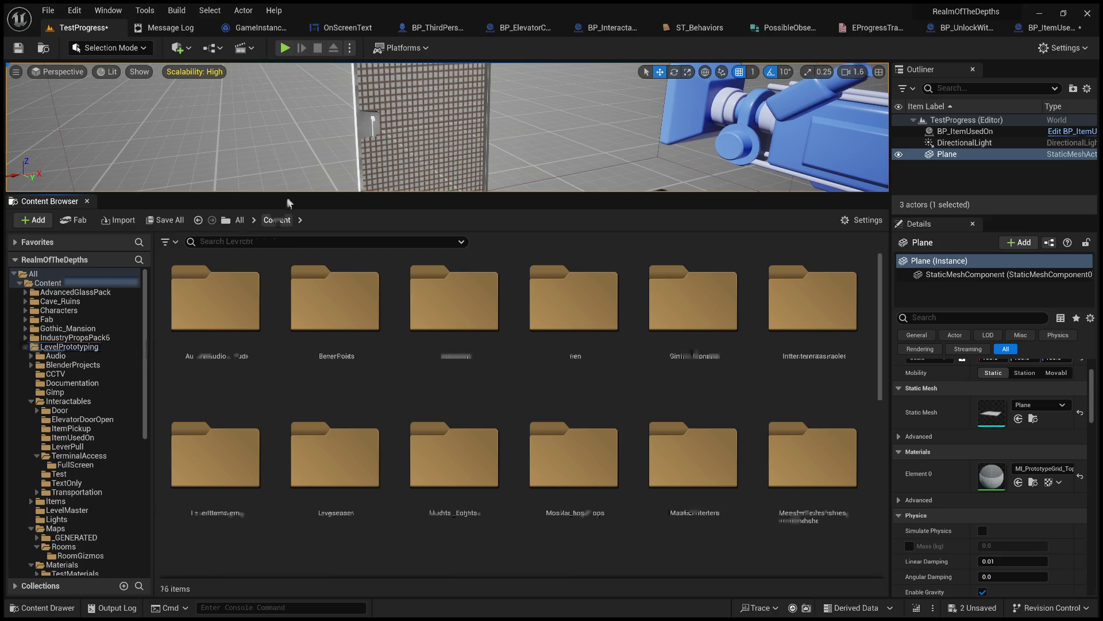
- Save all work with Ctrl+Shift+S and look through the Content and TemplateContent folders
key(ctrl+shift+s)
click(238, 221)
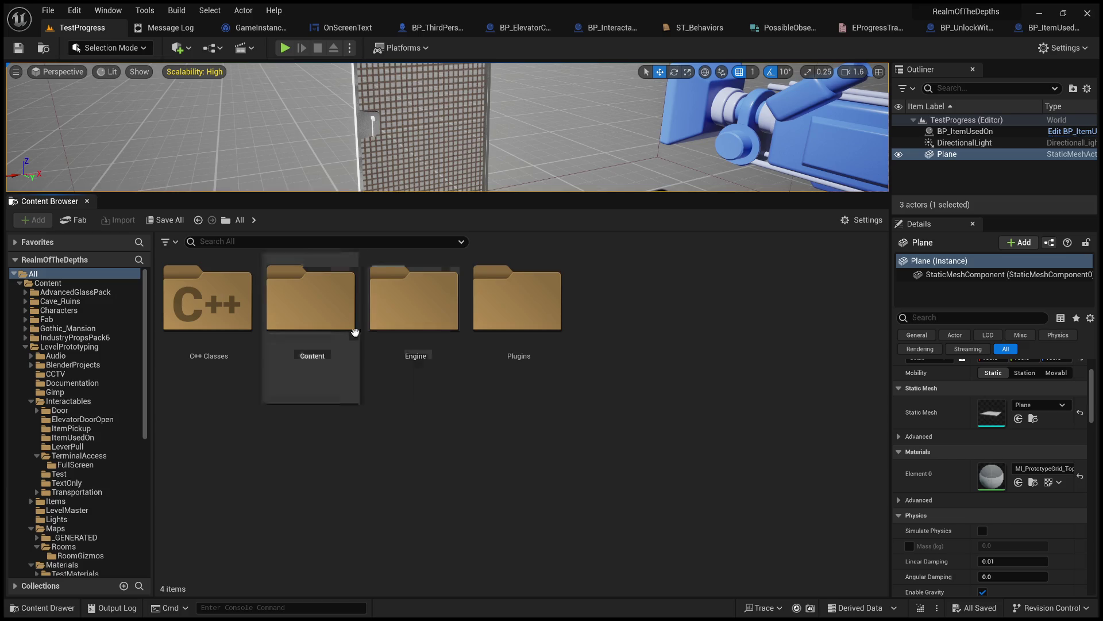
double_click(319, 303)
scroll(523, 461, down, 10)
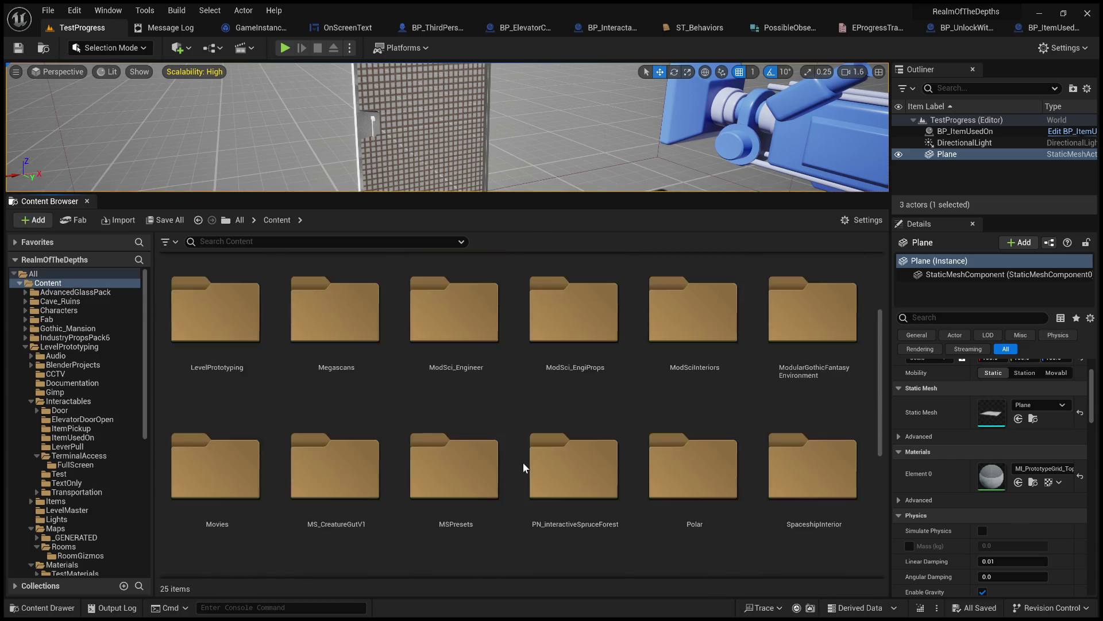
double_click(440, 358)
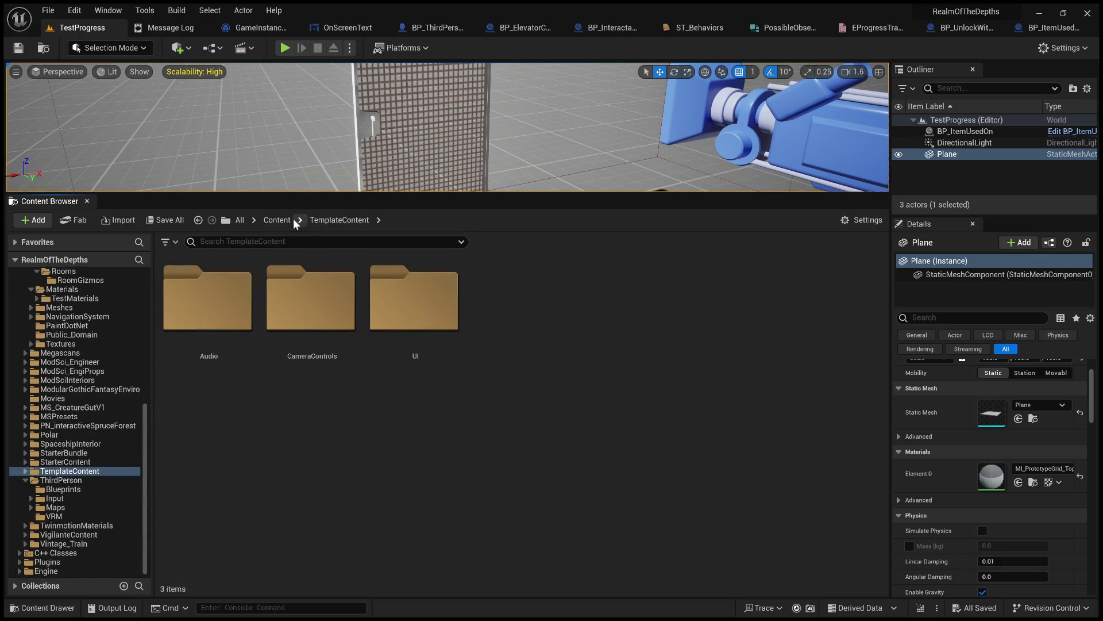
click(271, 219)
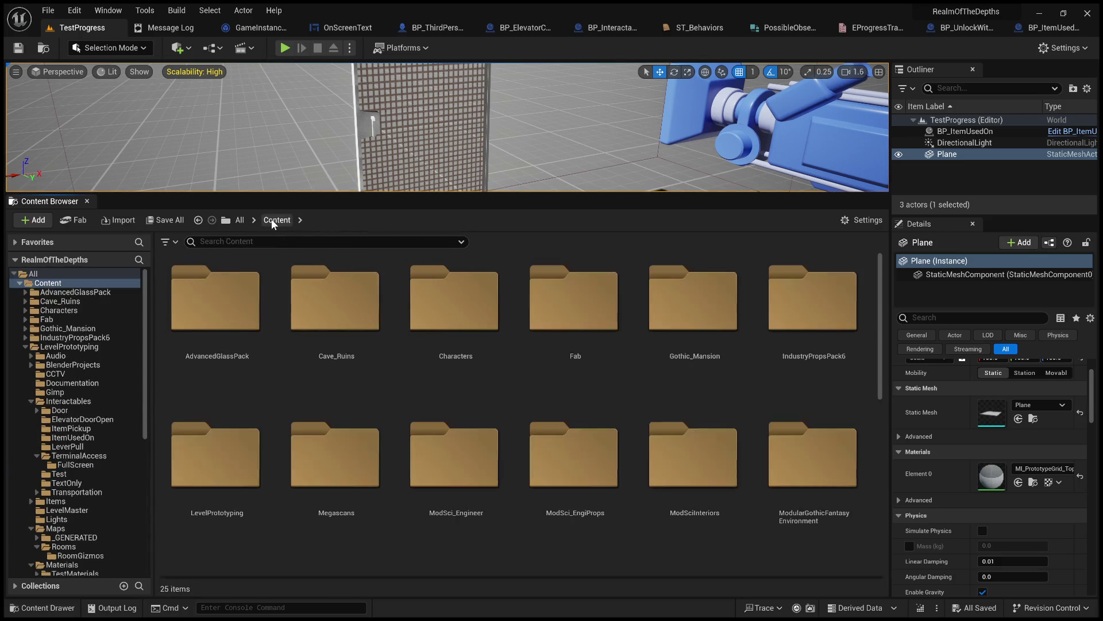
- Open the TestLevel map from Content > ThirdPerson > Maps
scroll(418, 460, down, 5)
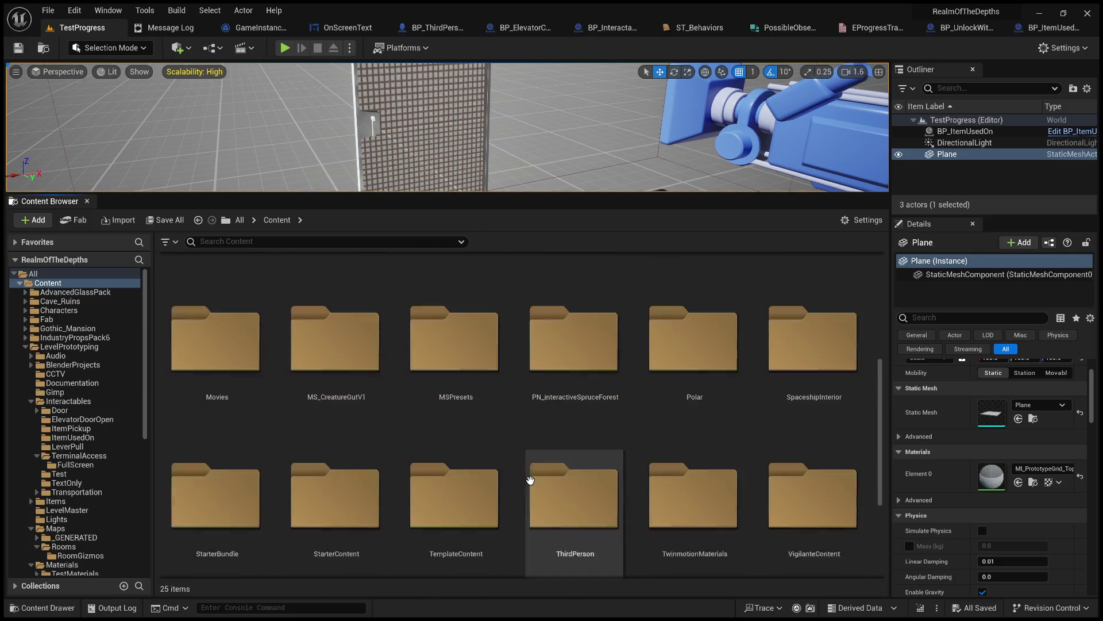
double_click(574, 477)
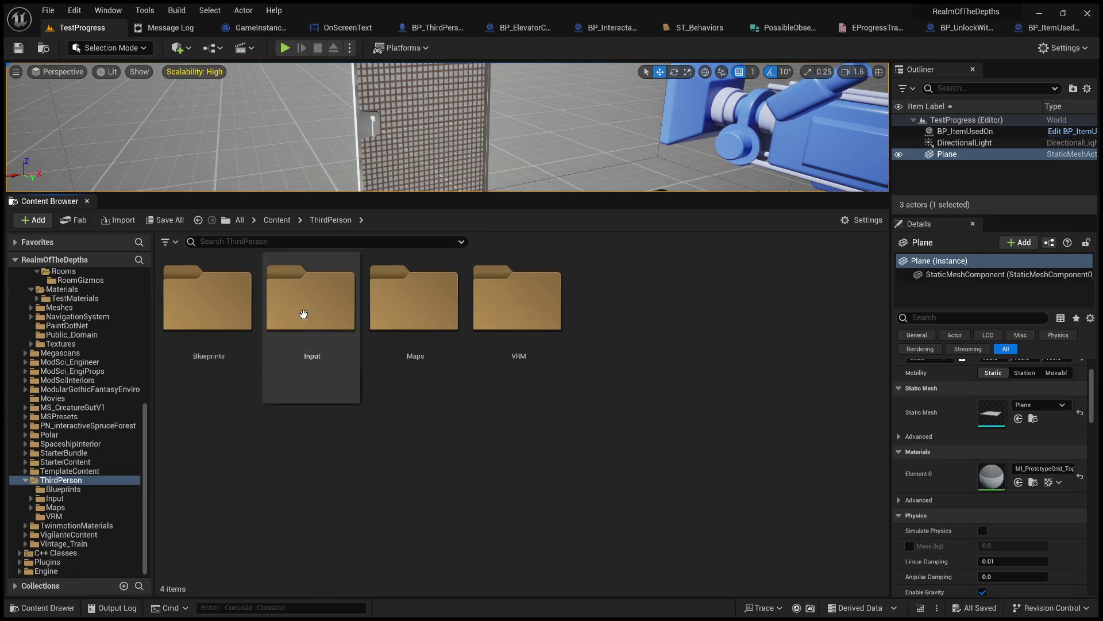
double_click(451, 309)
scroll(695, 448, down, 3)
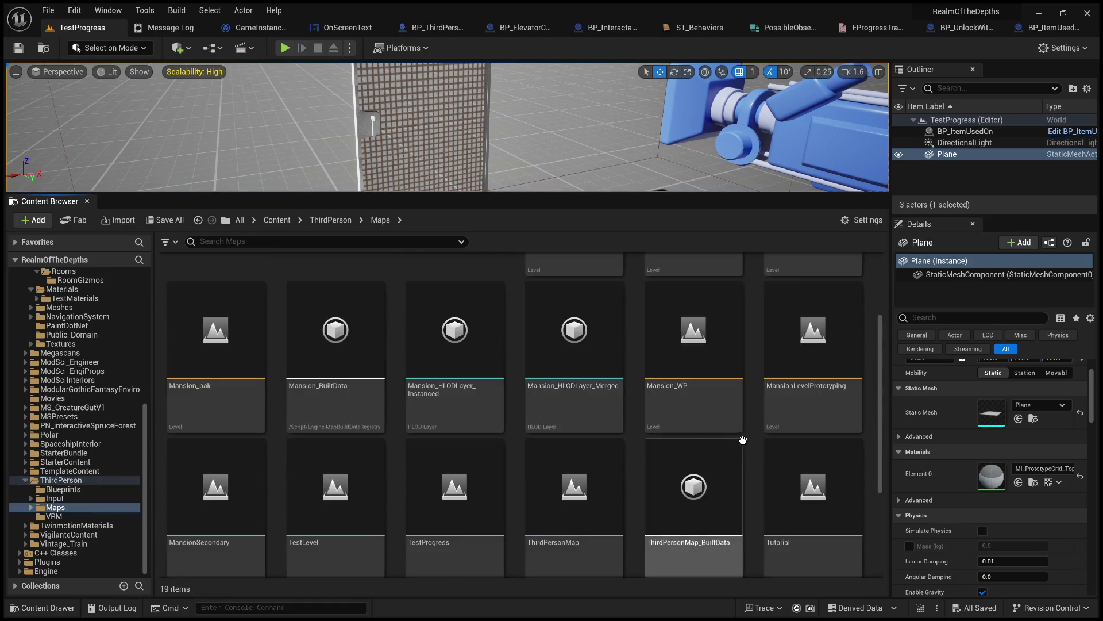
scroll(797, 381, down, 1)
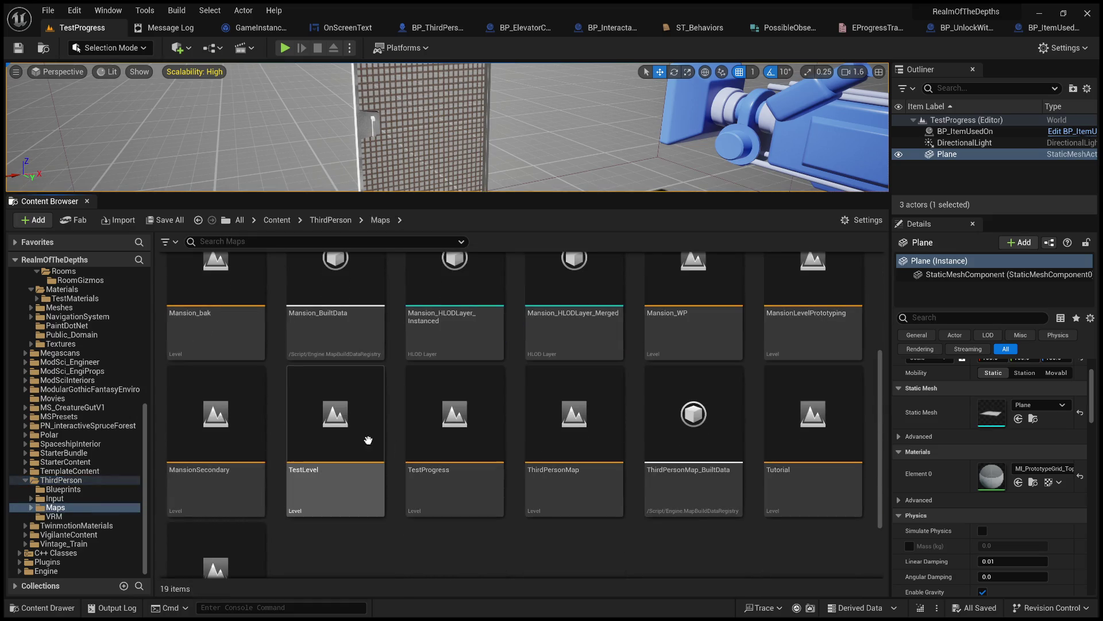
scroll(330, 439, down, 2)
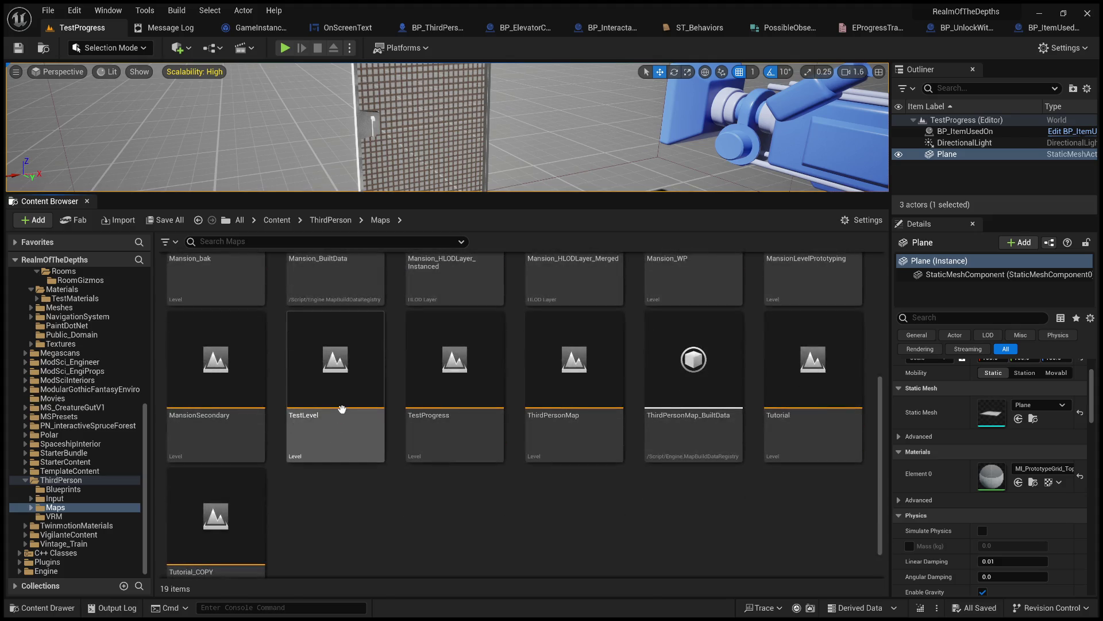
double_click(349, 391)
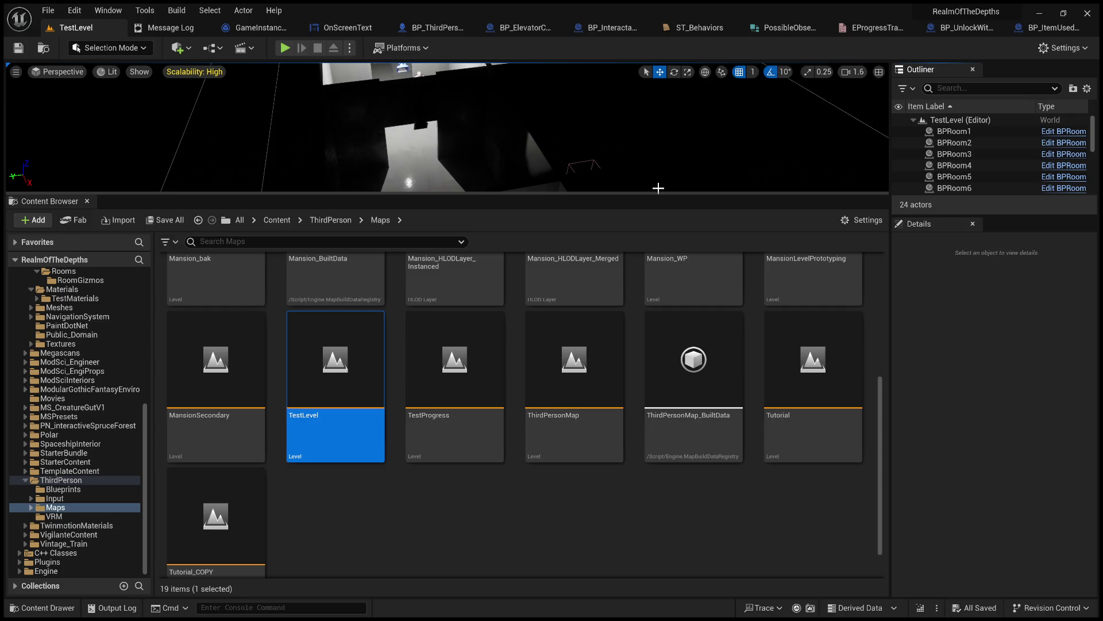
- Enlarge the viewport, zoom into the lower room, and select BP_ZoomTerminal2 on the desk
drag(658, 188, 658, 549)
scroll(657, 494, down, 8)
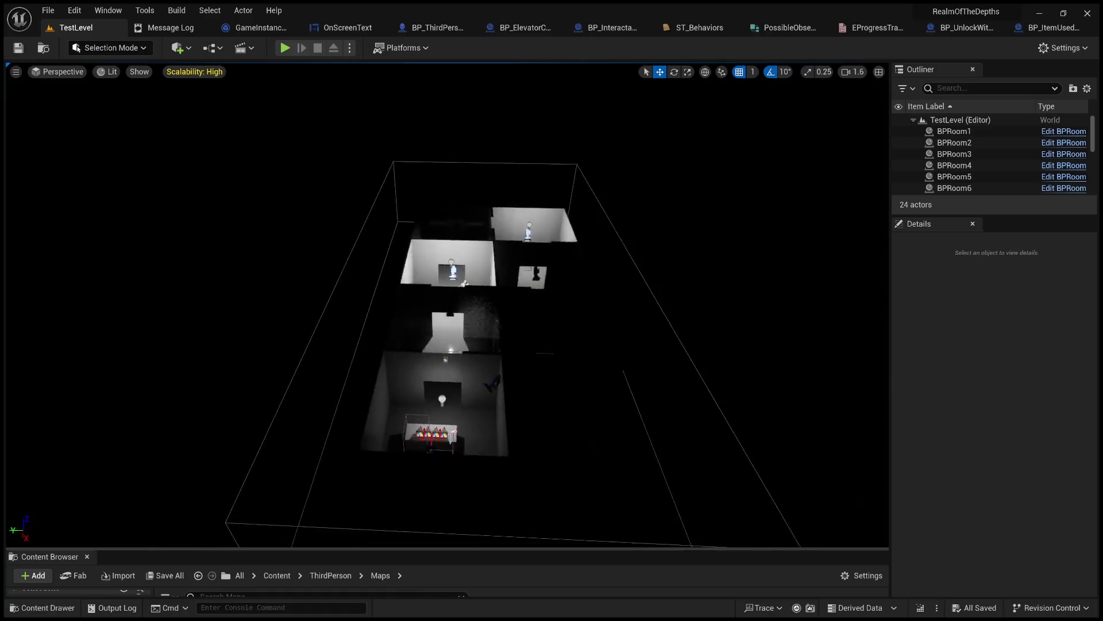
scroll(658, 493, up, 5)
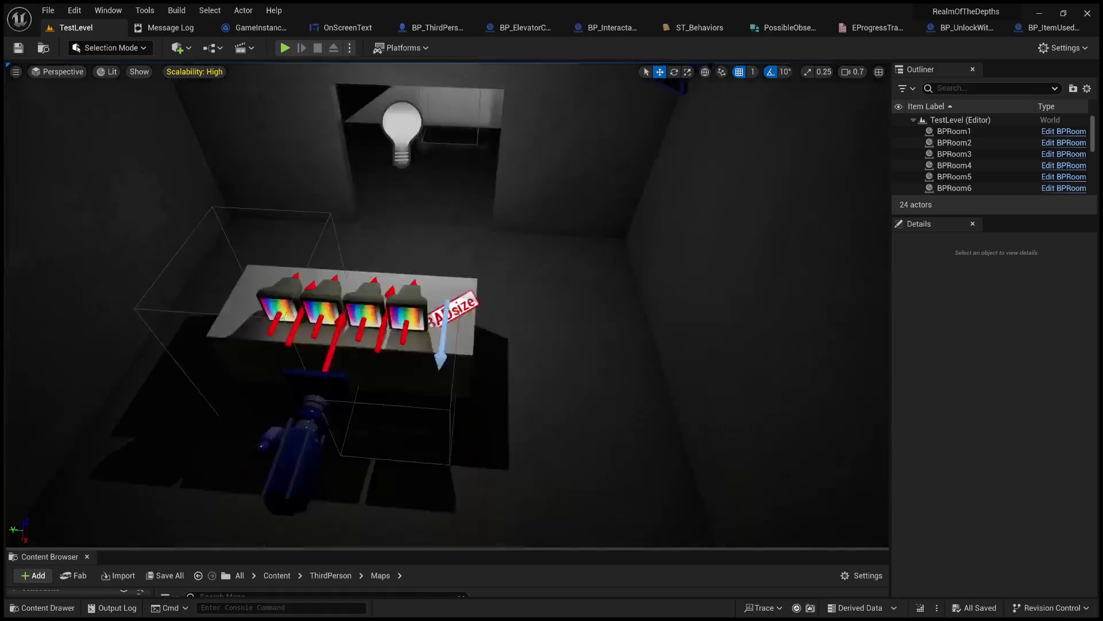
scroll(406, 362, up, 3)
click(300, 387)
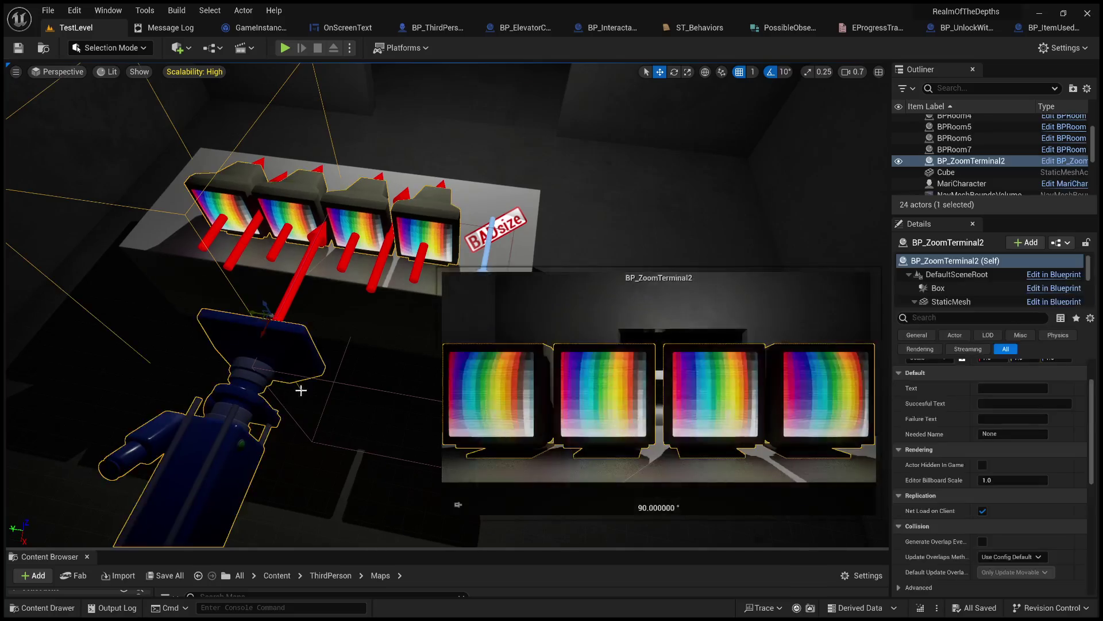
- Frame the view on the BPRoom7 room and select its BP_ZoomTerminal2 terminal
drag(401, 302, 399, 300)
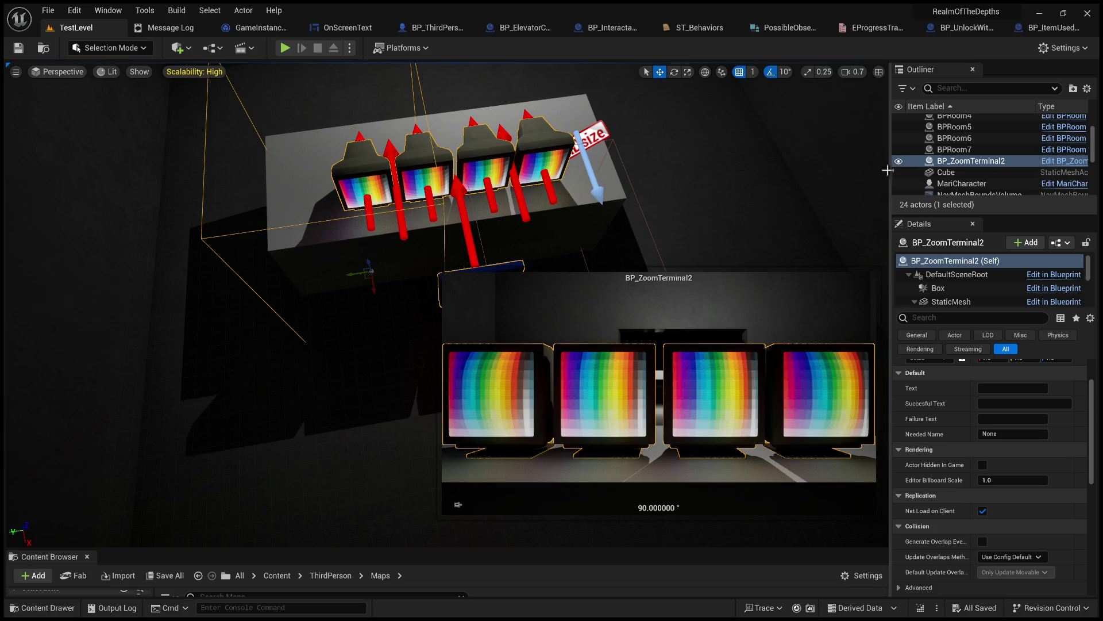
key(f)
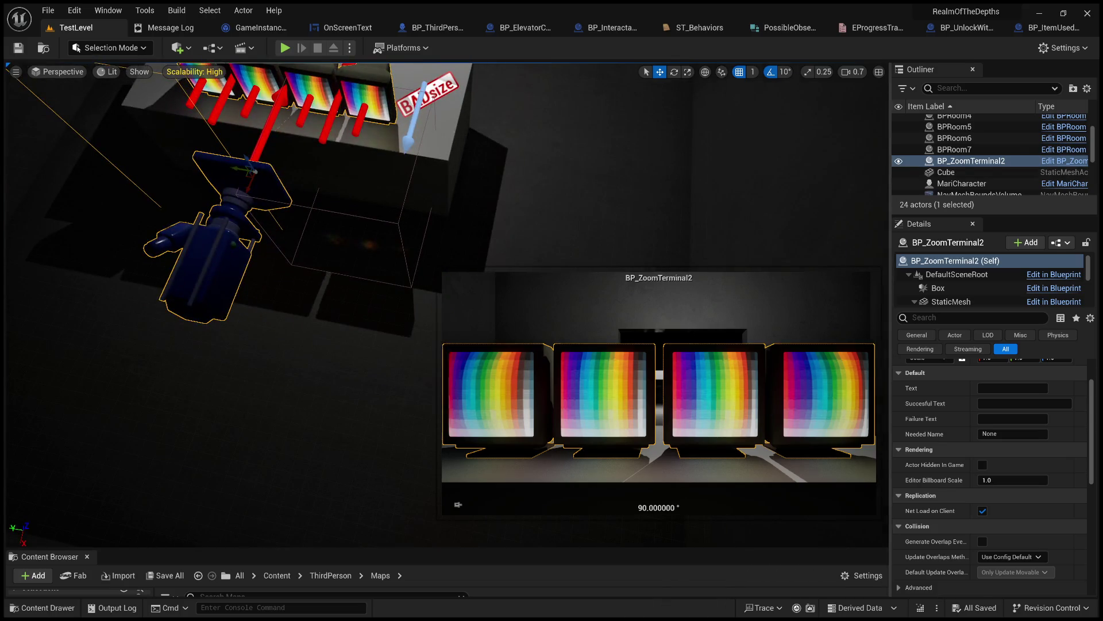
click(401, 217)
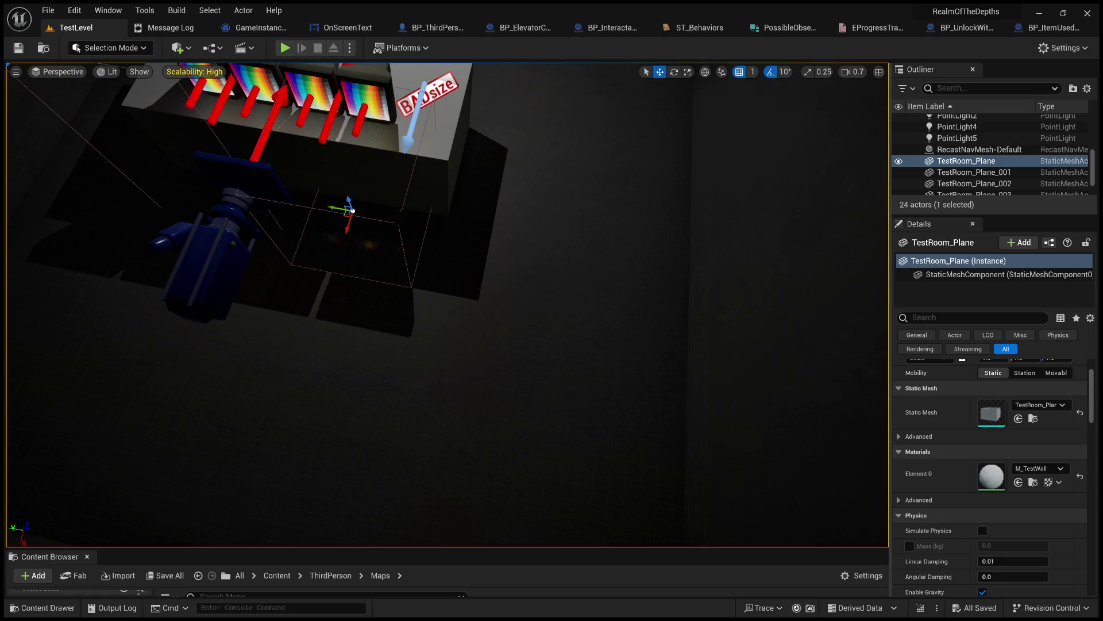
click(400, 228)
key(f)
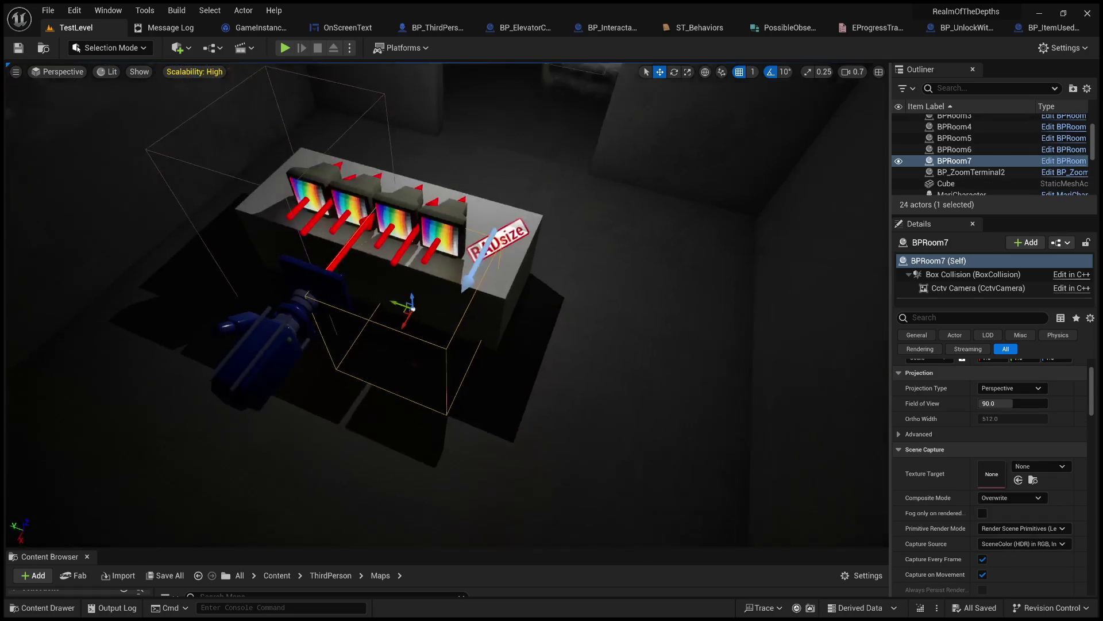
click(310, 174)
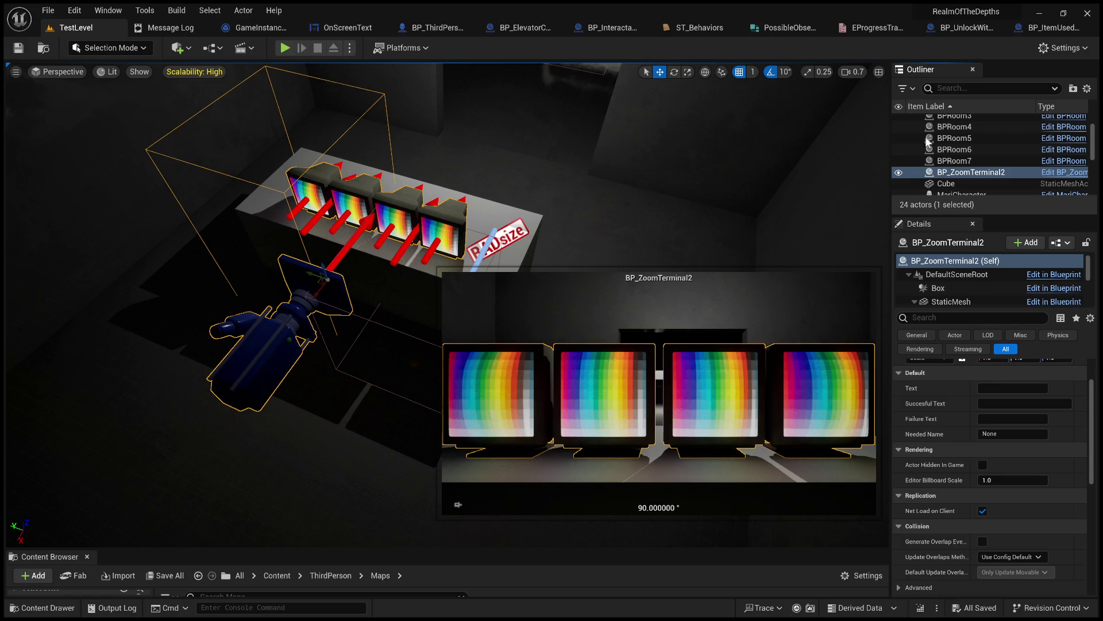
- Enlarge the Content Browser, locate BP_ZoomTerminal2's blueprint with Ctrl+B, and open BP_ZoomTerminal
click(944, 175)
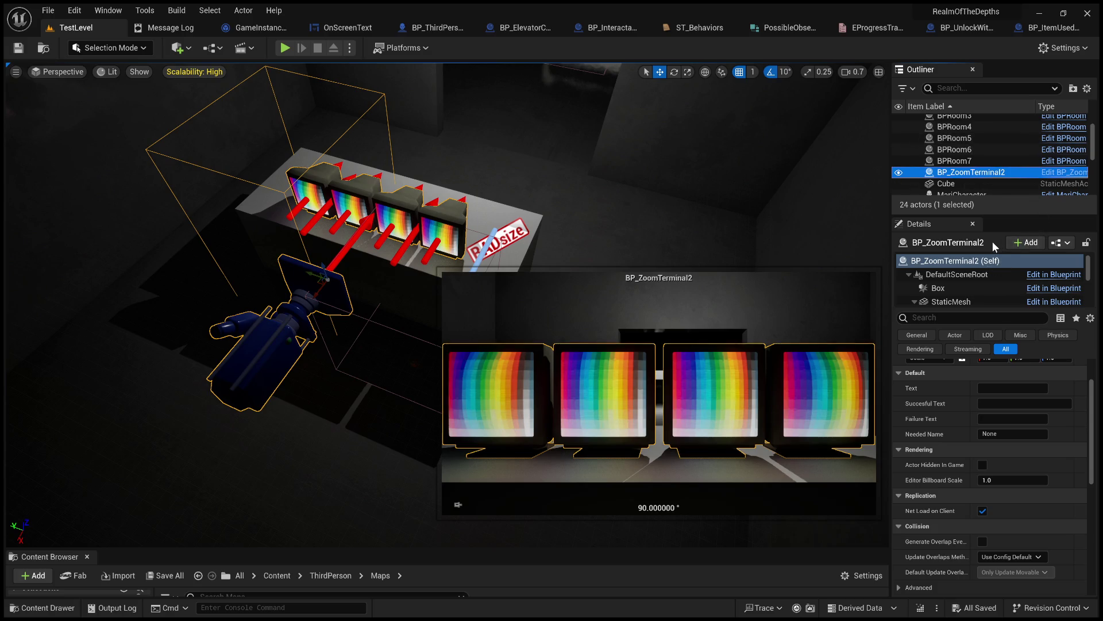
click(959, 265)
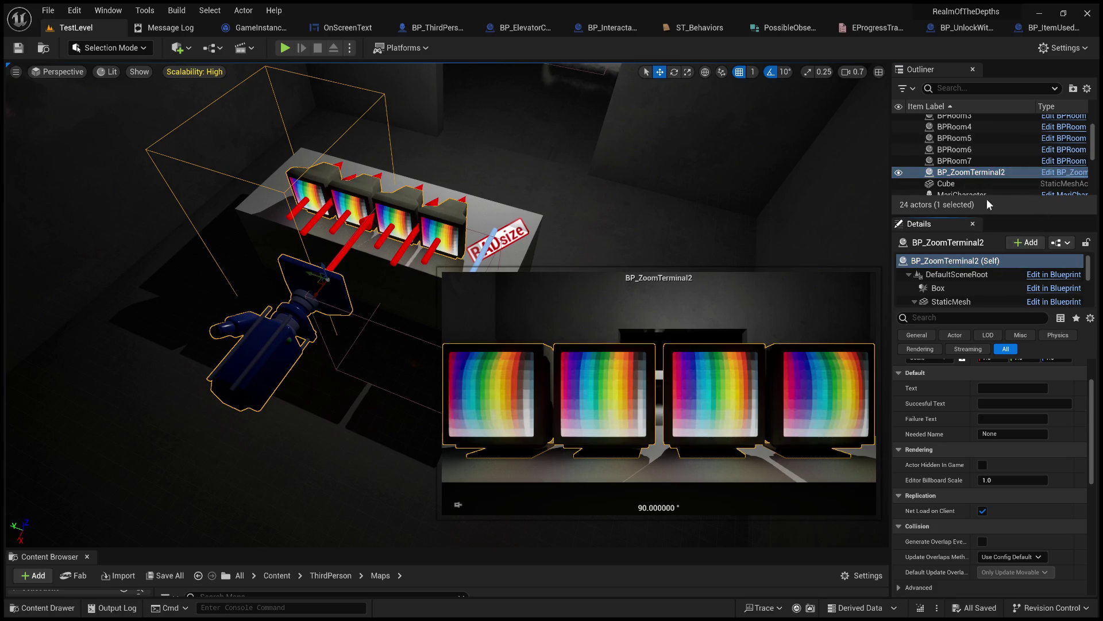
drag(584, 549, 560, 329)
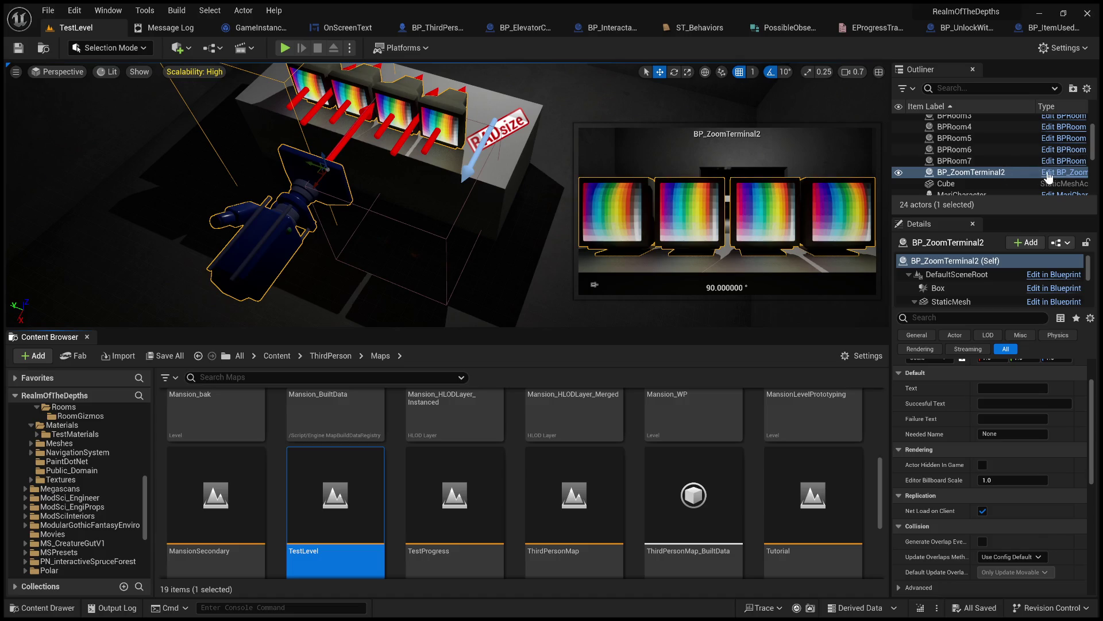
click(992, 163)
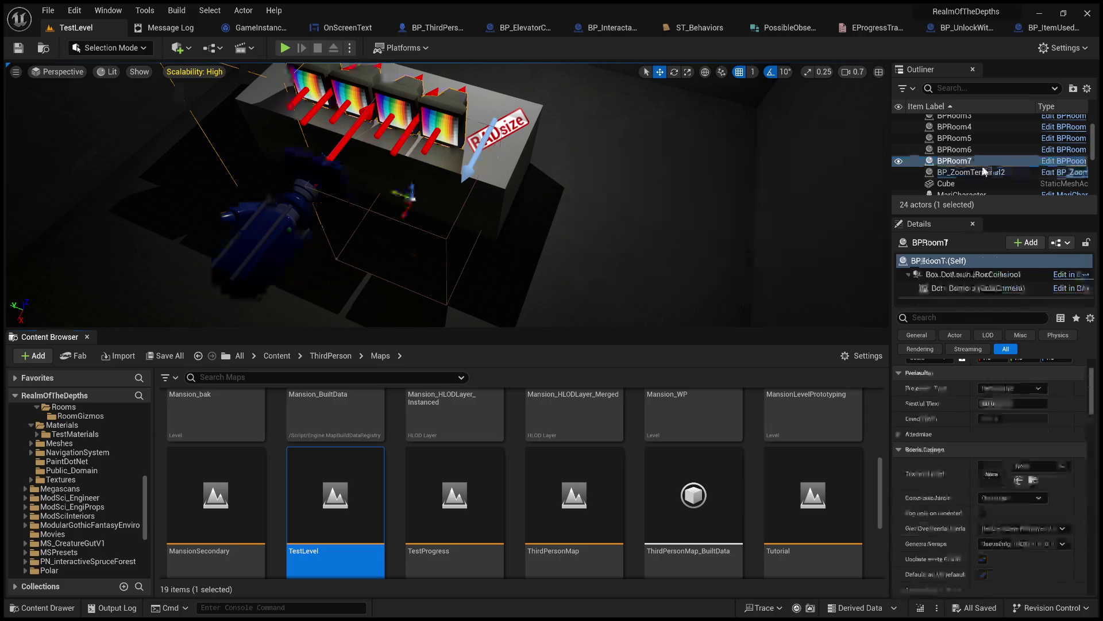
click(931, 174)
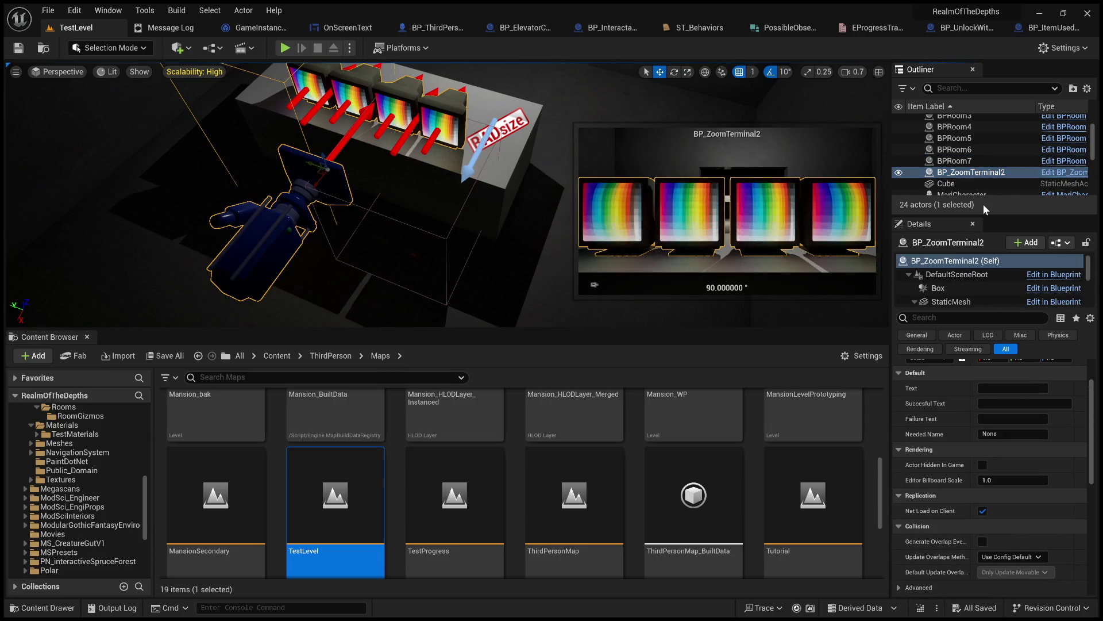
key(ctrl+b)
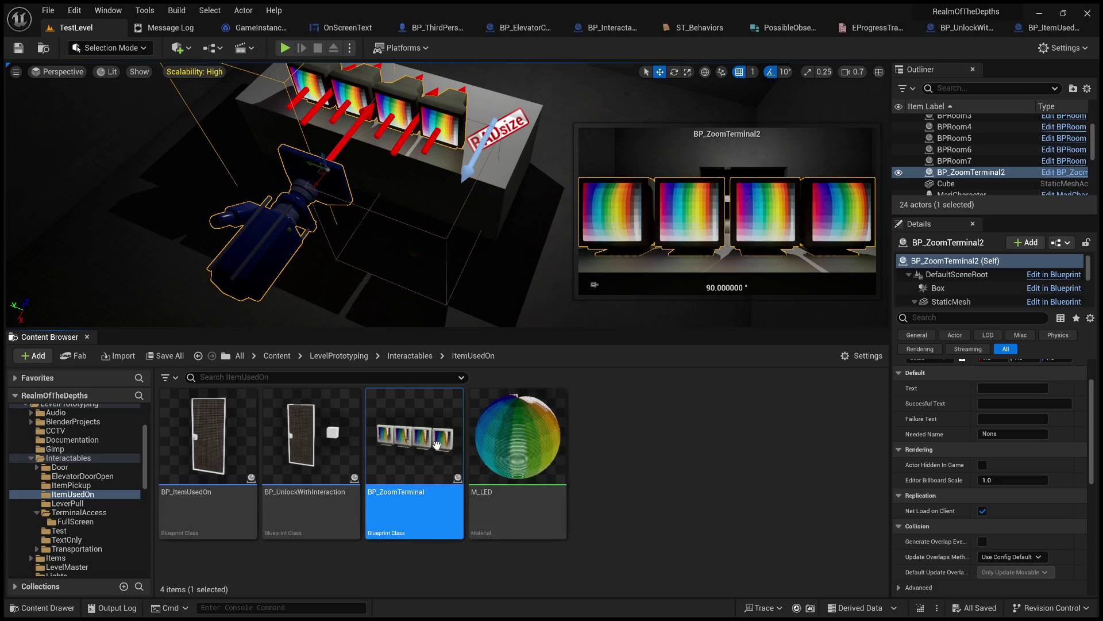
double_click(436, 444)
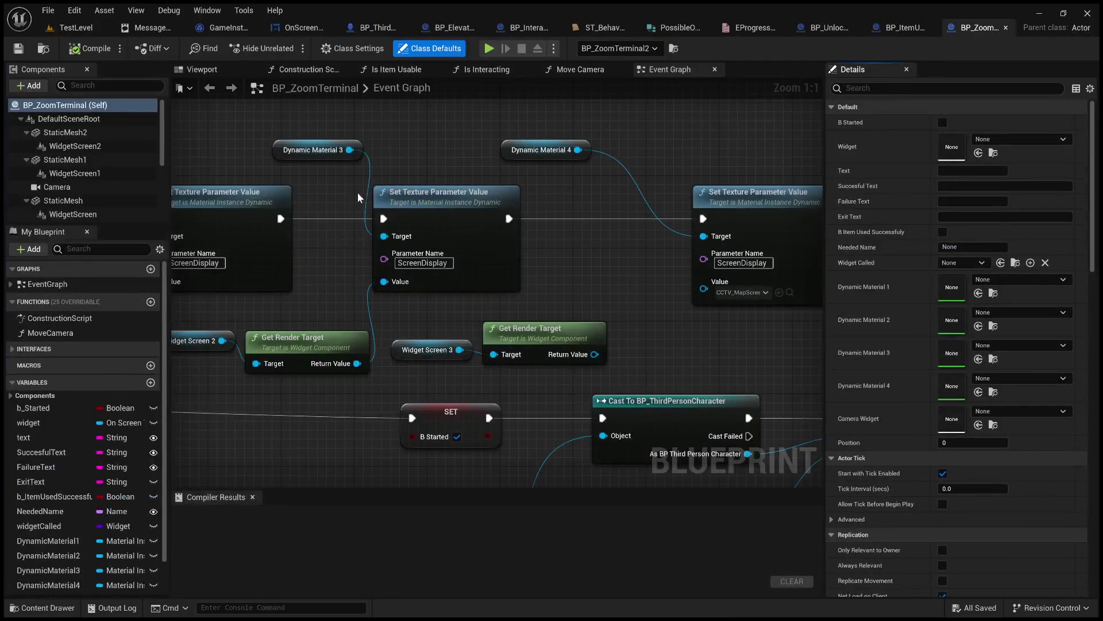
- Pan BP_ZoomTerminal's Event Graph from Set Input Mode through Cast To InGameCamMonitorController and Set Controller
scroll(312, 274, down, 3)
scroll(632, 310, down, 1)
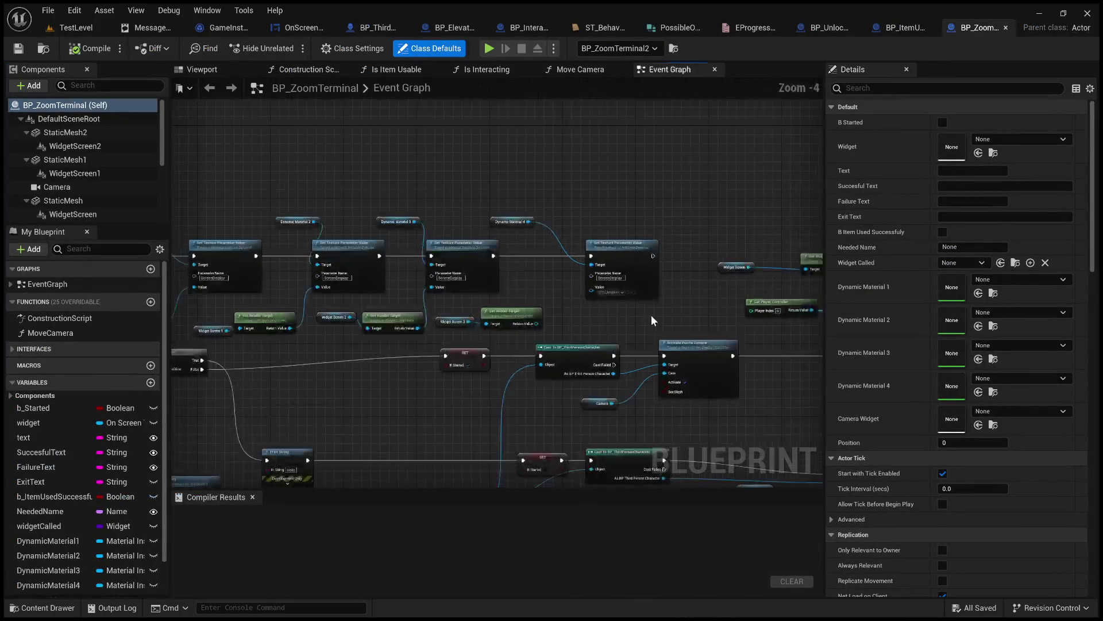
drag(651, 315, 525, 283)
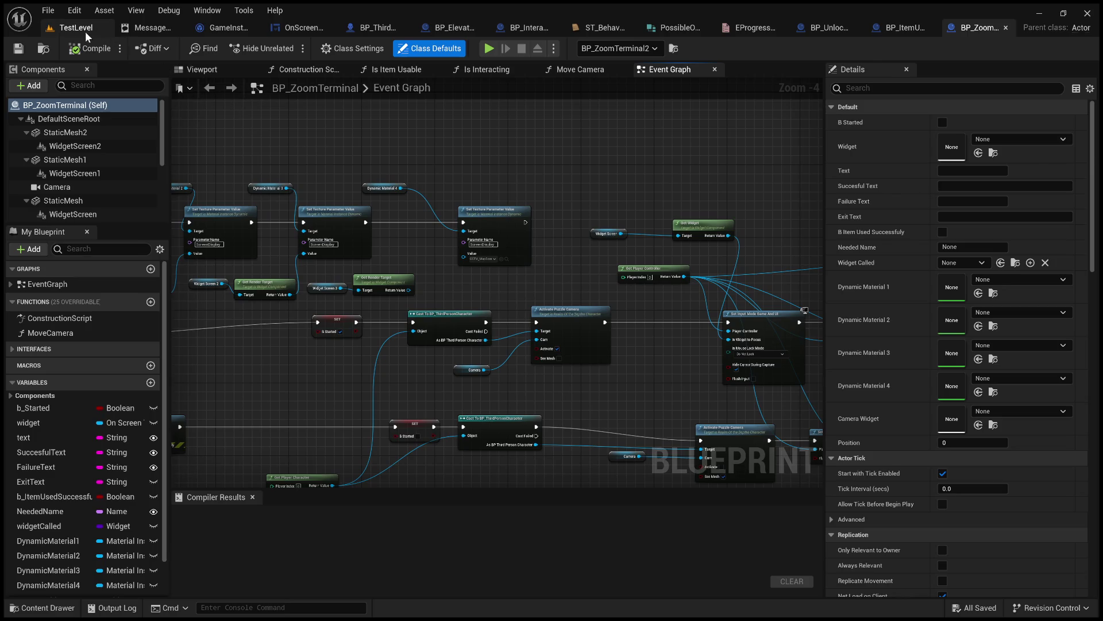
click(84, 32)
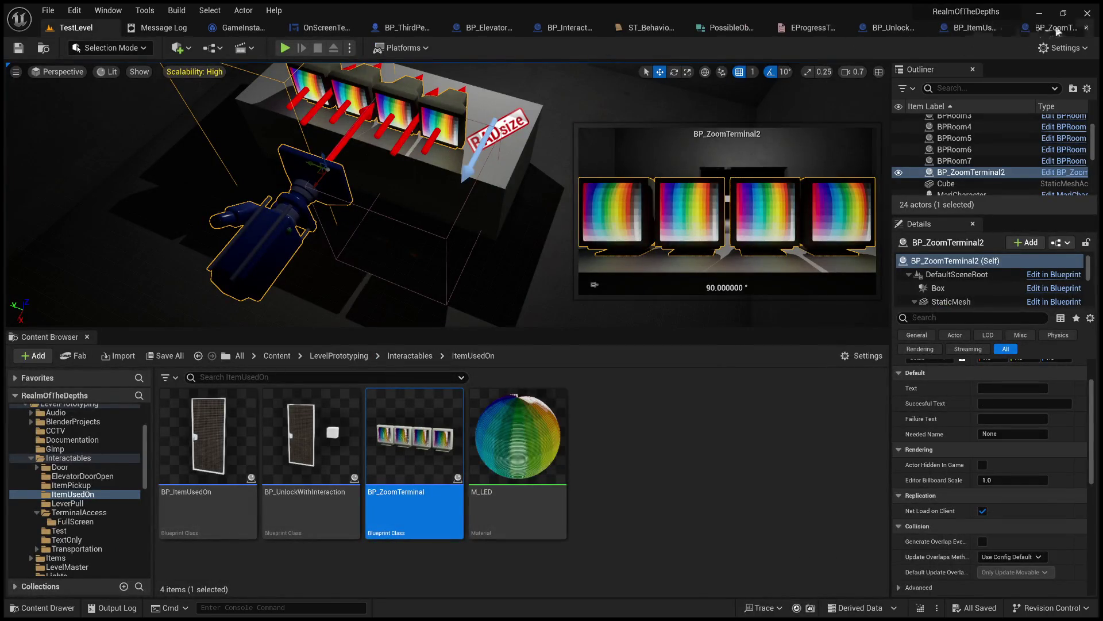
click(1057, 28)
mouse_move(666, 302)
mouse_down()
mouse_move(355, 279)
mouse_move(222, 239)
mouse_move(592, 216)
mouse_move(130, 234)
mouse_up()
scroll(379, 253, up, 3)
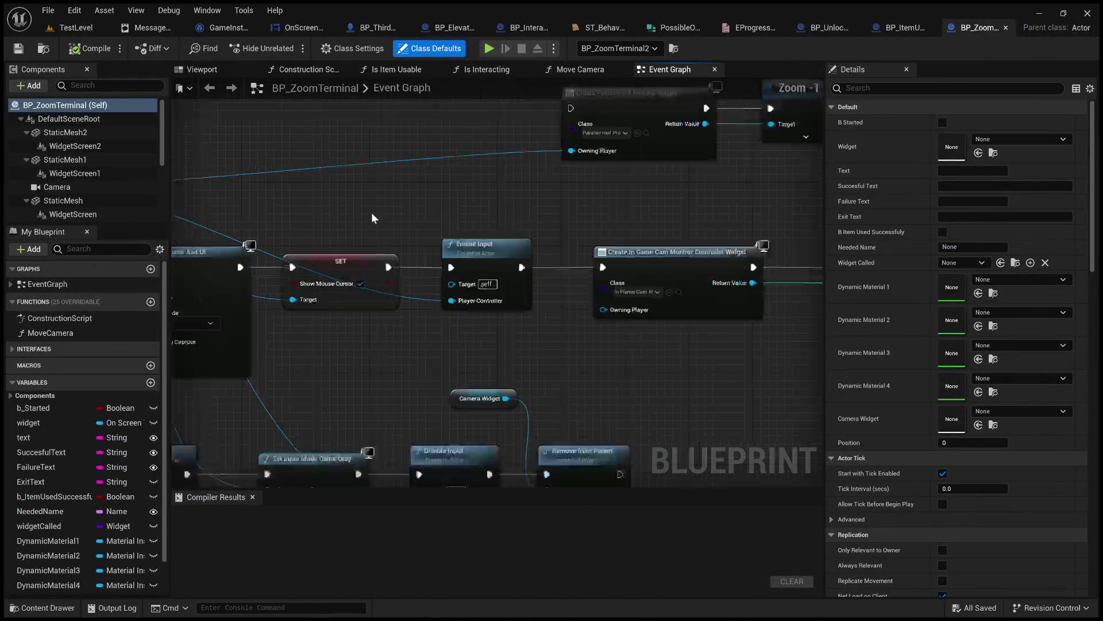
drag(678, 172, 759, 278)
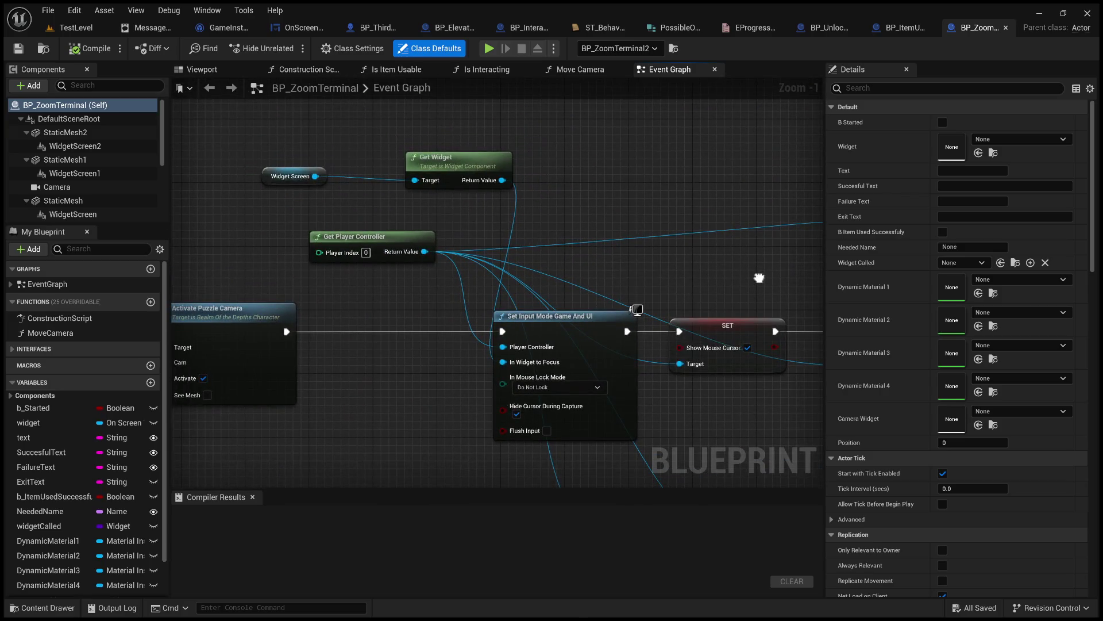
scroll(759, 278, down, 2)
mouse_move(576, 267)
mouse_down()
mouse_move(528, 267)
mouse_move(410, 231)
mouse_up()
mouse_move(550, 308)
mouse_down()
mouse_move(428, 295)
mouse_move(38, 297)
mouse_up()
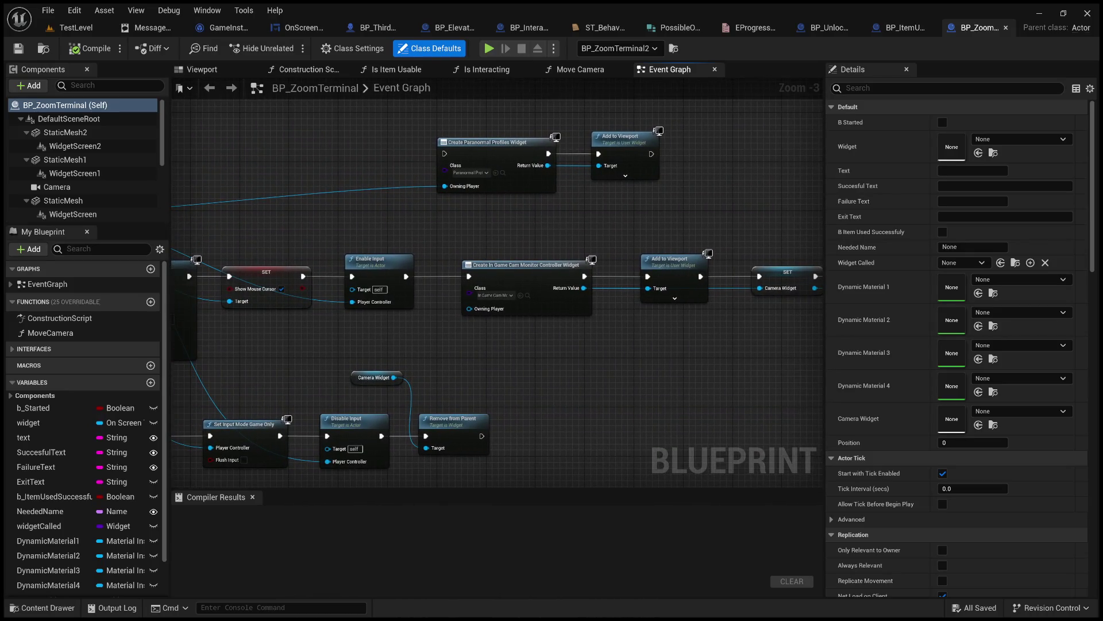
drag(575, 297, 349, 290)
drag(540, 317, 384, 311)
- Review the Event Interact, Branch, Activate Puzzle Camera and Create Paranormal Profiles Widget nodes
scroll(402, 291, down, 4)
scroll(584, 276, up, 3)
drag(583, 276, 632, 299)
drag(611, 160, 561, 234)
scroll(561, 233, up, 2)
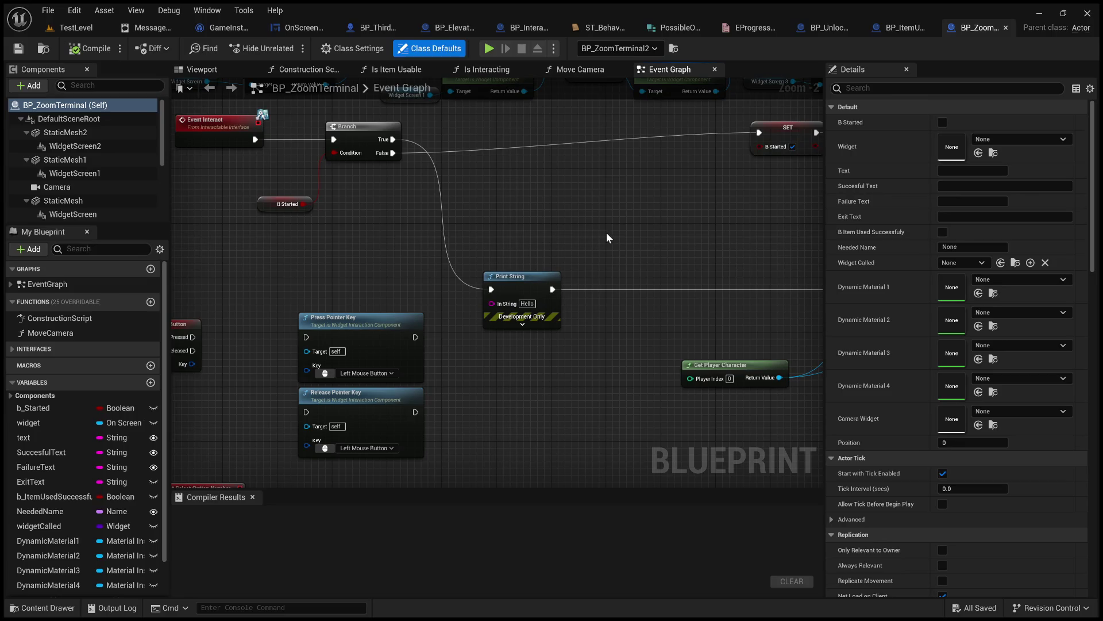
mouse_move(609, 238)
mouse_down()
mouse_move(577, 207)
mouse_move(575, 162)
mouse_move(579, 294)
mouse_move(567, 347)
mouse_move(601, 379)
mouse_move(640, 374)
mouse_move(469, 261)
mouse_move(308, 266)
mouse_up()
drag(439, 286, 190, 288)
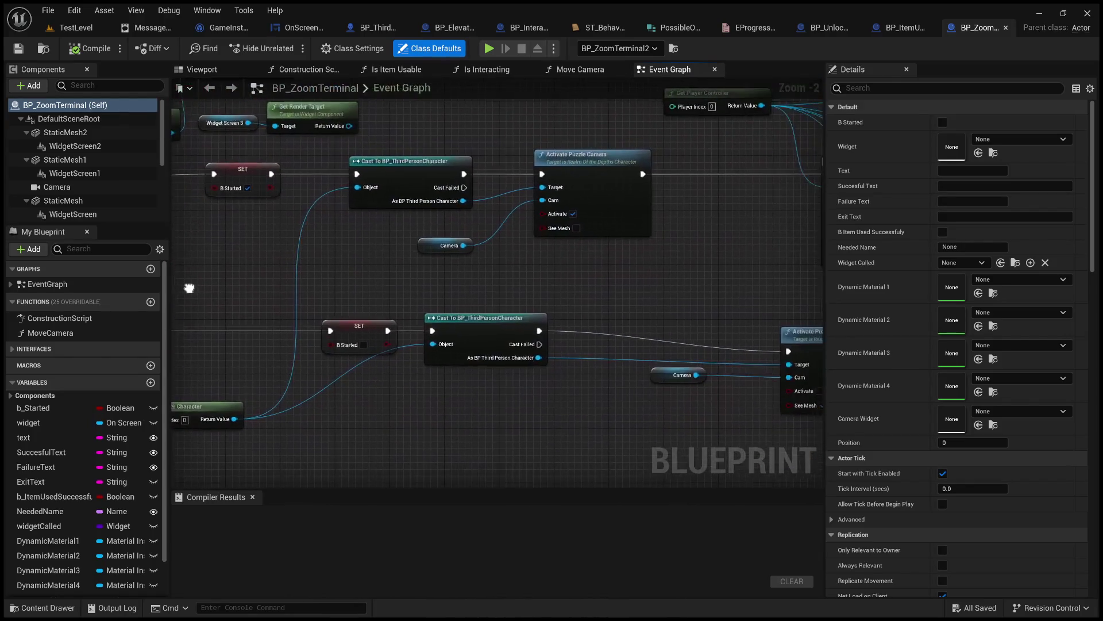
mouse_move(763, 277)
mouse_down()
mouse_move(497, 331)
mouse_move(528, 396)
mouse_move(494, 391)
mouse_move(506, 435)
mouse_move(455, 376)
mouse_up()
drag(577, 296, 224, 338)
drag(562, 303, 414, 328)
- Inspect the Camera Widget SET node, Set Controller, and the Enable Input widget-creation nodes
scroll(622, 324, up, 2)
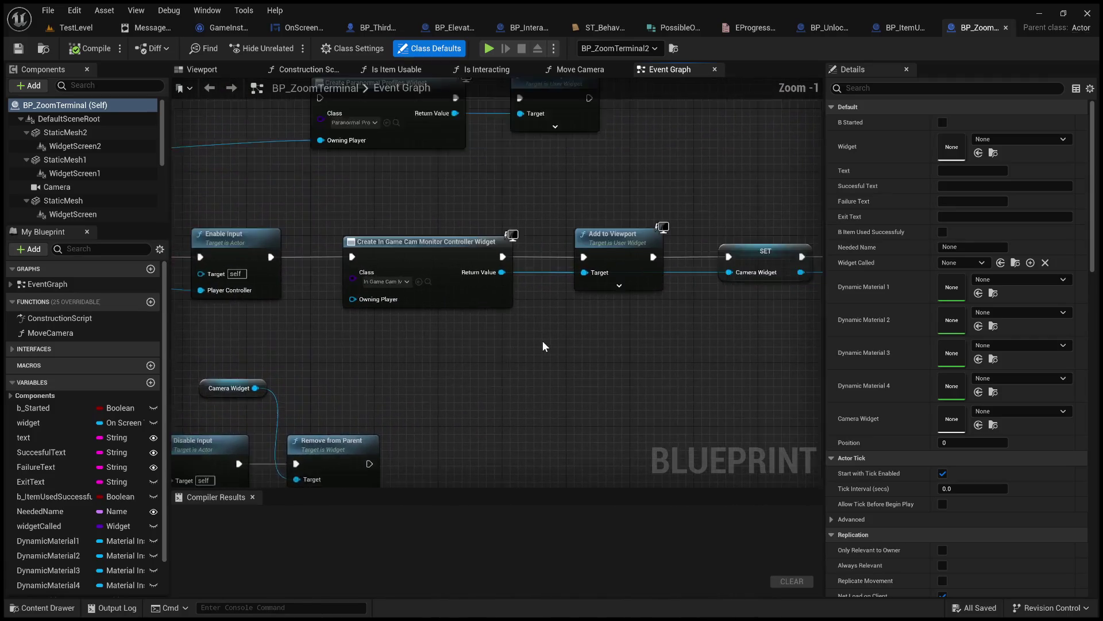
drag(586, 344, 382, 353)
scroll(557, 323, down, 3)
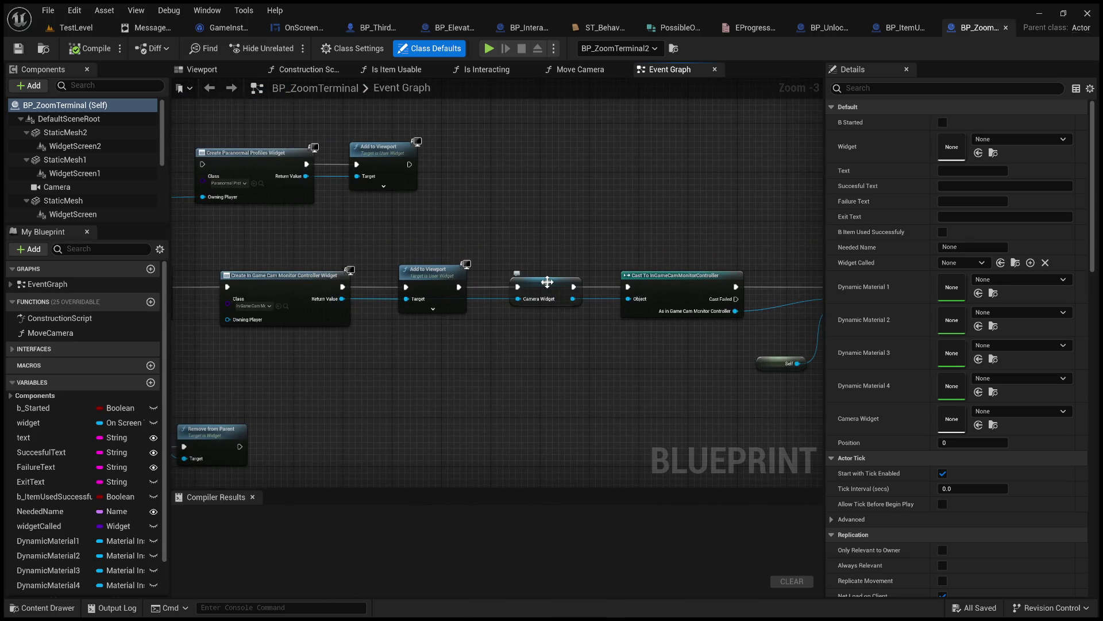
click(548, 281)
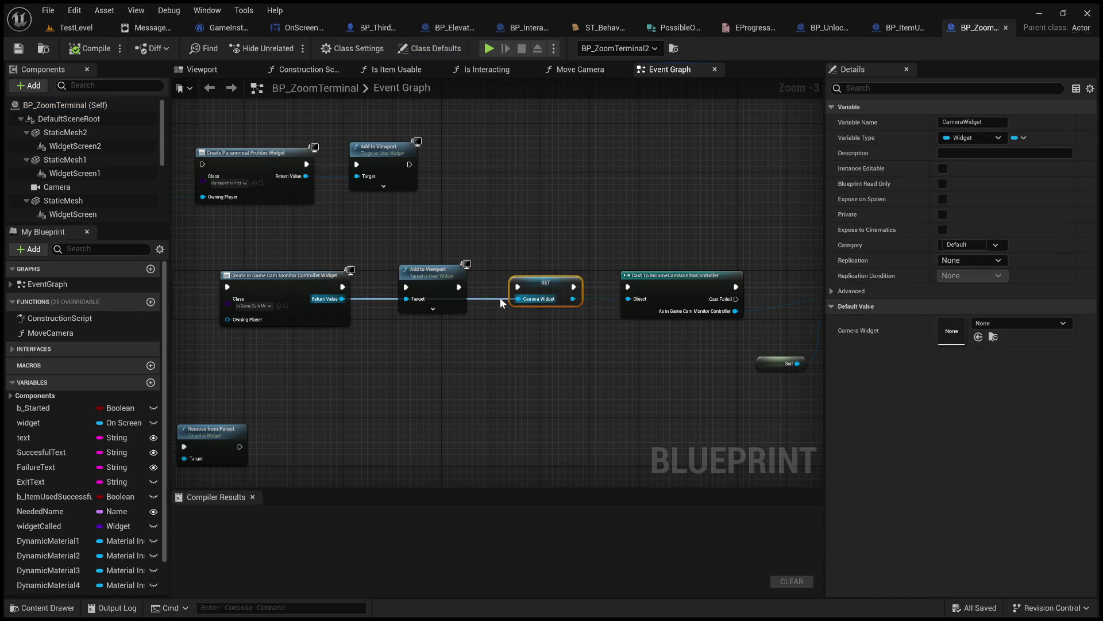
drag(582, 332, 361, 345)
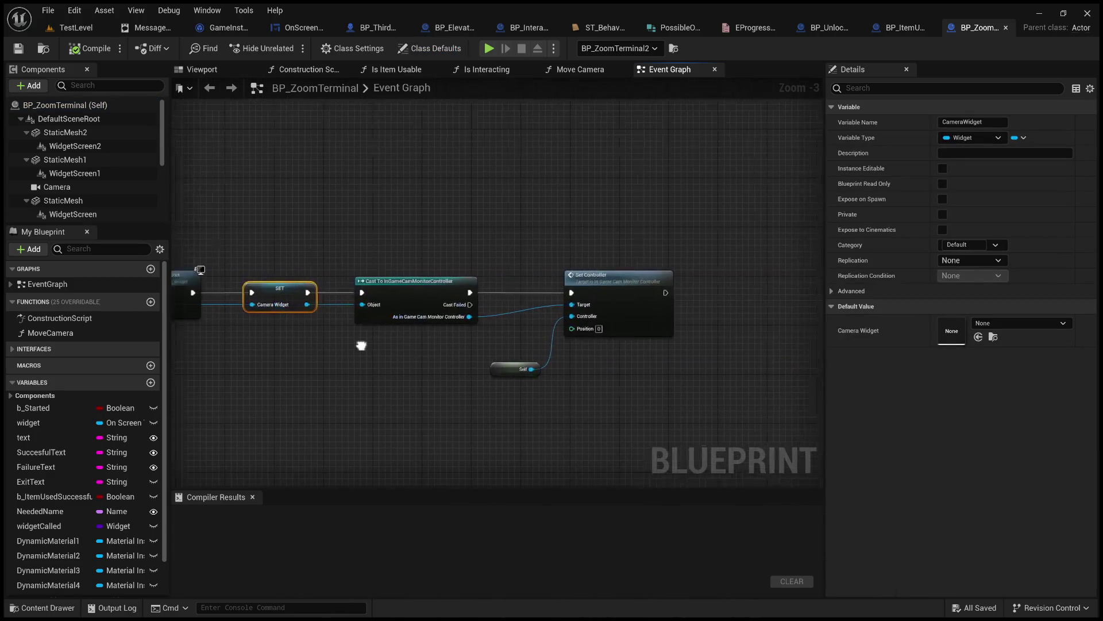
scroll(360, 346, up, 2)
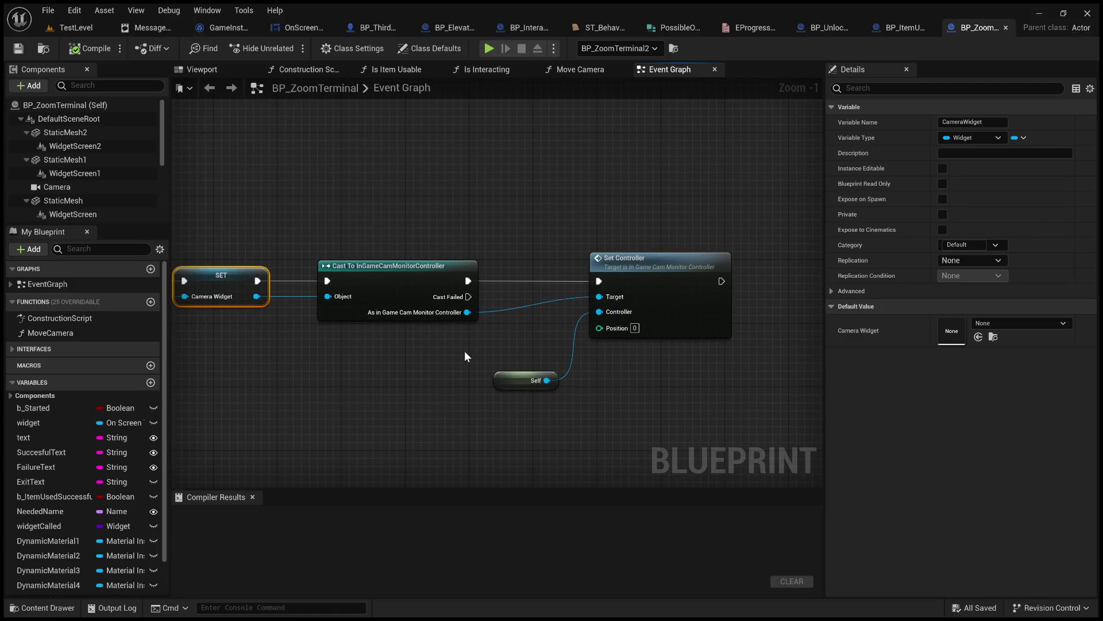
scroll(451, 350, down, 5)
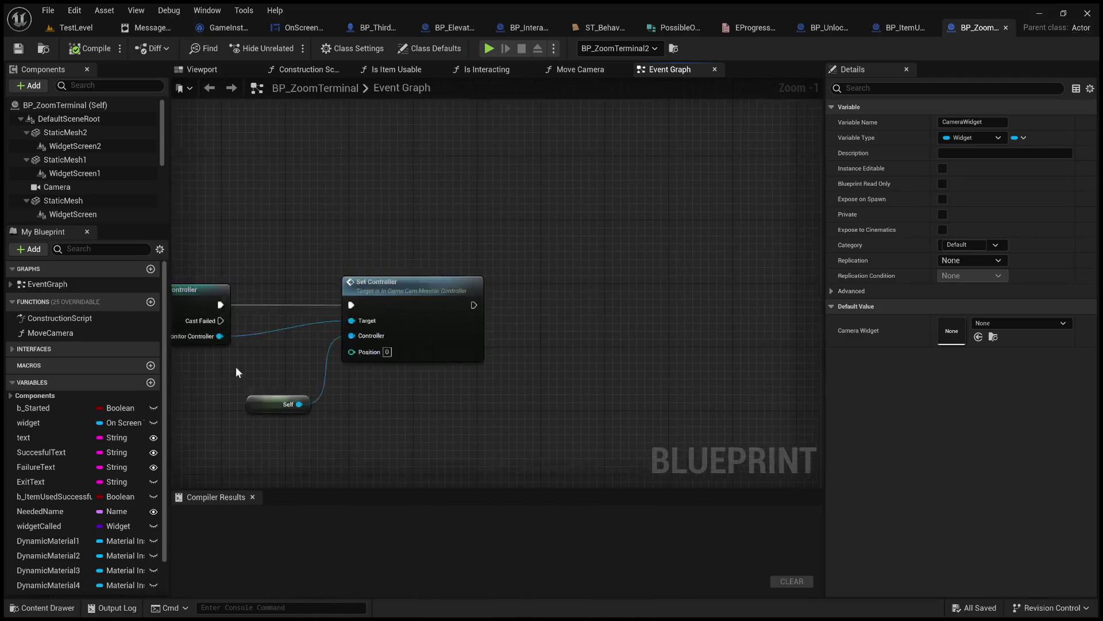
scroll(513, 293, up, 3)
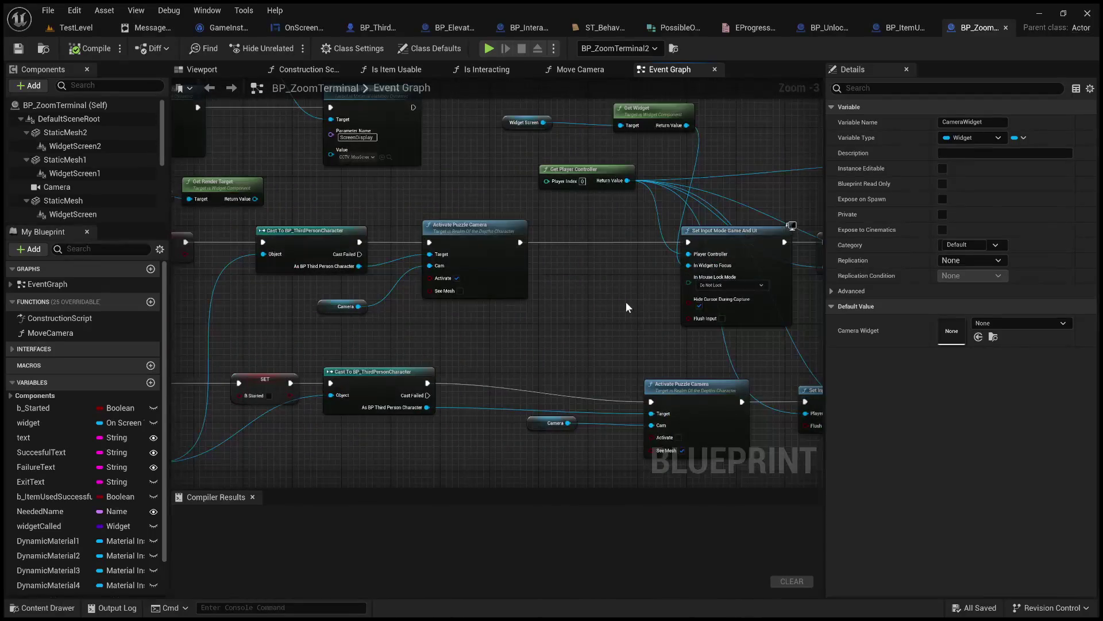
drag(589, 294, 340, 323)
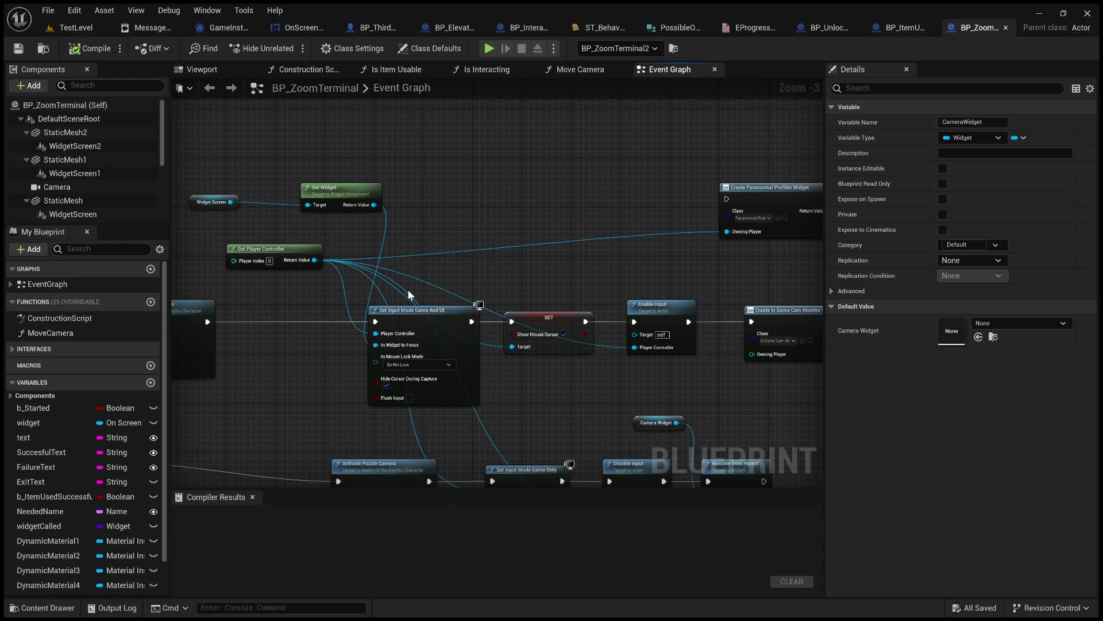
drag(407, 291, 389, 229)
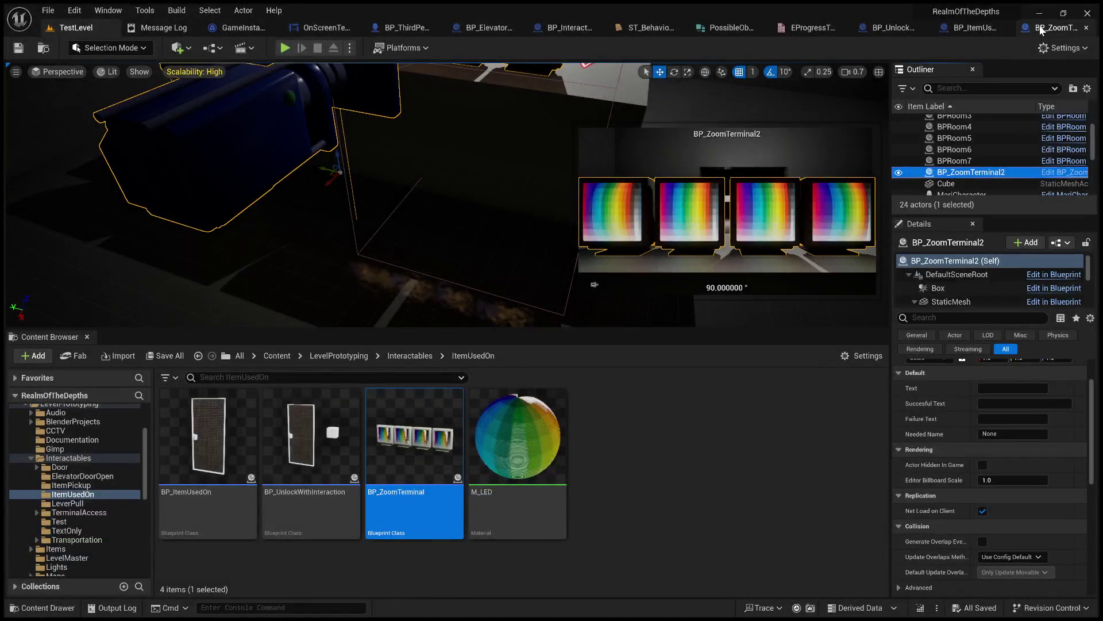
- Inspect BP_ZoomTerminal's Event Interact, Branch, Print String and B Started setter nodes
click(1042, 27)
scroll(405, 286, up, 3)
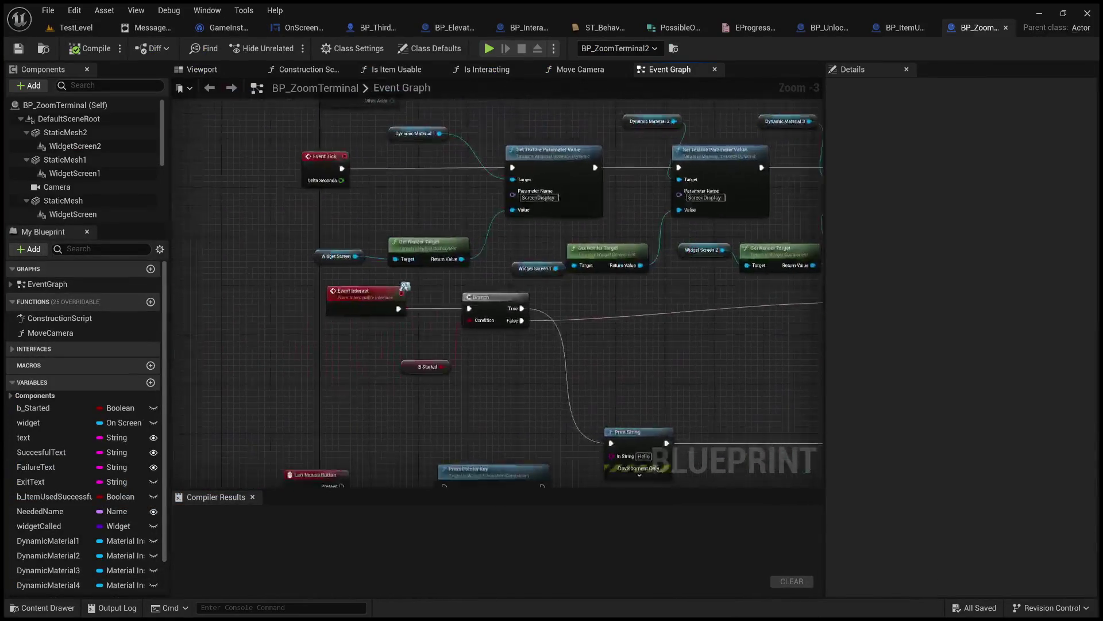
scroll(436, 198, up, 2)
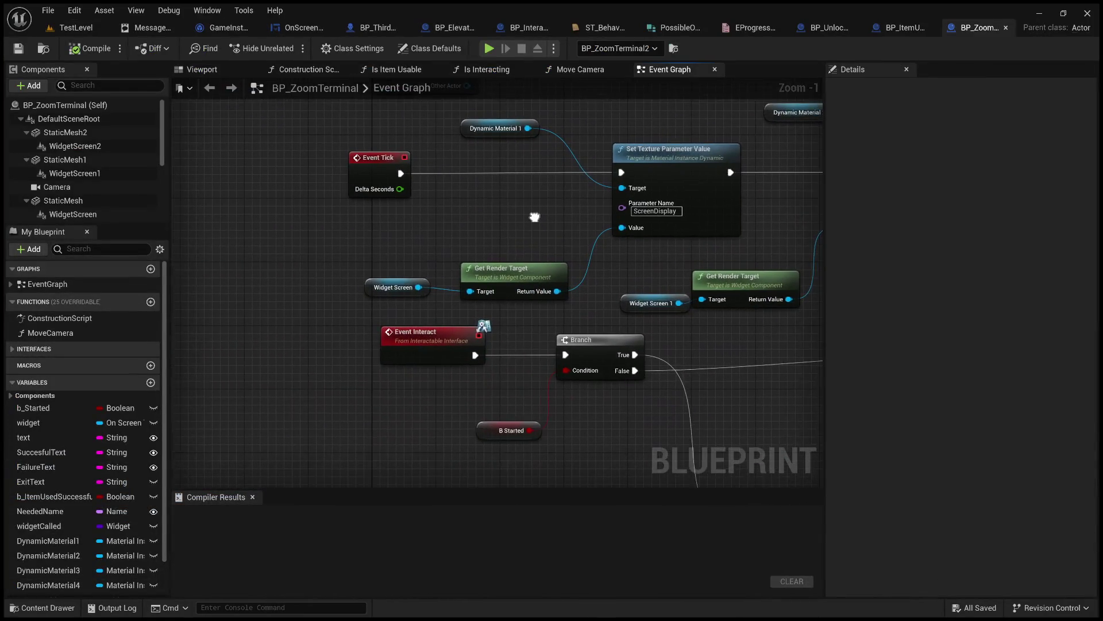
drag(447, 201, 338, 142)
mouse_move(556, 293)
mouse_down()
mouse_move(500, 177)
mouse_move(599, 243)
mouse_move(500, 224)
mouse_move(172, 250)
mouse_move(387, 301)
mouse_move(310, 291)
mouse_move(636, 264)
mouse_move(545, 234)
mouse_move(176, 244)
mouse_up()
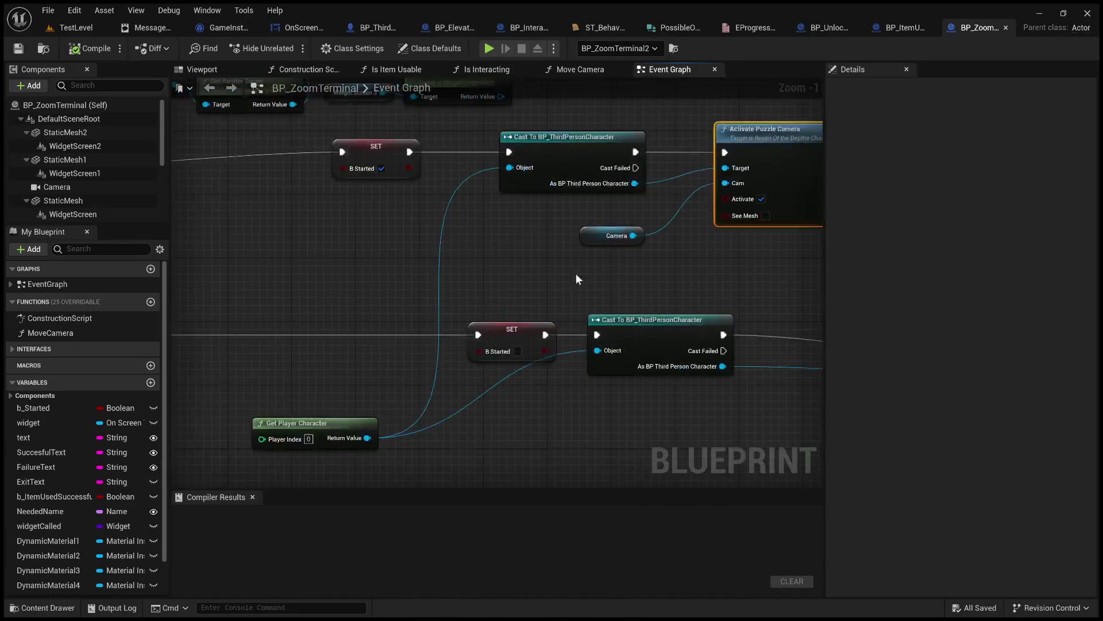
drag(702, 276, 1097, 282)
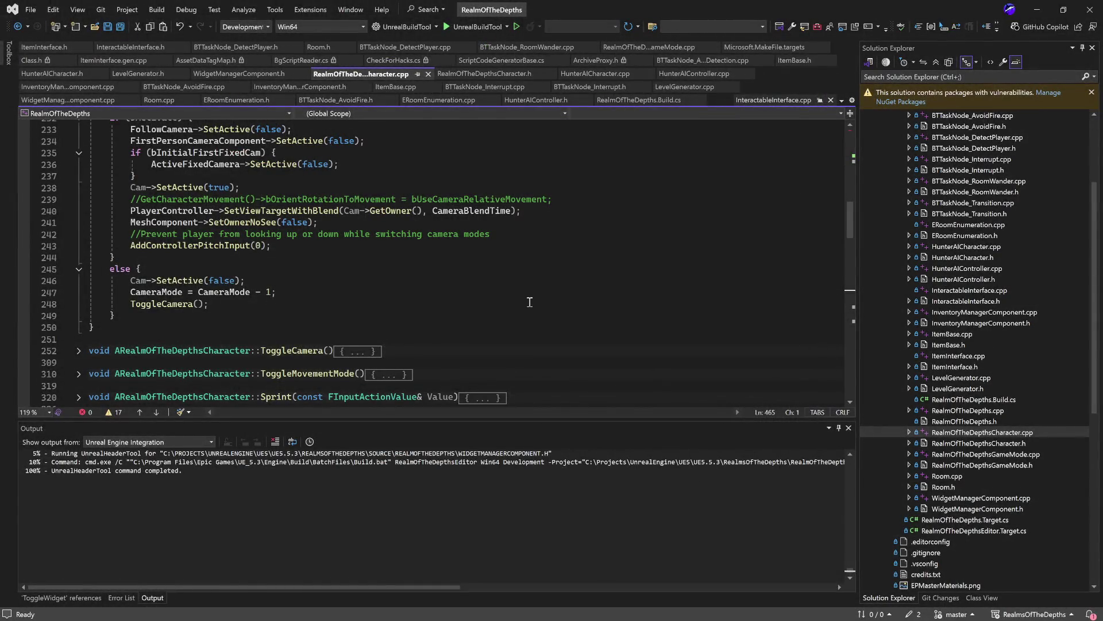
scroll(420, 273, up, 4)
scroll(377, 260, down, 7)
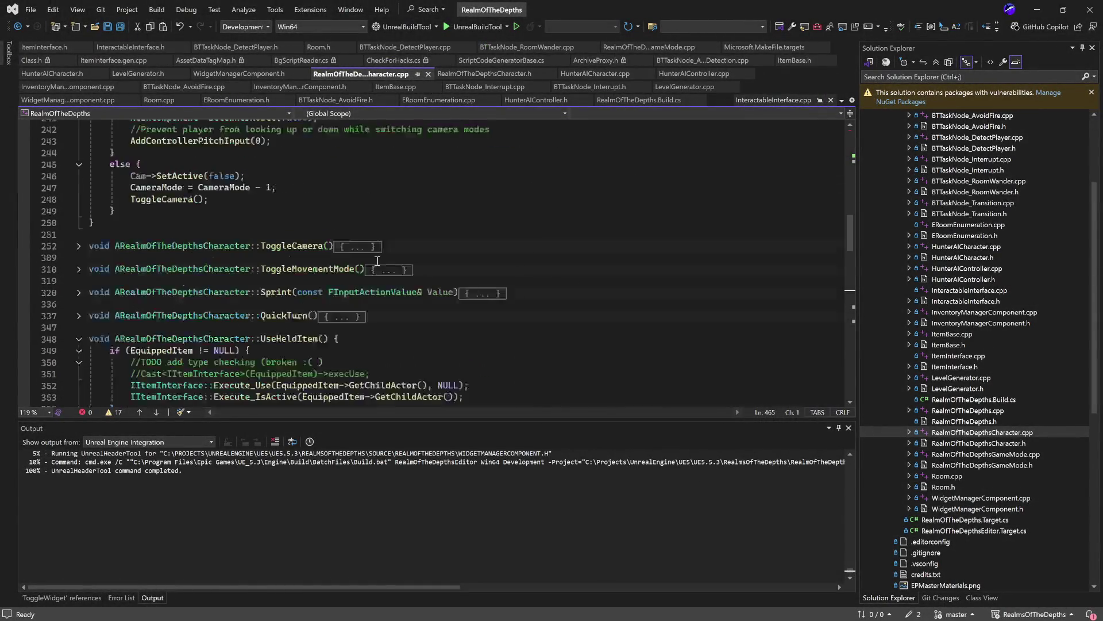
scroll(377, 260, down, 6)
scroll(288, 241, down, 2)
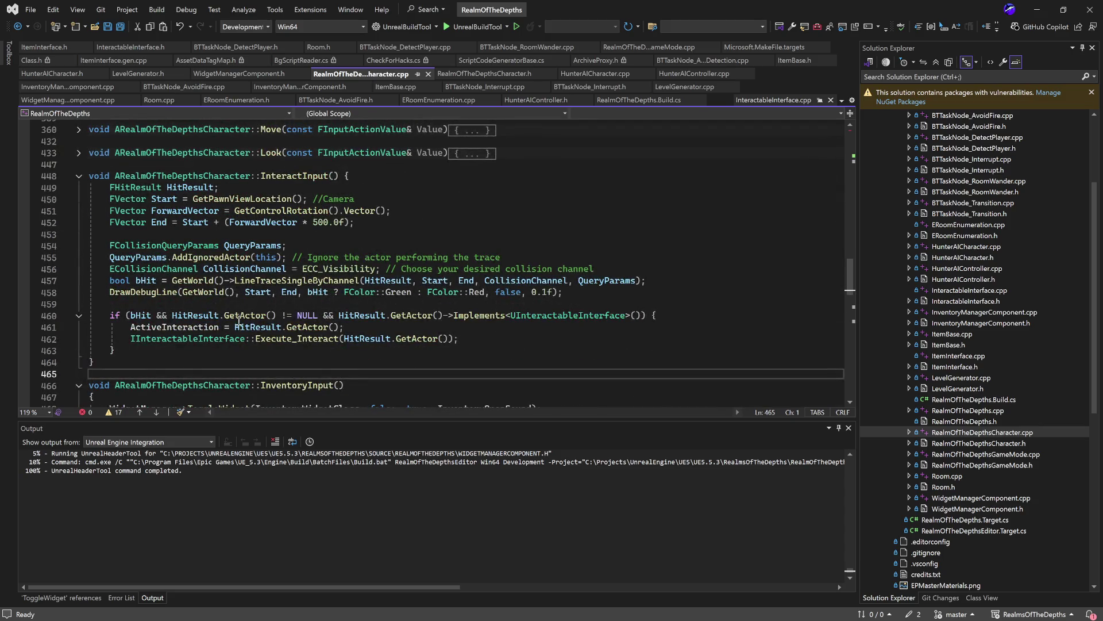
double_click(195, 327)
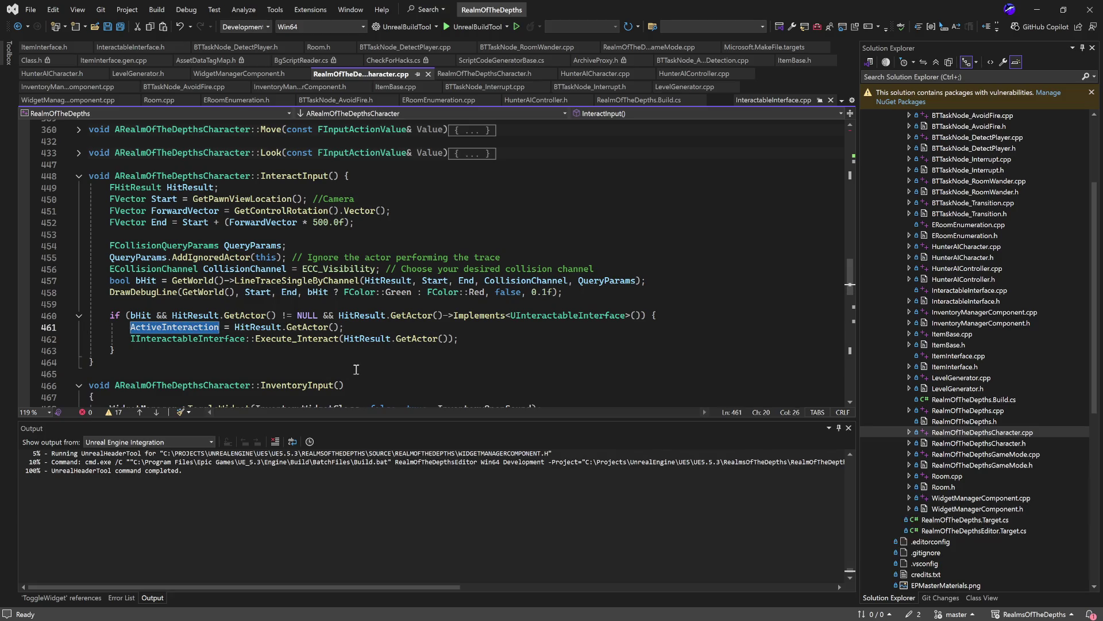
scroll(386, 359, down, 1)
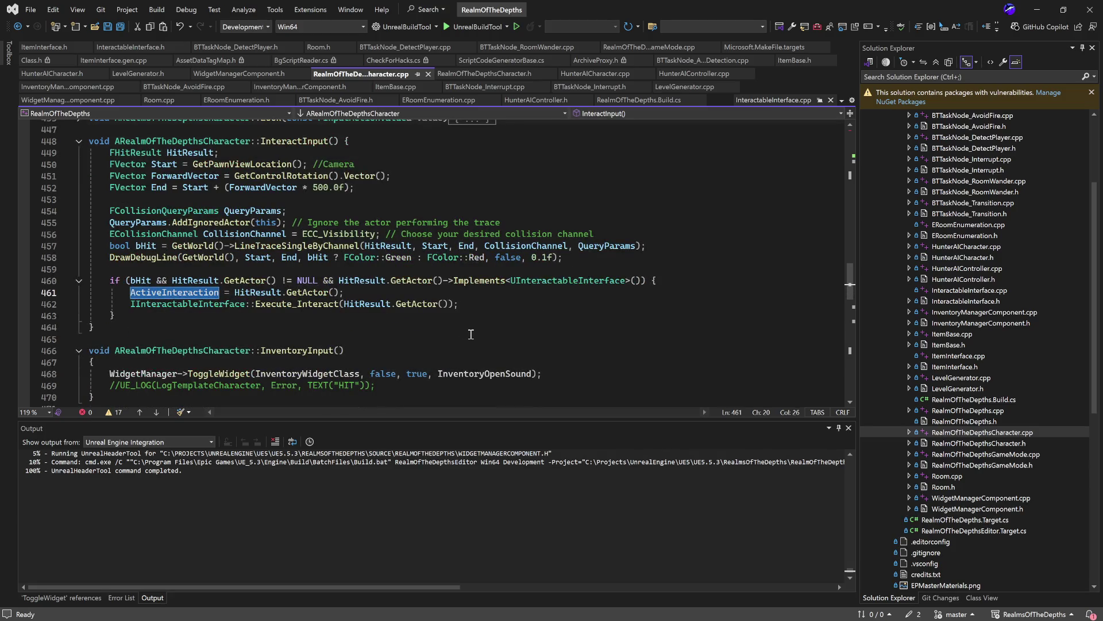
scroll(471, 333, down, 2)
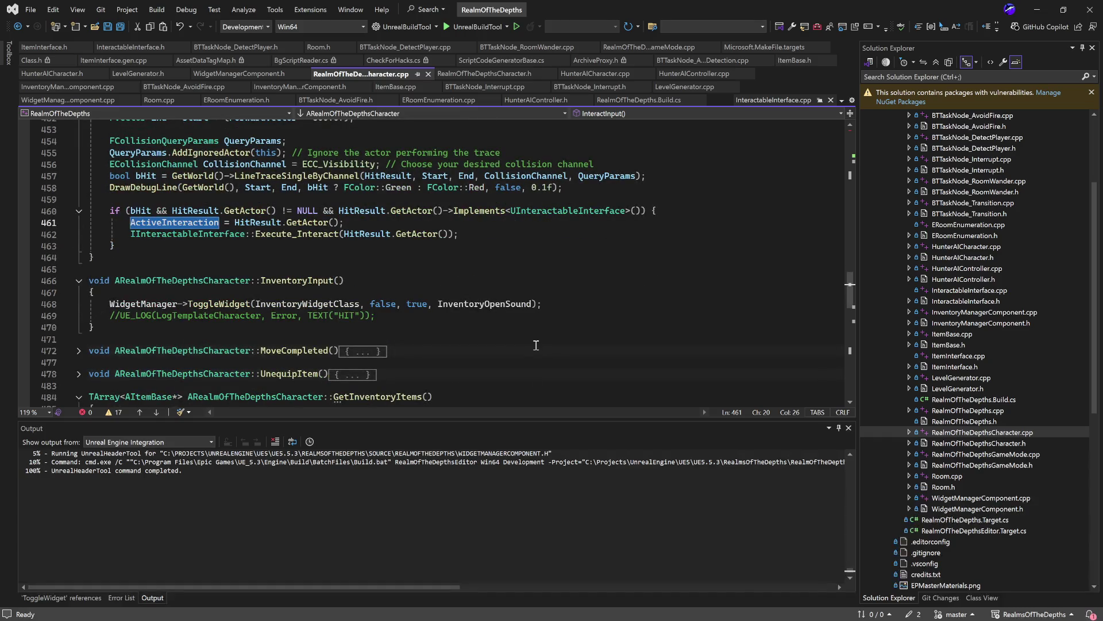
scroll(535, 345, down, 6)
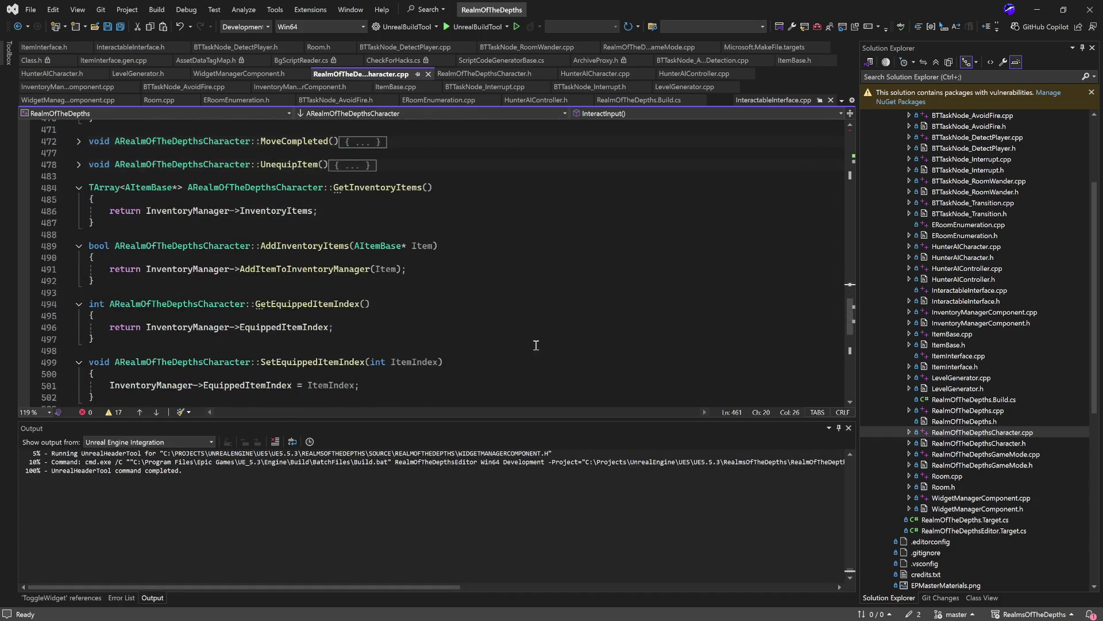
scroll(536, 344, down, 3)
scroll(536, 339, up, 11)
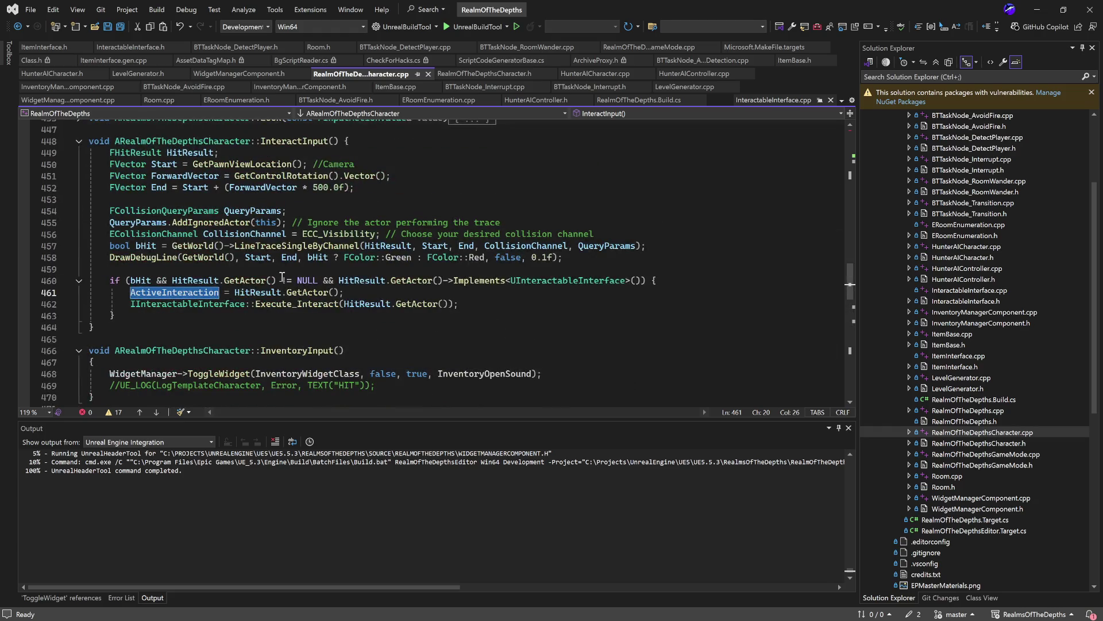
scroll(345, 327, down, 15)
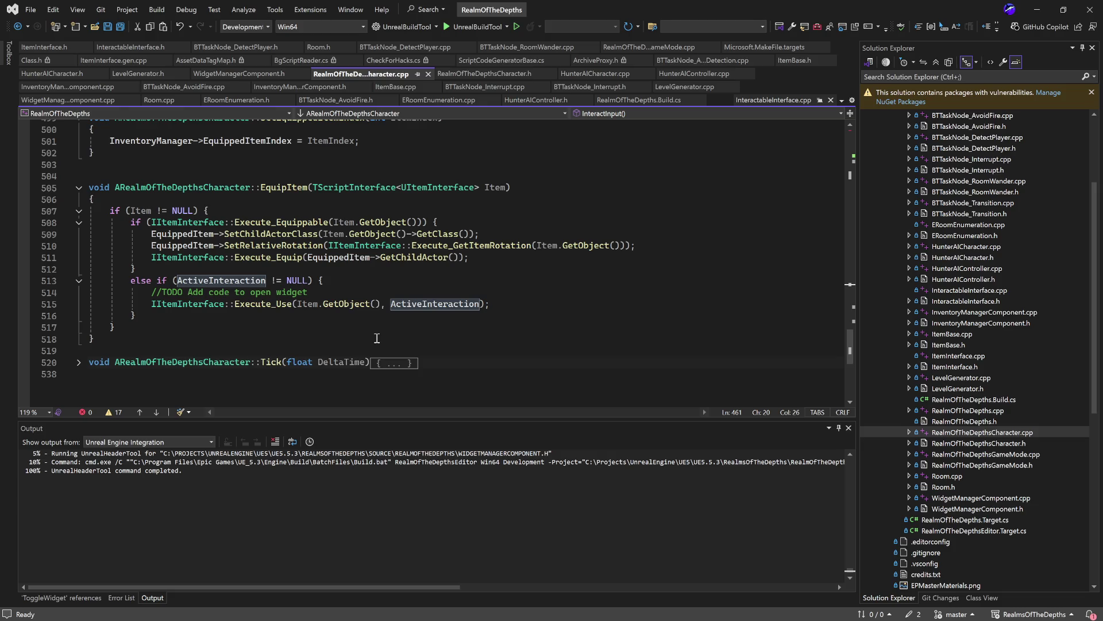
scroll(339, 335, up, 20)
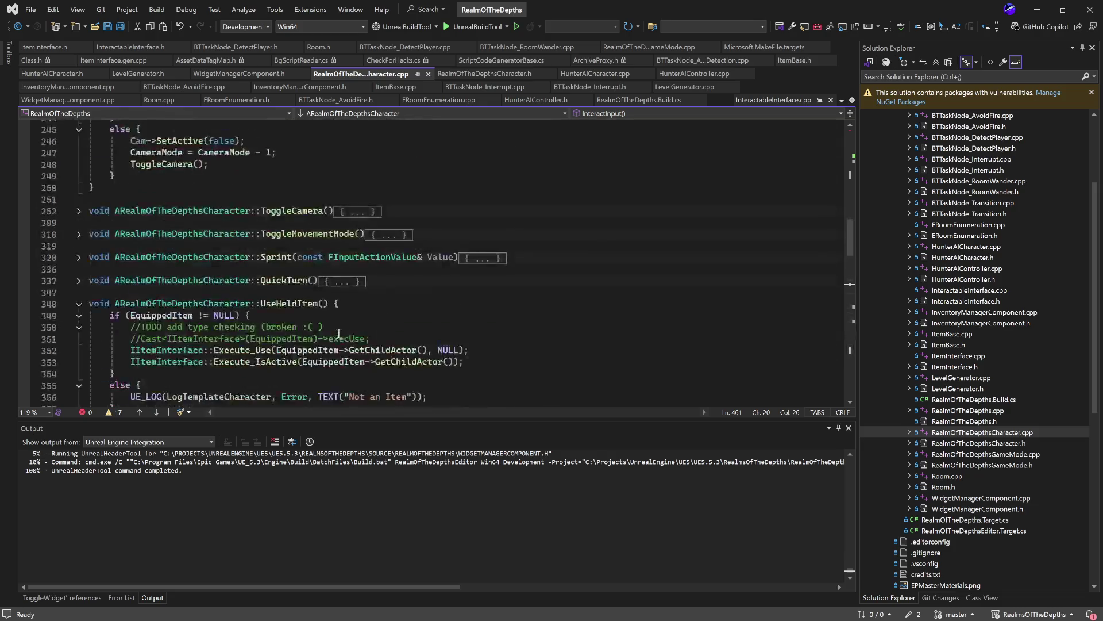
scroll(339, 334, up, 6)
scroll(339, 334, up, 3)
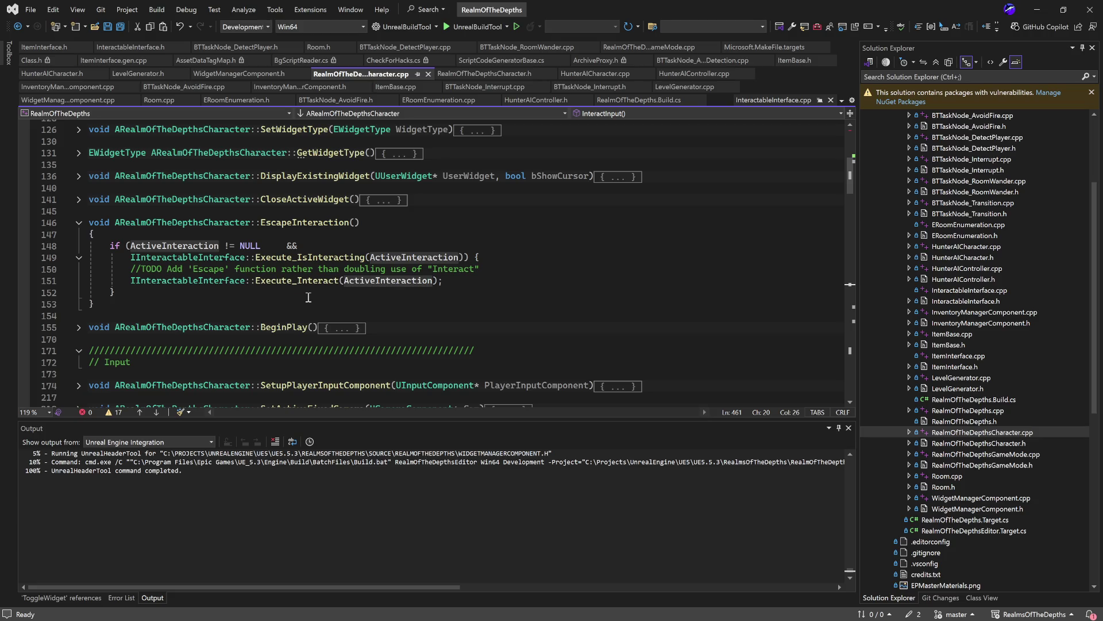
scroll(310, 297, up, 7)
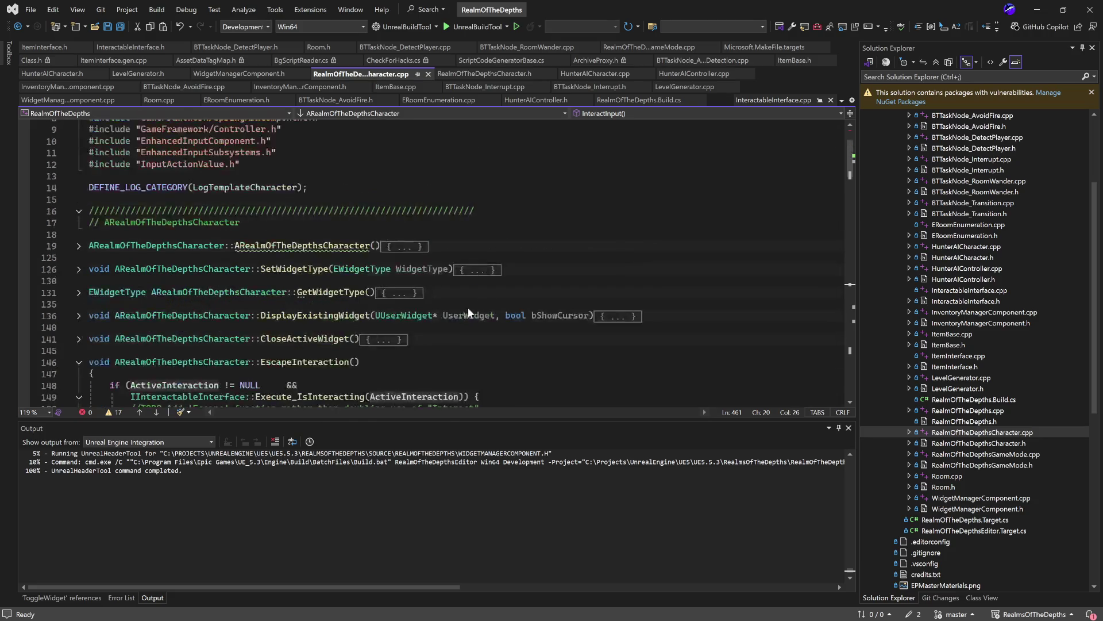
scroll(565, 259, down, 7)
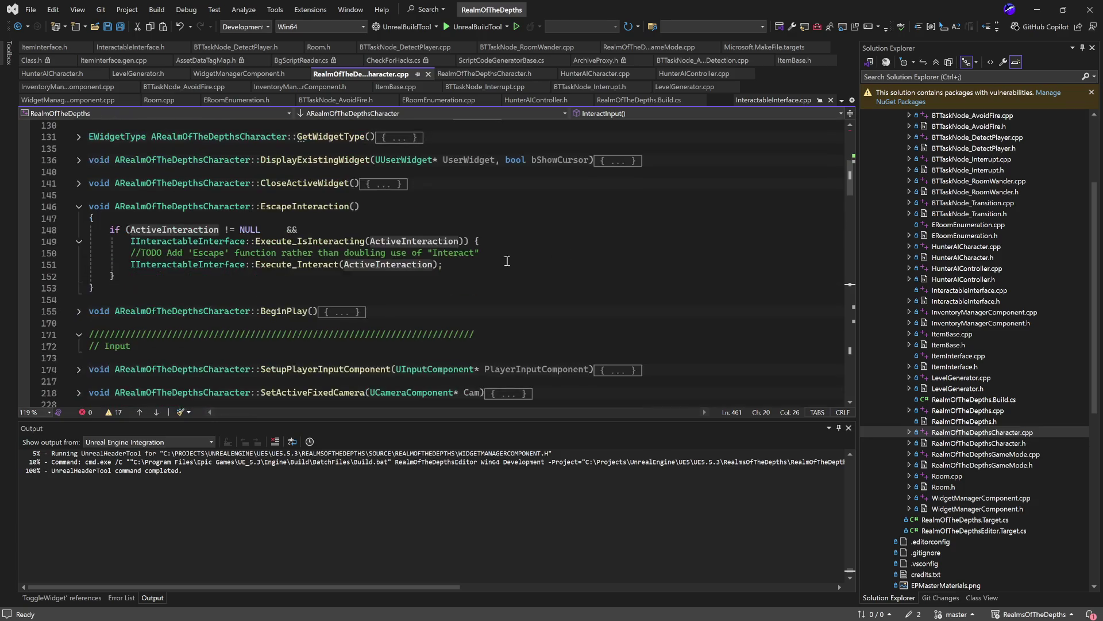
double_click(303, 205)
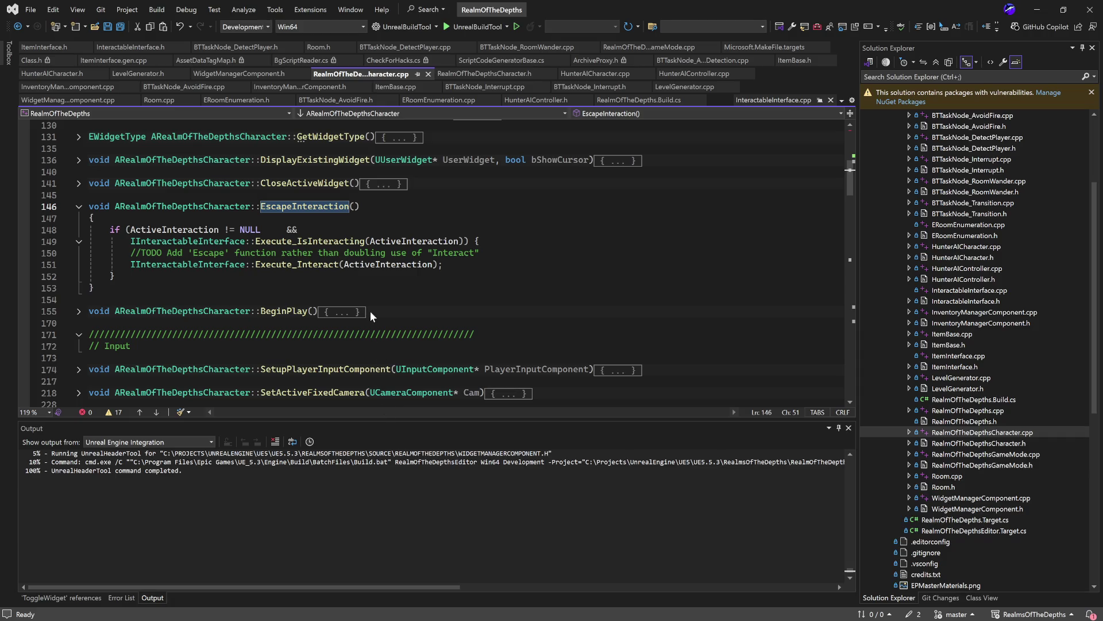
key(shift+F12)
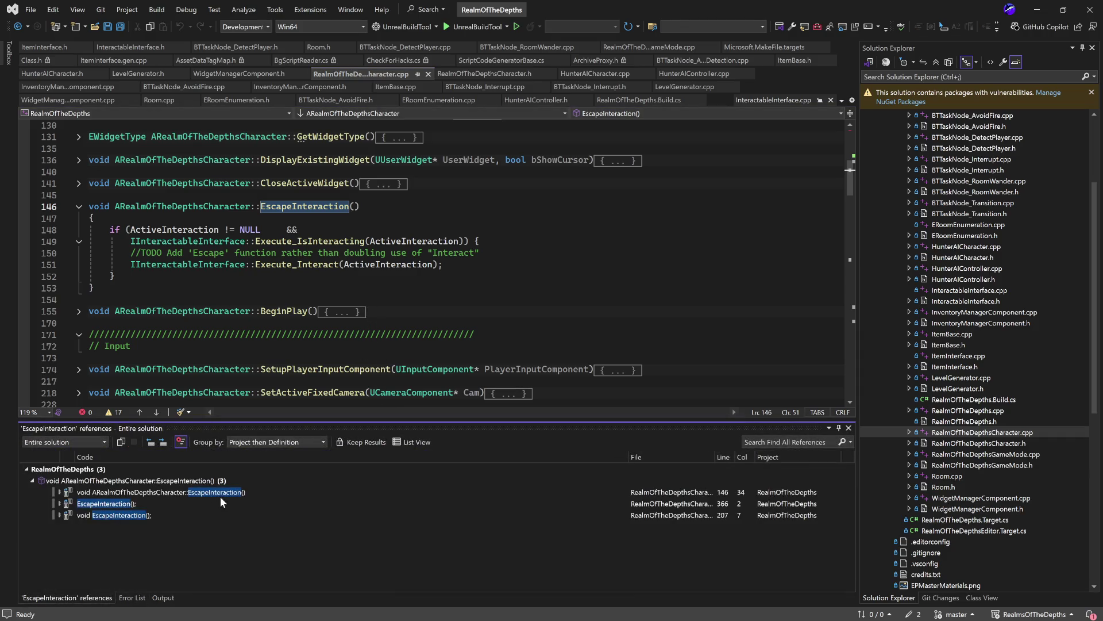
- View the EscapeInteraction call inside Move(), then minimize Visual Studio
click(119, 504)
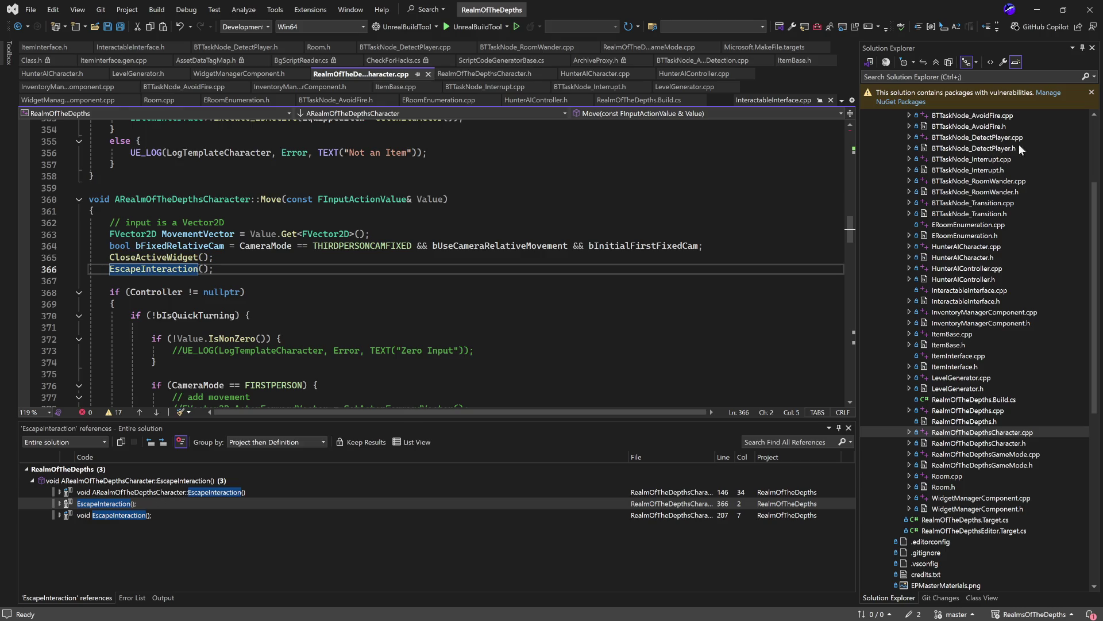
click(1037, 9)
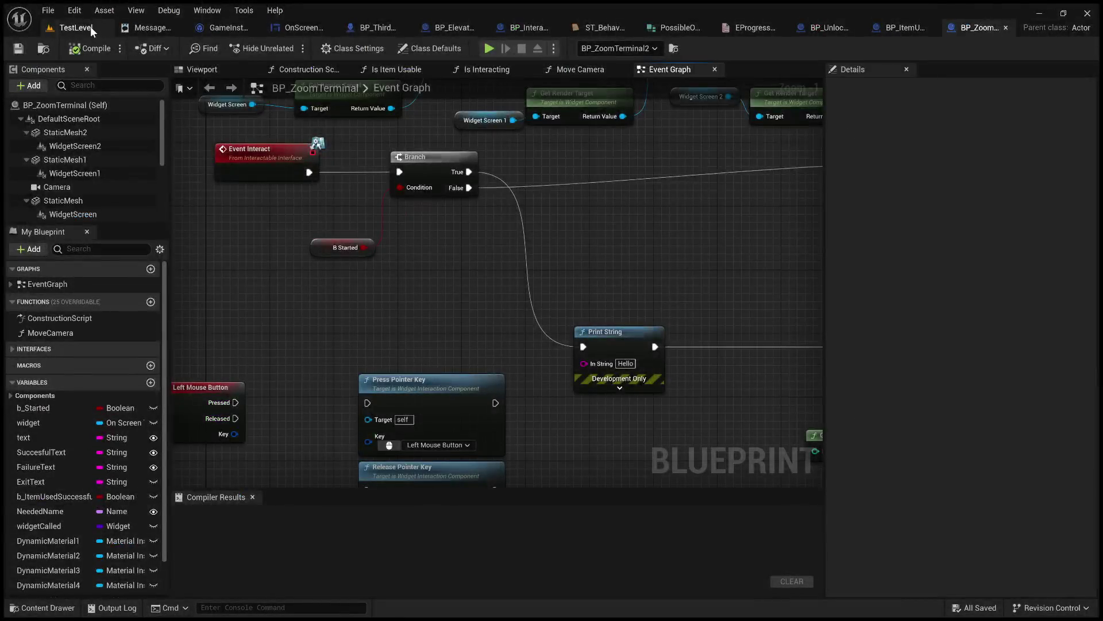
- From the TestLevel editor, open the TestProgress level in Content > ThirdPerson > Maps
click(91, 27)
click(279, 355)
scroll(404, 498, down, 6)
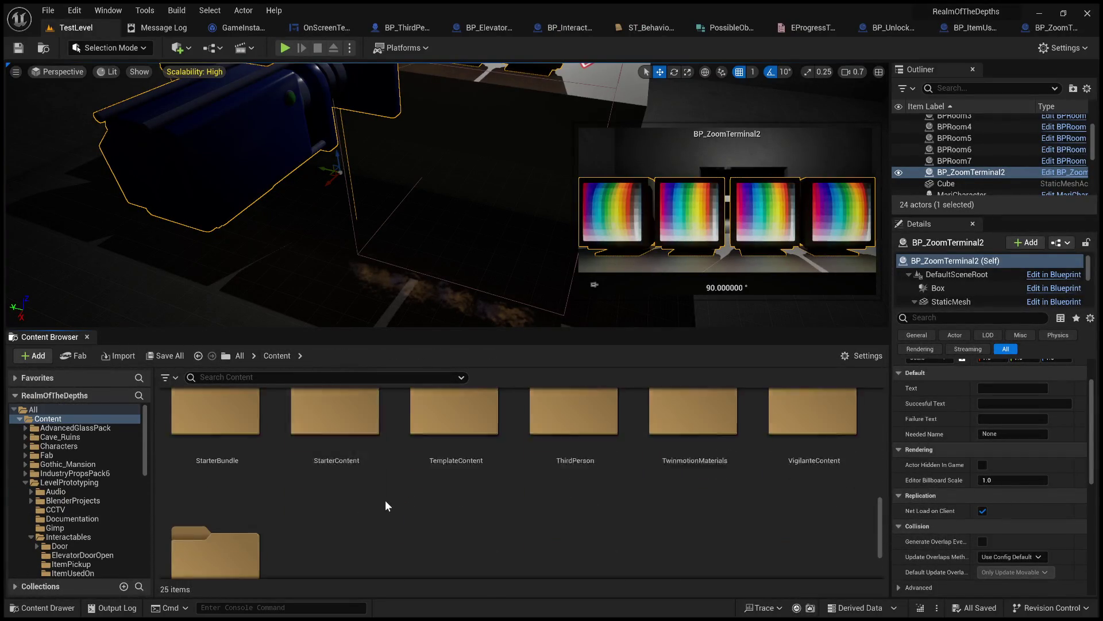
double_click(586, 460)
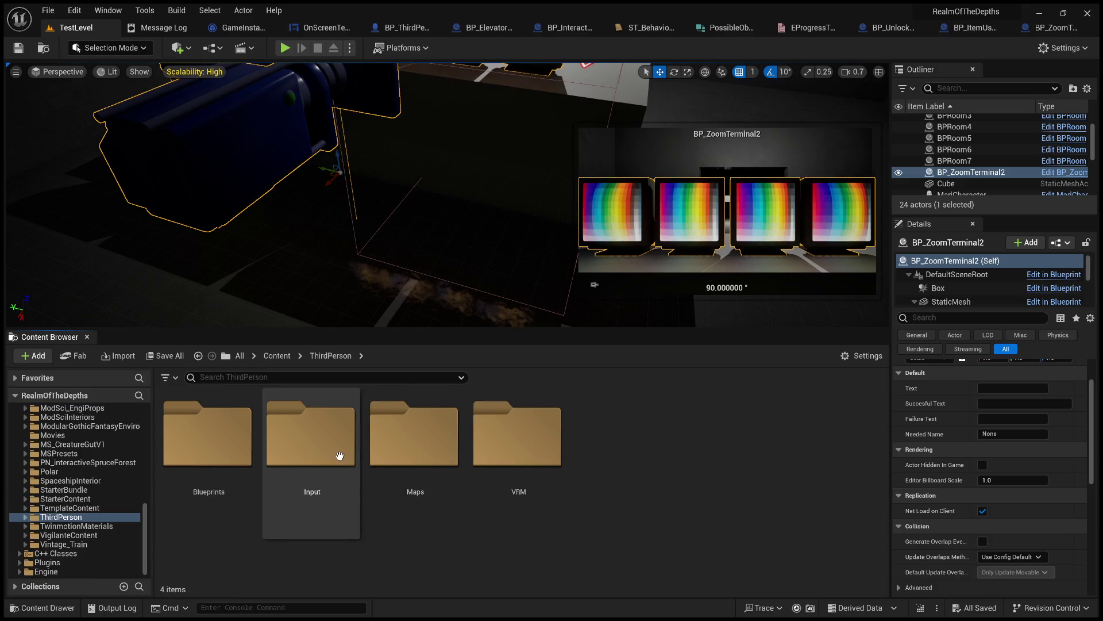
double_click(414, 443)
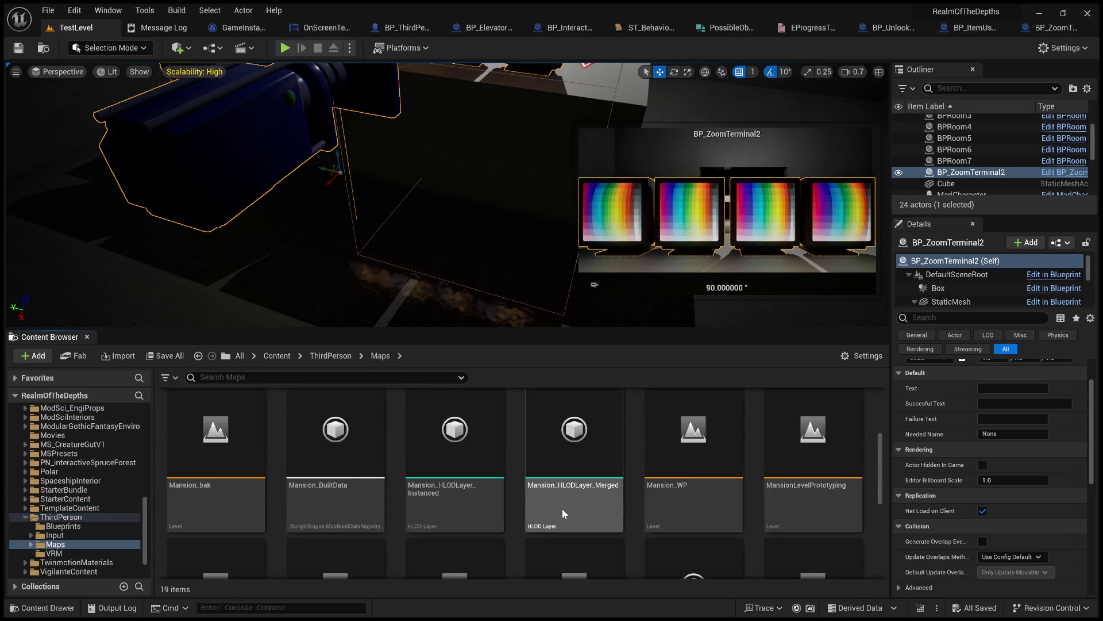
scroll(562, 509, down, 5)
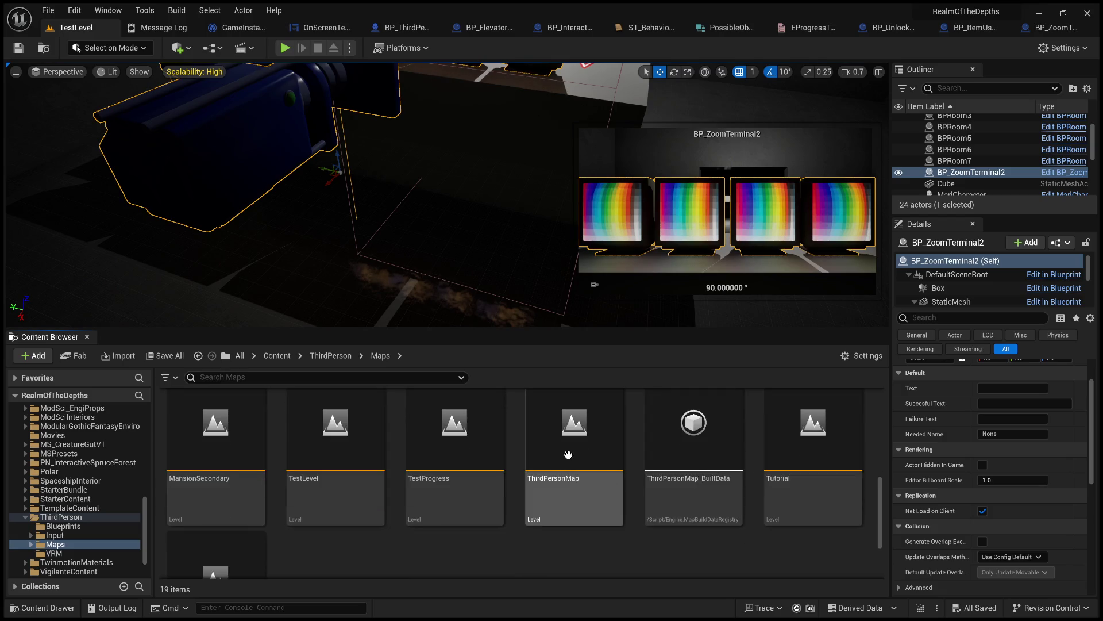
scroll(774, 542, up, 2)
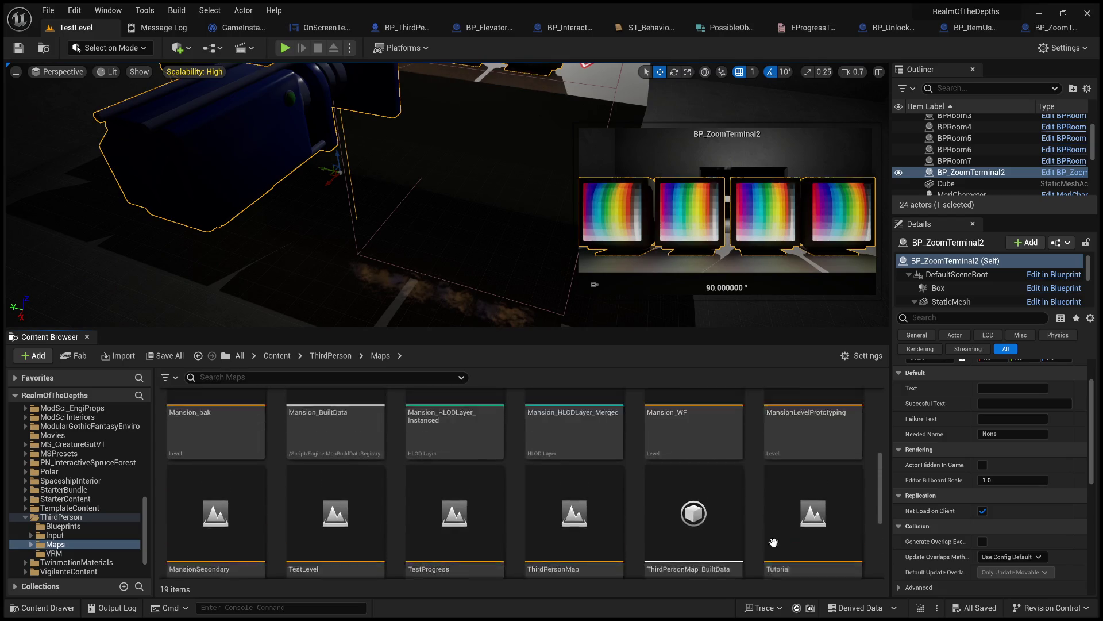
scroll(706, 508, down, 3)
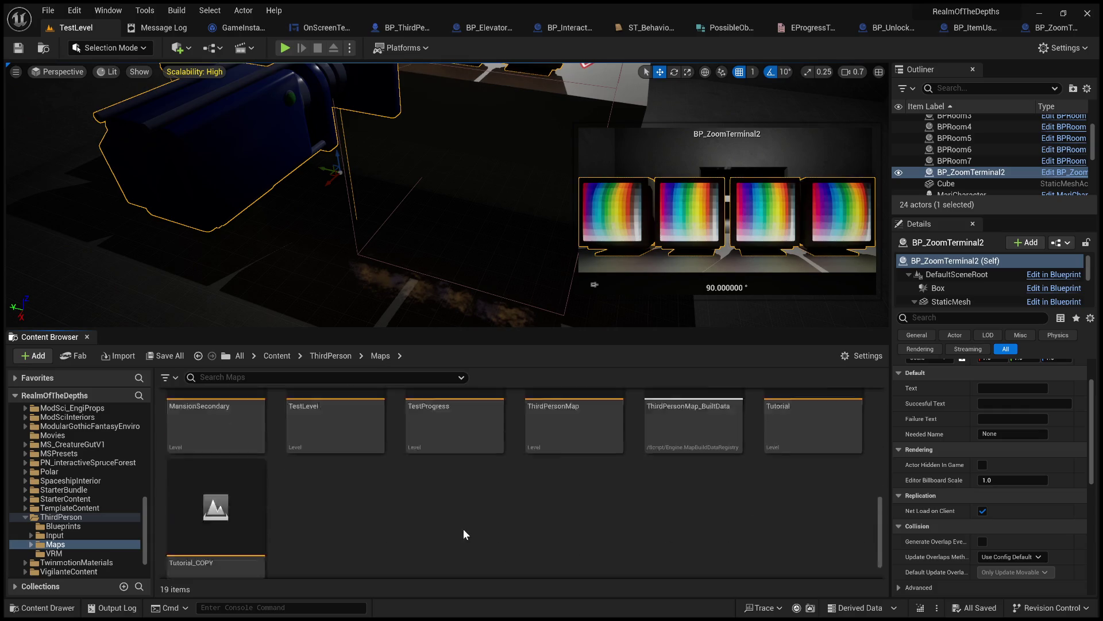
scroll(483, 525, up, 3)
scroll(742, 474, up, 3)
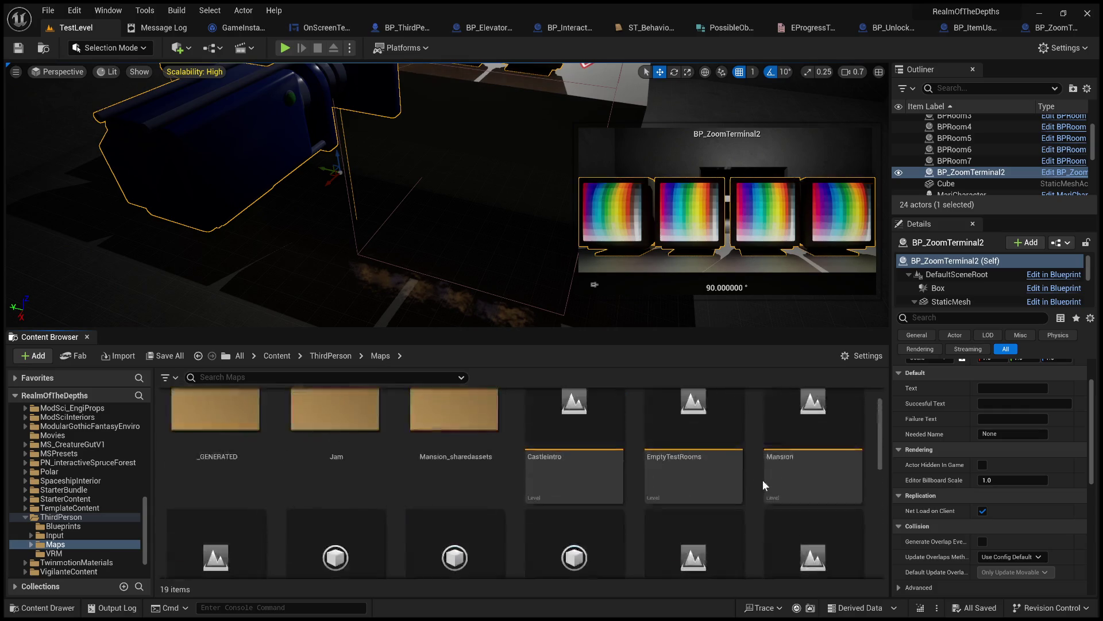
scroll(758, 478, down, 5)
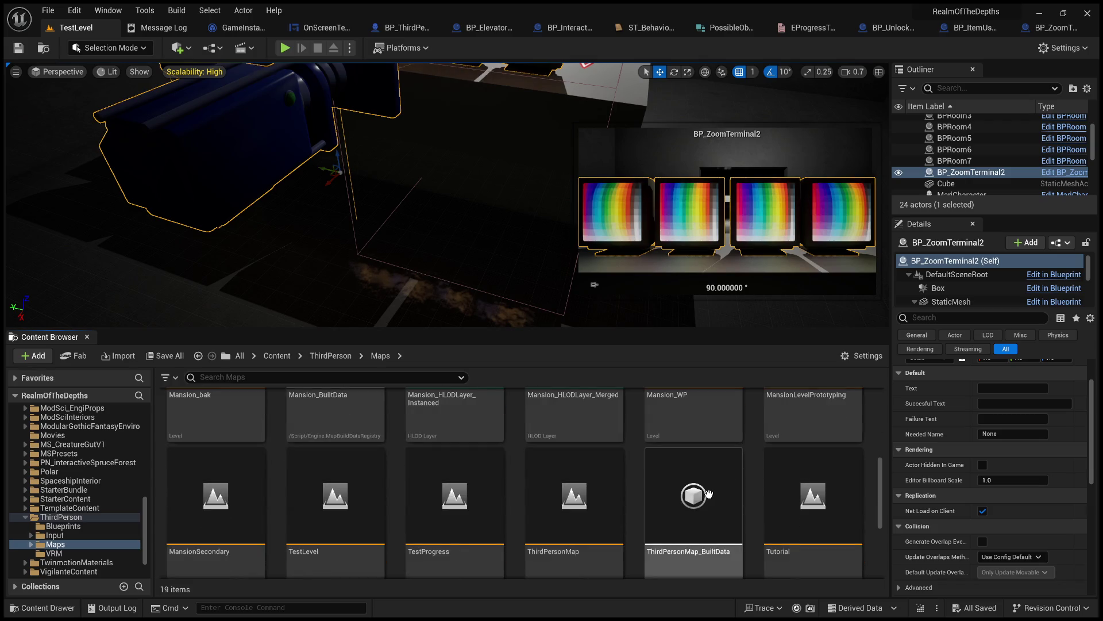
double_click(452, 486)
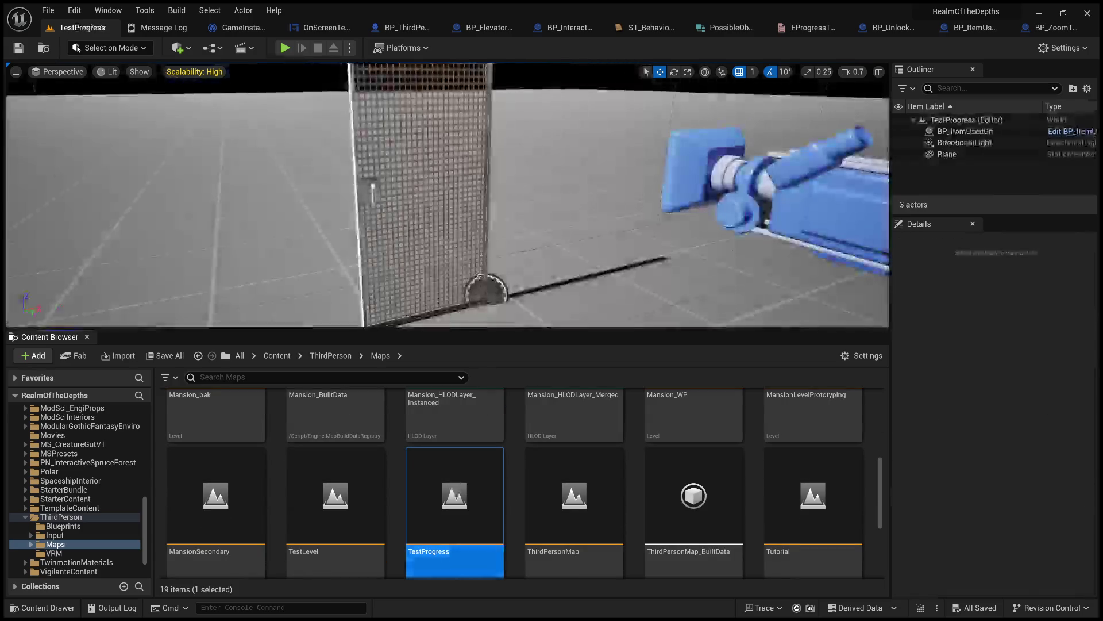
- Enlarge the level viewport, test-play the level, then stop the play session
drag(522, 330, 522, 516)
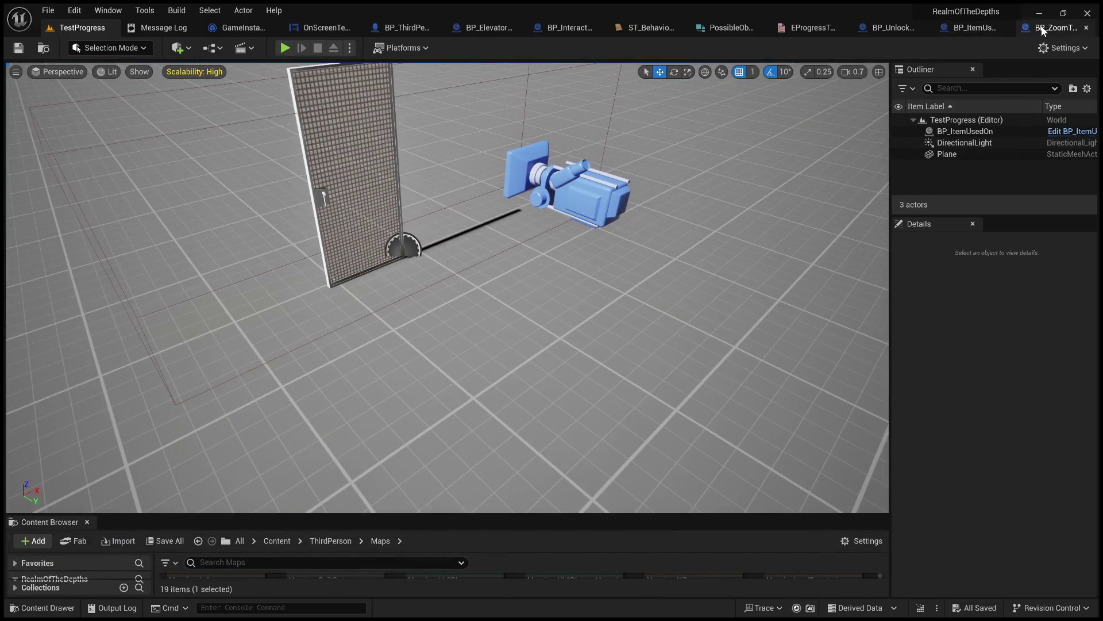
click(285, 48)
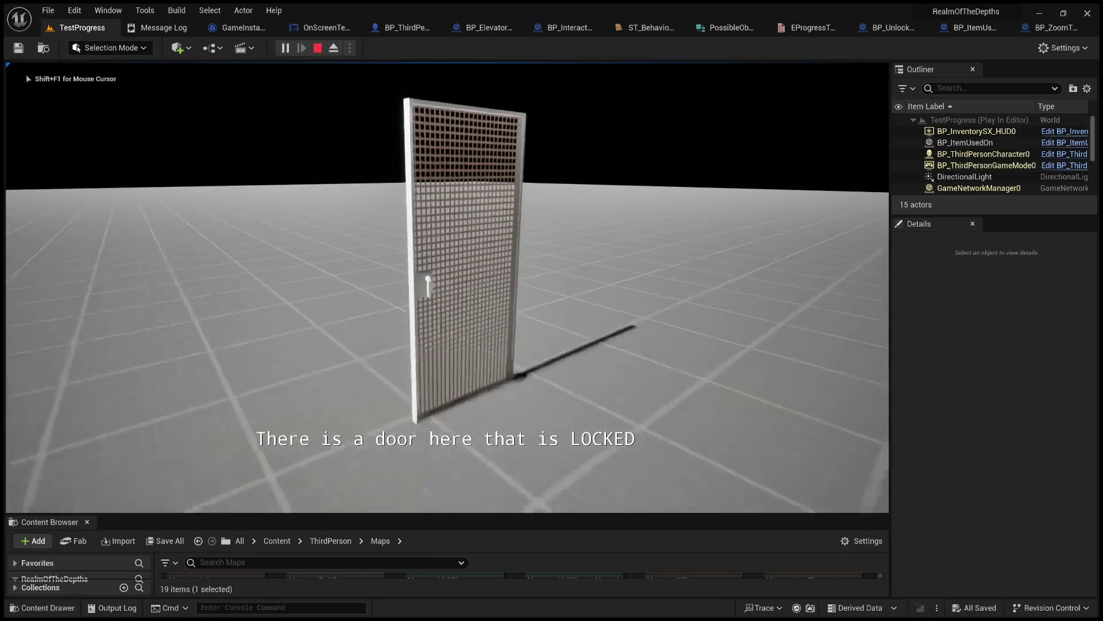
key(Escape)
- Bring up BP_ItemUsedOn's Event Graph, passing through the BP_ZoomTerminal tab
click(1054, 30)
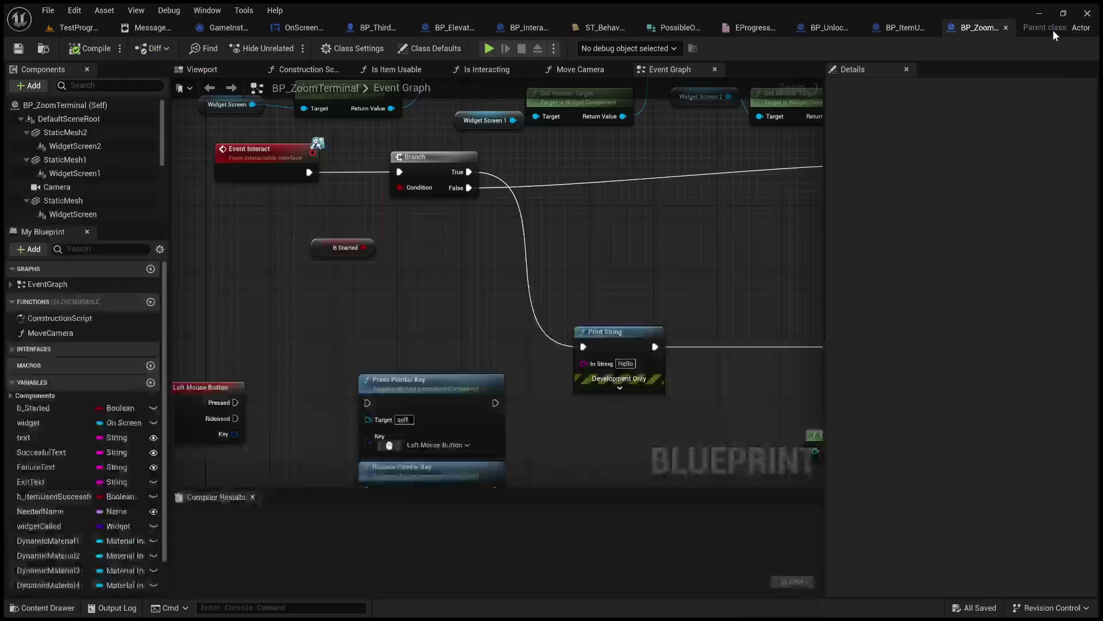
click(894, 27)
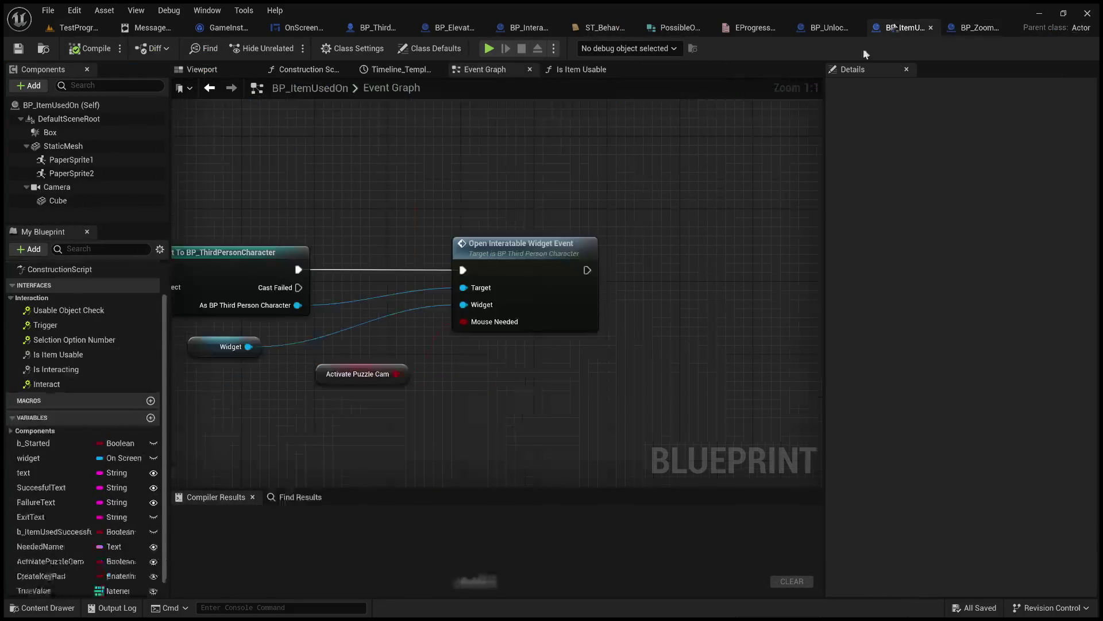
scroll(716, 190, down, 2)
- Select Event Interact and review the interfaces BP_ItemUsedOn implements in Class Settings
drag(395, 178, 774, 204)
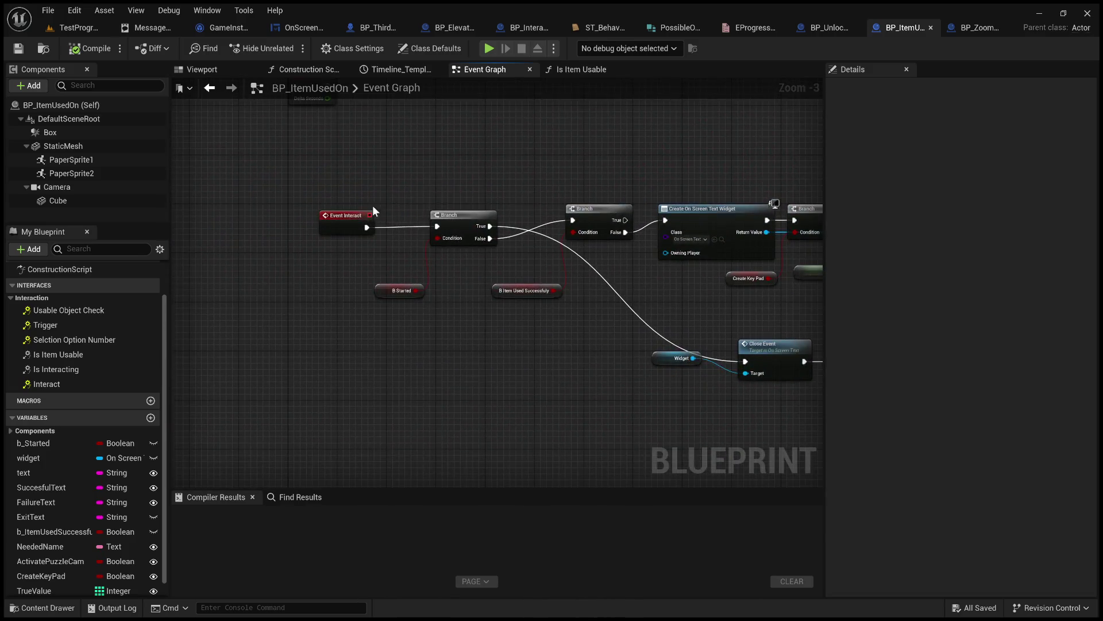
scroll(365, 216, up, 3)
click(342, 218)
click(411, 146)
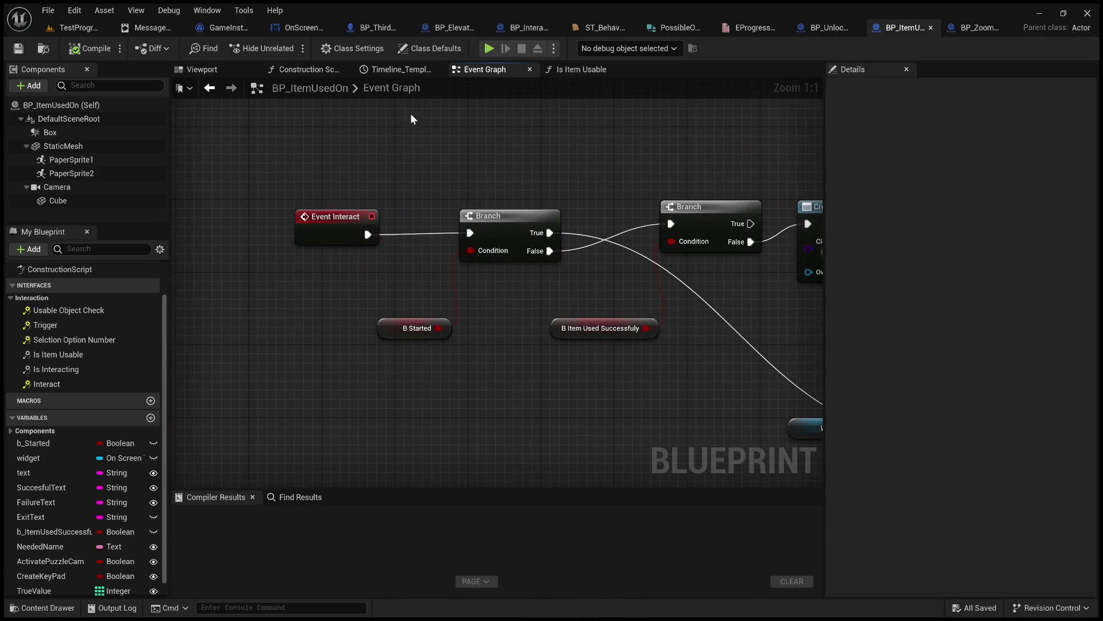
click(356, 48)
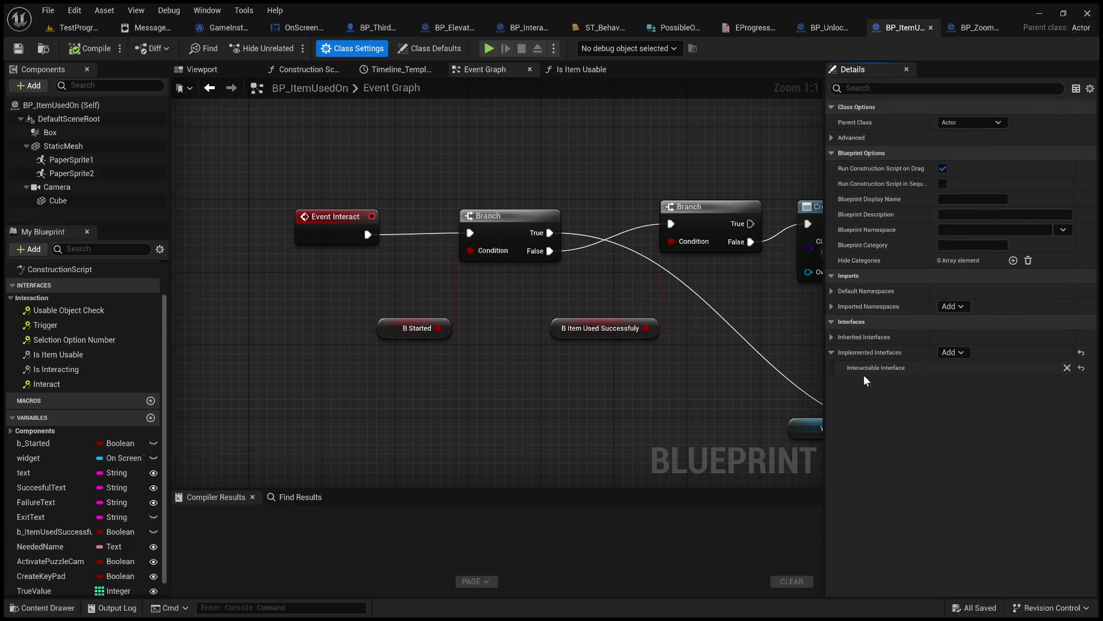
- Add a Print String on the first Branch's True path, compile, and return to TestProgress
scroll(535, 358, down, 1)
mouse_move(535, 357)
mouse_down()
mouse_move(378, 374)
mouse_move(609, 380)
mouse_move(545, 375)
mouse_up()
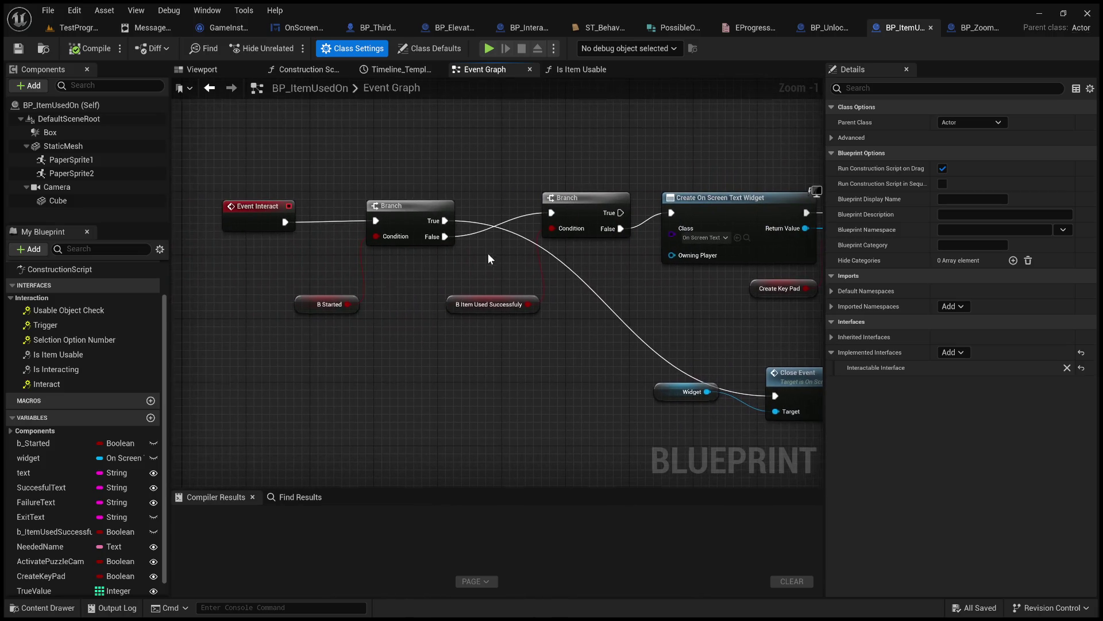
drag(490, 258, 473, 276)
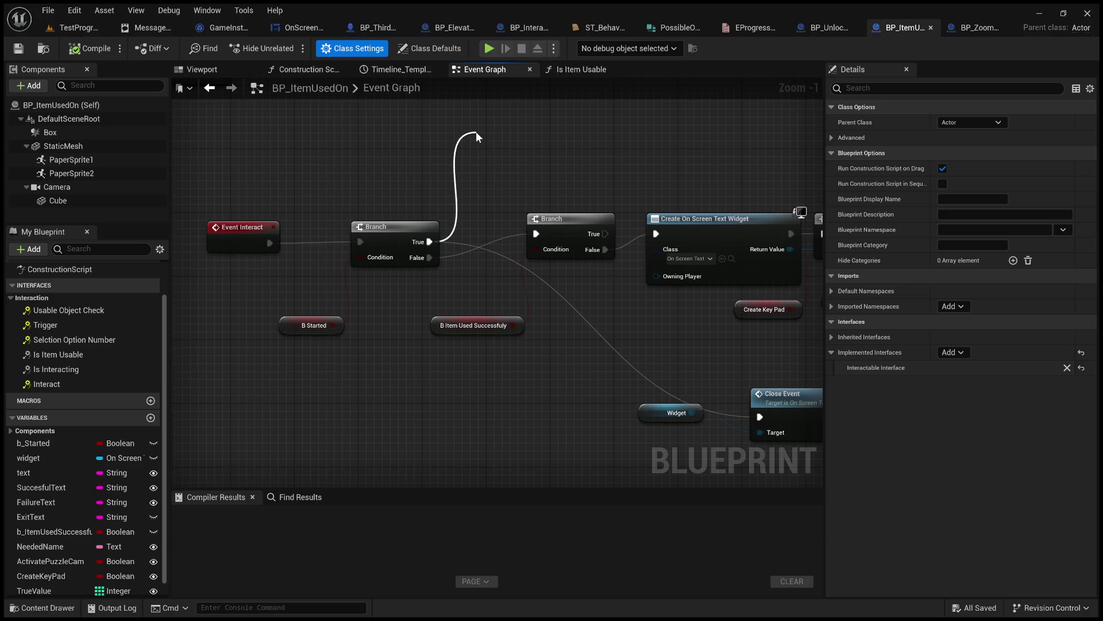
mouse_move(429, 241)
mouse_down()
mouse_move(561, 389)
mouse_move(564, 356)
mouse_move(574, 359)
mouse_move(473, 460)
mouse_up()
click(81, 53)
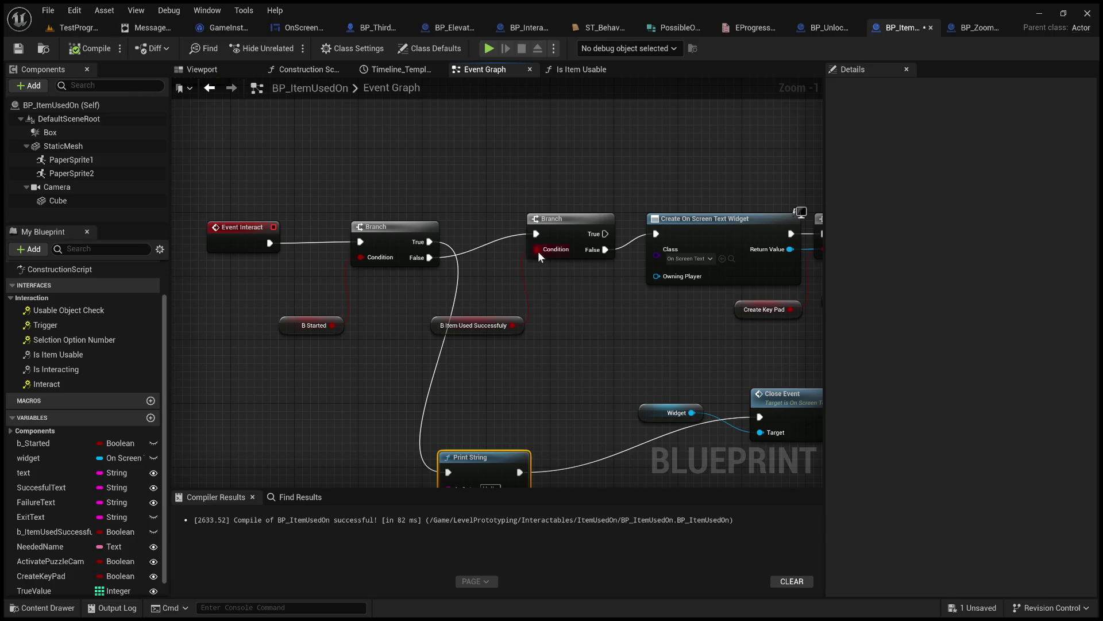
scroll(497, 288, down, 4)
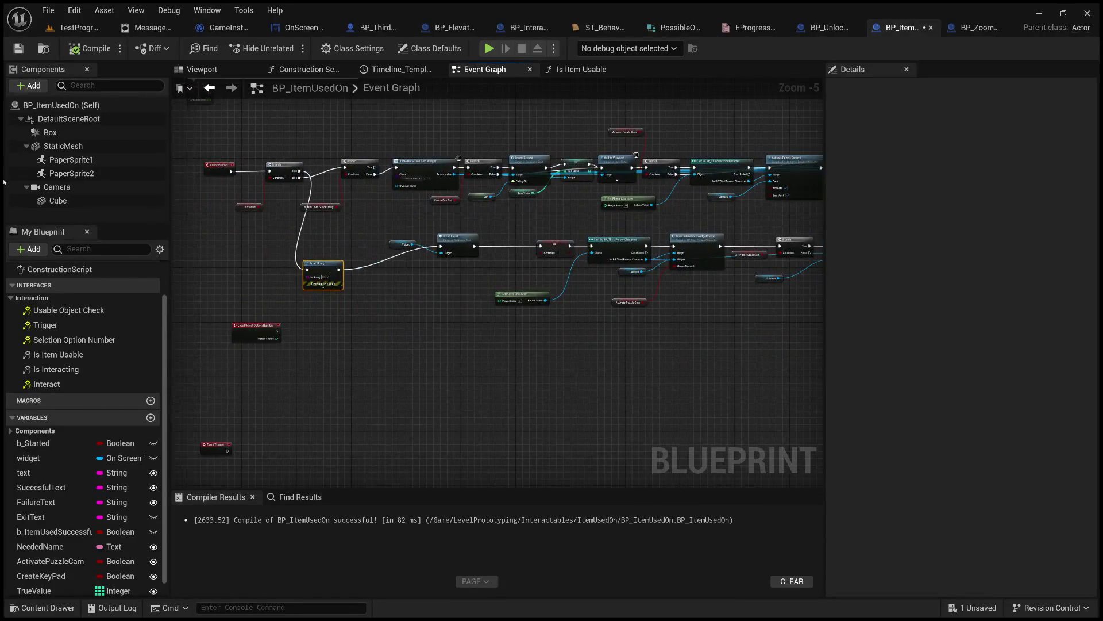
click(77, 27)
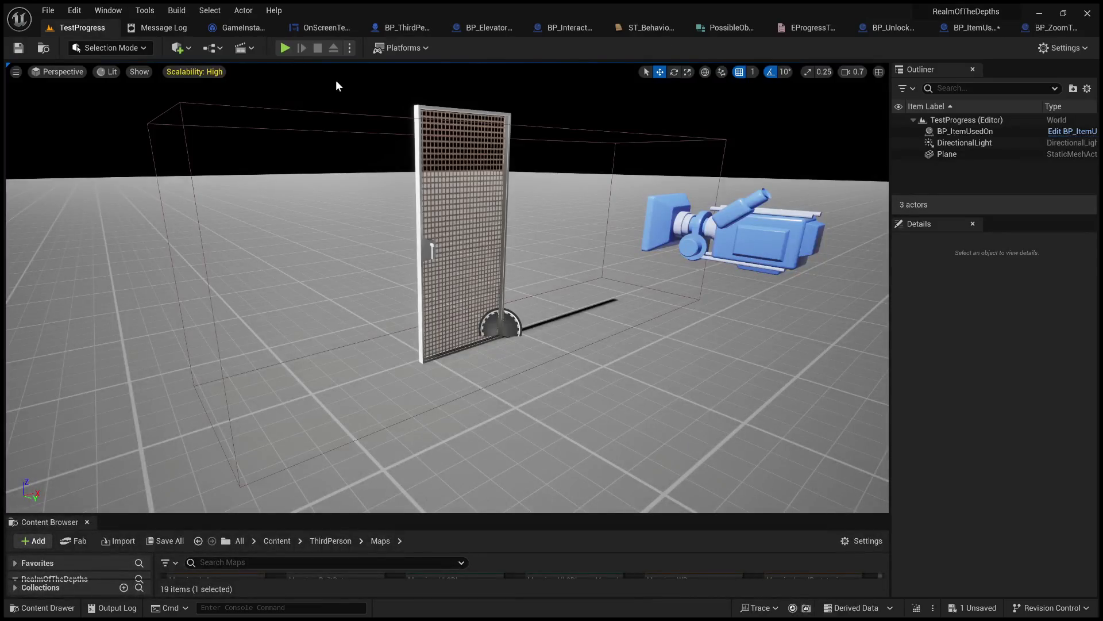
click(293, 44)
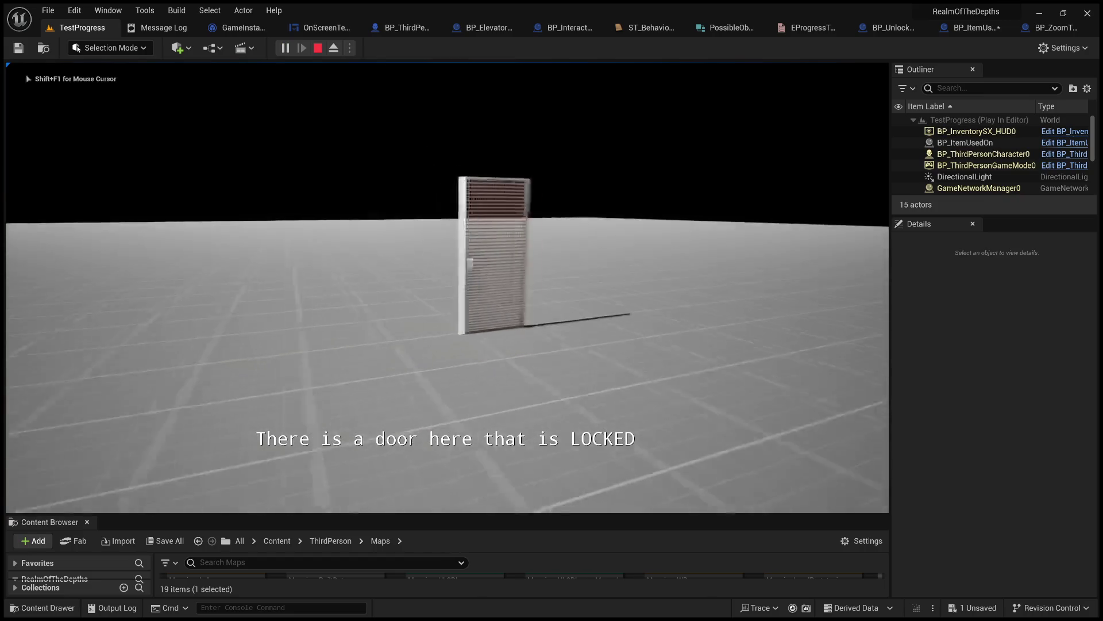
key(Escape)
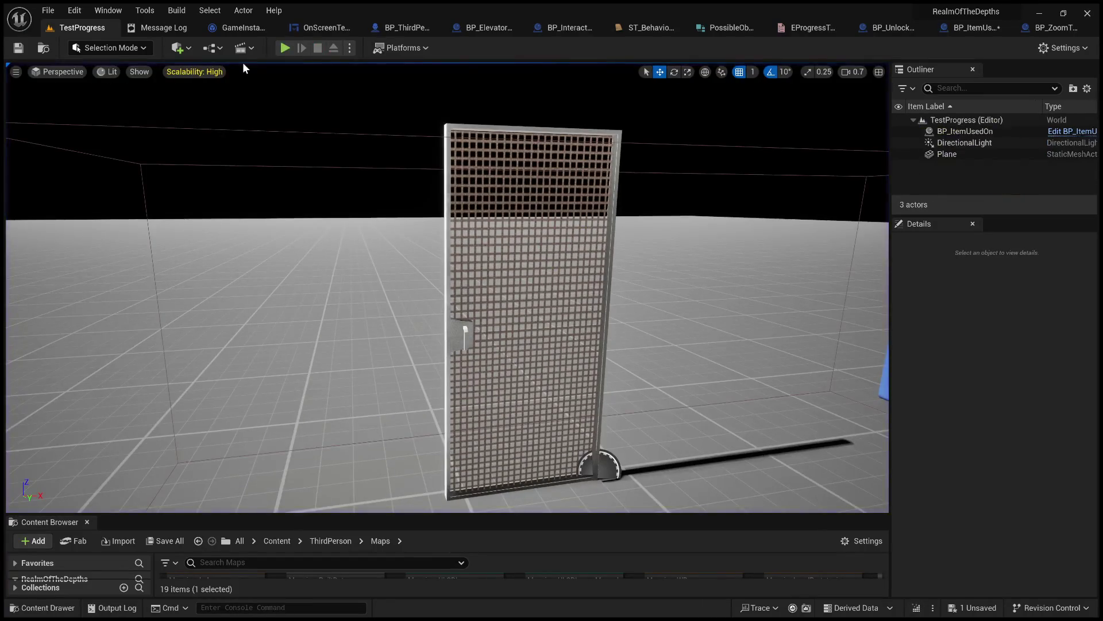
click(285, 48)
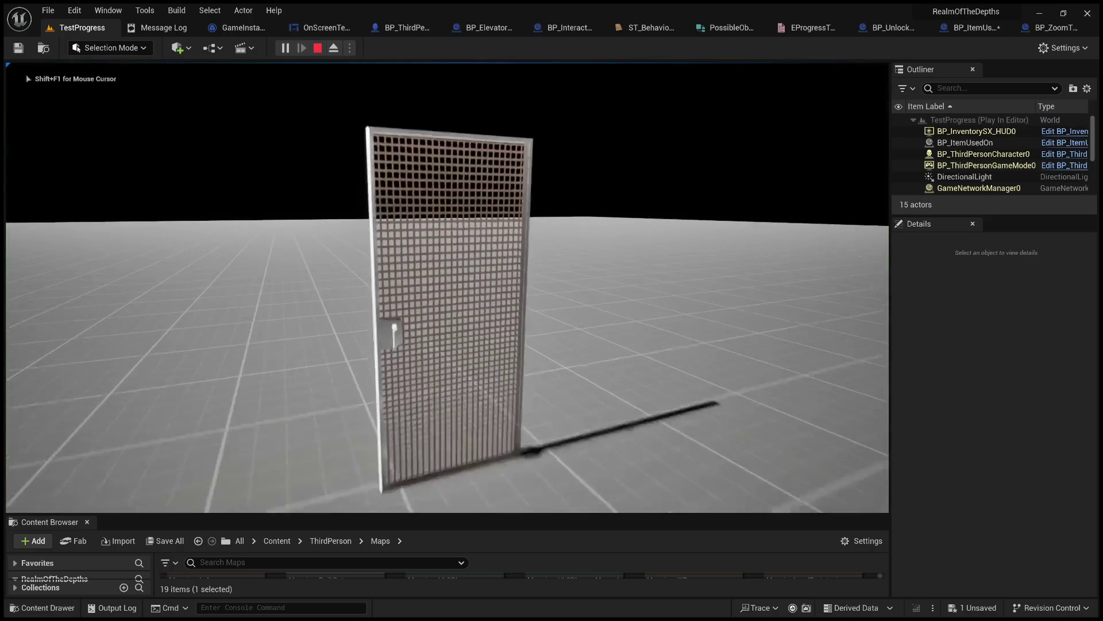
key(Escape)
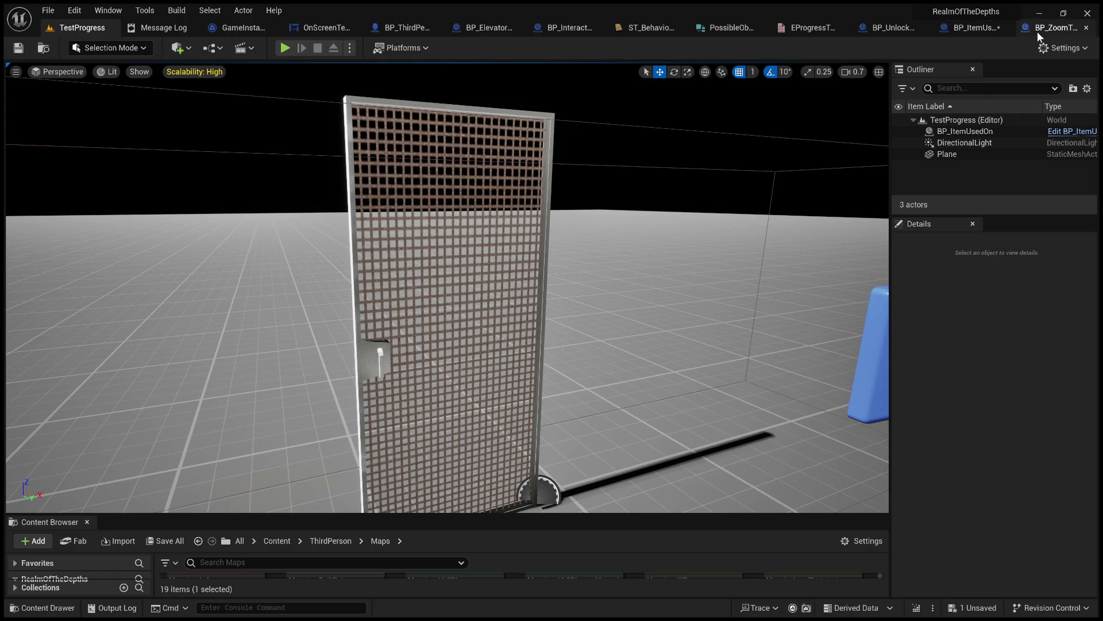
click(974, 32)
- Place the interface's Interact event in BP_ItemUsedOn's Event Graph
scroll(352, 309, up, 3)
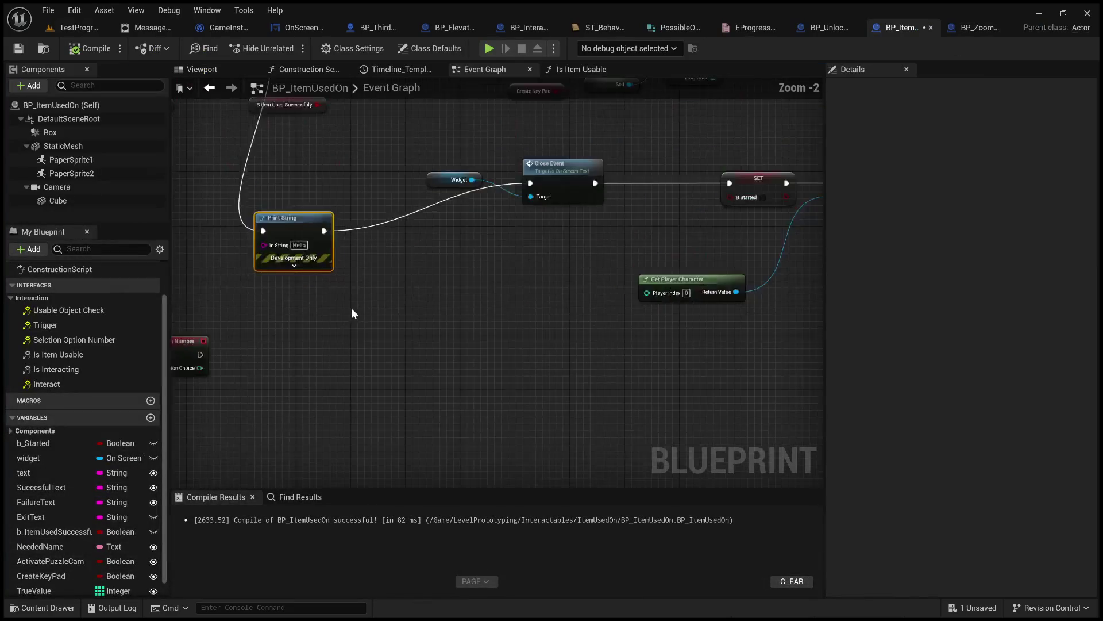
drag(352, 309, 639, 443)
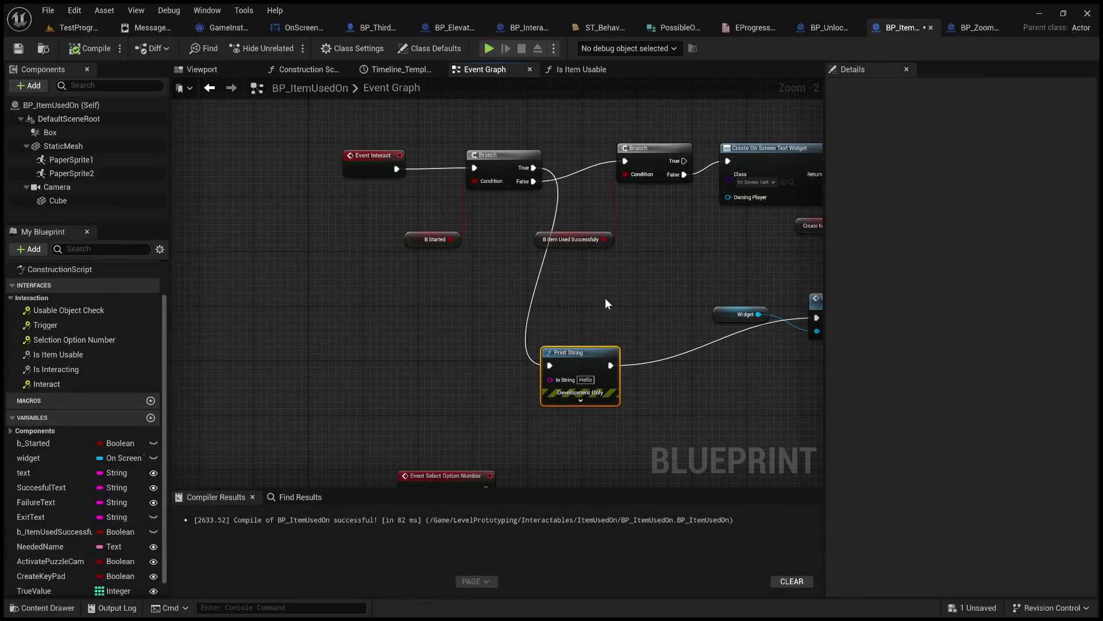
click(379, 165)
double_click(79, 383)
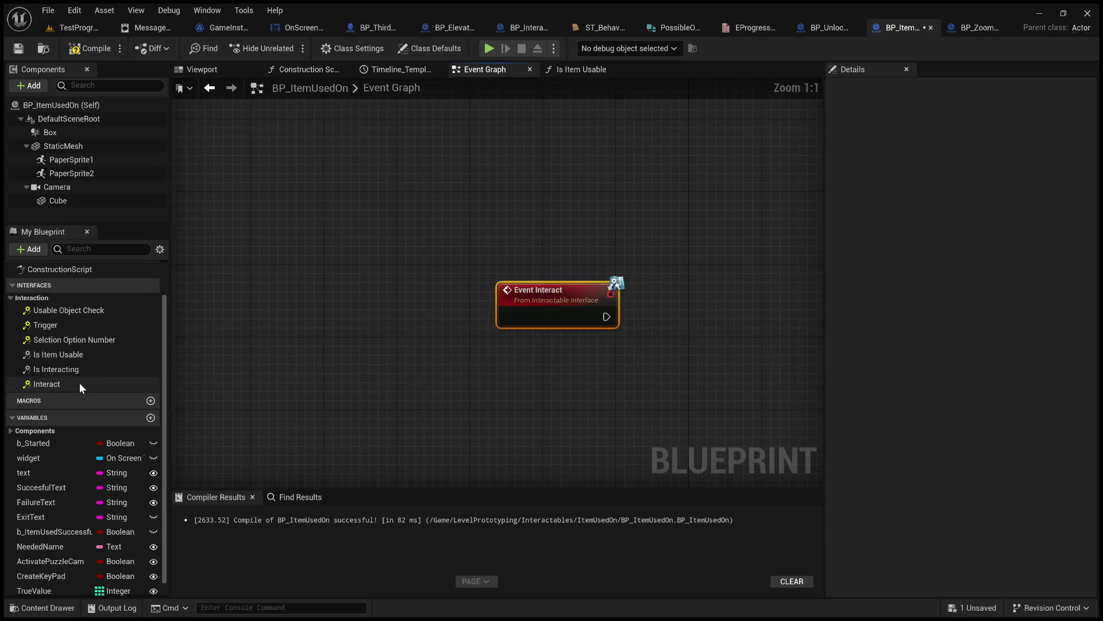
- Move the new Event Interact beside the Branch, wire it in, and delete the old event
scroll(445, 223, down, 4)
scroll(494, 341, up, 4)
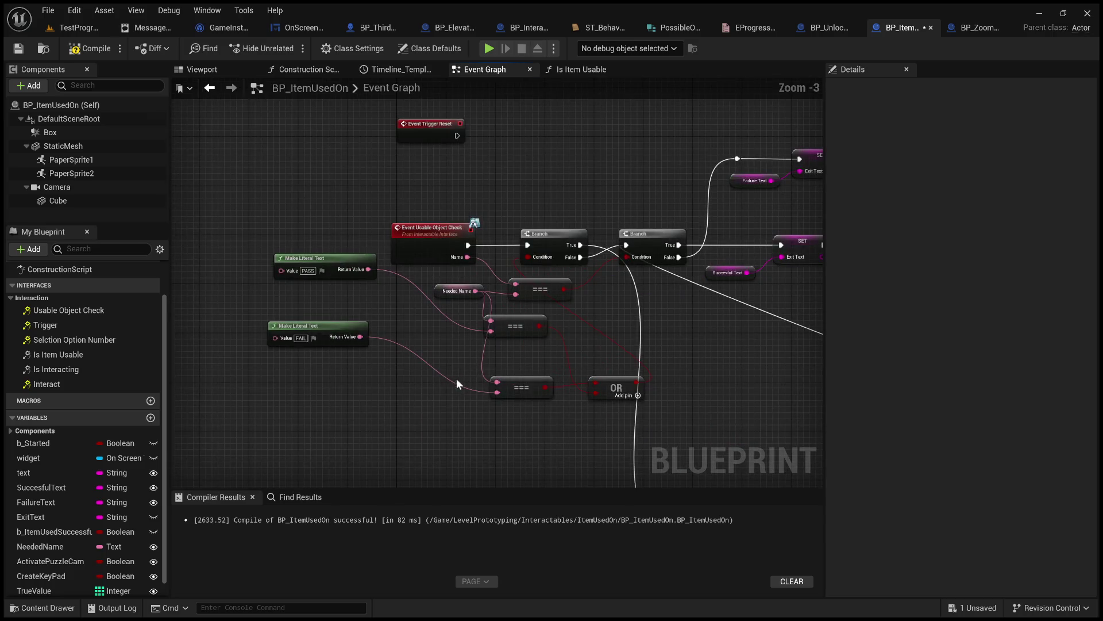
scroll(434, 410, down, 4)
scroll(488, 229, up, 3)
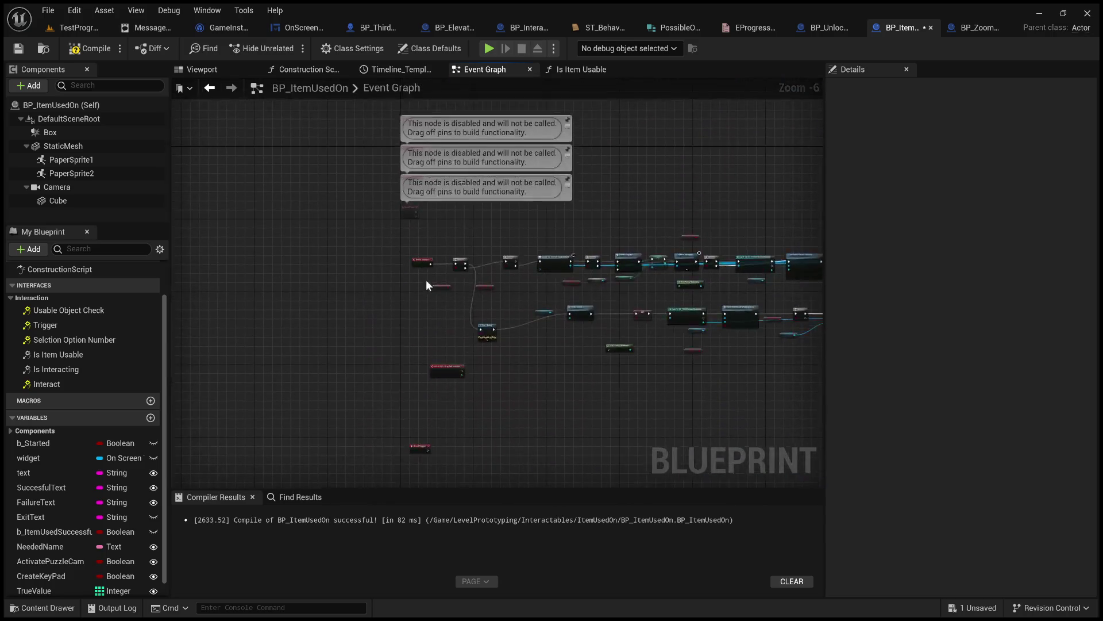
scroll(436, 215, down, 2)
scroll(424, 319, down, 2)
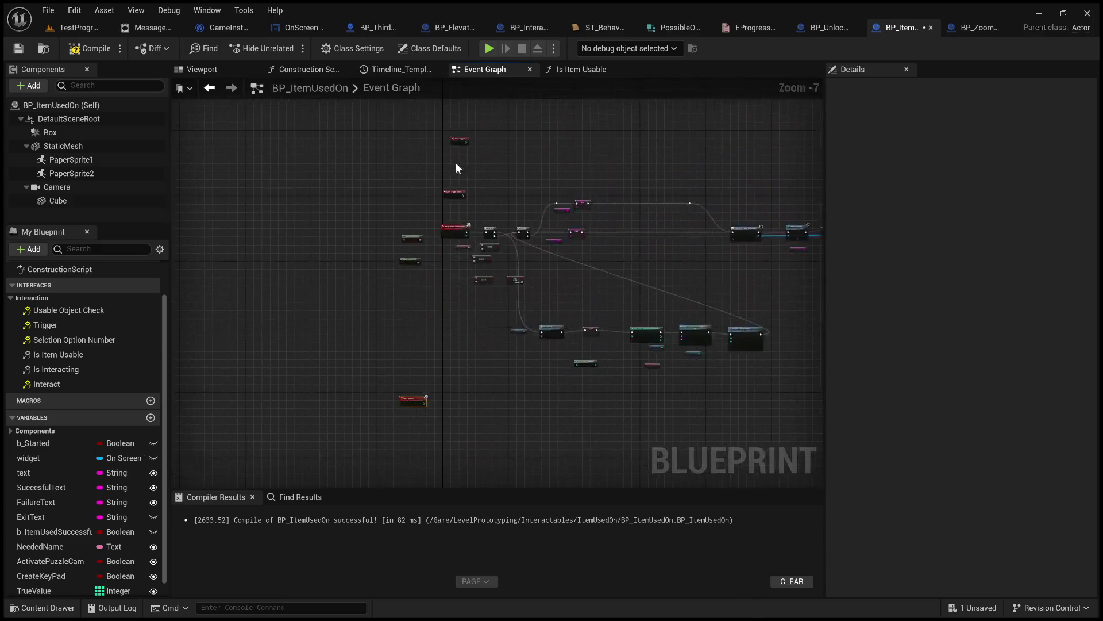
mouse_move(443, 186)
mouse_down()
mouse_move(467, 99)
mouse_move(469, 123)
mouse_up()
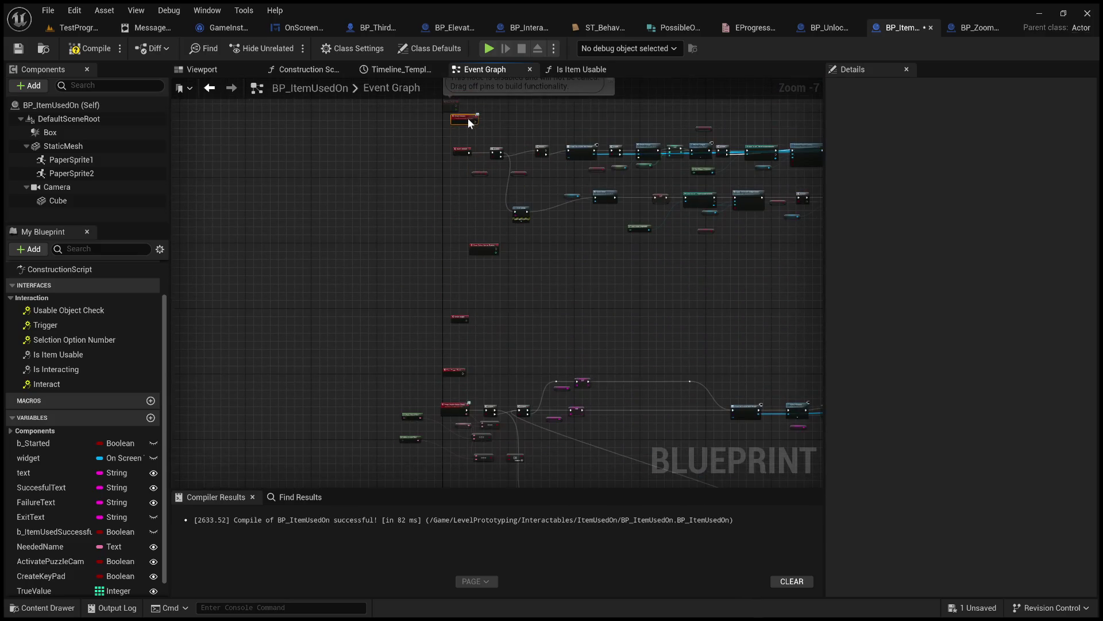
scroll(460, 145, up, 7)
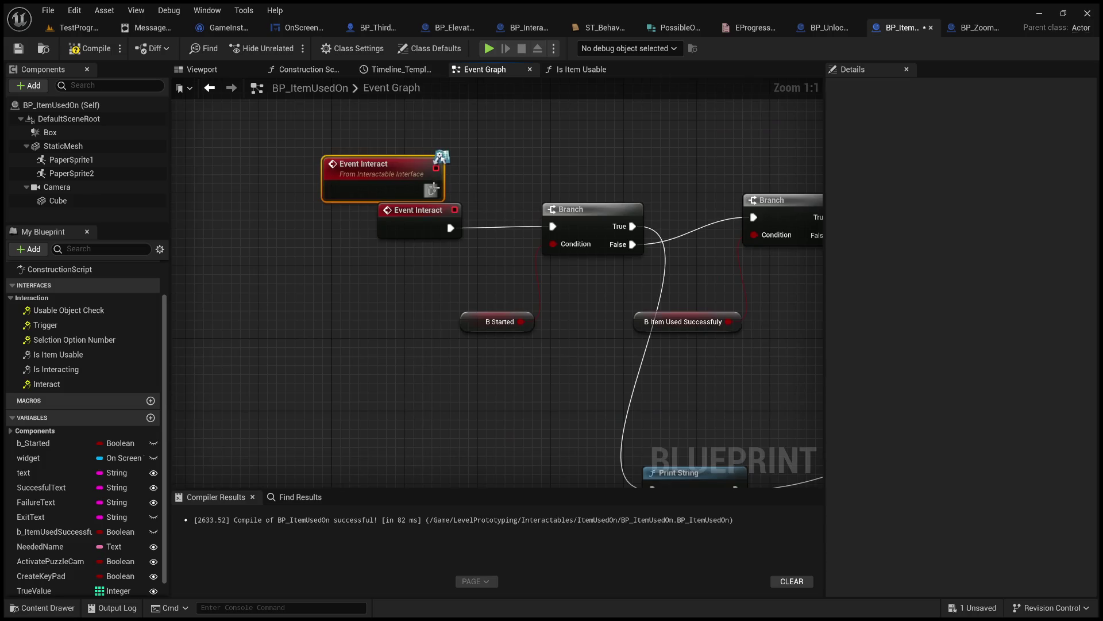
drag(505, 217, 553, 225)
drag(429, 212, 354, 247)
key(Delete)
- Compile BP_ItemUsedOn and start a test play of the TestProgress level
click(72, 49)
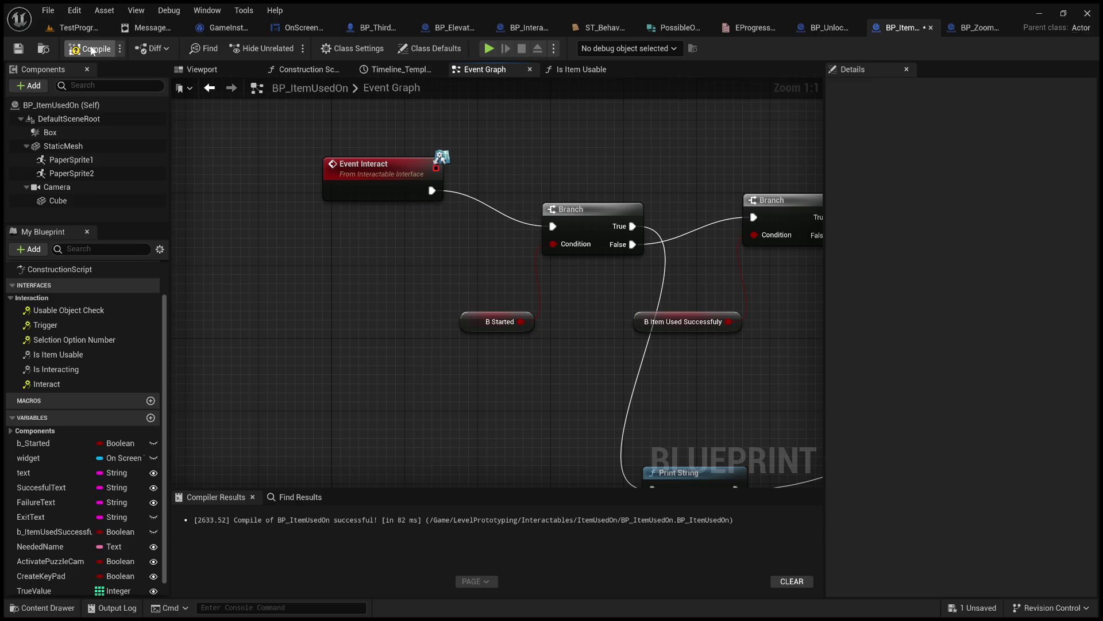
click(66, 27)
click(287, 48)
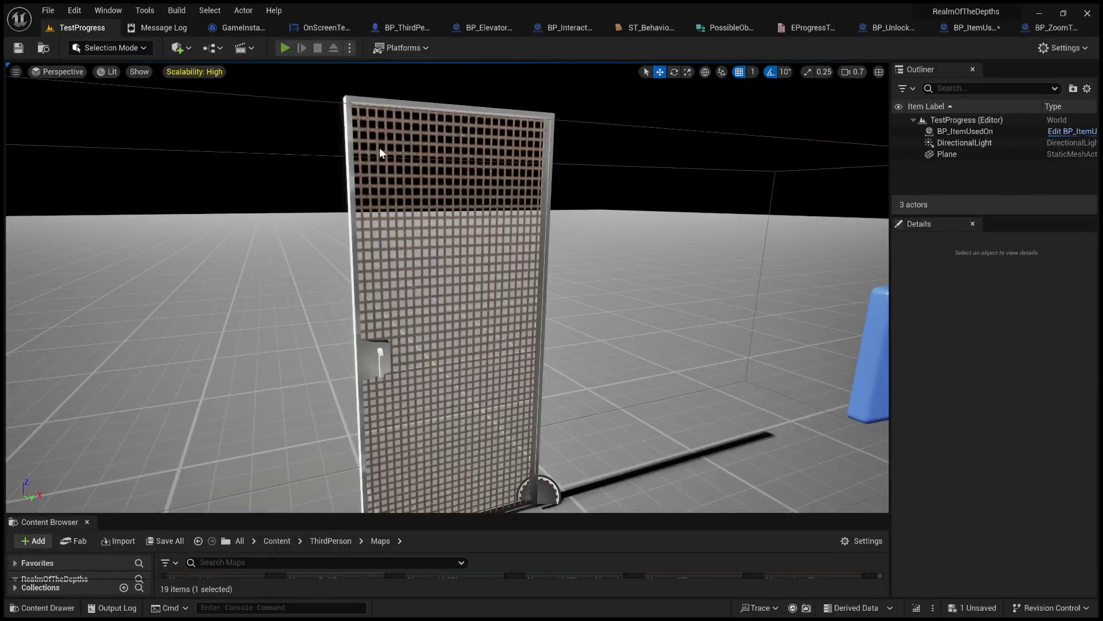
key(e)
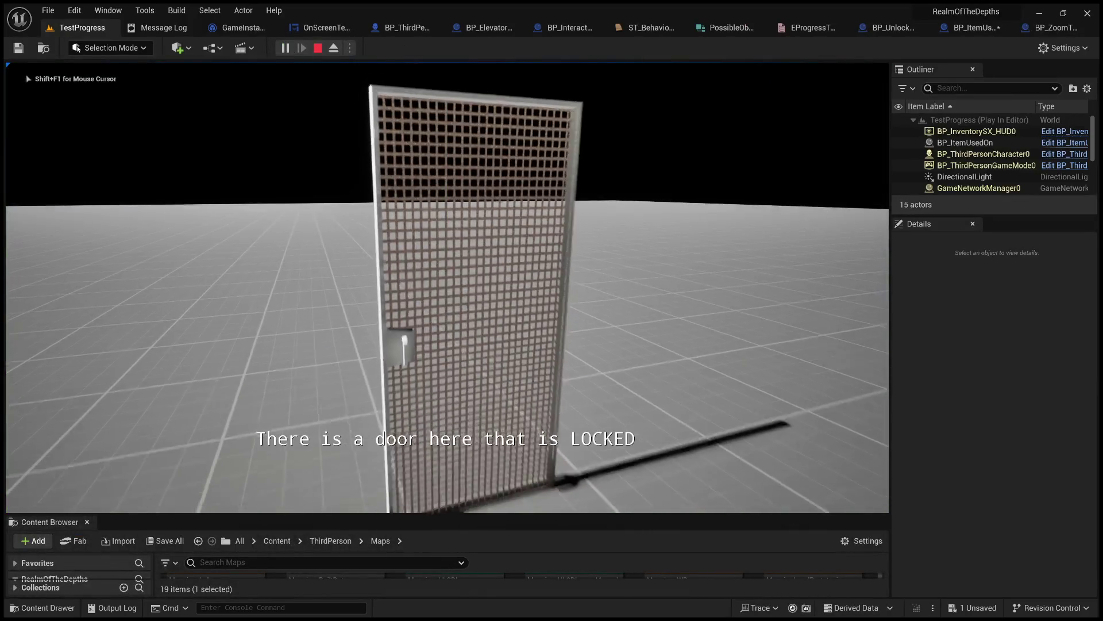
key(Escape)
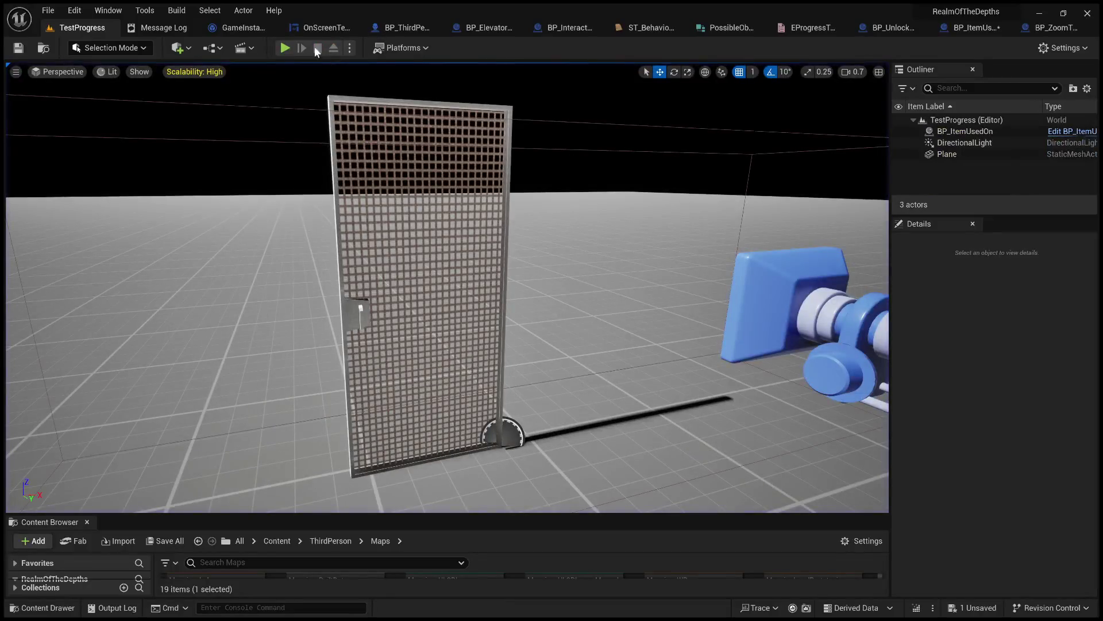
click(288, 47)
key(e)
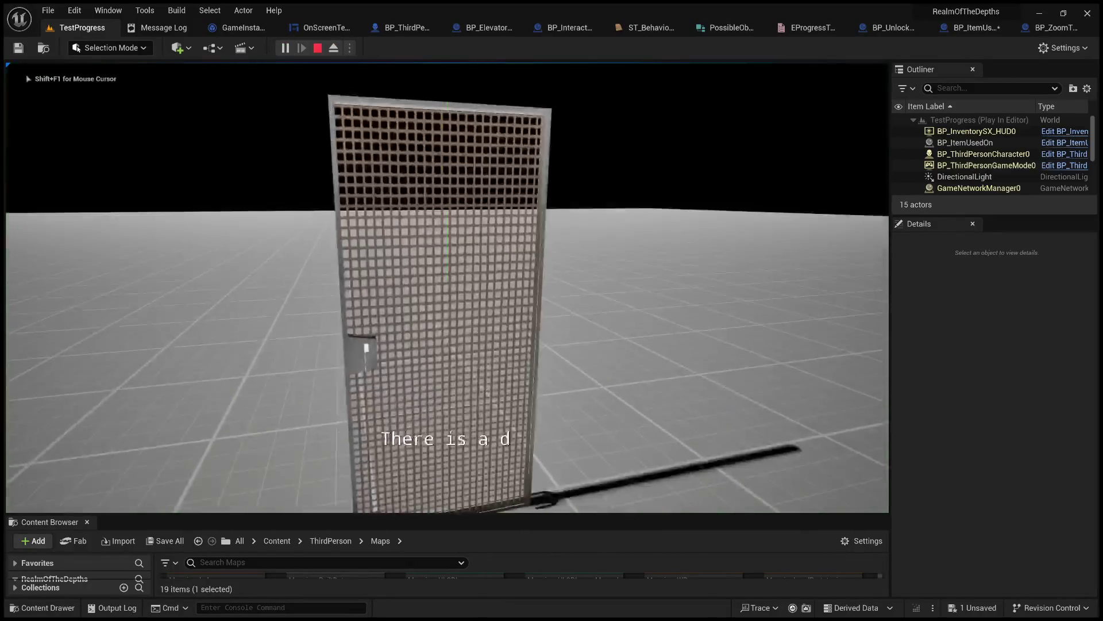
key(Escape)
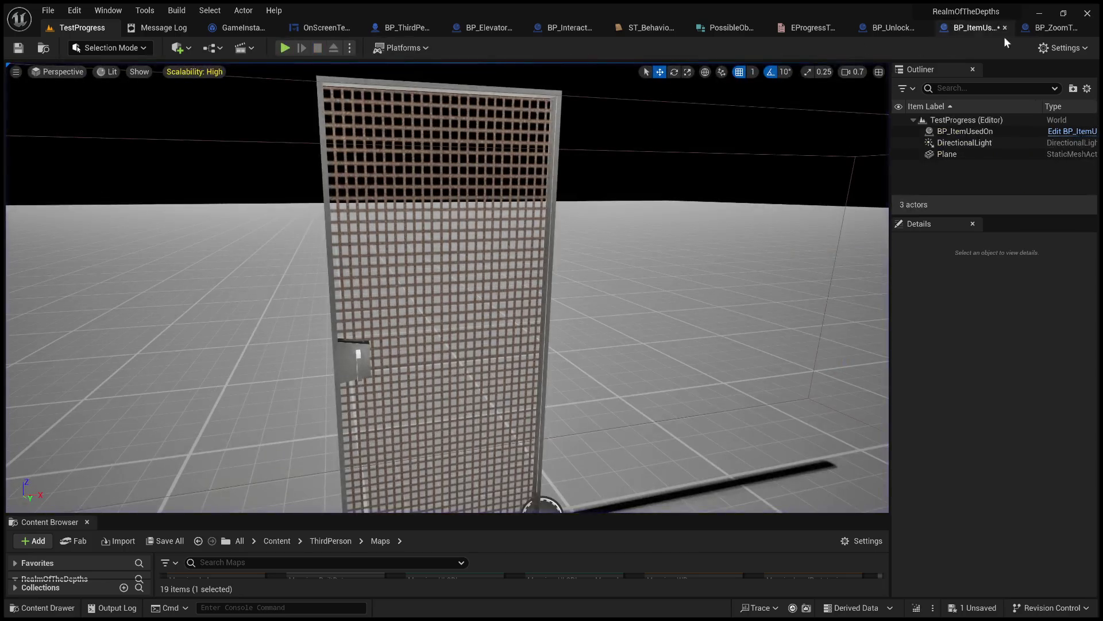
click(981, 29)
- Reposition Event Interact and inspect the Trigger event and Print String chain
drag(391, 171, 423, 206)
scroll(477, 280, down, 4)
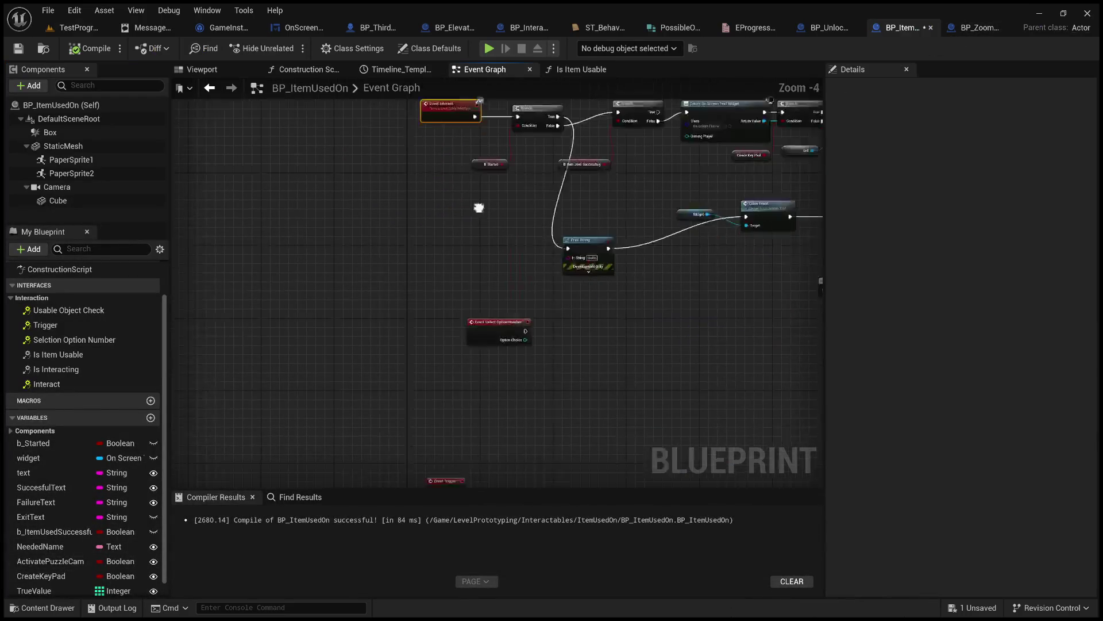
double_click(72, 381)
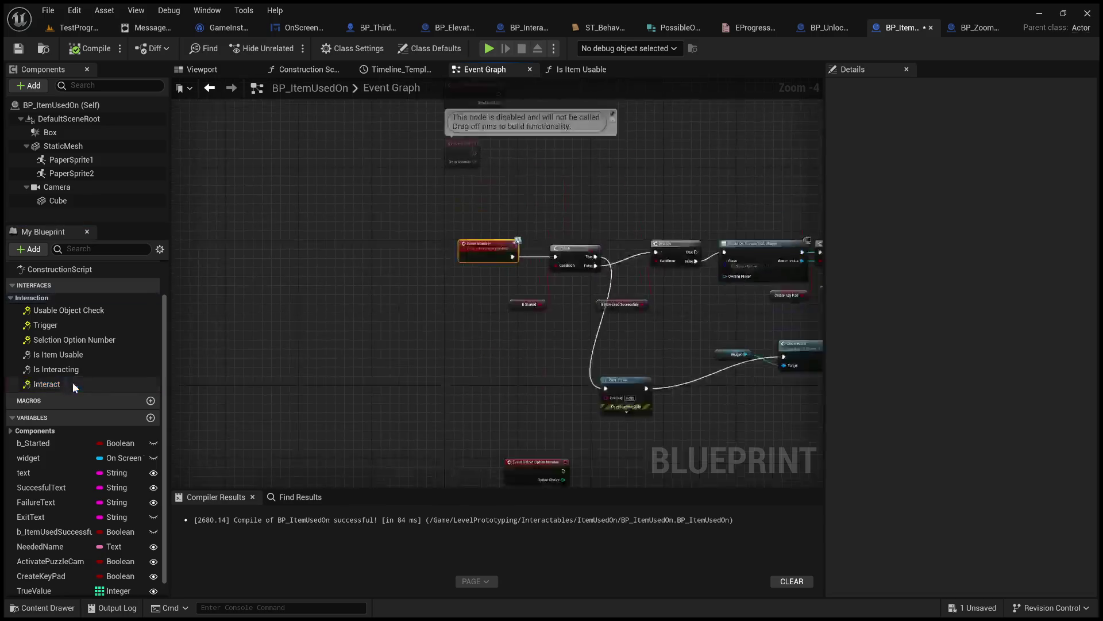
double_click(46, 325)
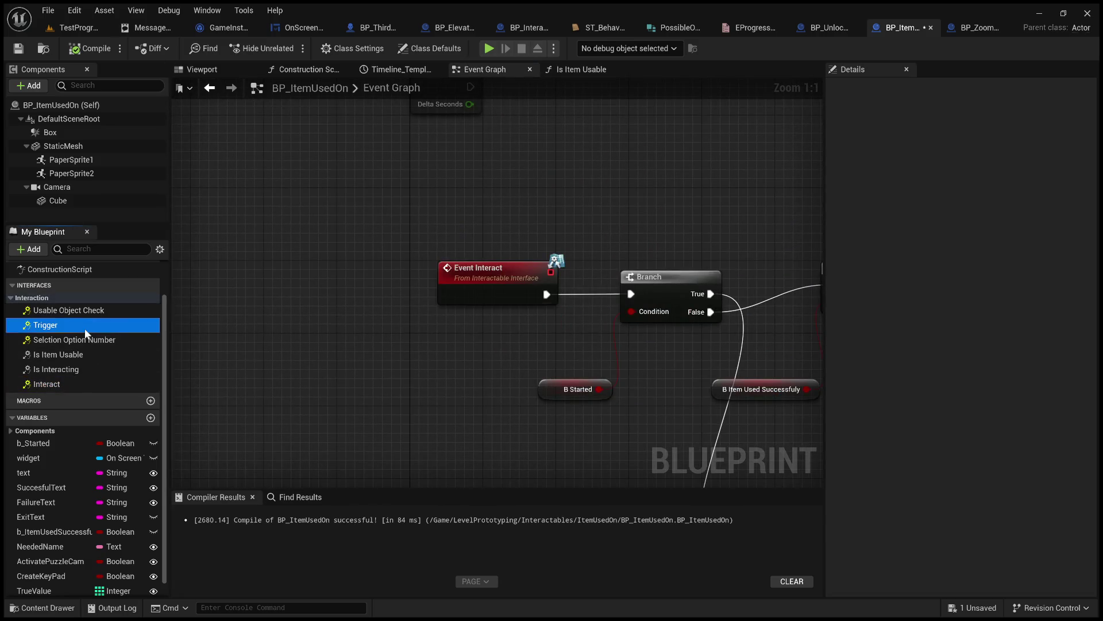
scroll(447, 249, down, 5)
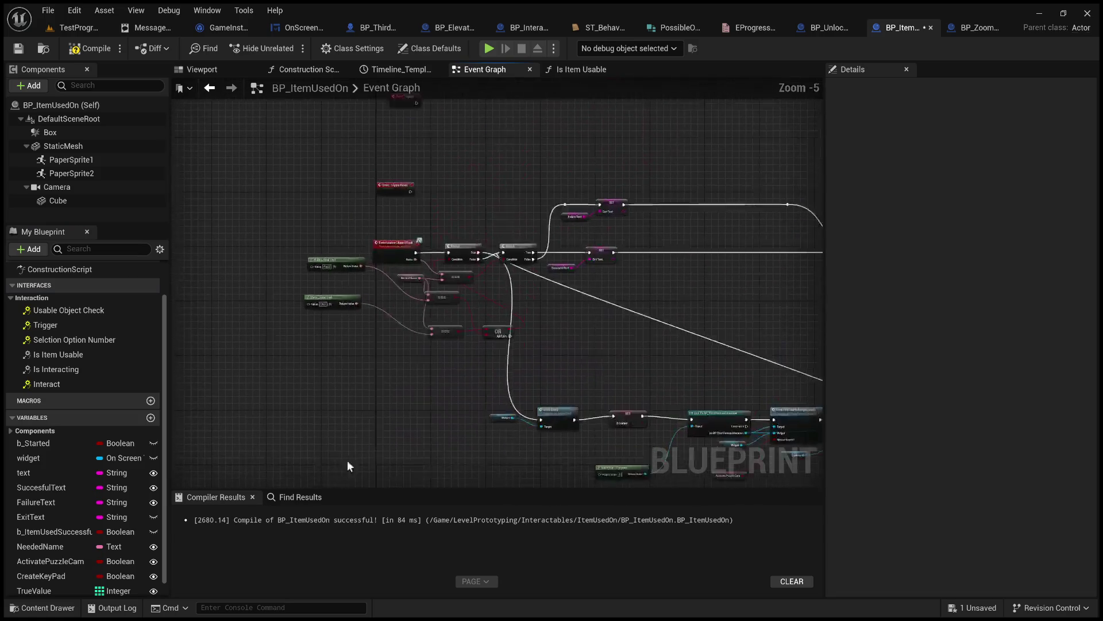
mouse_move(388, 370)
mouse_down()
mouse_move(346, 392)
mouse_move(412, 356)
mouse_up()
scroll(446, 208, up, 3)
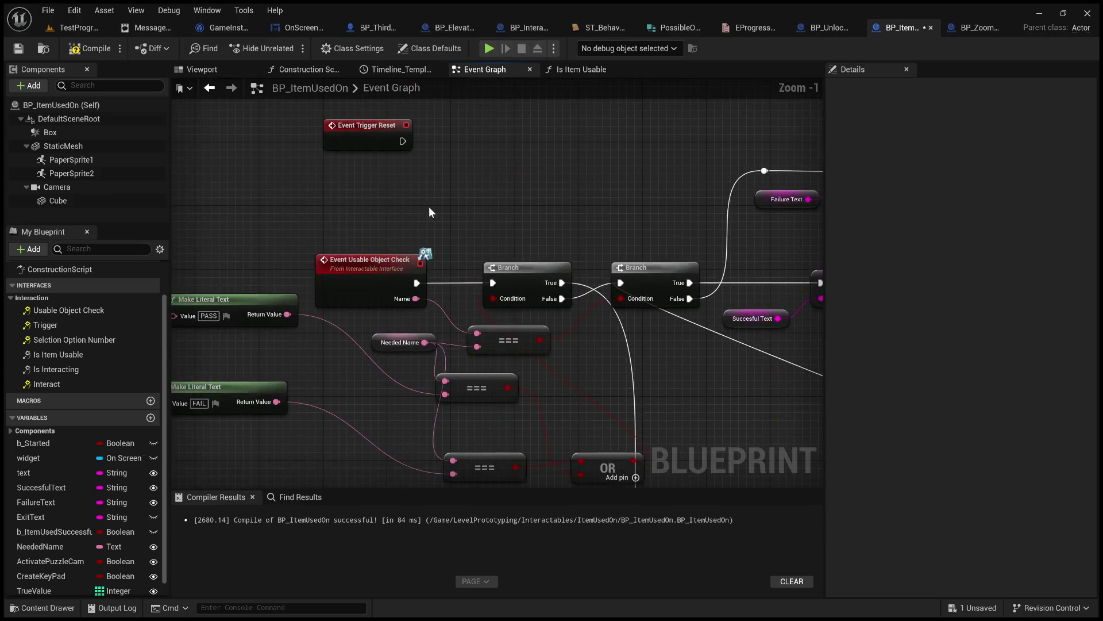
drag(475, 181, 497, 350)
scroll(500, 402, down, 2)
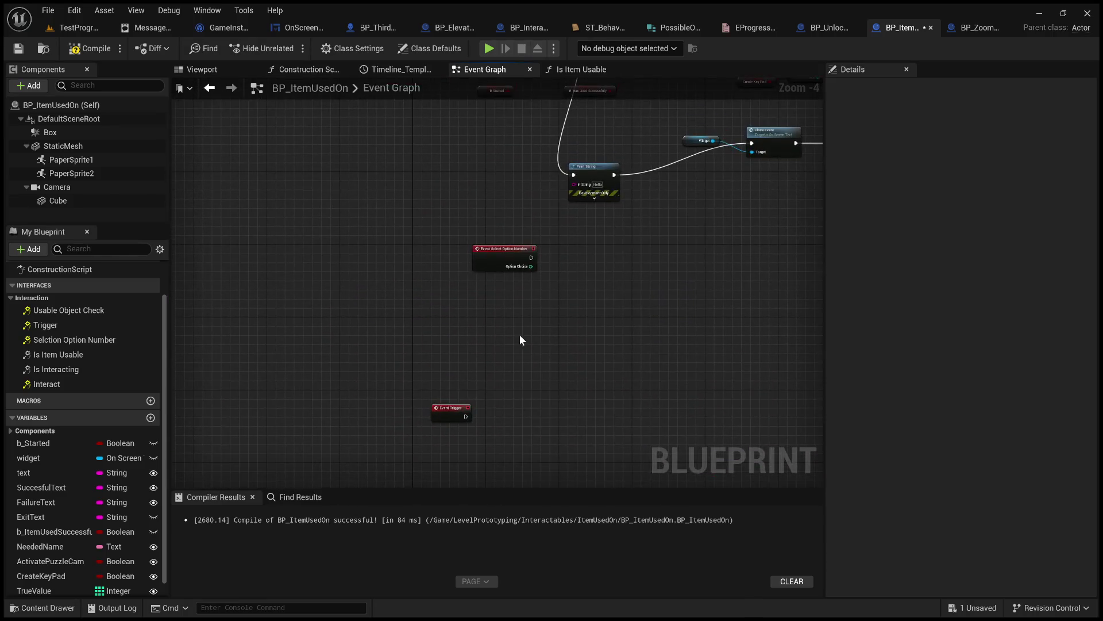
drag(518, 266, 398, 372)
scroll(413, 450, down, 8)
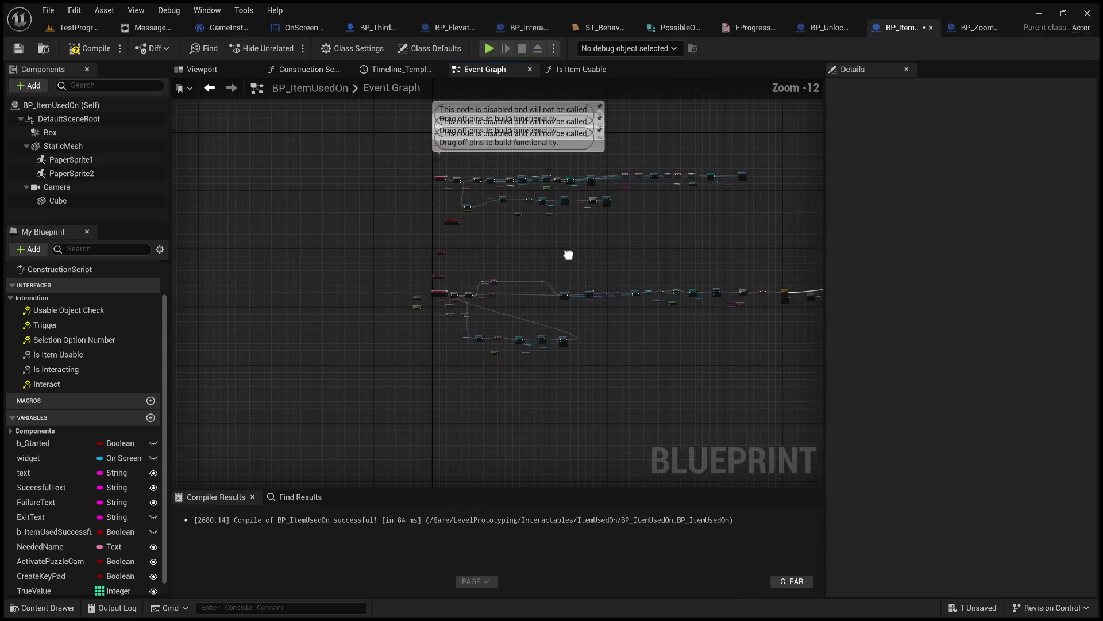
scroll(429, 270, up, 5)
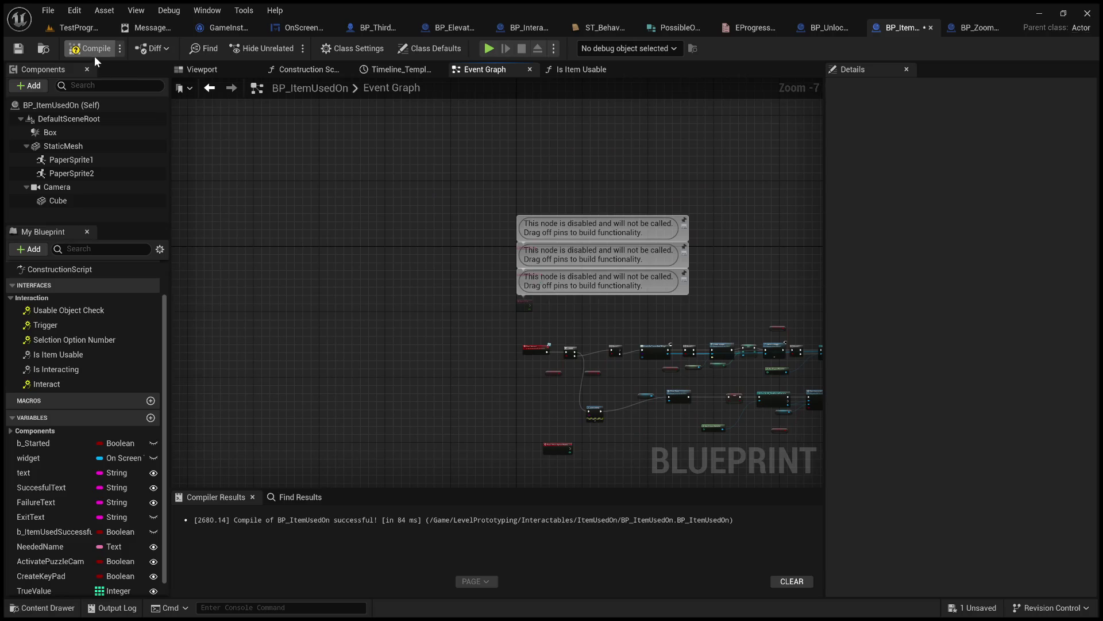
- Compile and save BP_ItemUsedOn, then play the TestProgress level again
click(79, 57)
click(18, 48)
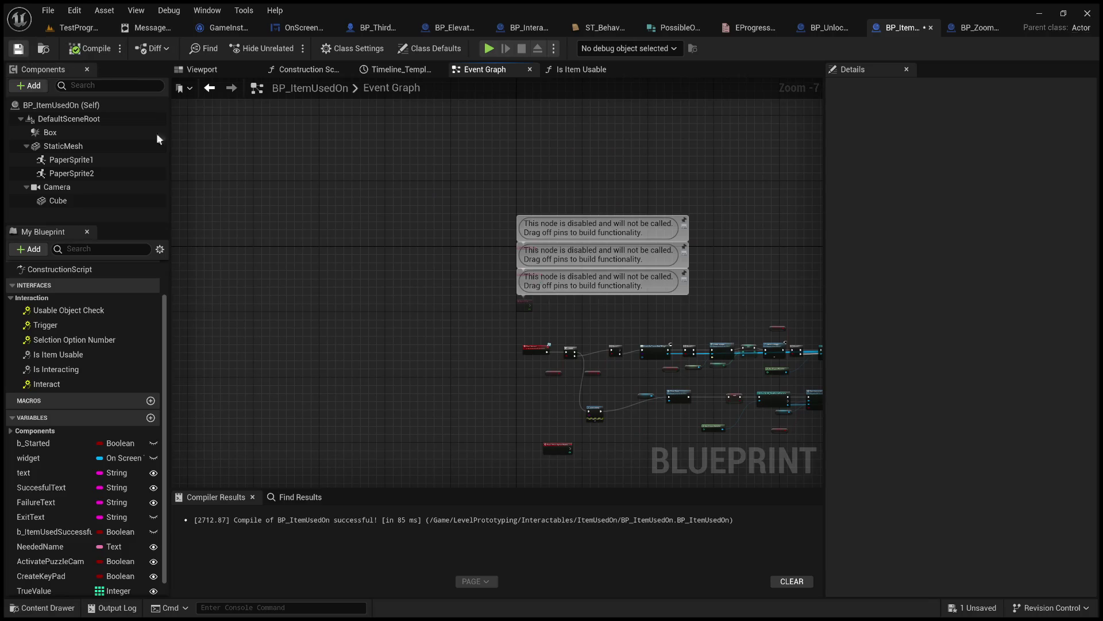
scroll(380, 304, up, 5)
scroll(402, 362, up, 2)
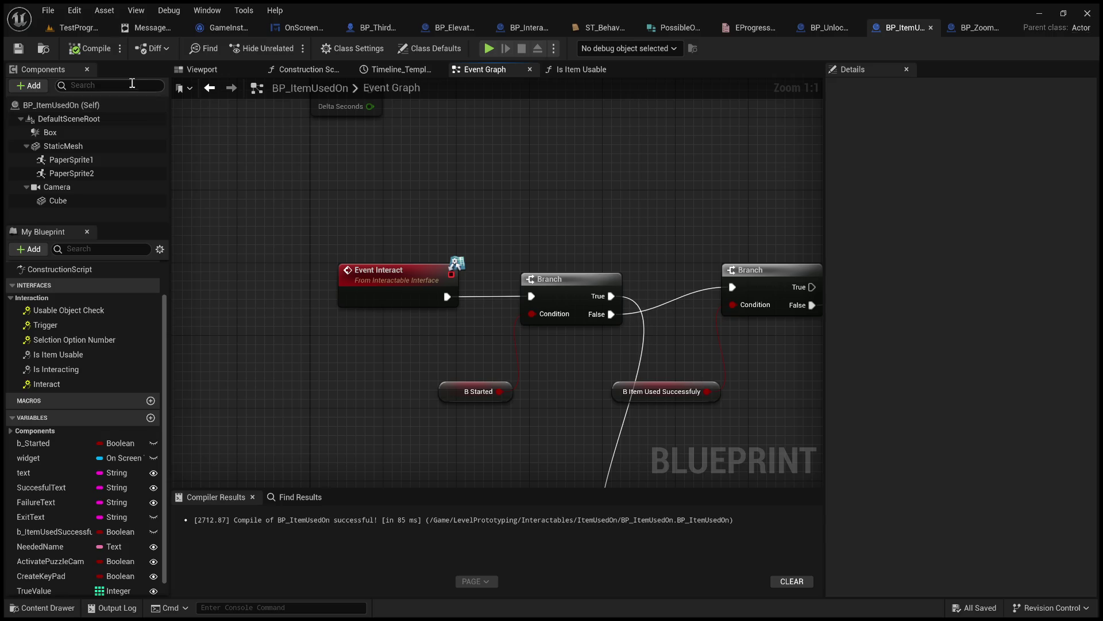
click(75, 28)
click(284, 48)
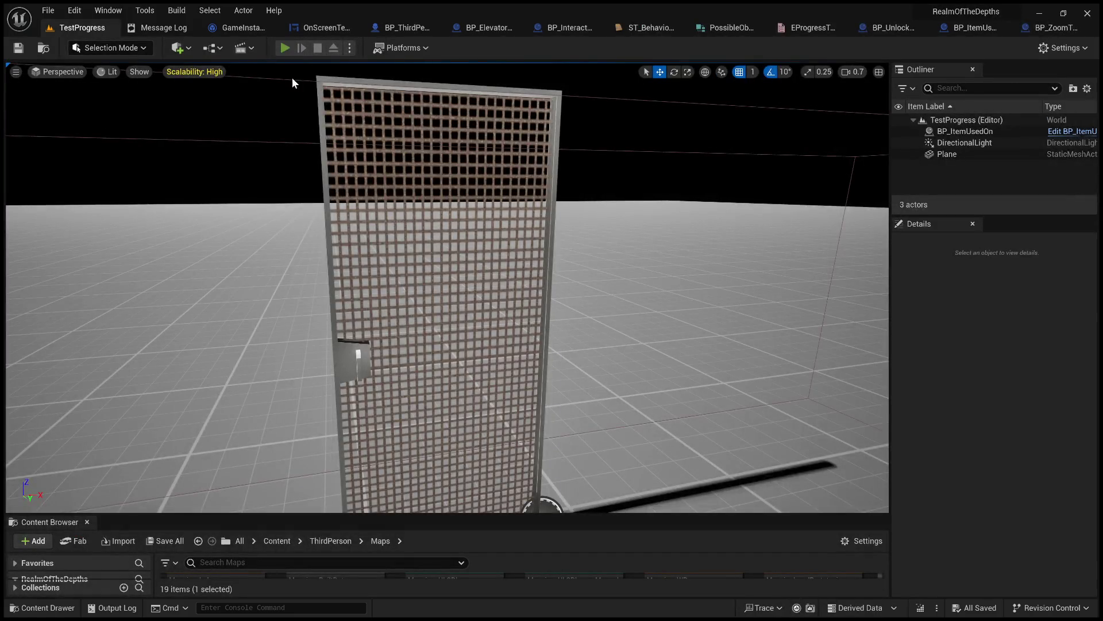
- Interact with the door twice to see 'There is a door here that is LOCKED', then stop
key(e)
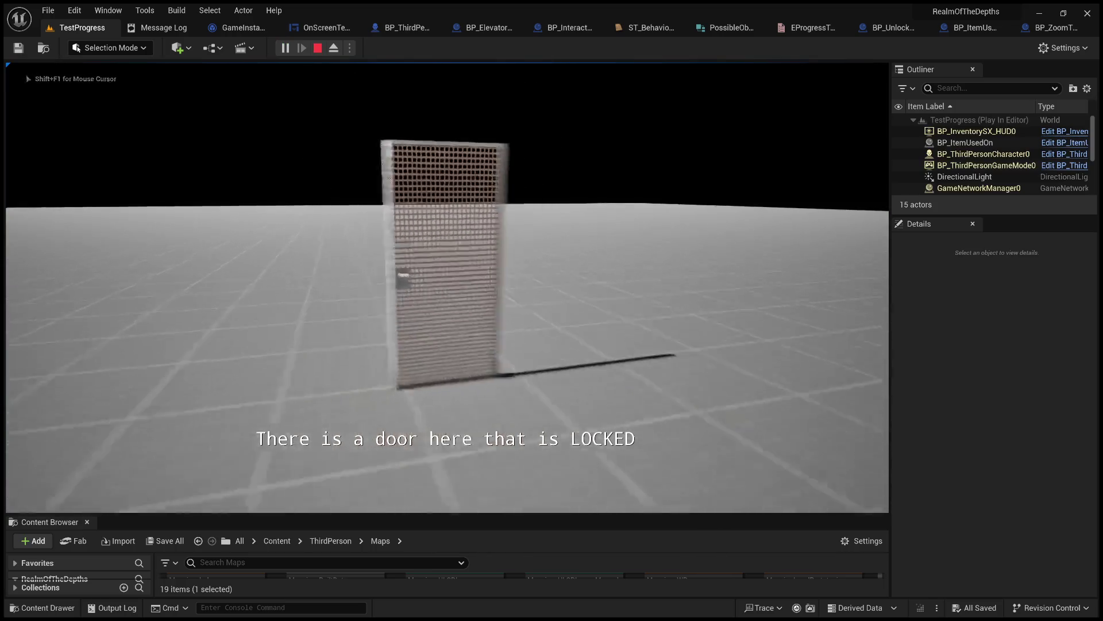
key(e)
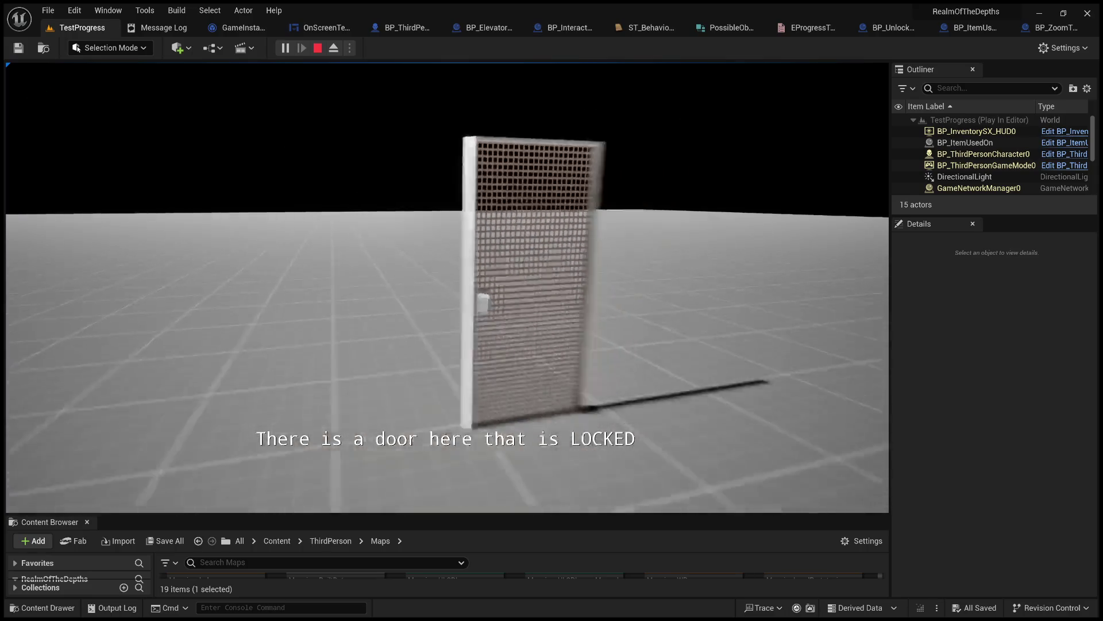
key(Escape)
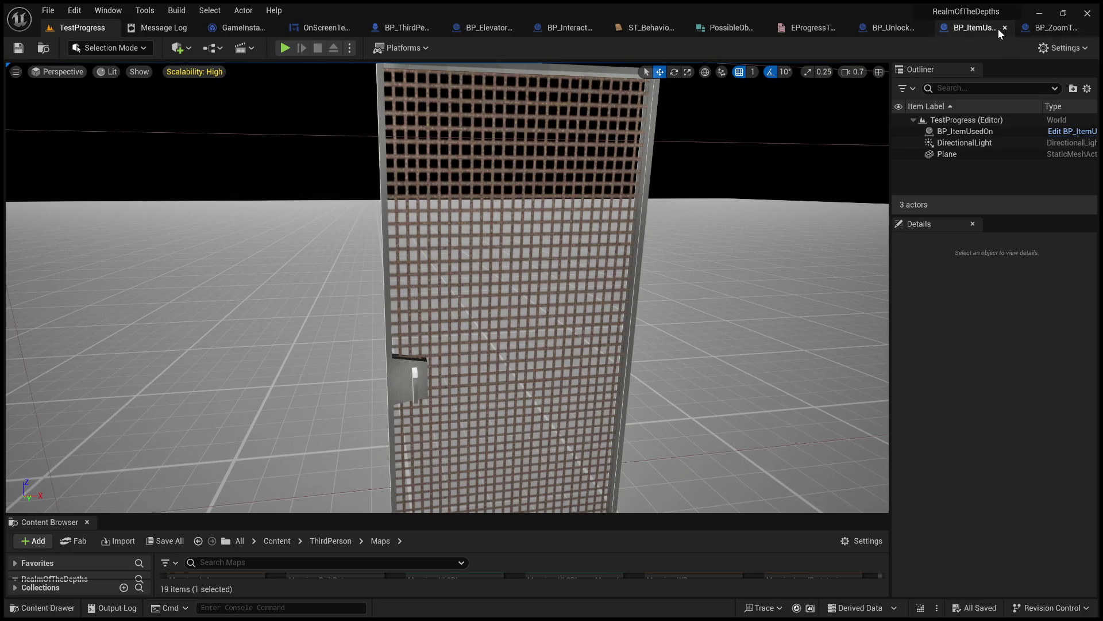
- Reopen BP_ItemUsedOn's Event Graph with the Event Interact chain in view
click(971, 27)
mouse_move(572, 219)
mouse_down()
mouse_move(402, 159)
mouse_move(469, 203)
mouse_move(329, 167)
mouse_up()
scroll(403, 158, down, 1)
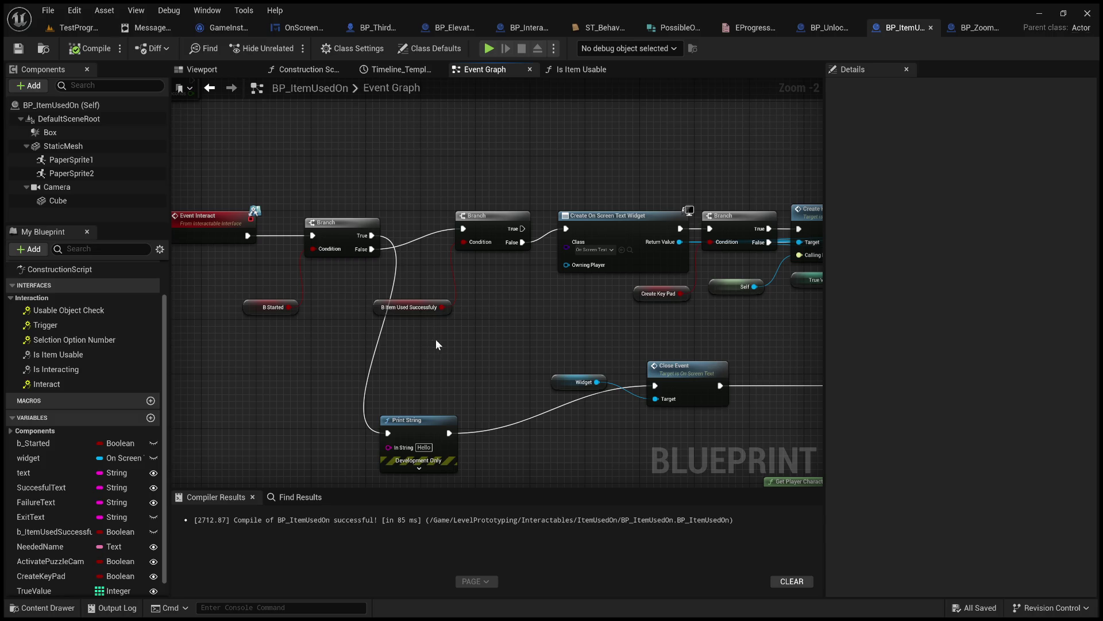
- Box-select BP_ItemUsedOn's Event Interact node and switch to Visual Studio with Alt+Tab
drag(441, 392, 540, 364)
drag(303, 203, 444, 277)
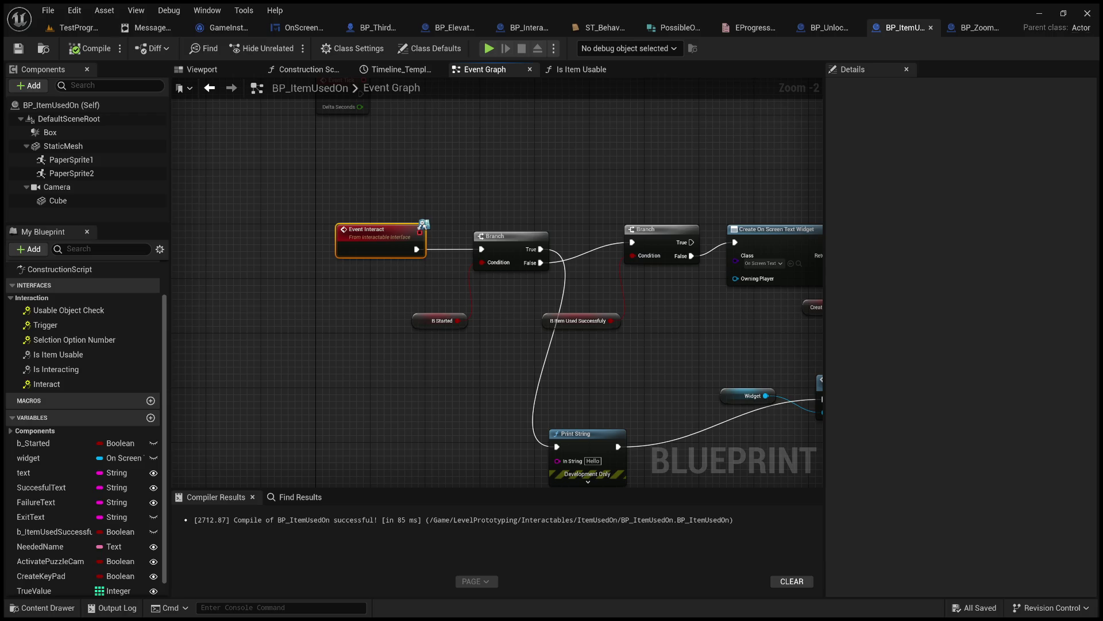
key(alt+Tab)
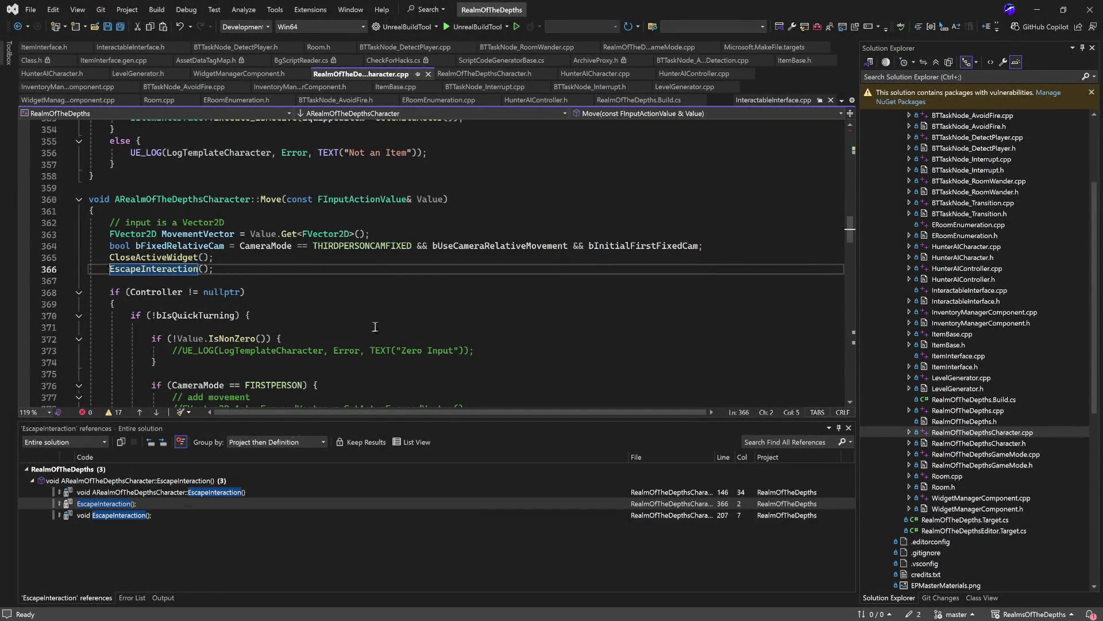
scroll(374, 330, down, 16)
scroll(375, 330, up, 20)
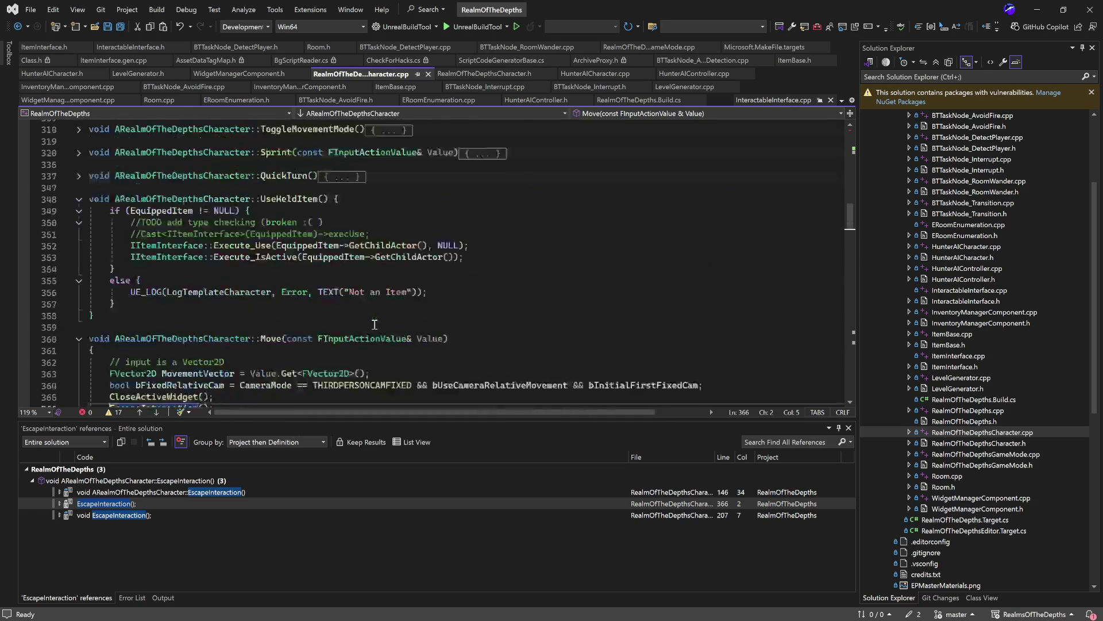
scroll(345, 289, up, 20)
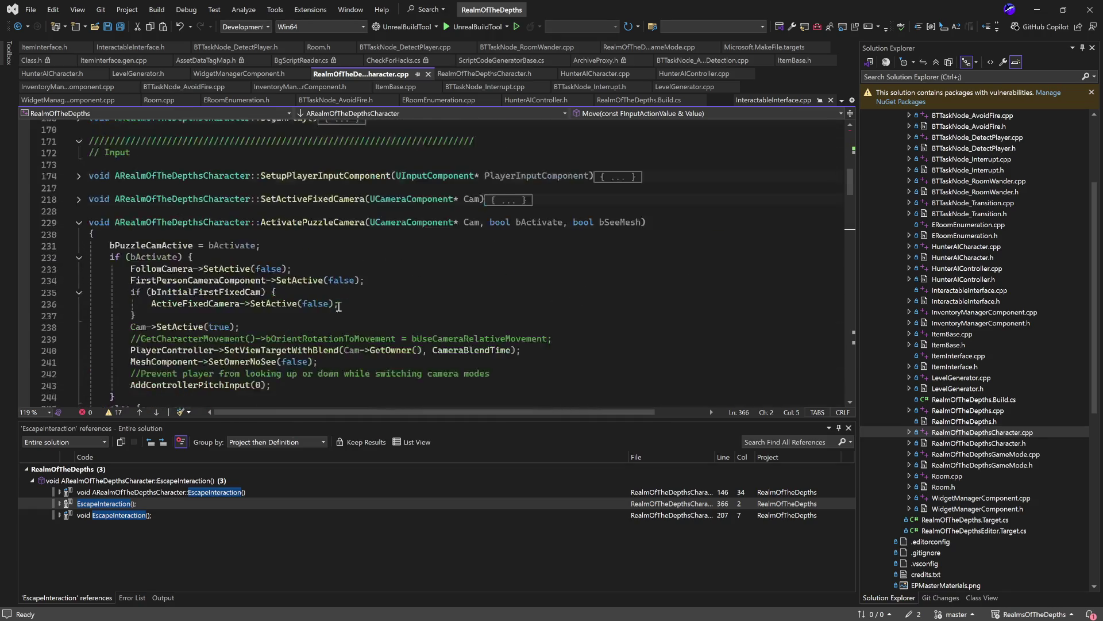
scroll(363, 288, up, 4)
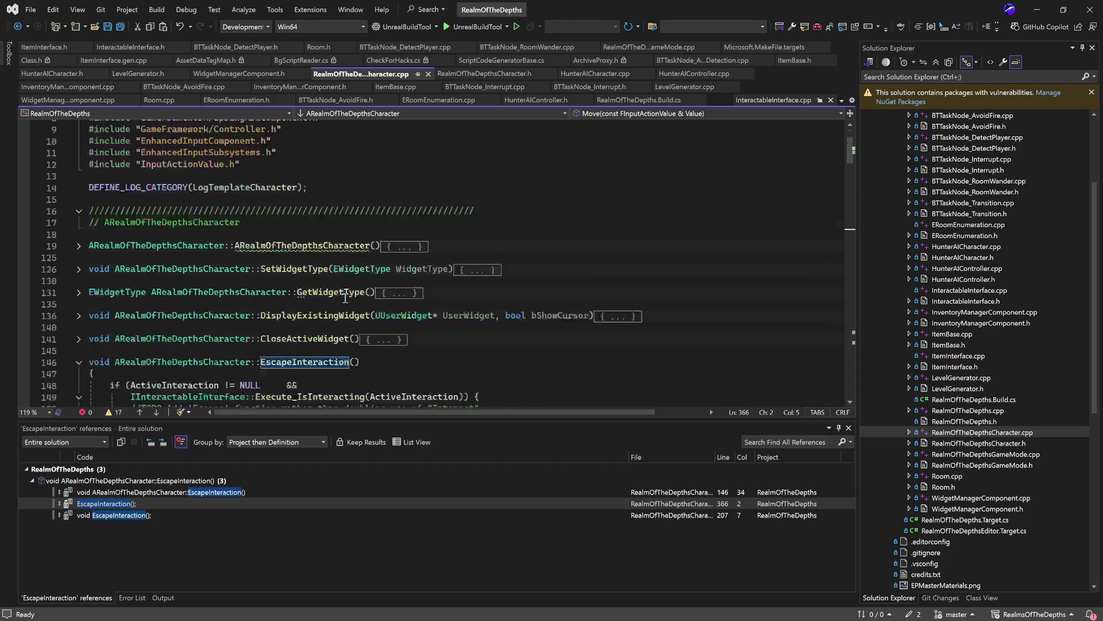
scroll(347, 299, down, 4)
scroll(540, 266, down, 20)
scroll(540, 266, down, 20)
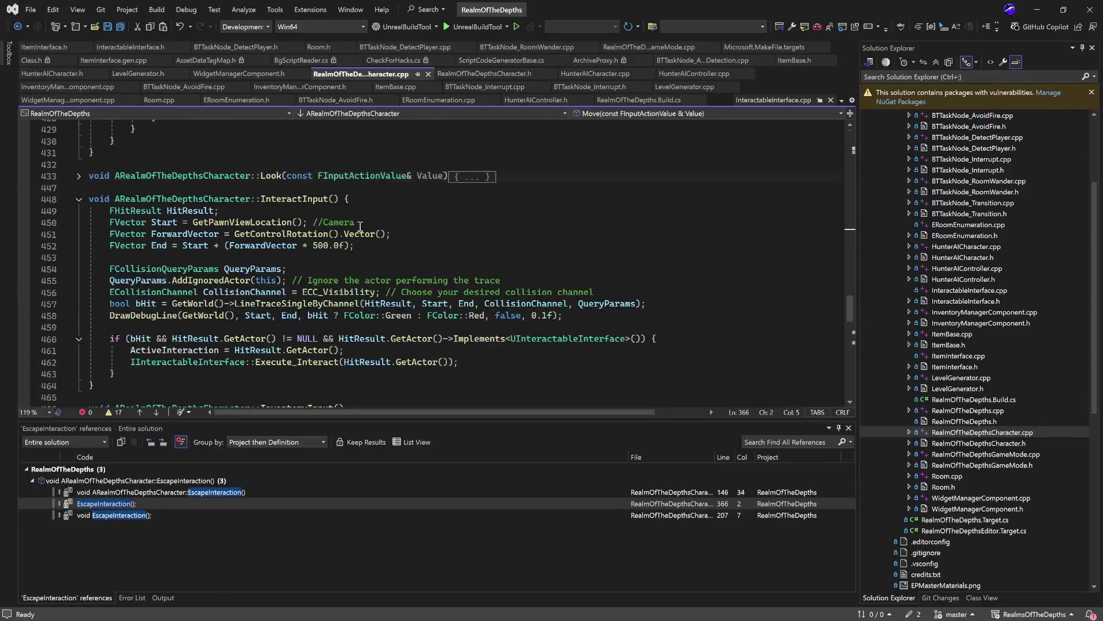
scroll(540, 267, down, 2)
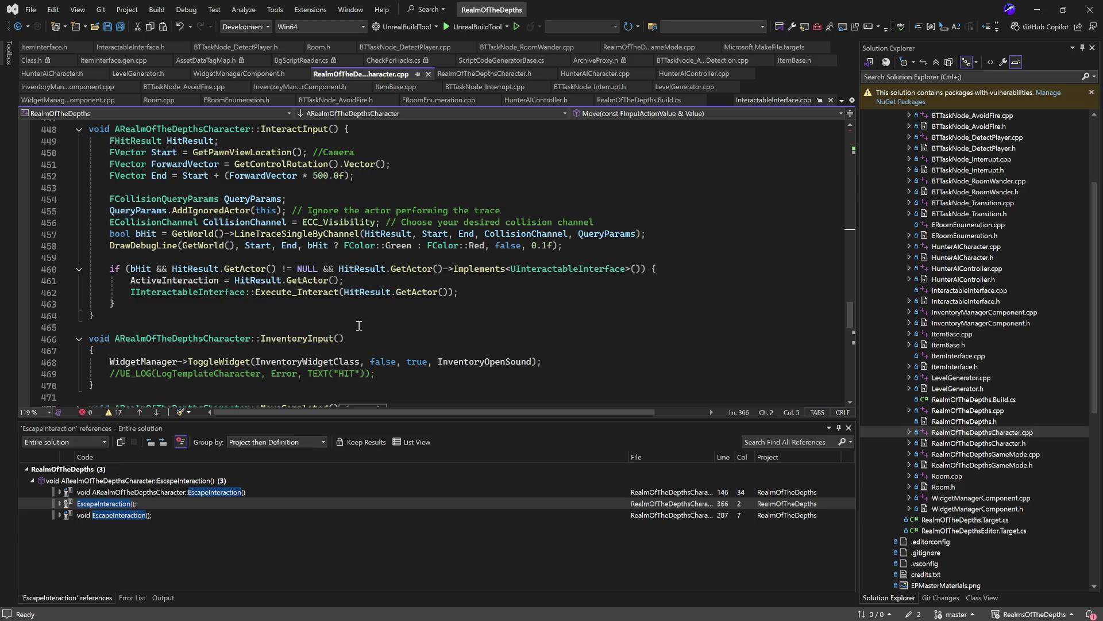
scroll(363, 327, down, 7)
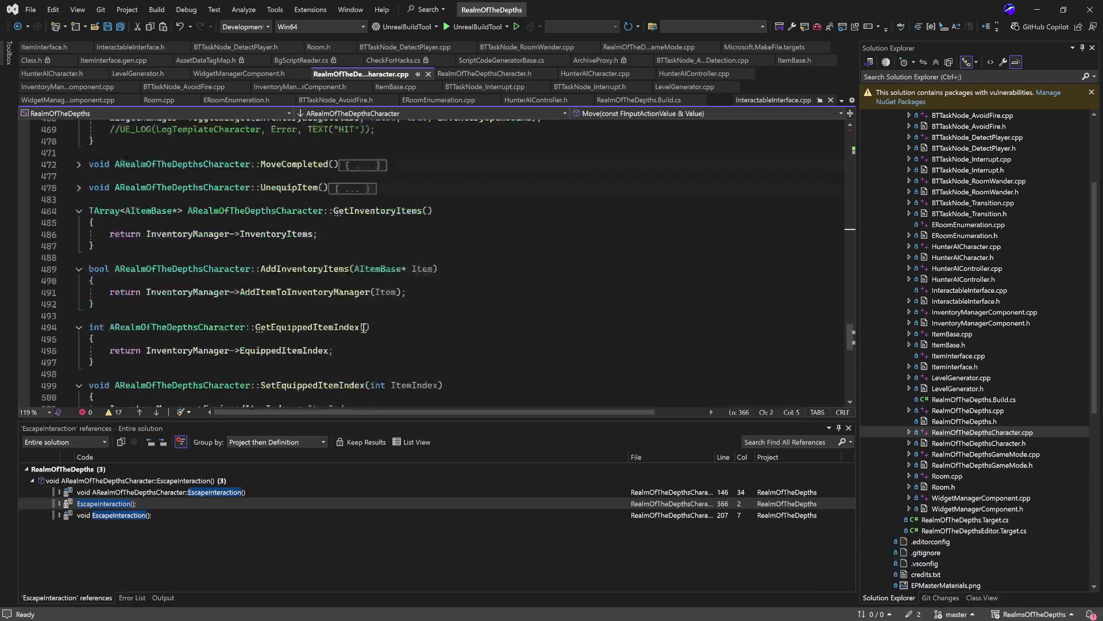
scroll(363, 327, down, 6)
scroll(363, 328, down, 4)
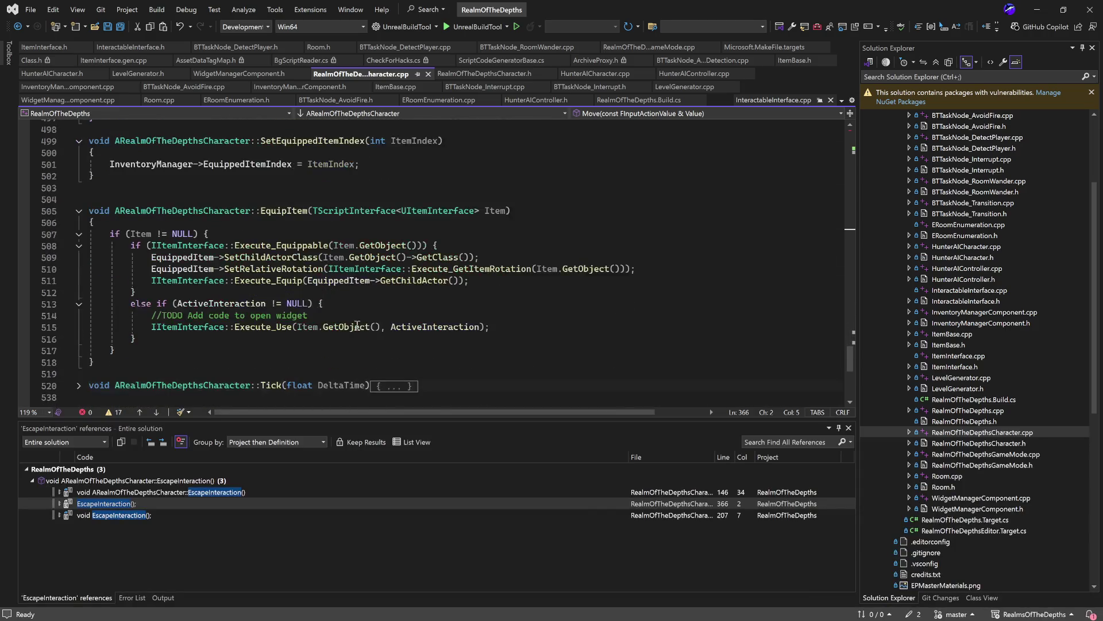
scroll(315, 307, up, 7)
scroll(315, 307, up, 20)
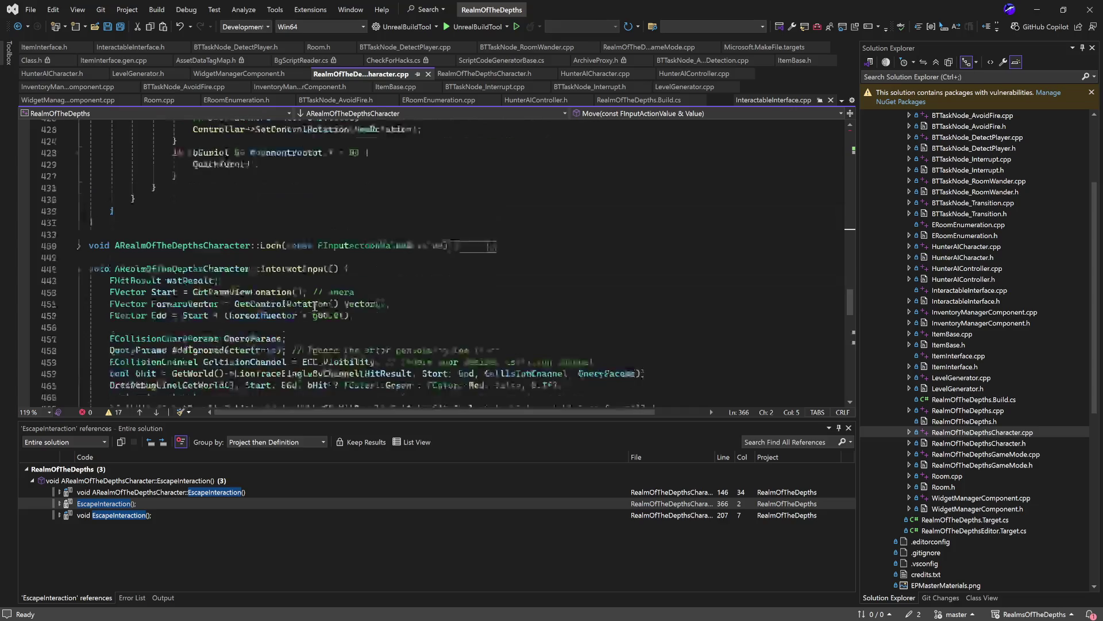
scroll(315, 305, up, 1)
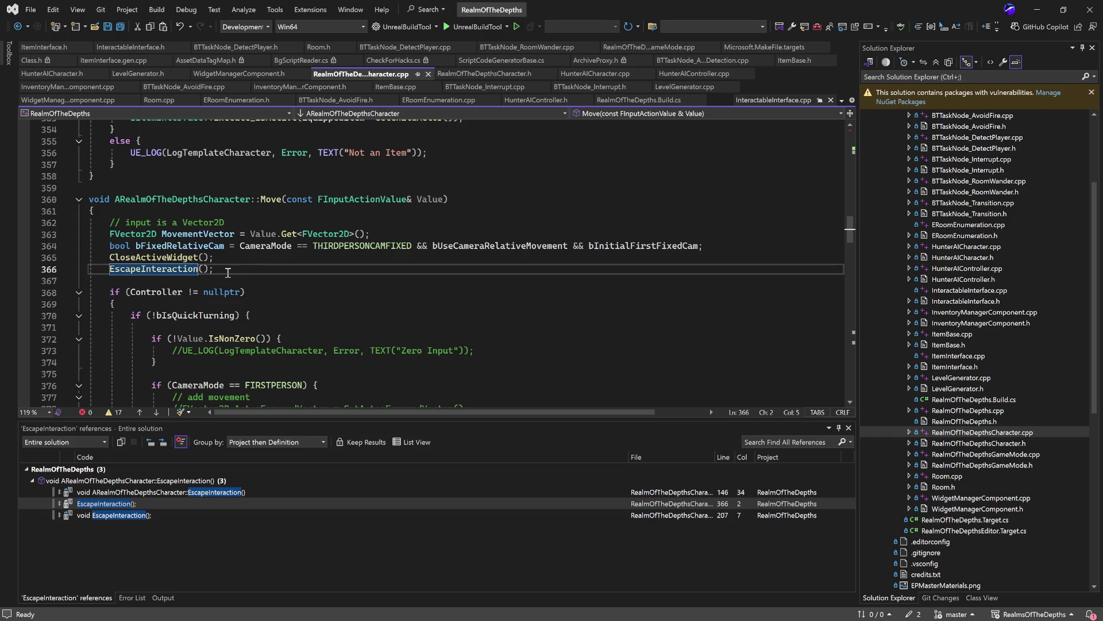
scroll(228, 272, up, 20)
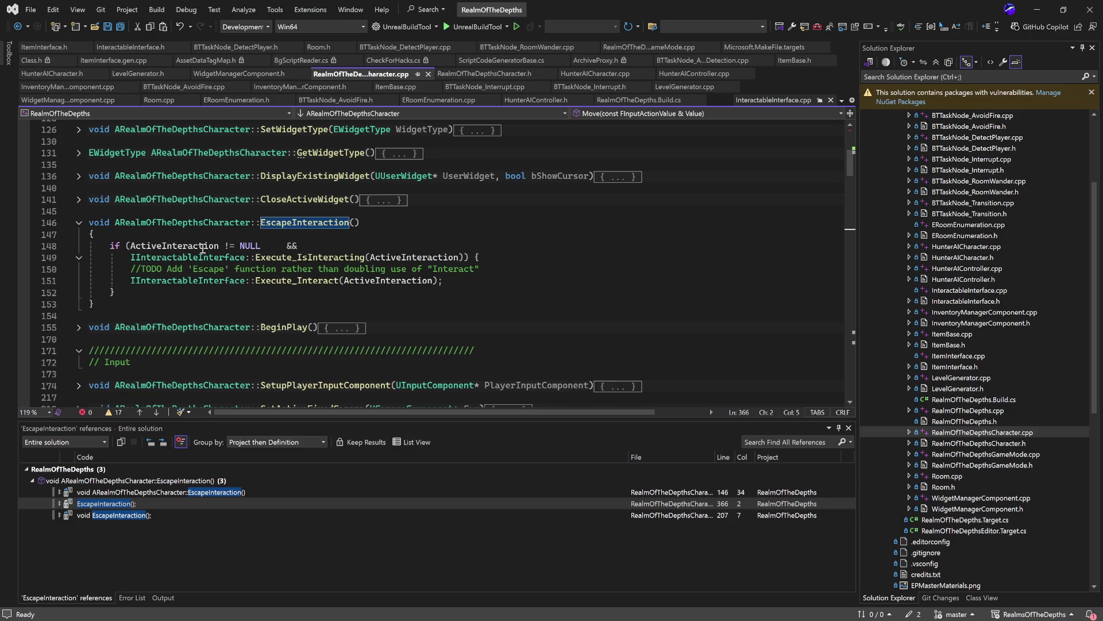
- Highlight the != comparison and Execute_IsInteracting call in EscapeInteraction, then minimize Visual Studio
double_click(230, 246)
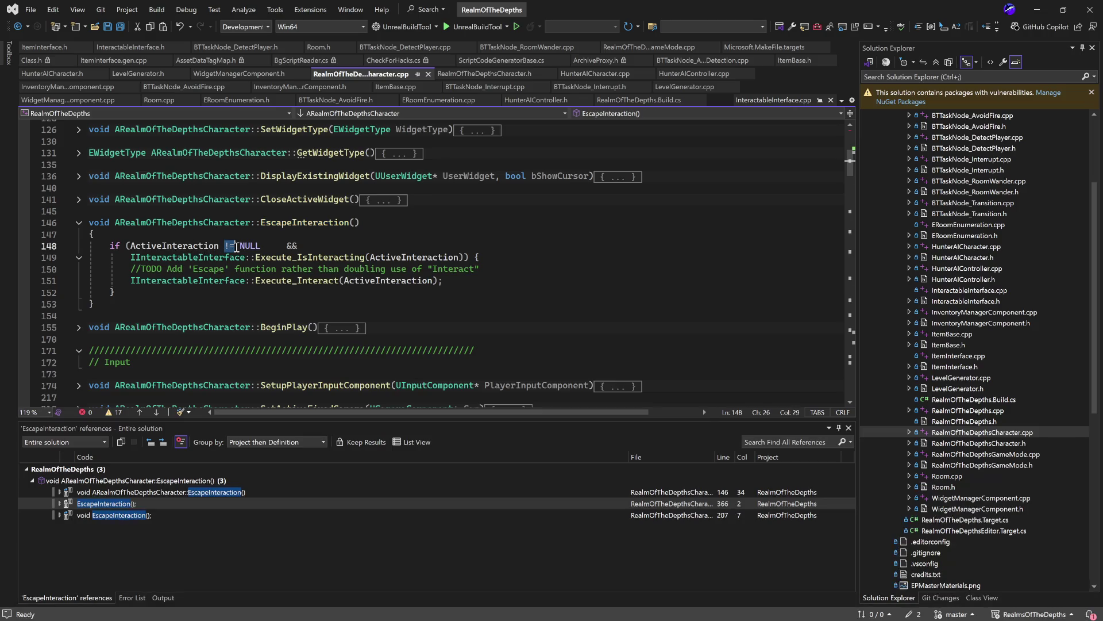
drag(127, 261, 358, 263)
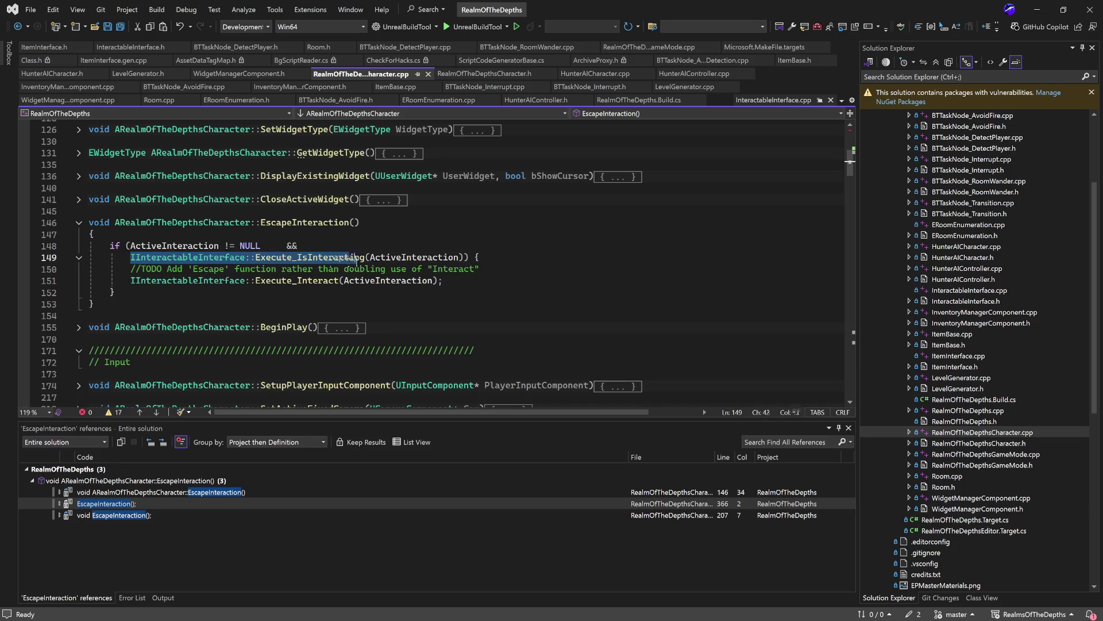
click(441, 303)
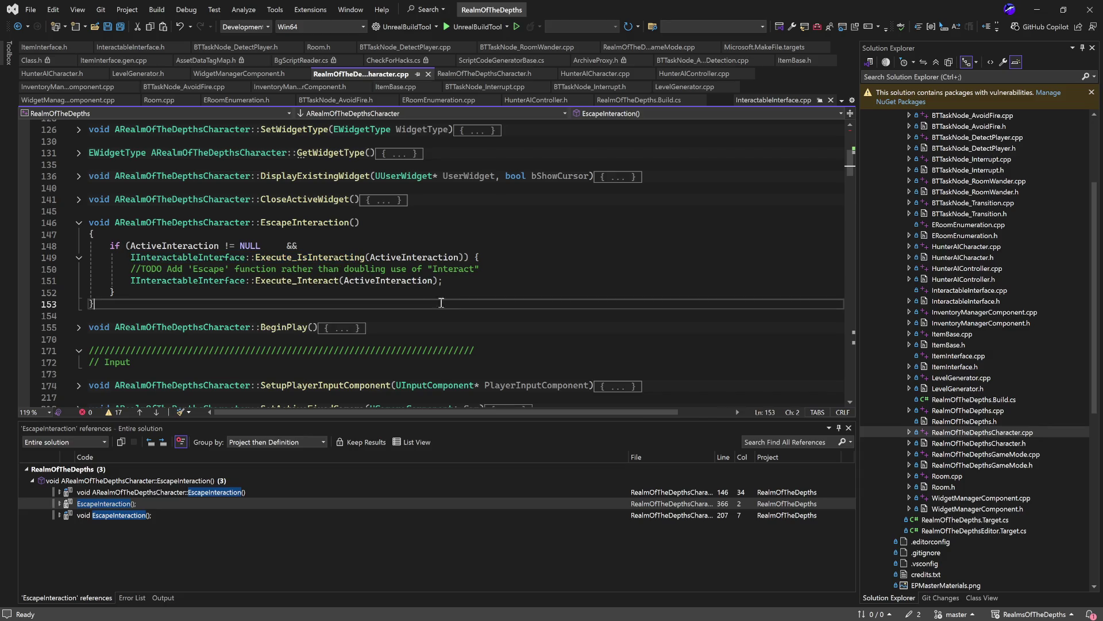
double_click(321, 260)
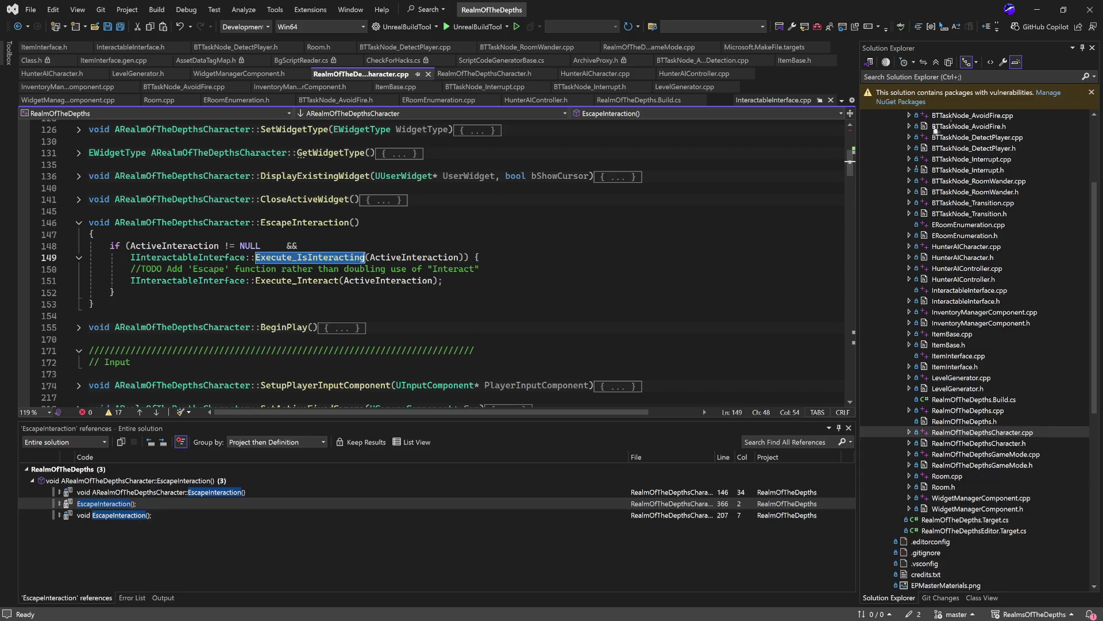
click(1038, 10)
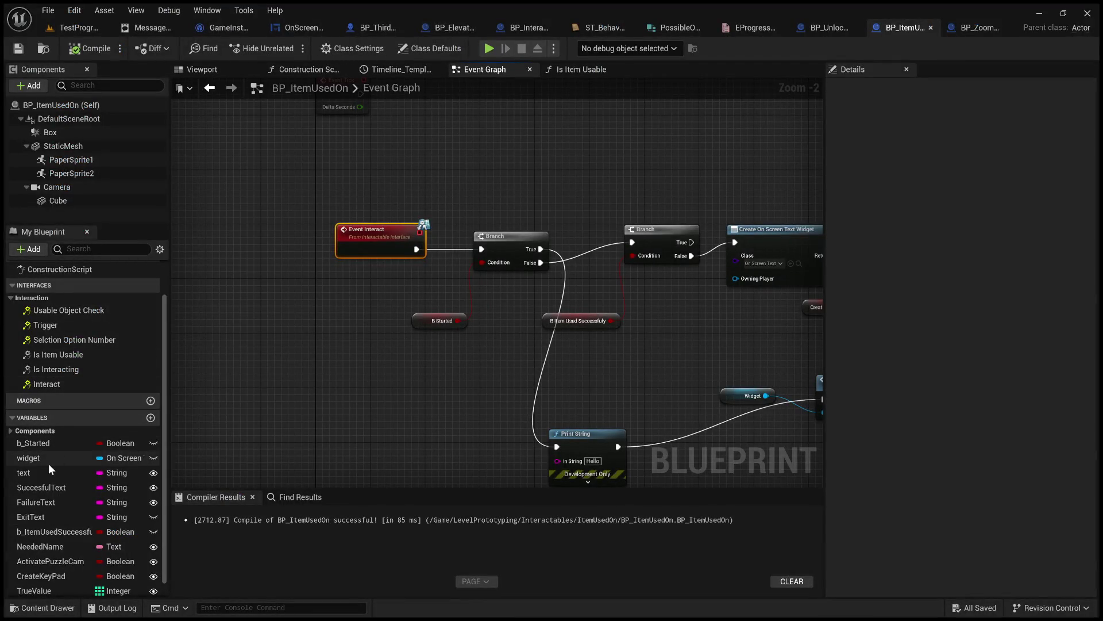
- Open BP_ItemUsedOn's Is Interacting function and compare it with BP_ZoomTerminal's Is Interacting graph
click(100, 369)
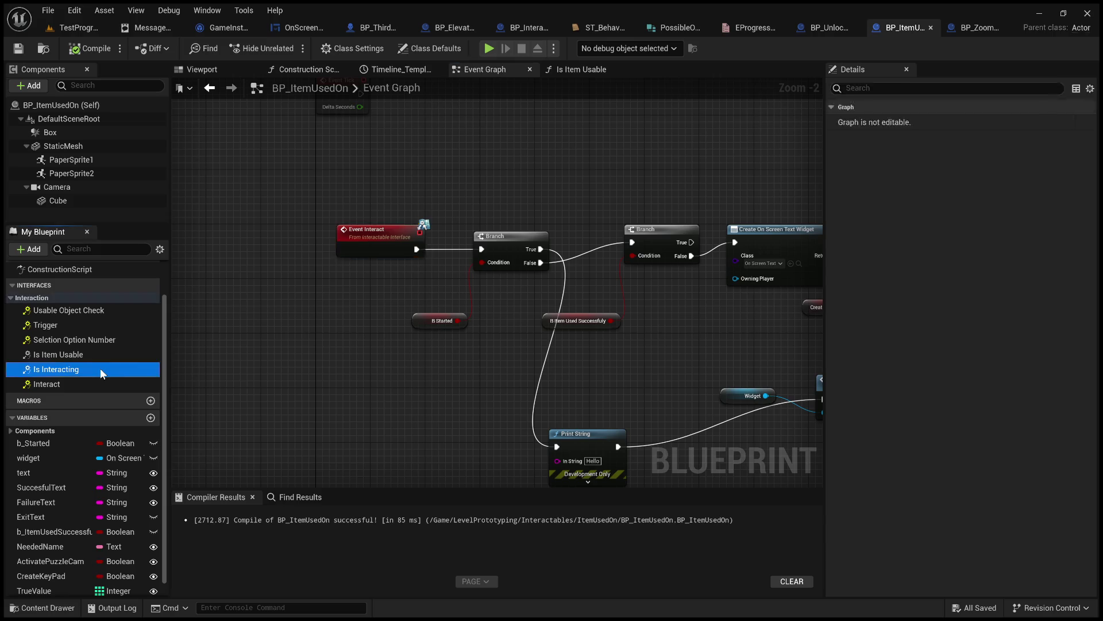
double_click(100, 369)
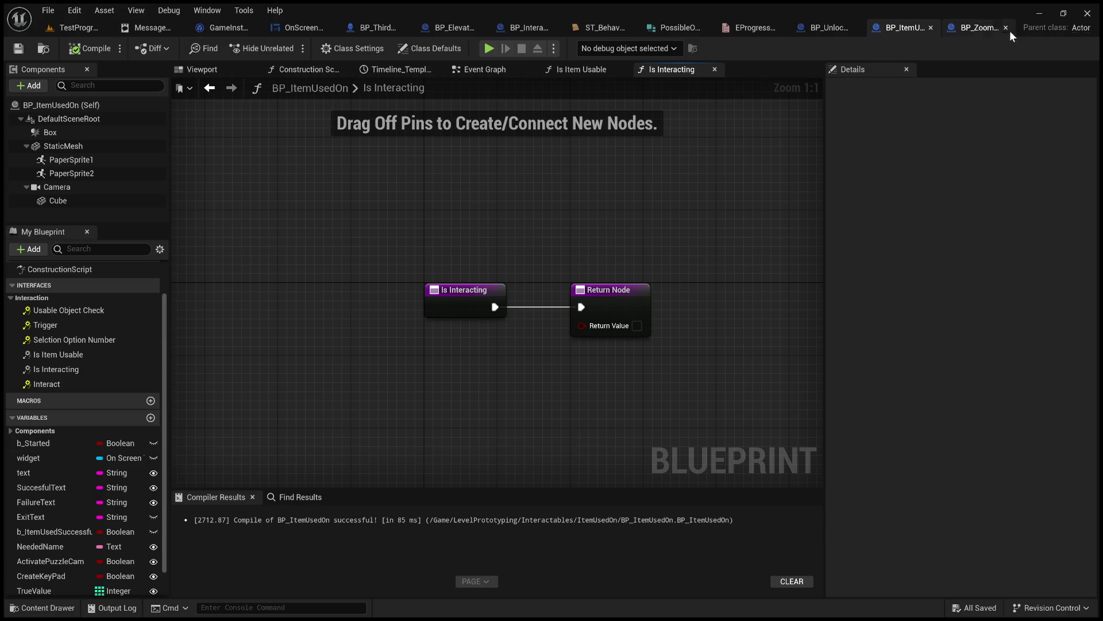
click(979, 29)
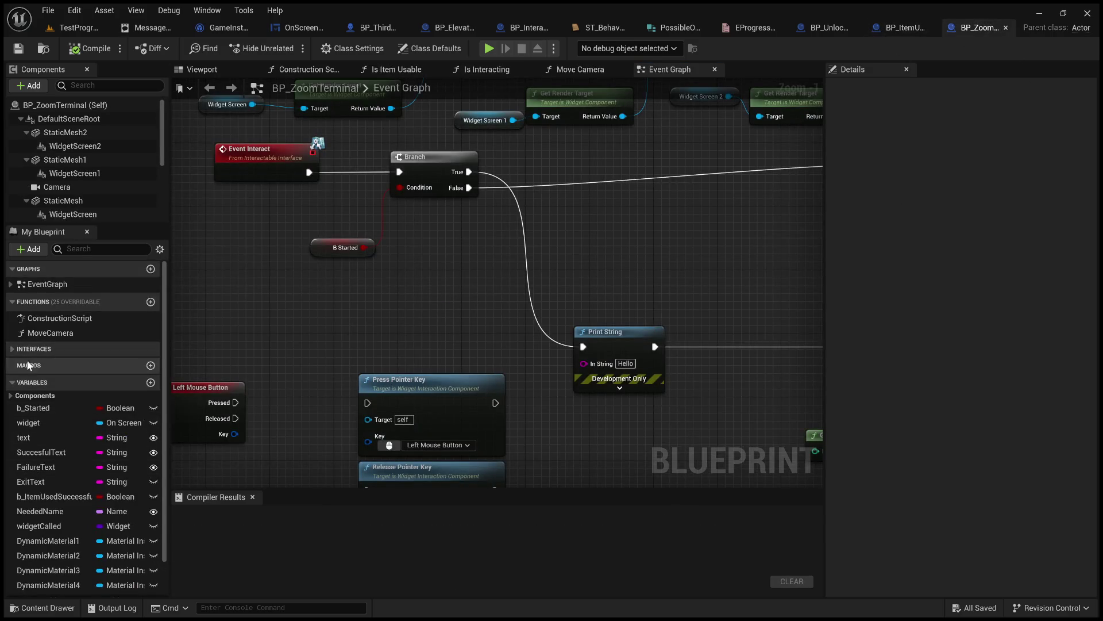
click(13, 350)
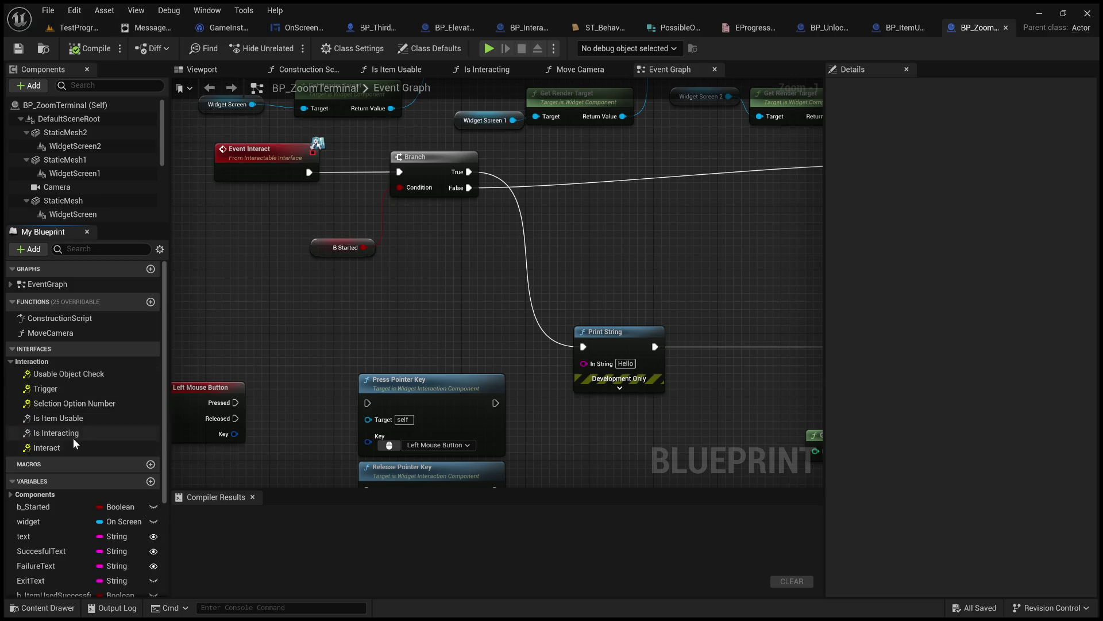
double_click(74, 433)
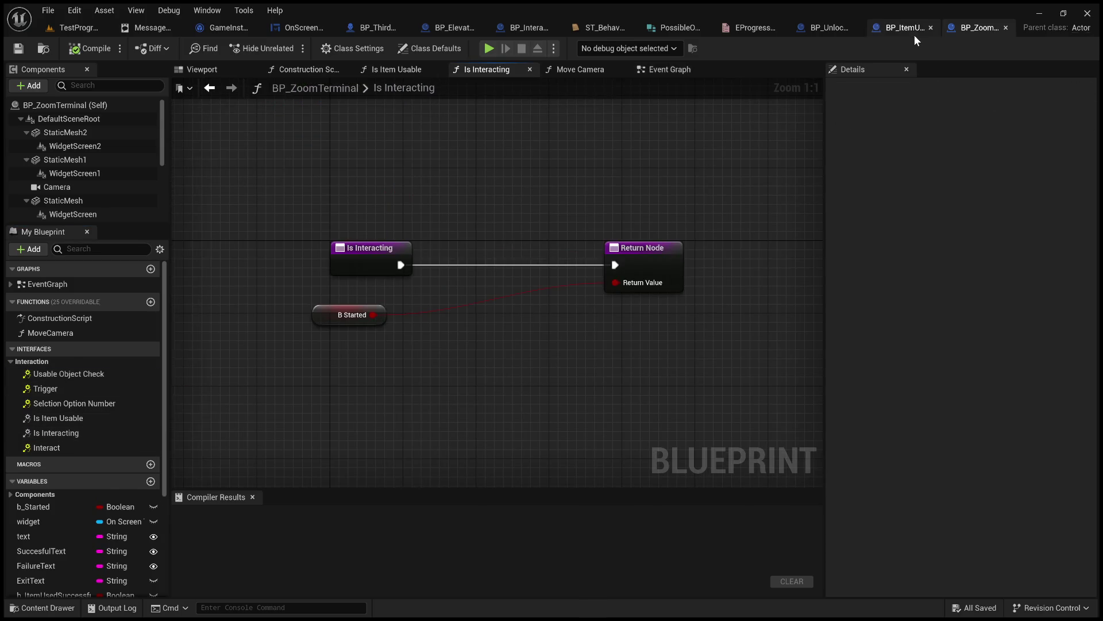
click(906, 29)
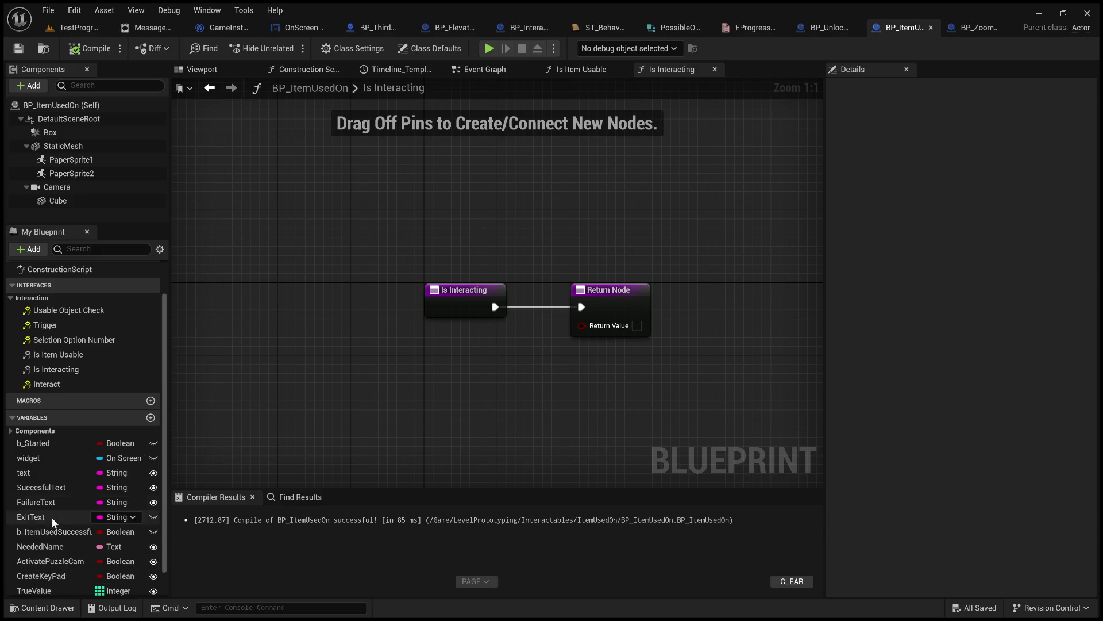
- Add a b_Started getter to feed Return Value, then compile and save BP_ItemUsedOn
click(43, 443)
mouse_move(401, 393)
mouse_down()
mouse_move(440, 415)
mouse_move(440, 402)
mouse_move(582, 324)
mouse_up()
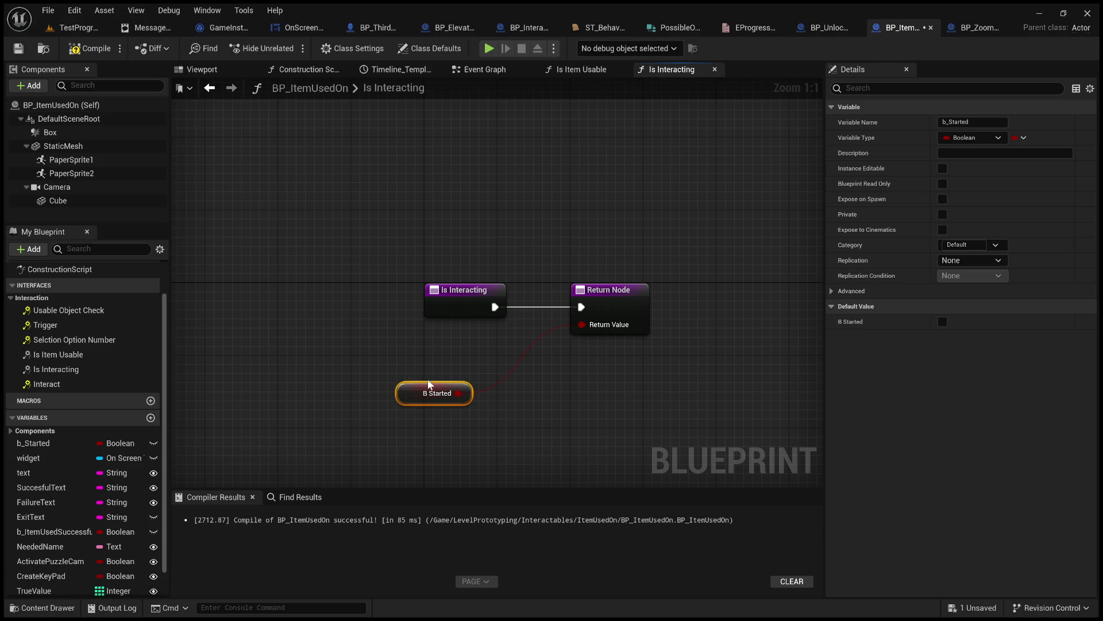
drag(430, 384, 476, 330)
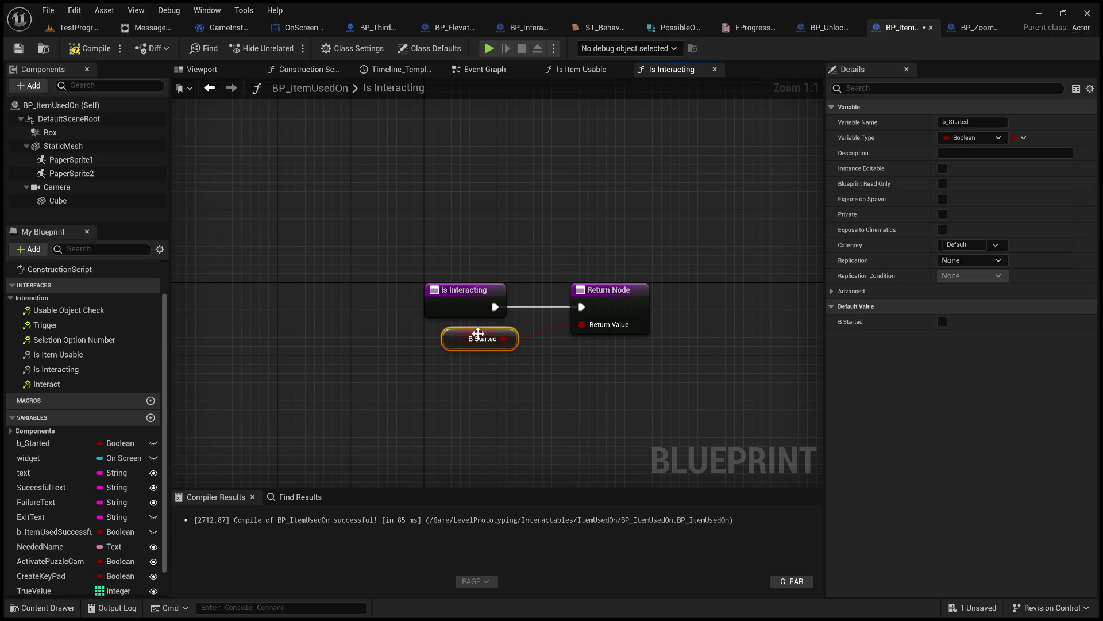
click(87, 48)
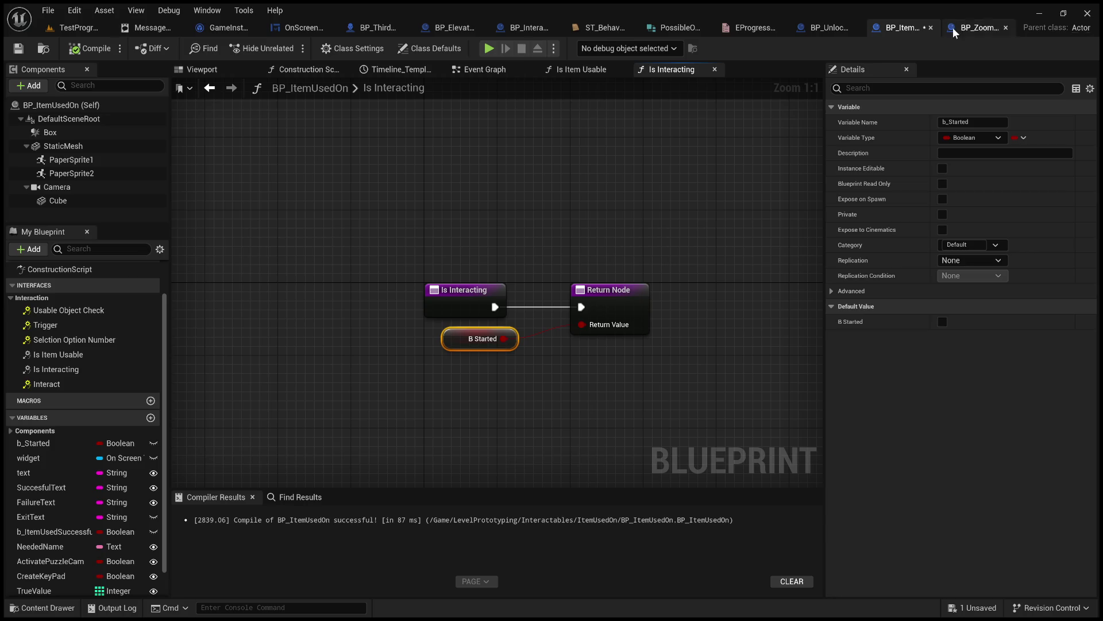
click(18, 48)
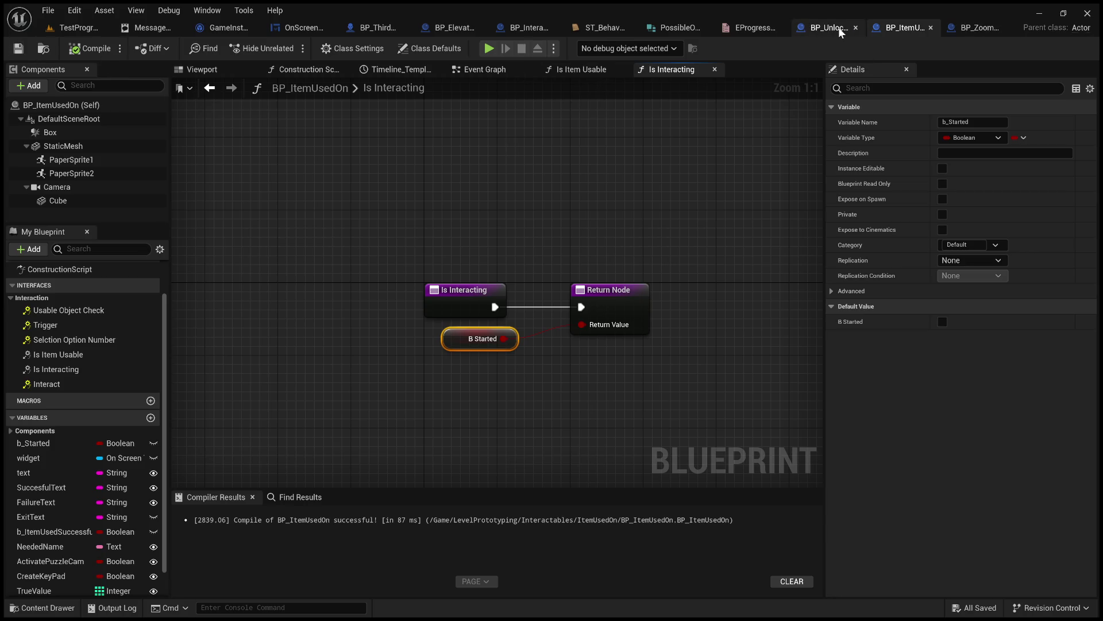
- Delete the duplicate Event Interact node in BP_UnlockWithInteraction's Event Graph and compile
click(829, 28)
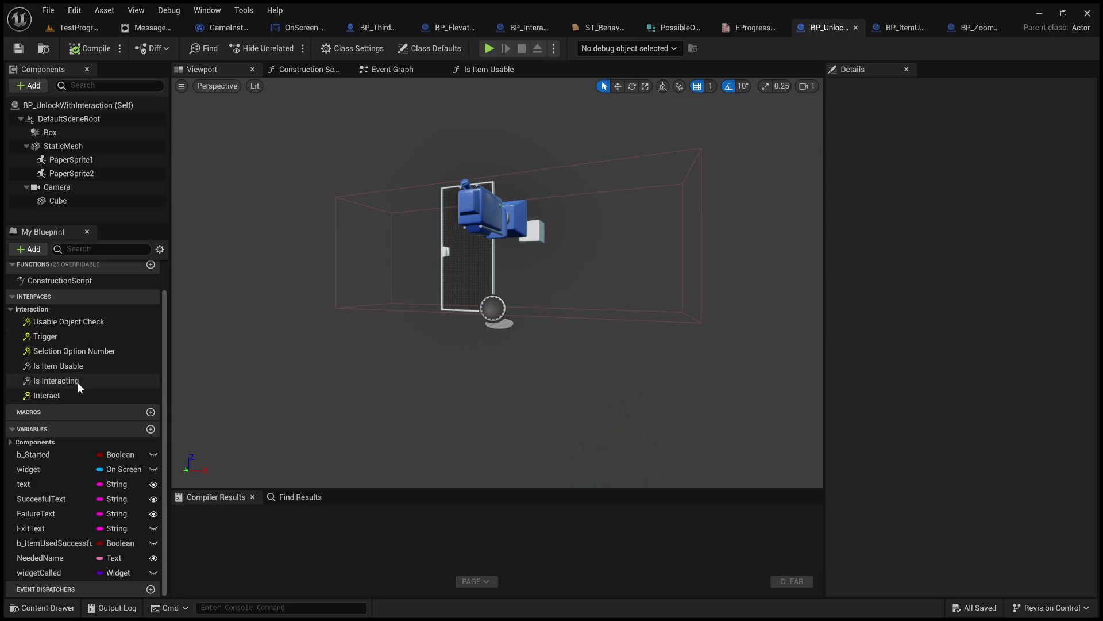
click(418, 67)
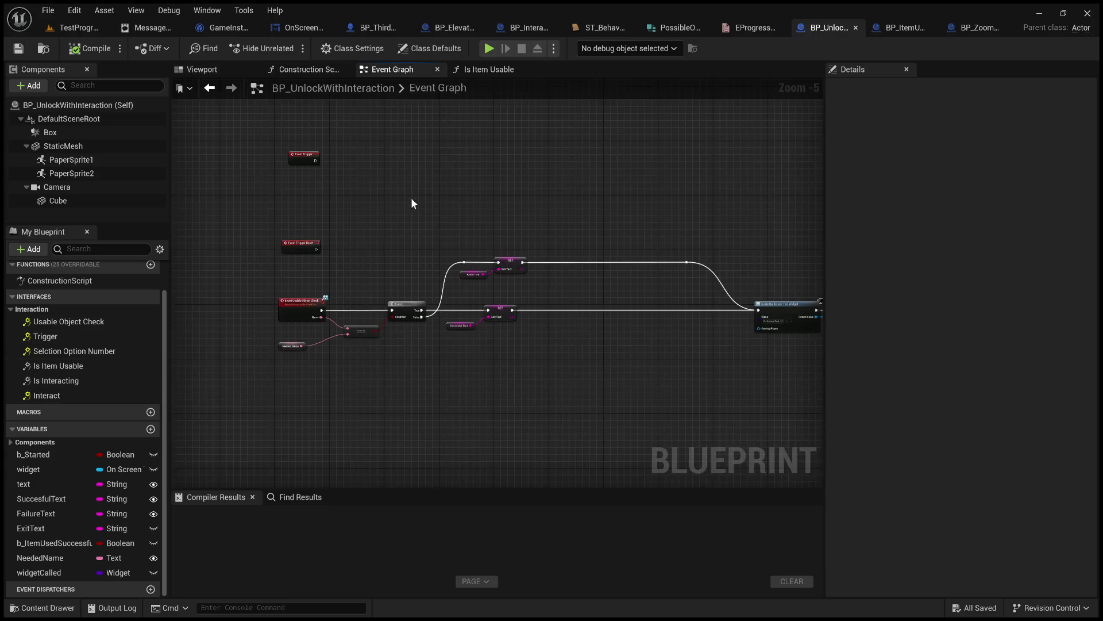
scroll(412, 319, down, 4)
scroll(352, 276, up, 8)
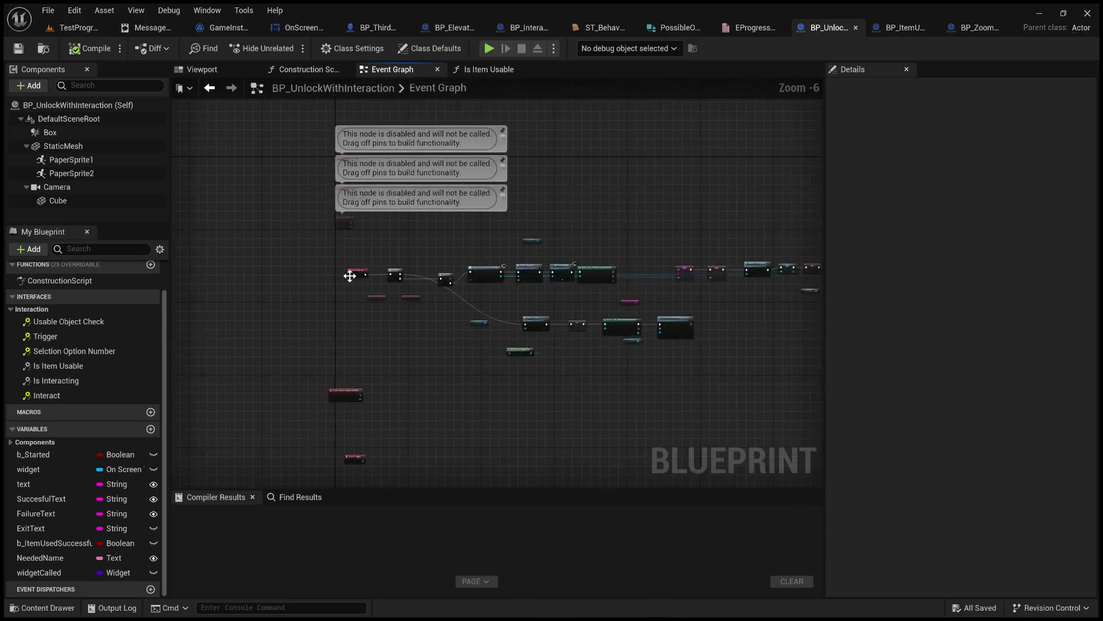
double_click(61, 398)
scroll(426, 330, down, 5)
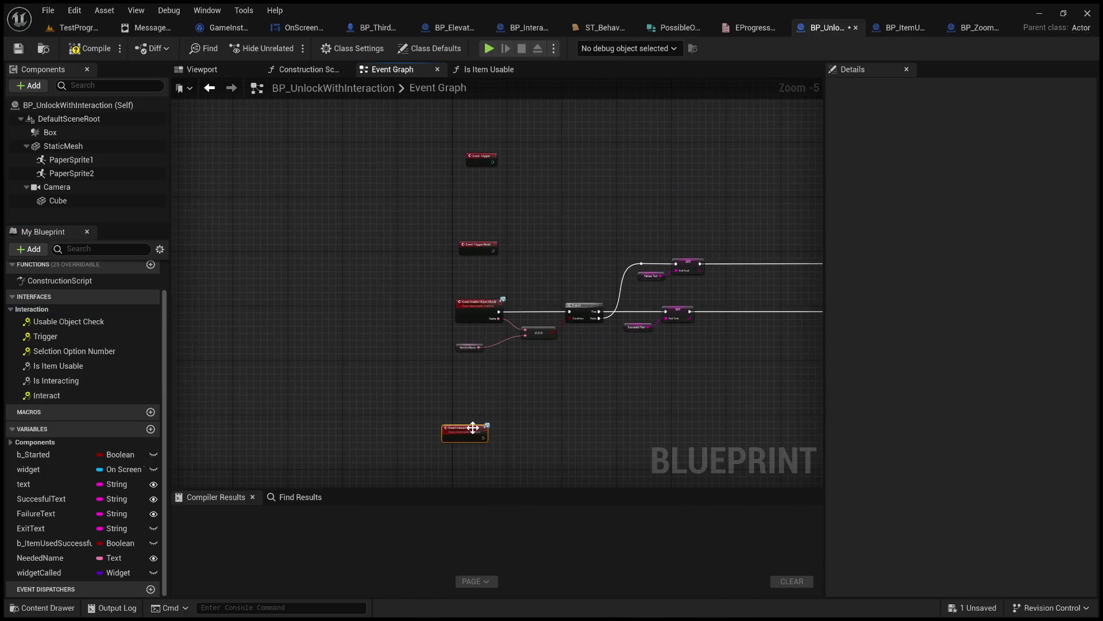
click(495, 163)
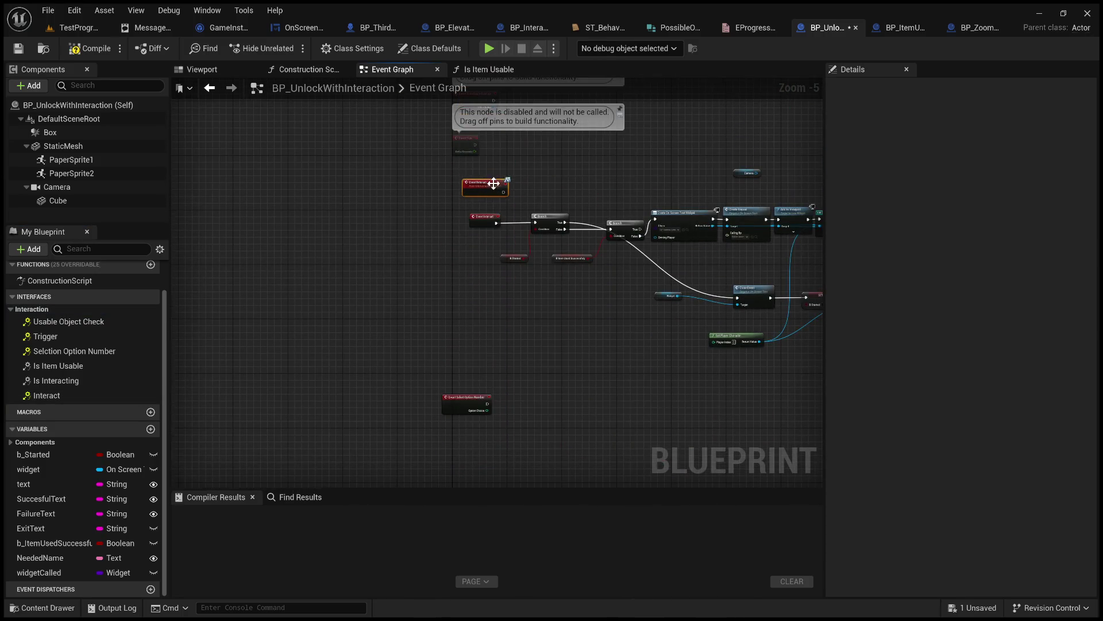
scroll(494, 195, up, 4)
mouse_move(474, 245)
mouse_down()
mouse_move(498, 287)
mouse_move(546, 316)
mouse_up()
drag(464, 347, 470, 353)
key(Delete)
mouse_move(439, 220)
mouse_down()
mouse_move(442, 297)
mouse_move(426, 298)
mouse_up()
click(76, 52)
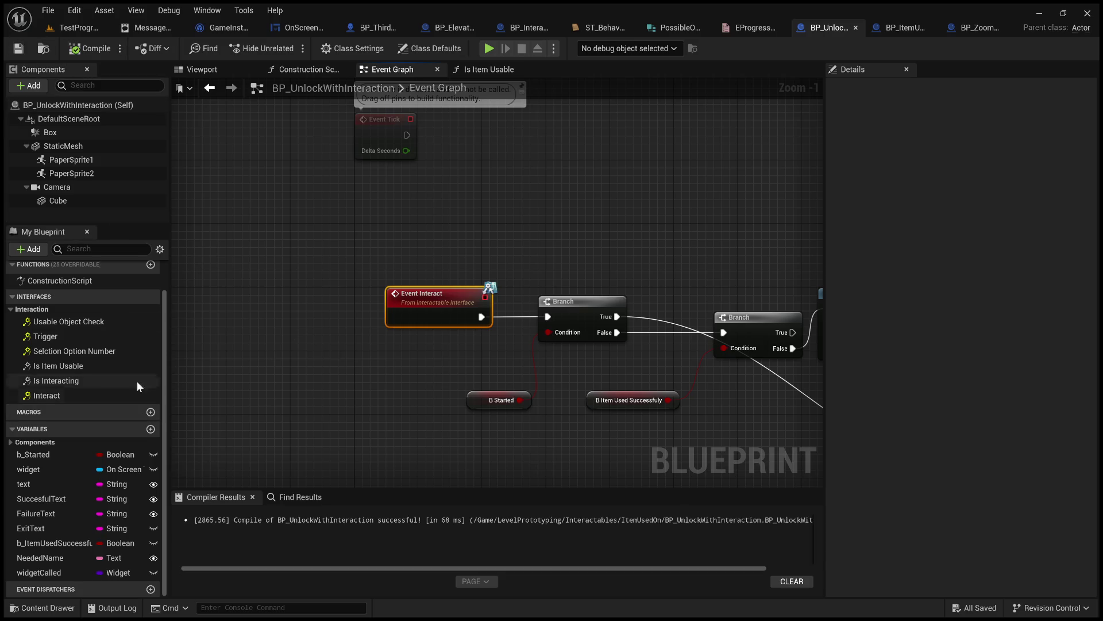
- Add a b_Started getter to Is Interacting's Return Value and compile BP_UnlockWithInteraction
double_click(61, 381)
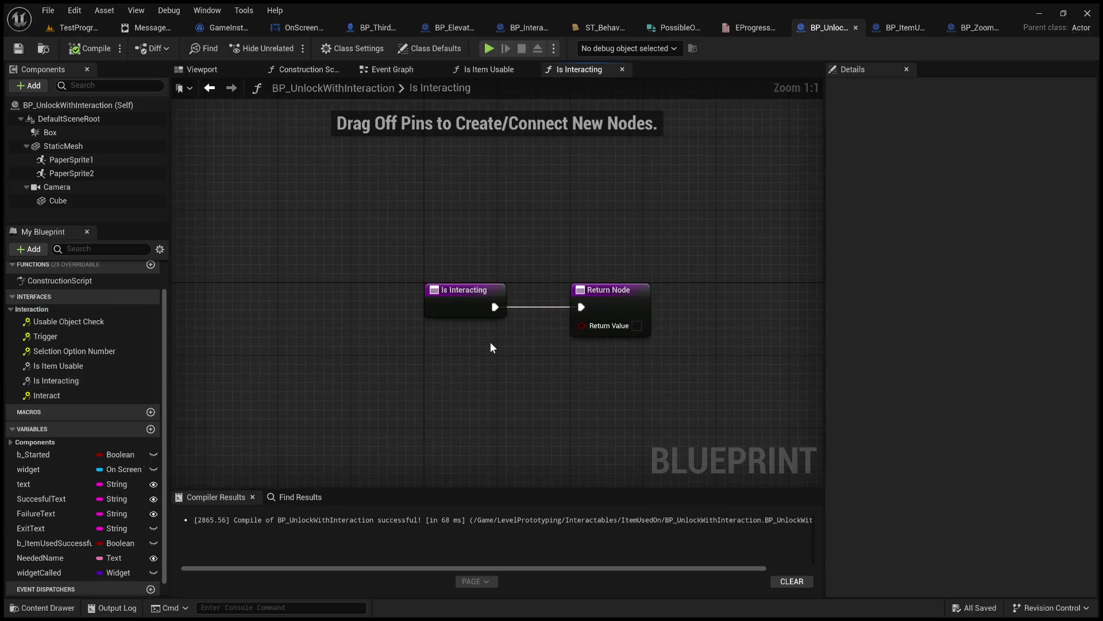
mouse_move(64, 457)
mouse_down()
mouse_move(387, 412)
mouse_move(398, 367)
mouse_move(432, 364)
mouse_move(505, 328)
mouse_up()
click(92, 49)
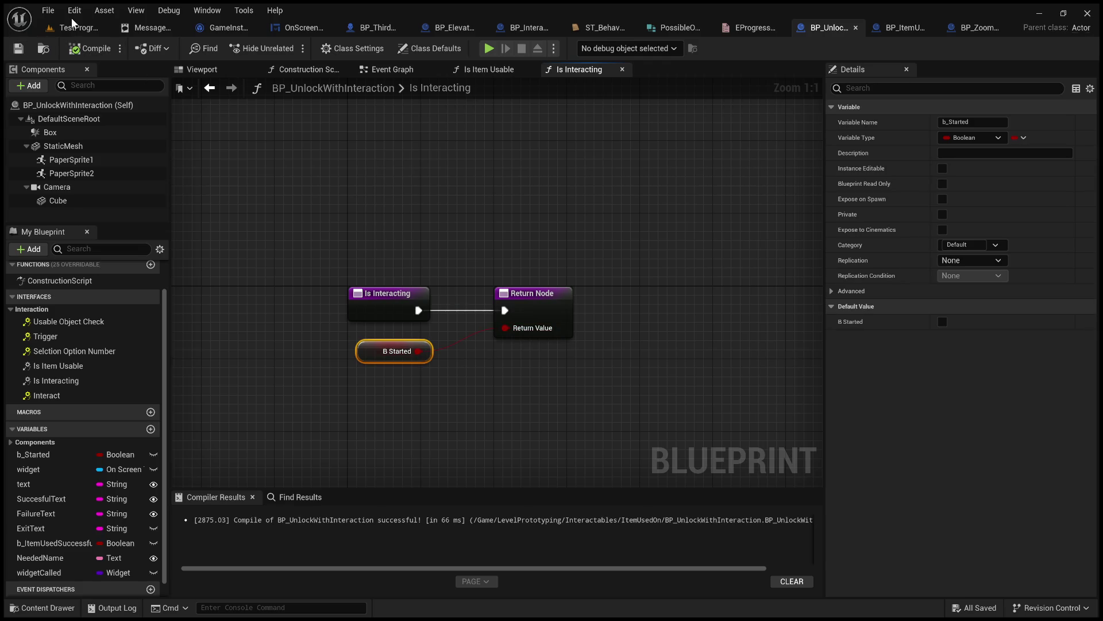
click(77, 28)
- Play TestProgress and walk up to the door to trigger its LOCKED message
click(285, 47)
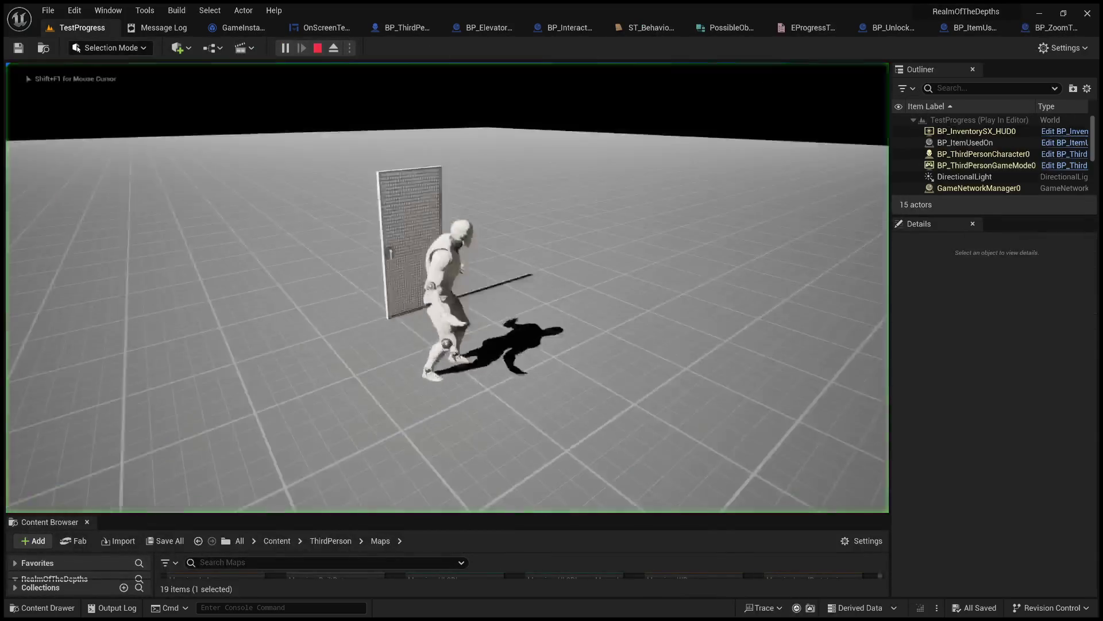
key(s)
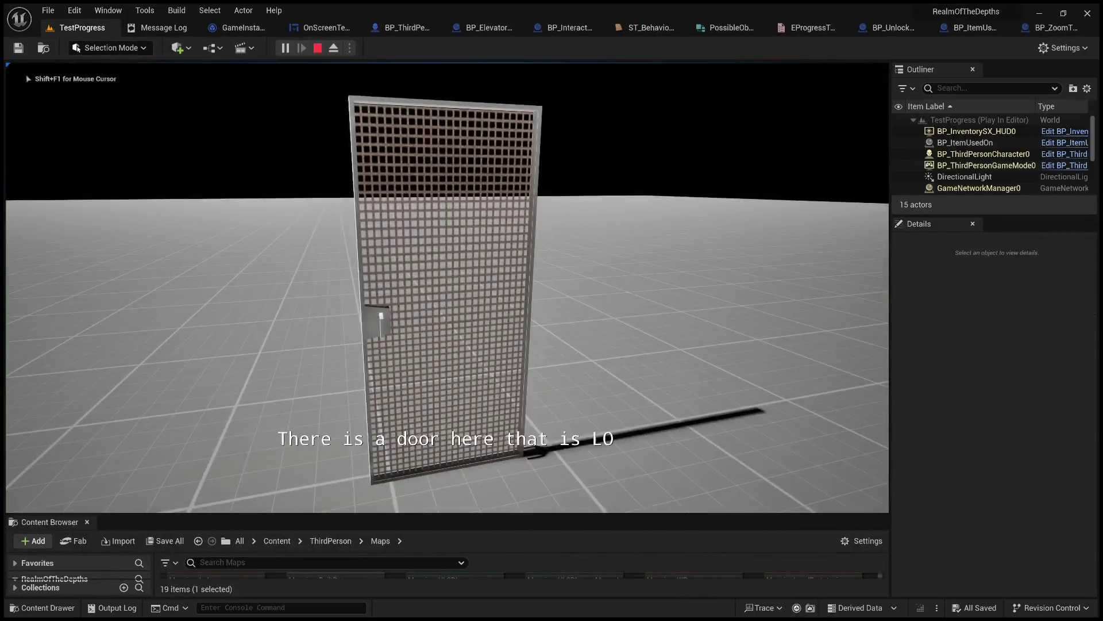
key(w)
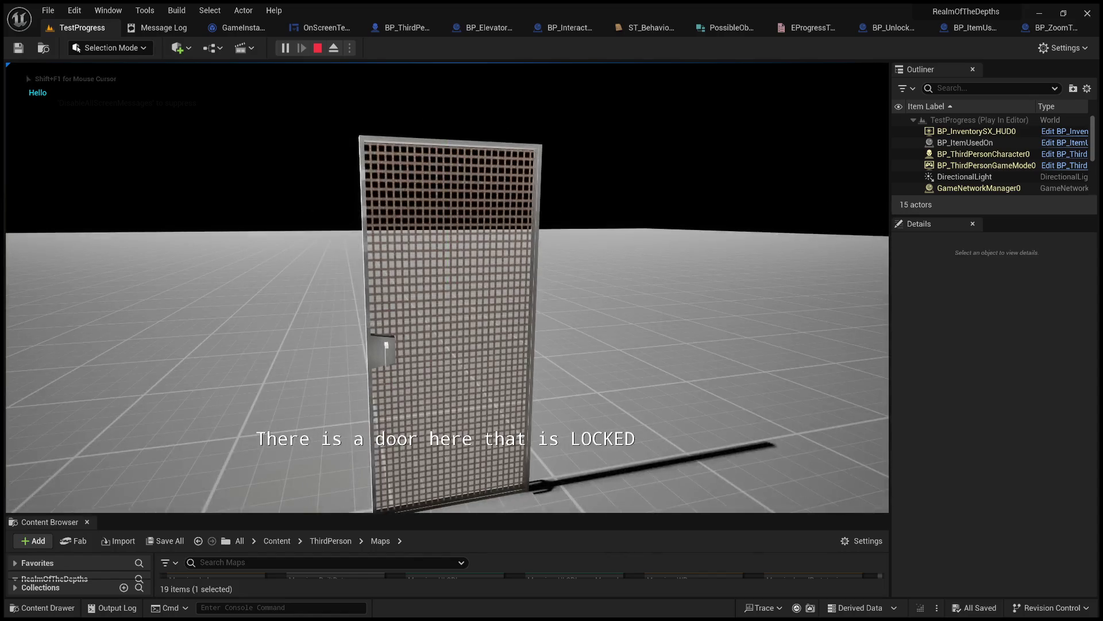
key(s)
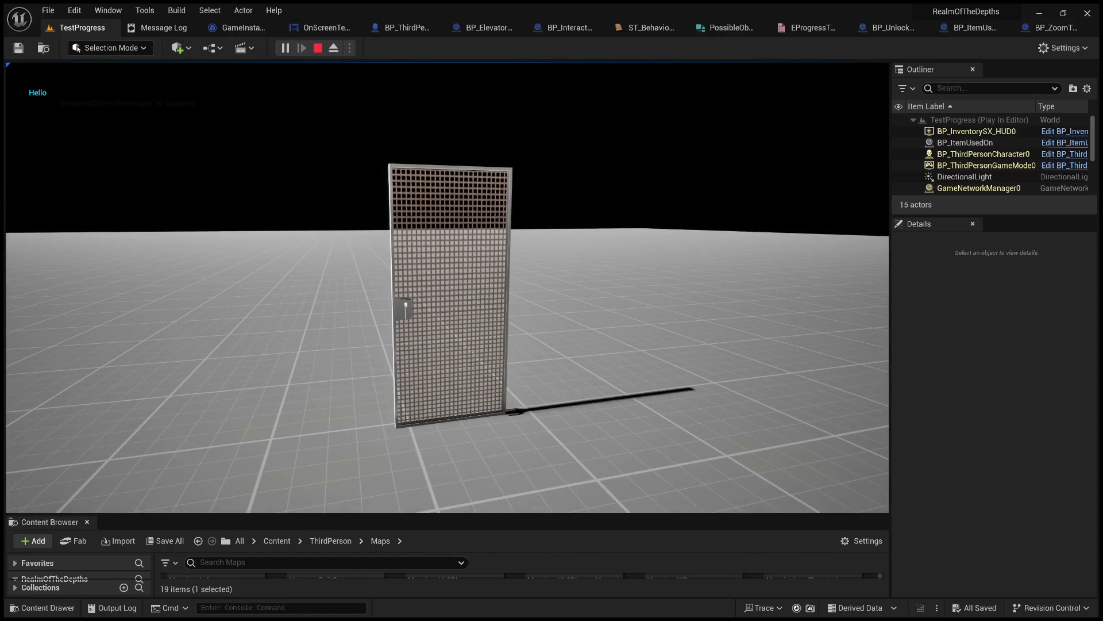
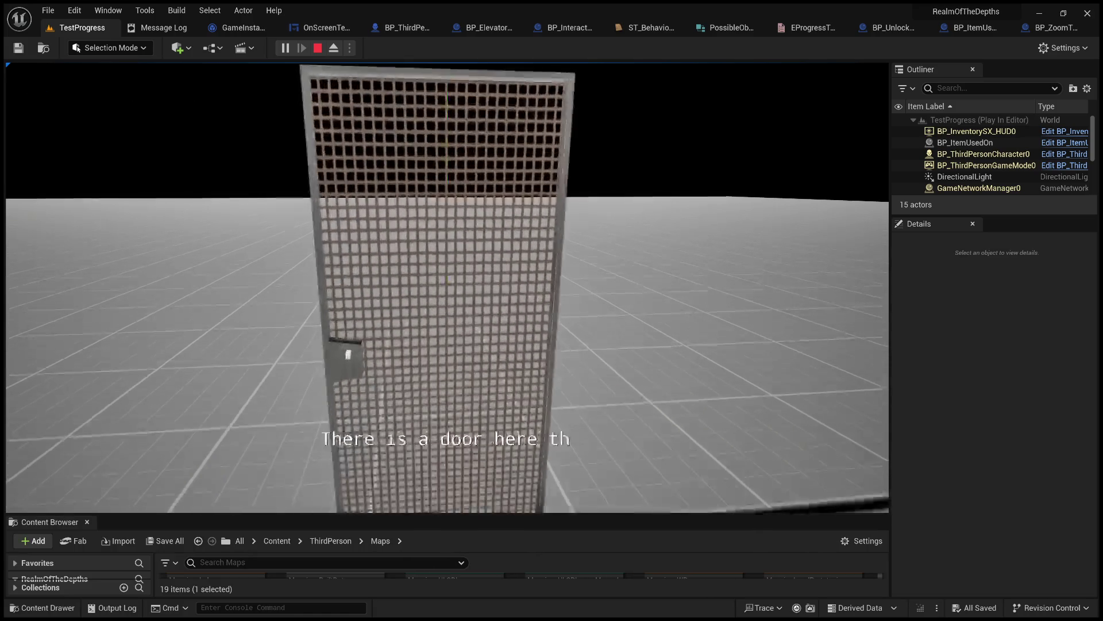
- Stop the play-test and switch back to the blueprint editor
key(Escape)
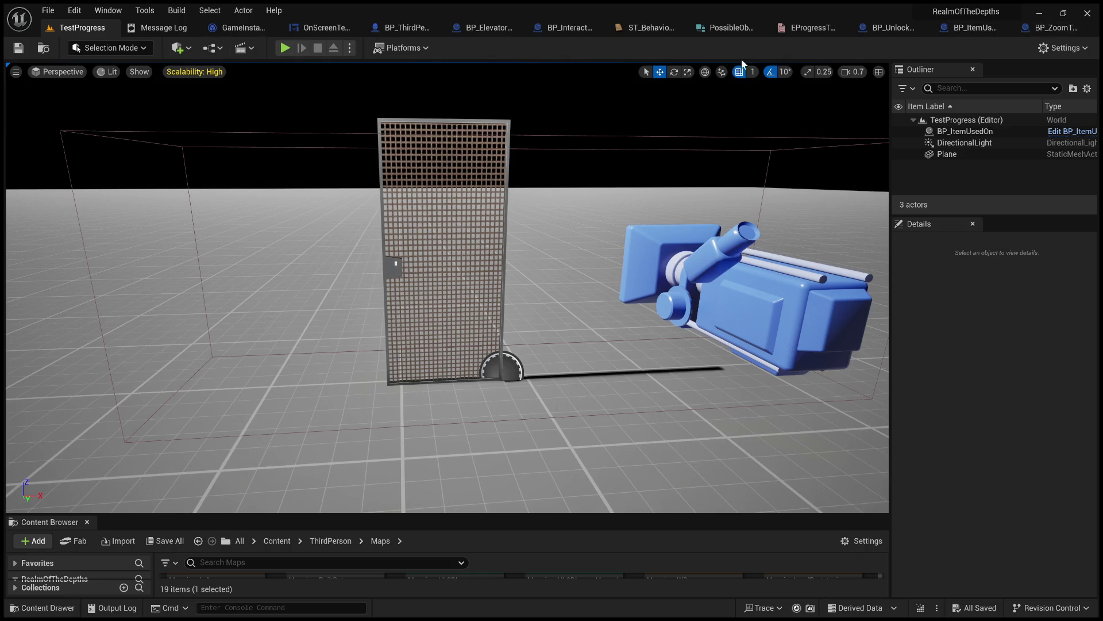
click(1037, 33)
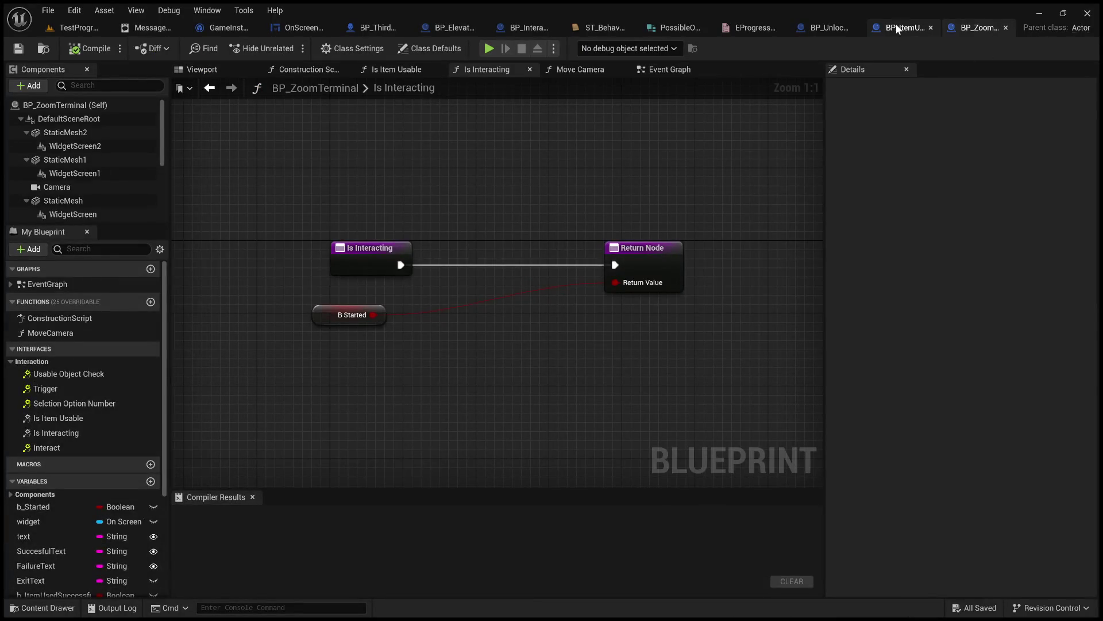
- Look over the BP_UnlockWithInteraction blueprint's Event Graph
click(897, 27)
click(823, 29)
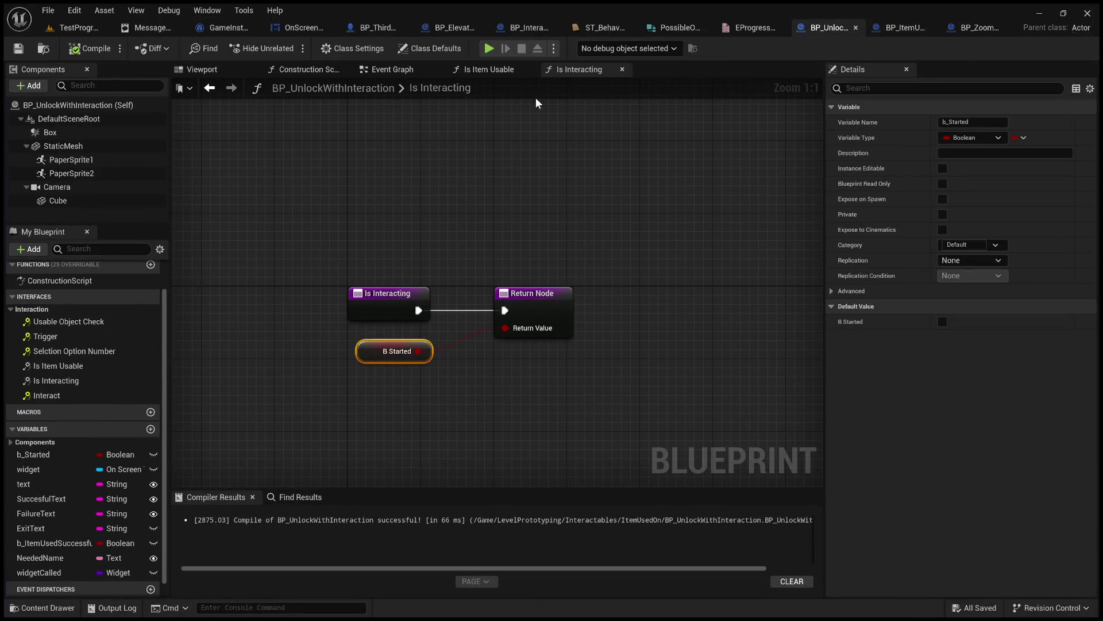
click(377, 70)
scroll(536, 296, down, 4)
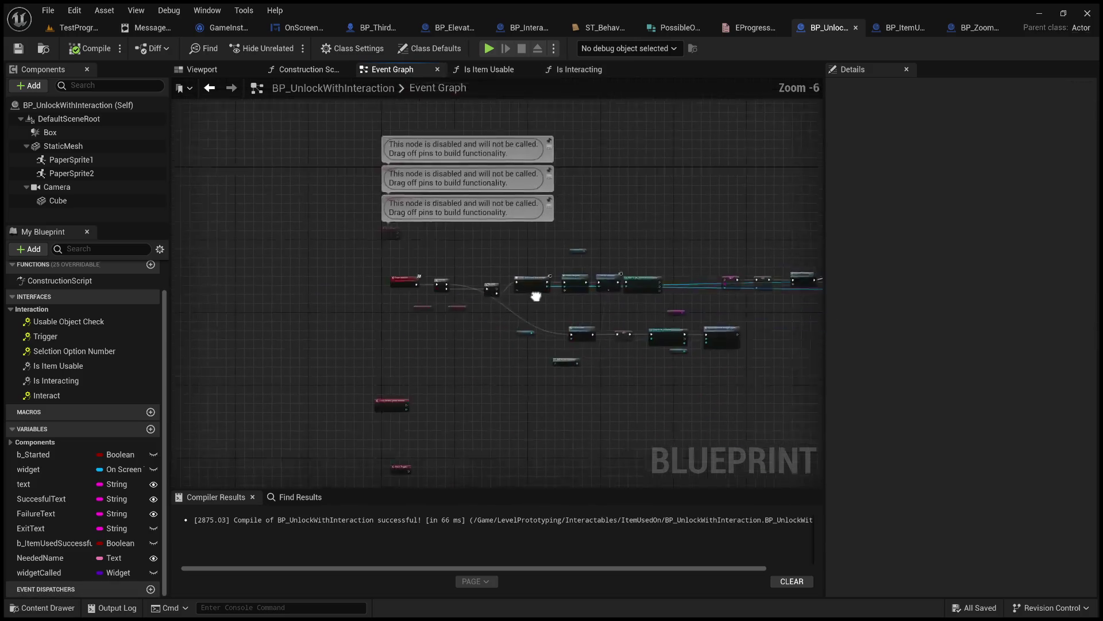
- In BP_ItemUsedOn, delete Print String, wire Branch True to Close Event, compile, and return to TestProgress
click(897, 28)
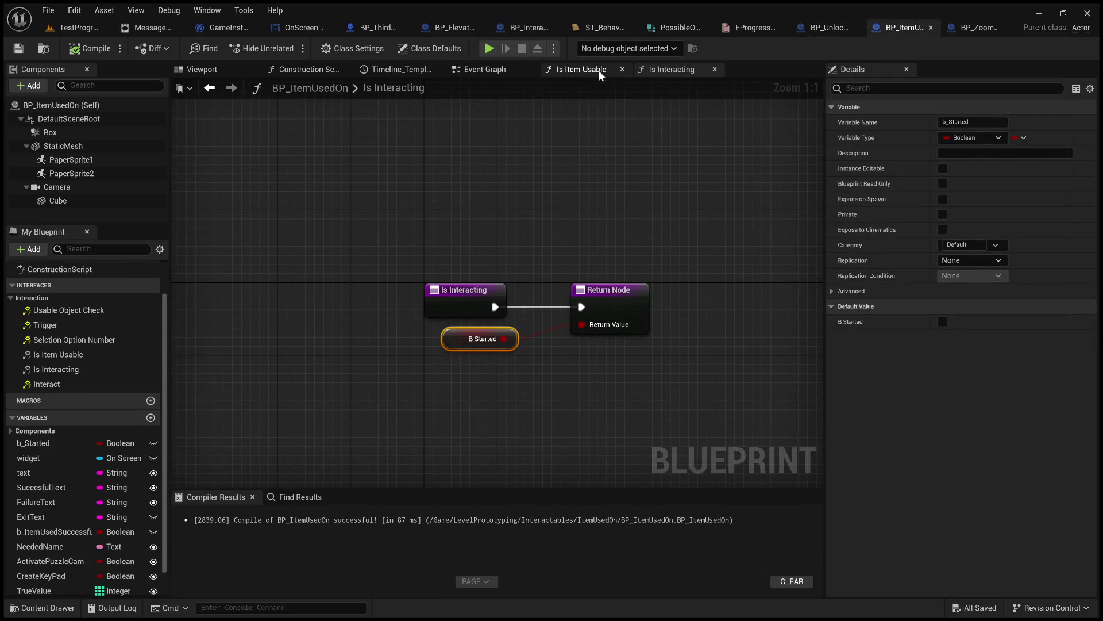
click(479, 69)
drag(627, 406, 503, 342)
click(460, 370)
key(Delete)
mouse_move(418, 184)
mouse_down()
mouse_move(718, 339)
mouse_move(701, 335)
mouse_up()
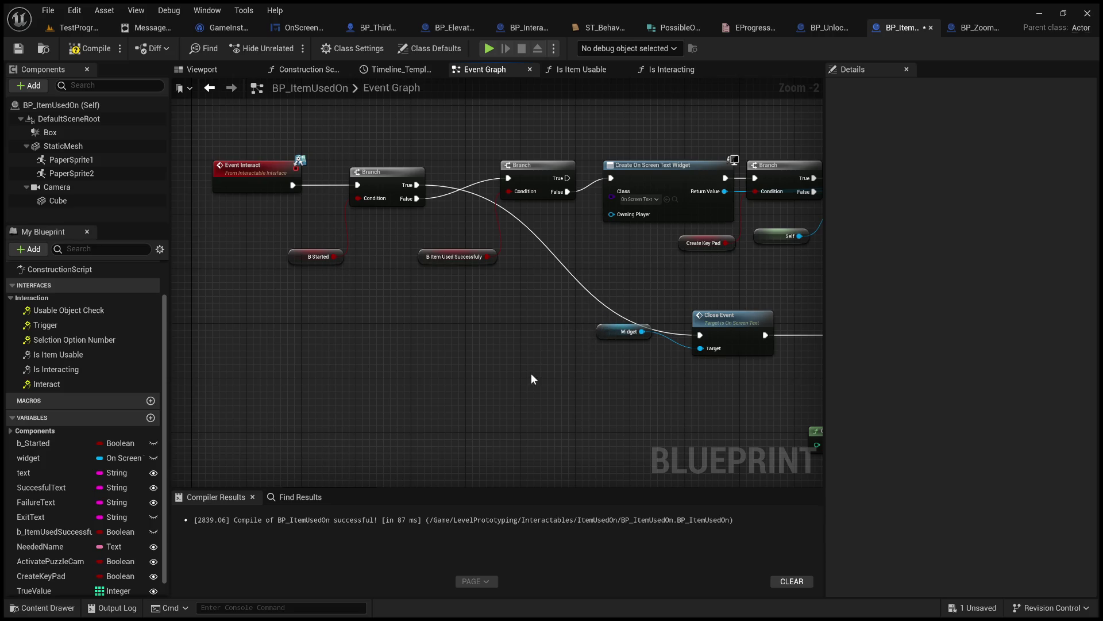
click(90, 50)
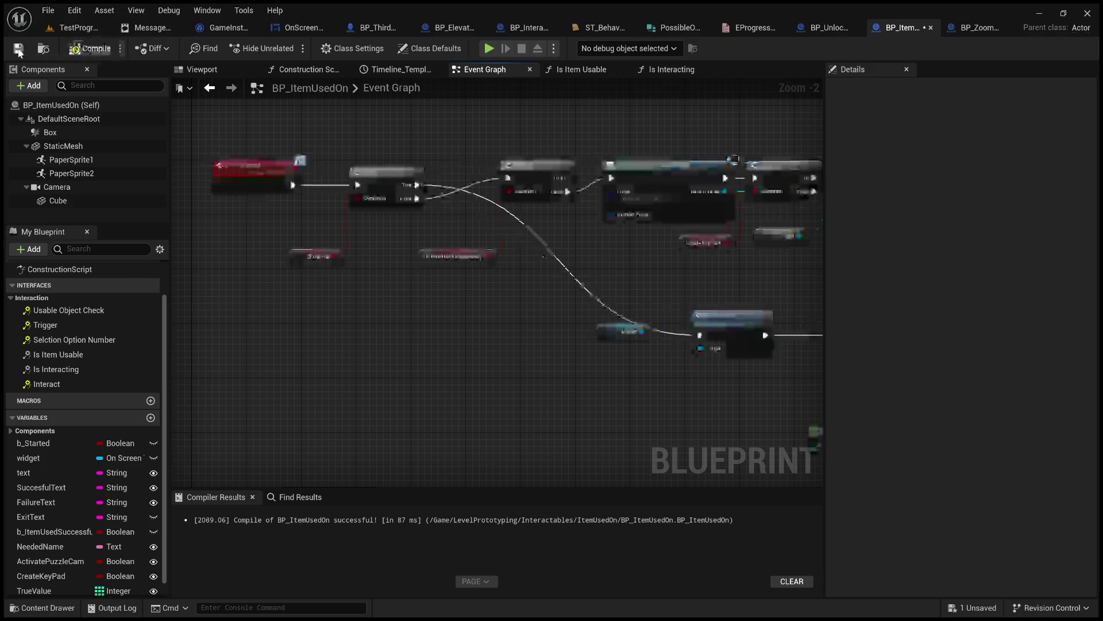
click(70, 29)
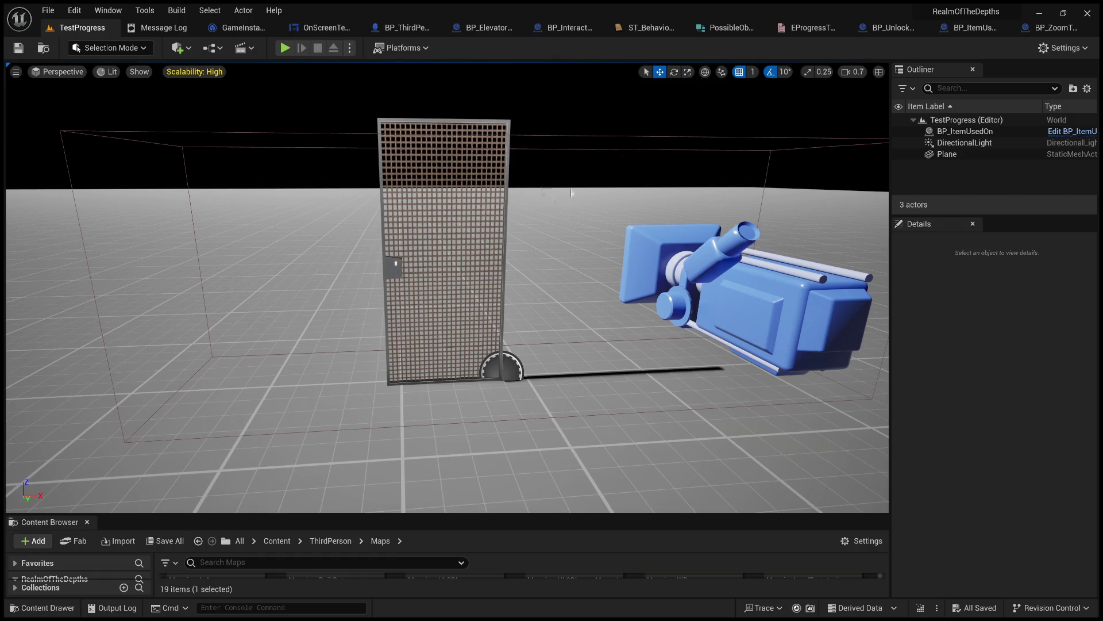
scroll(509, 214, down, 10)
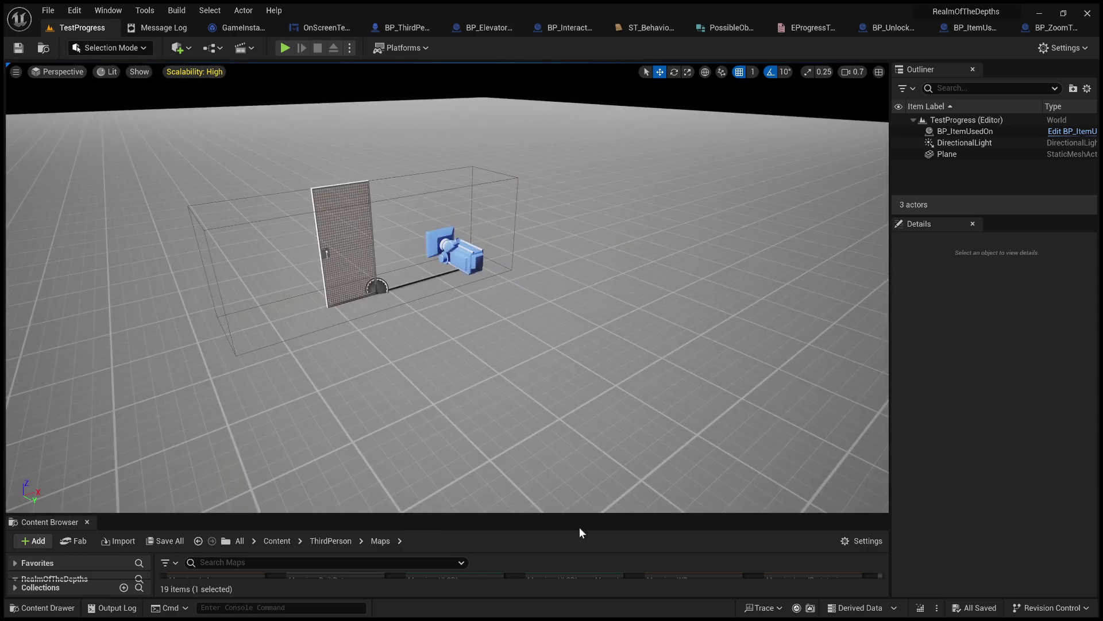
- Enlarge the Content Browser and go up to the top-level Content folder
drag(589, 514, 580, 263)
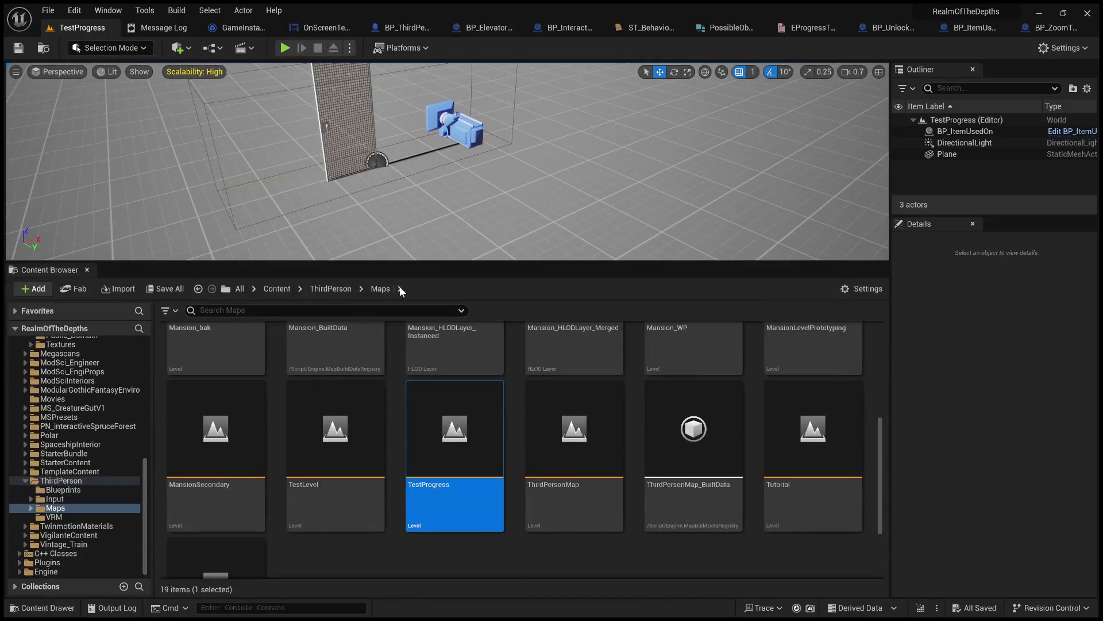
click(331, 289)
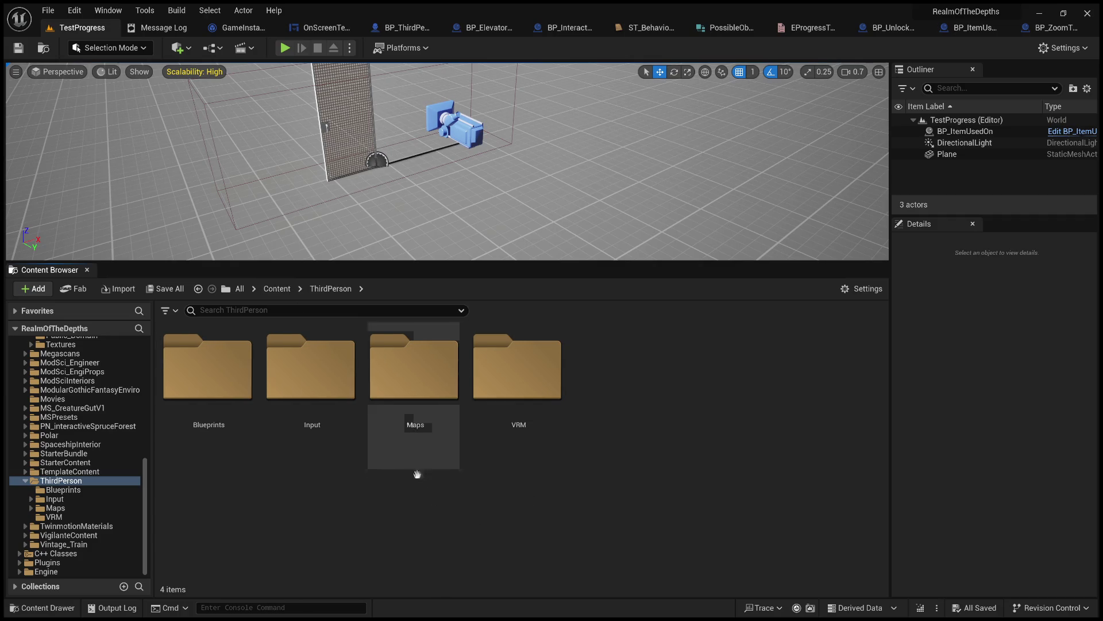
click(276, 290)
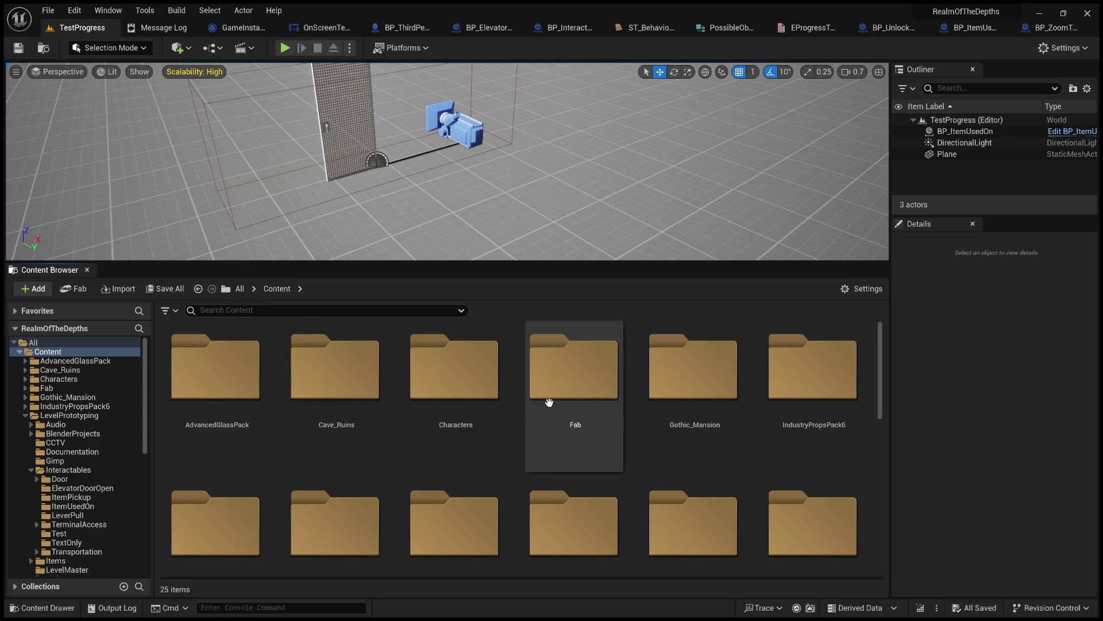
scroll(635, 424, down, 3)
scroll(635, 426, down, 5)
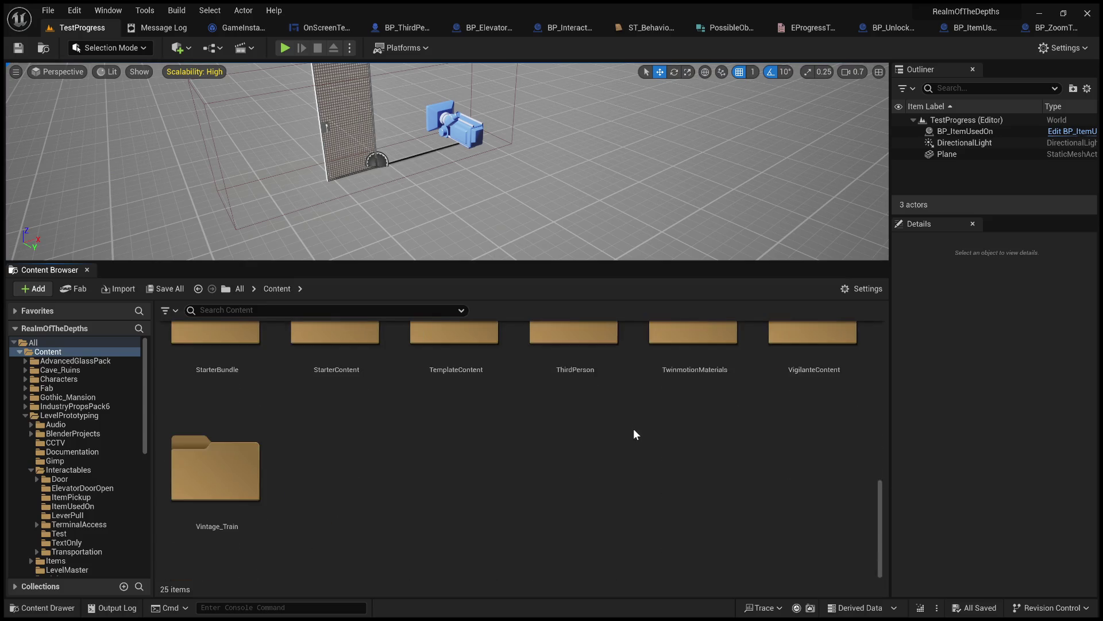
scroll(634, 429, up, 5)
scroll(643, 426, up, 2)
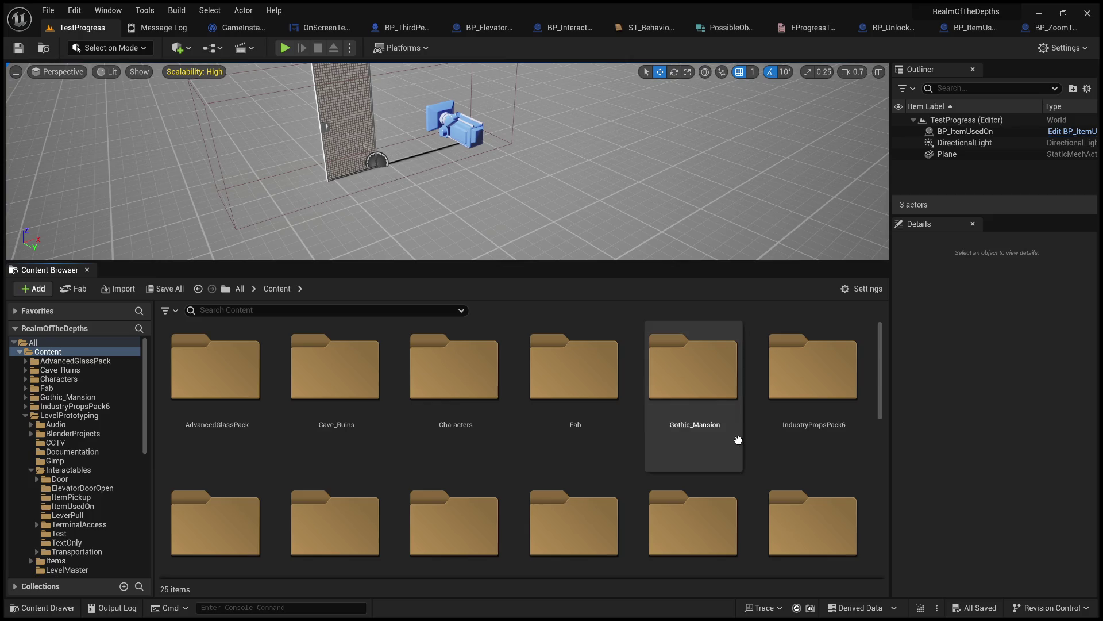
scroll(670, 439, down, 4)
scroll(633, 468, down, 4)
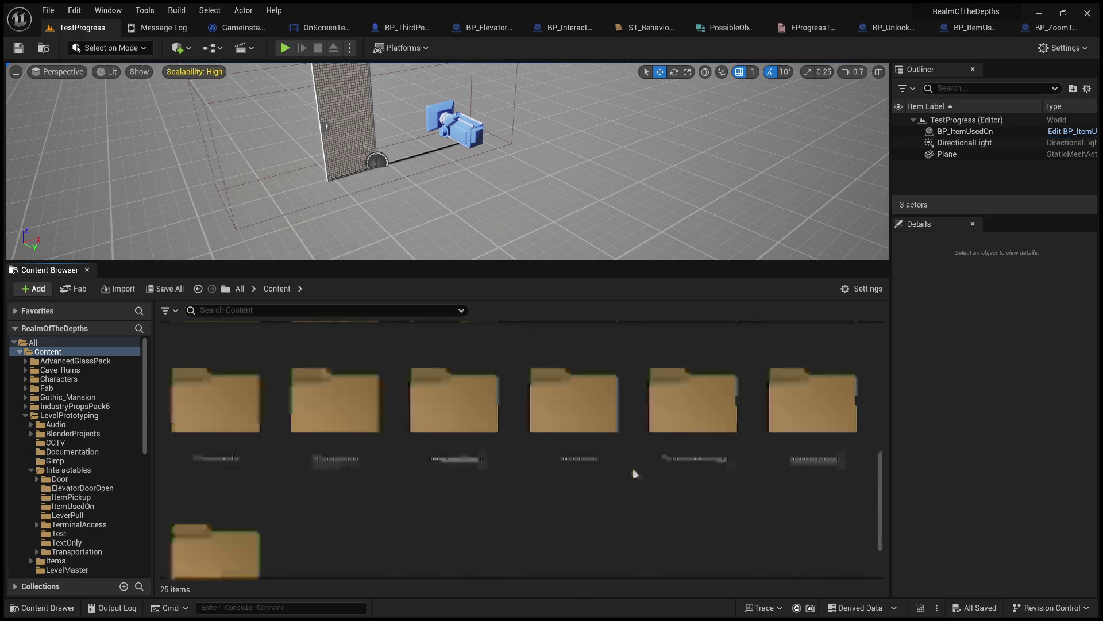
scroll(656, 456, up, 2)
scroll(641, 447, up, 5)
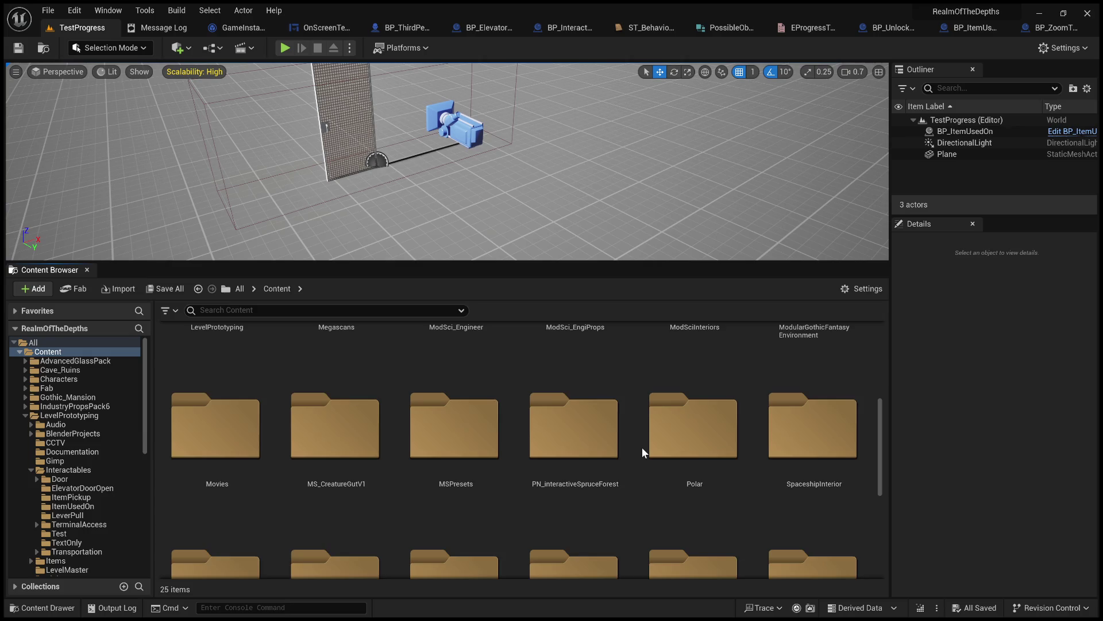
scroll(540, 454, up, 1)
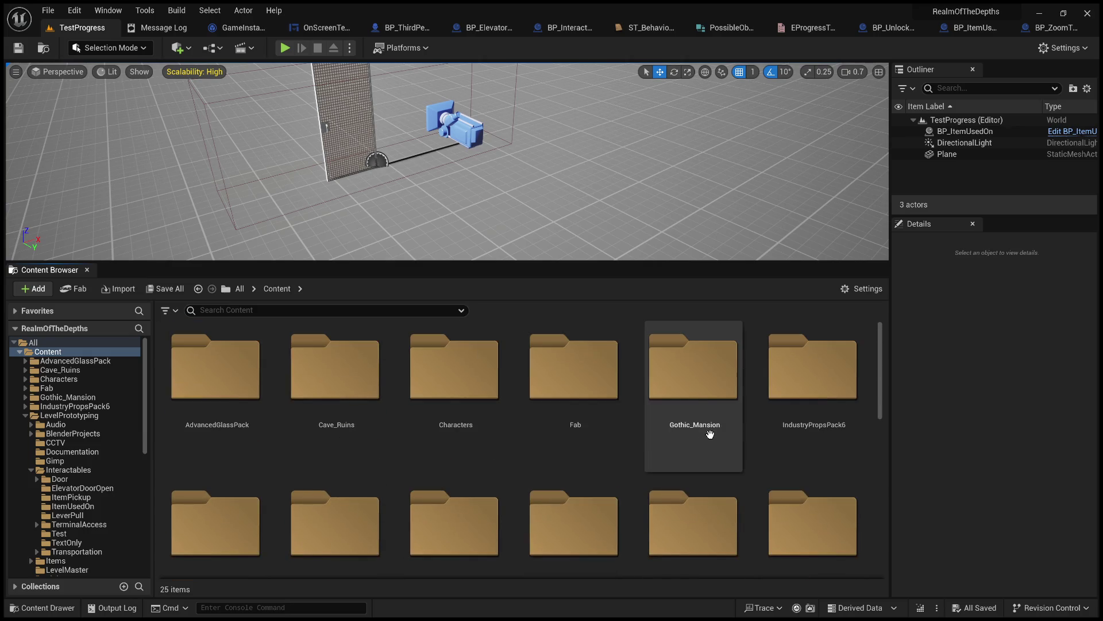
scroll(630, 460, down, 5)
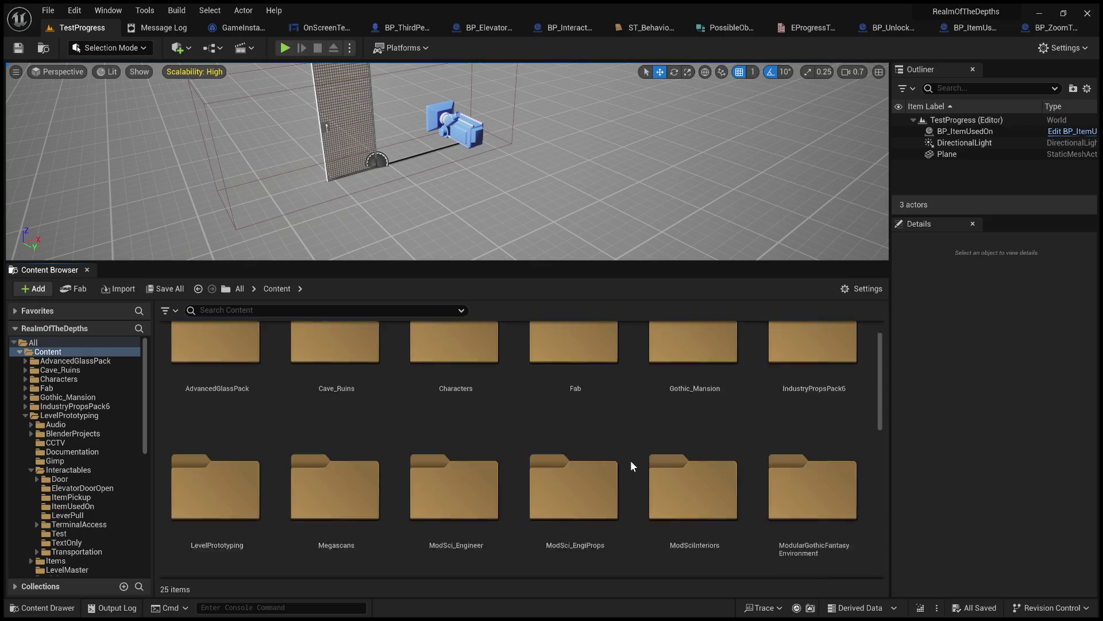
scroll(637, 447, down, 1)
scroll(637, 447, up, 4)
scroll(637, 447, up, 2)
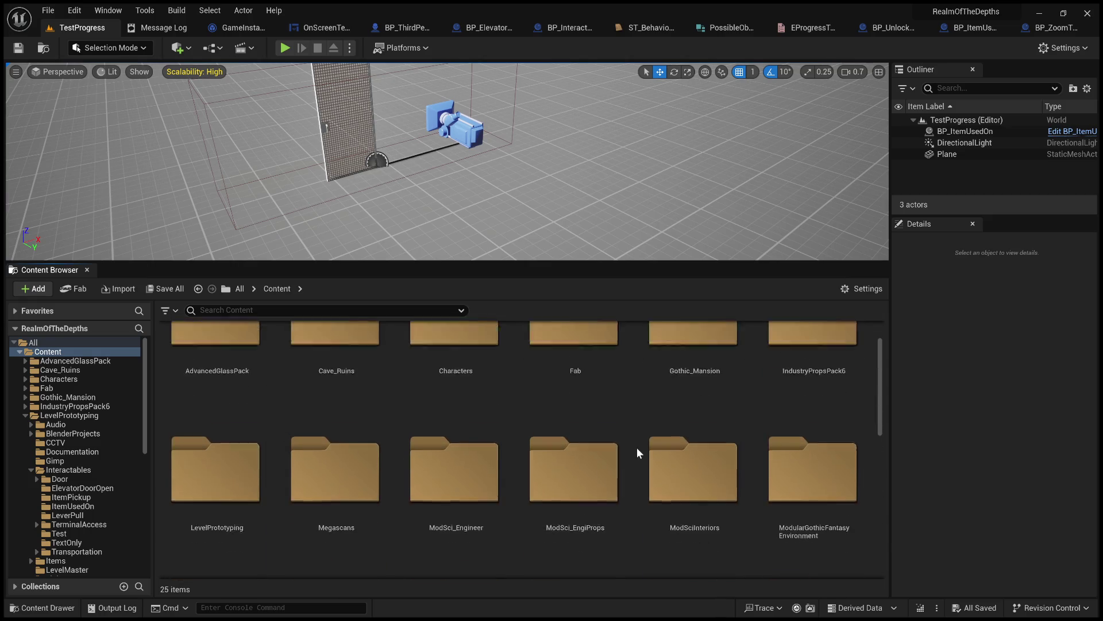
scroll(637, 447, down, 1)
scroll(638, 415, down, 3)
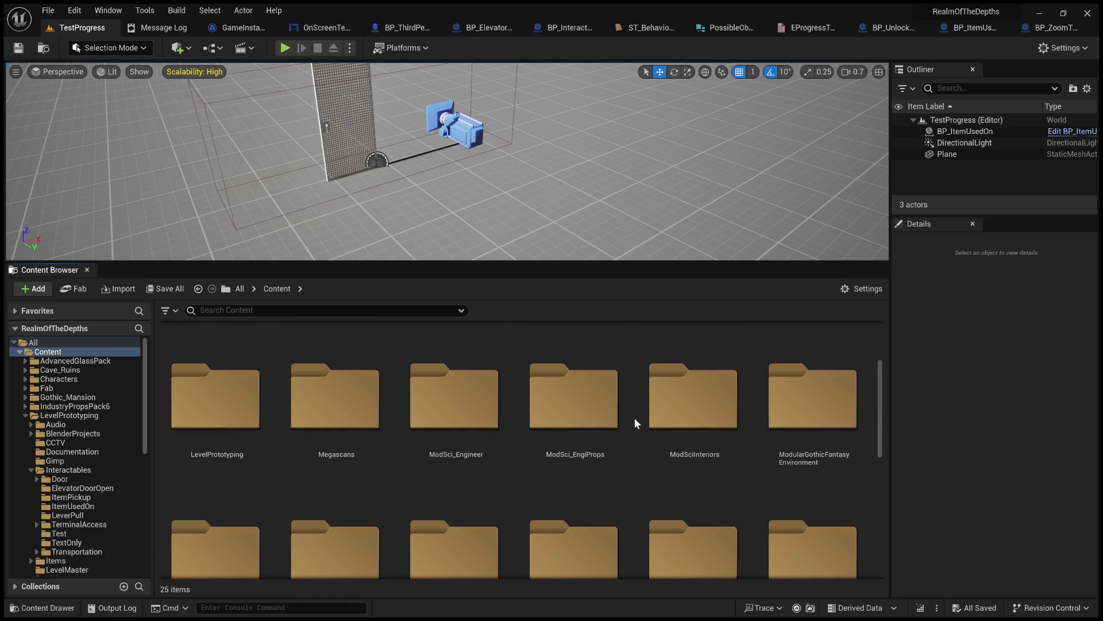
scroll(636, 394, down, 1)
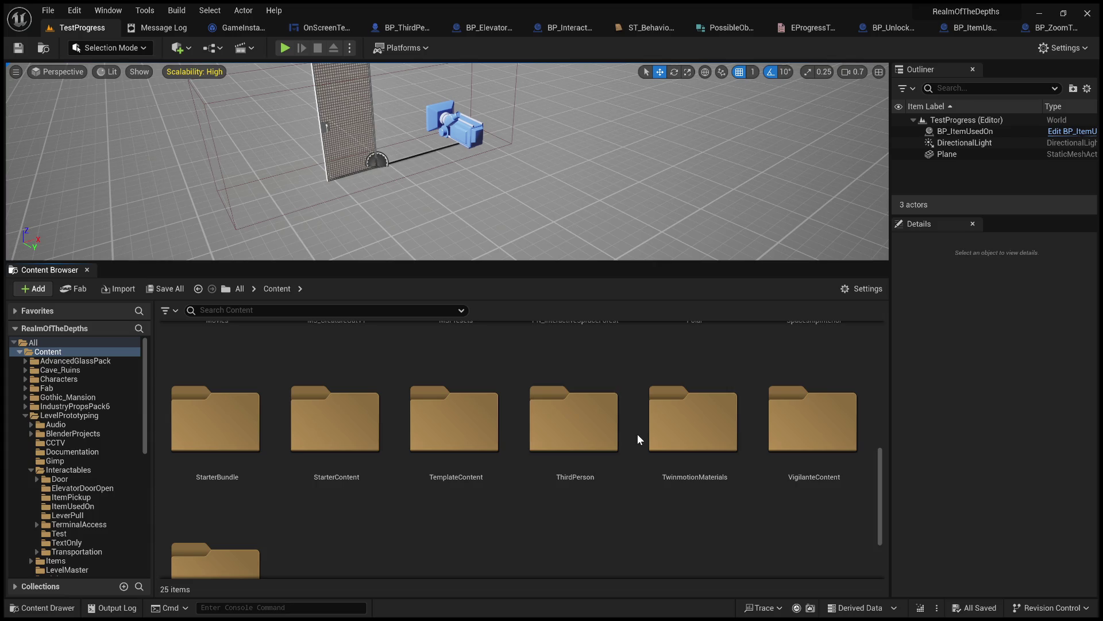
scroll(637, 436, down, 2)
scroll(637, 436, up, 5)
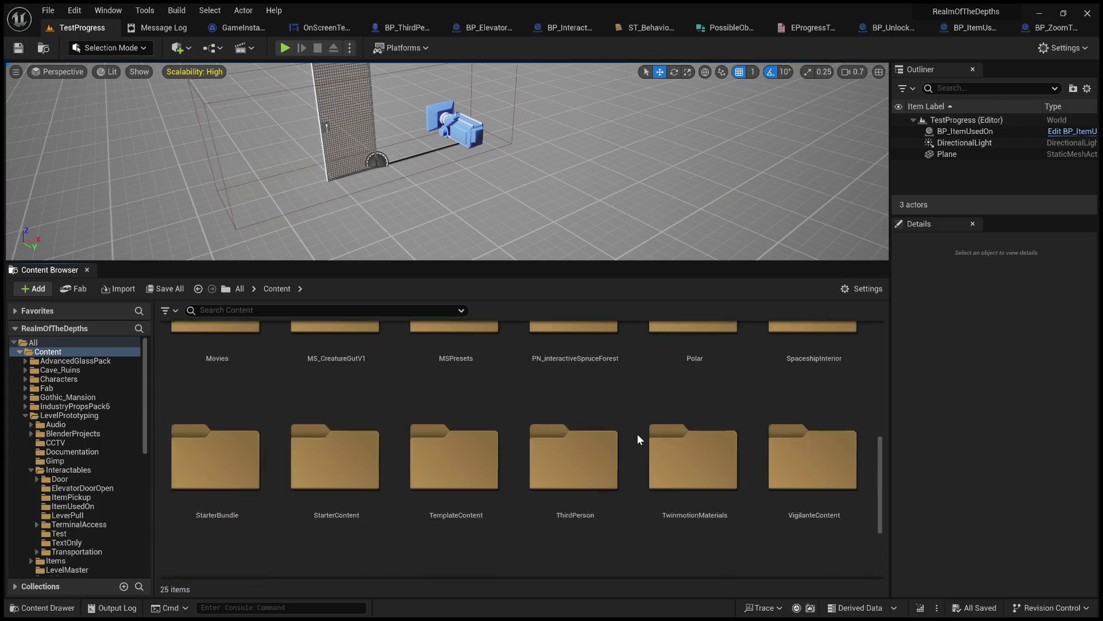
scroll(637, 433, up, 4)
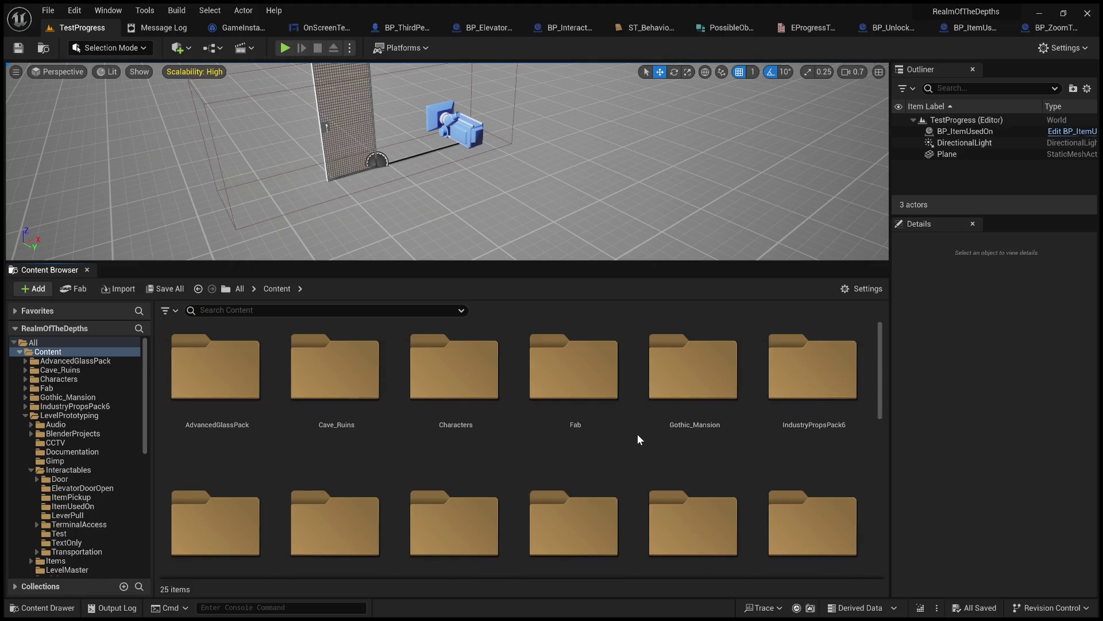
scroll(638, 434, down, 4)
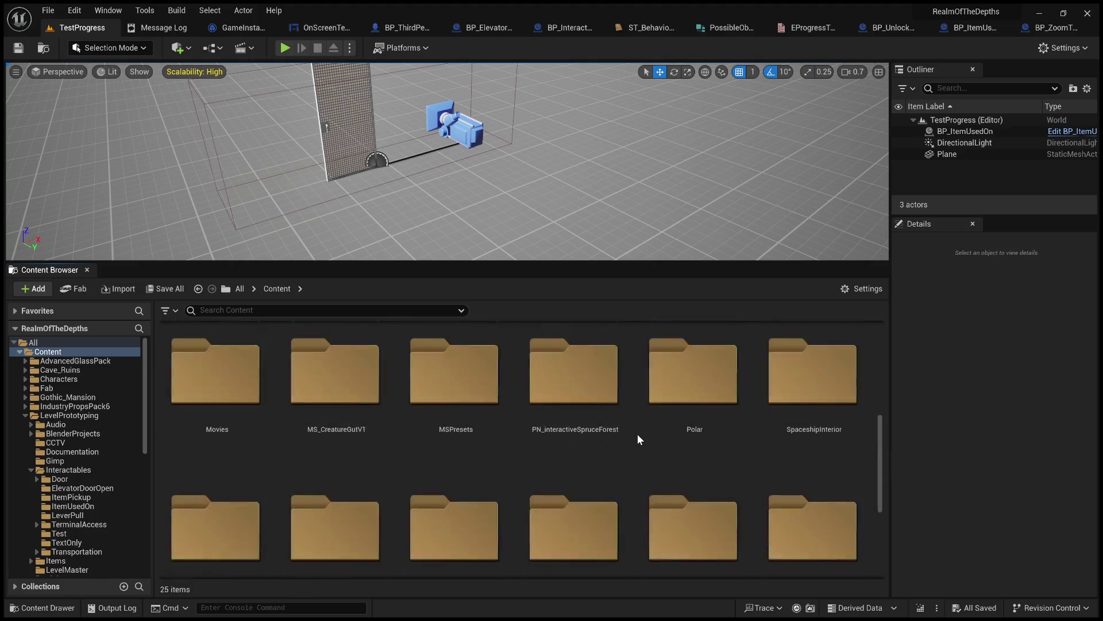
scroll(637, 433, up, 2)
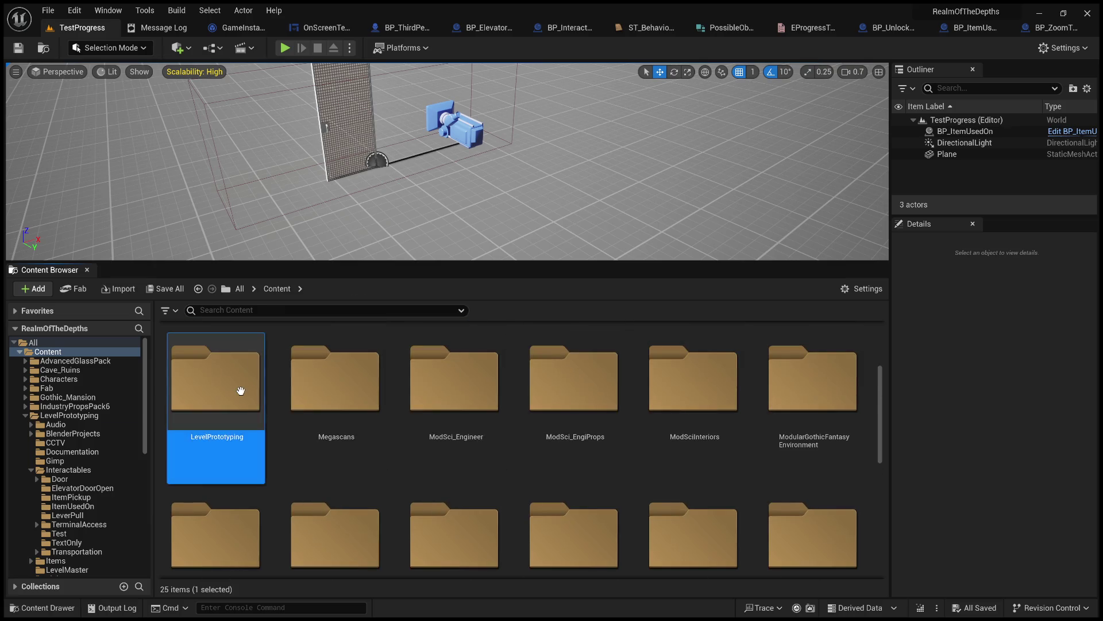
- Open LevelPrototyping > Interactables and select the ItemPickup folder
double_click(238, 390)
scroll(526, 448, down, 1)
scroll(575, 446, up, 3)
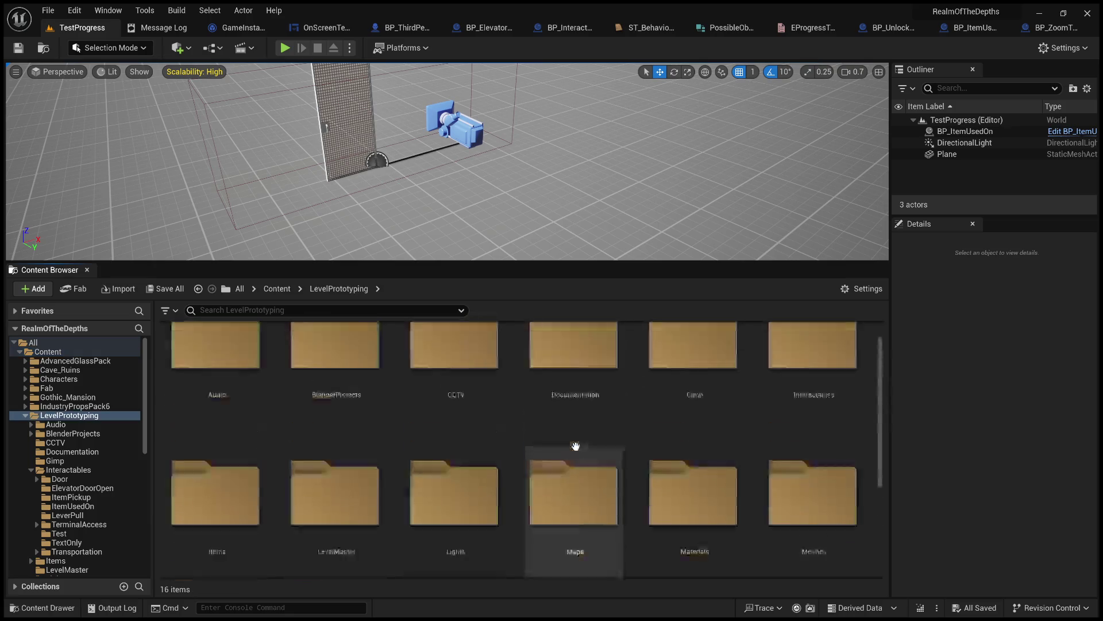
scroll(641, 450, down, 1)
scroll(642, 450, up, 1)
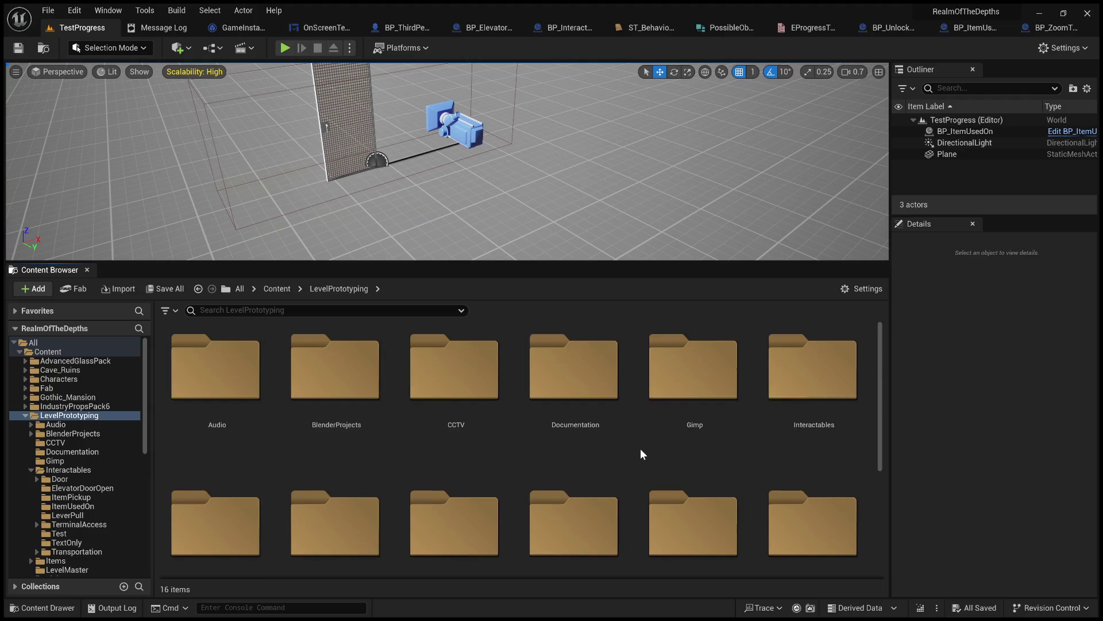
scroll(603, 437, down, 1)
click(839, 381)
double_click(839, 381)
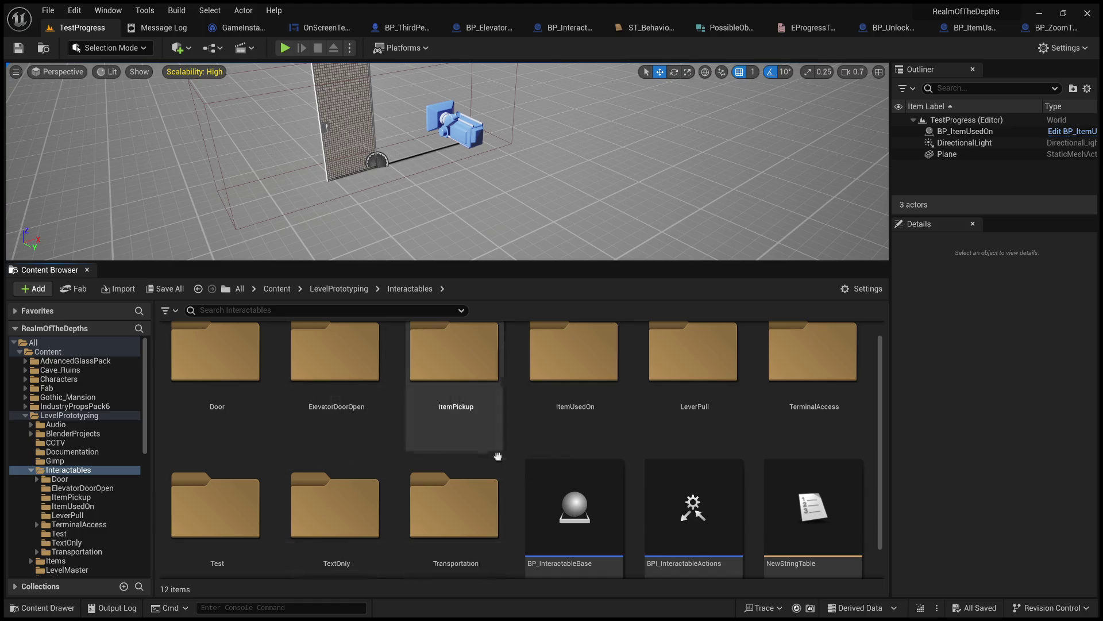
scroll(513, 458, down, 1)
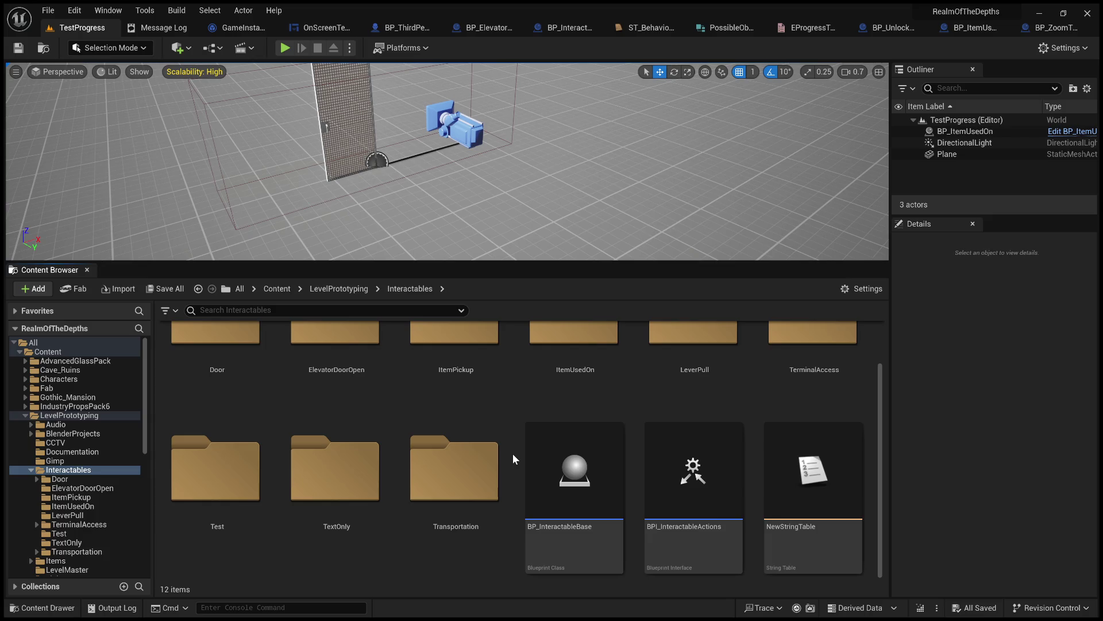
scroll(414, 460, up, 2)
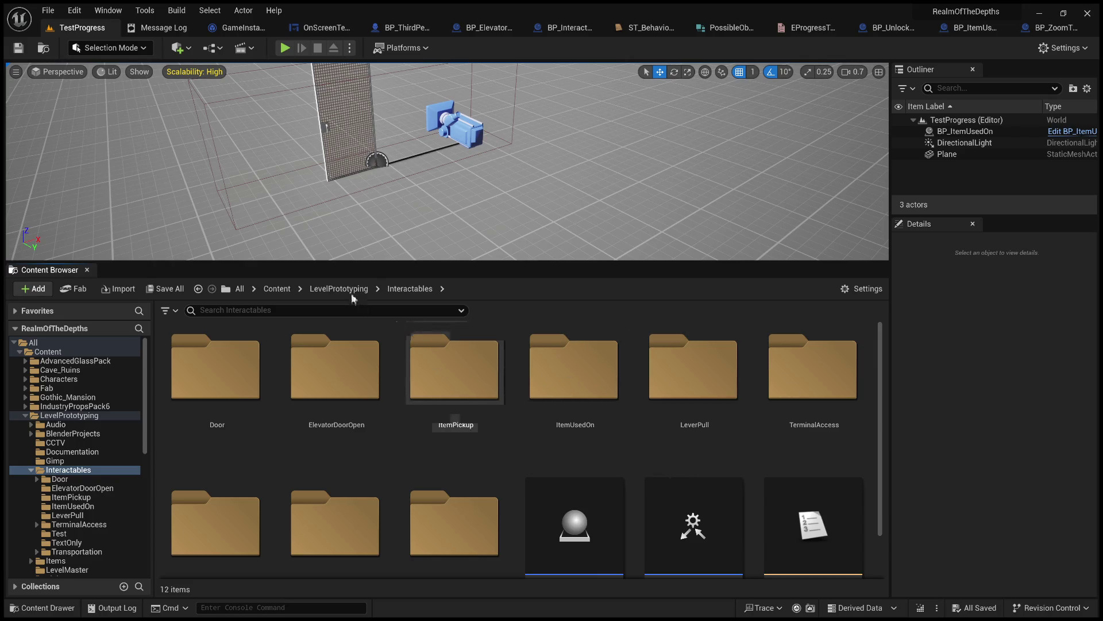
click(456, 396)
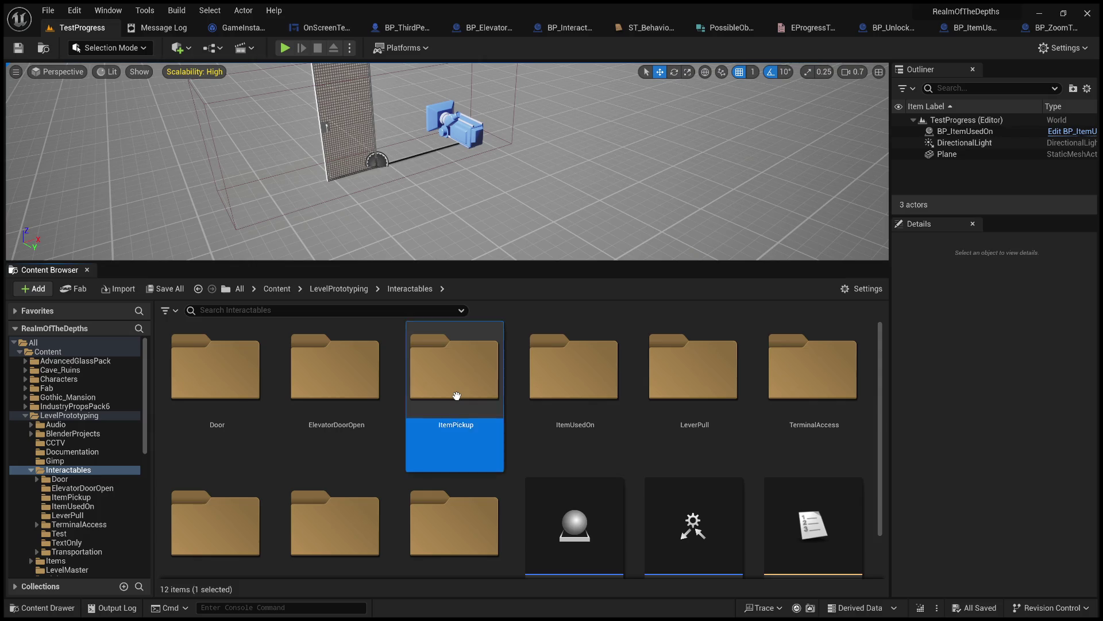
- Place a BP_ItemPickup actor in the level, then open LevelPrototyping > Items
double_click(456, 396)
mouse_move(195, 384)
mouse_down()
mouse_move(722, 185)
mouse_move(735, 132)
mouse_move(737, 145)
mouse_up()
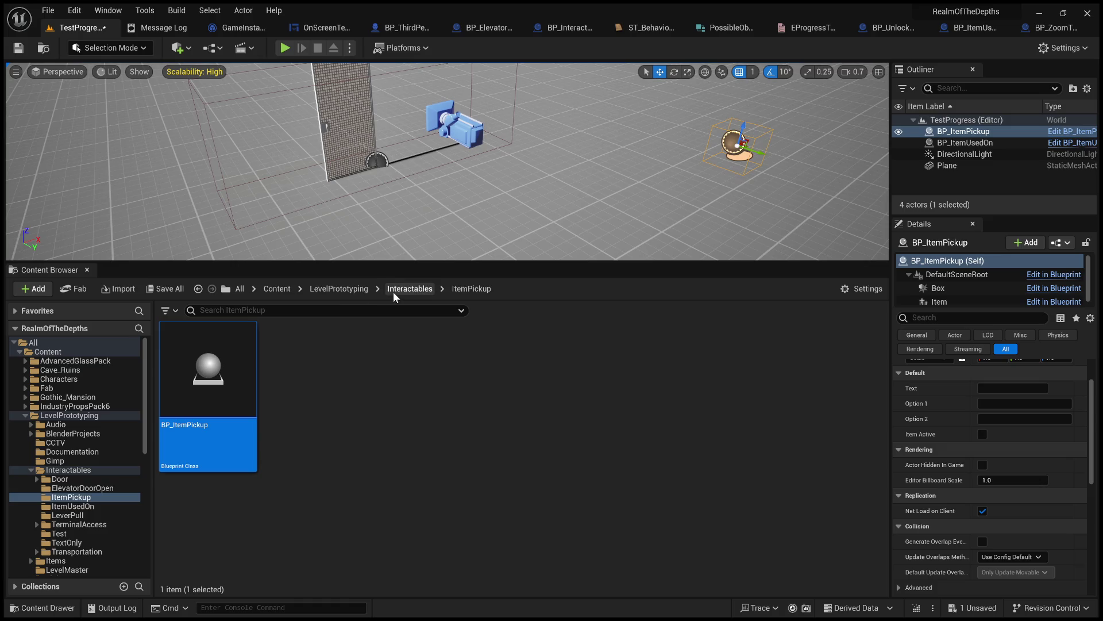
click(403, 290)
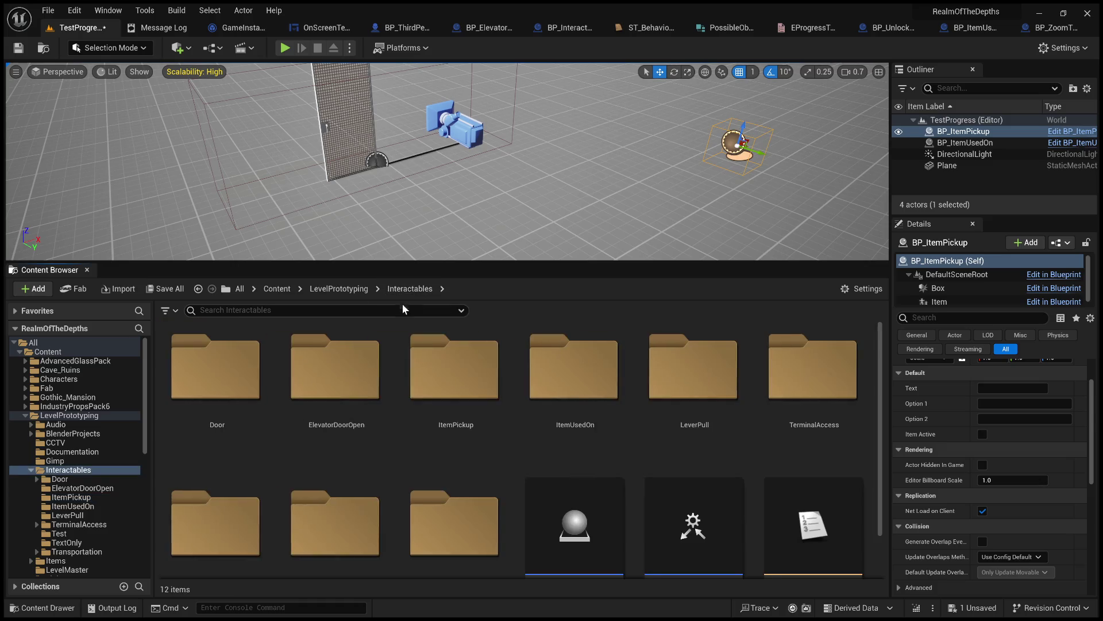
click(347, 290)
scroll(577, 423, down, 3)
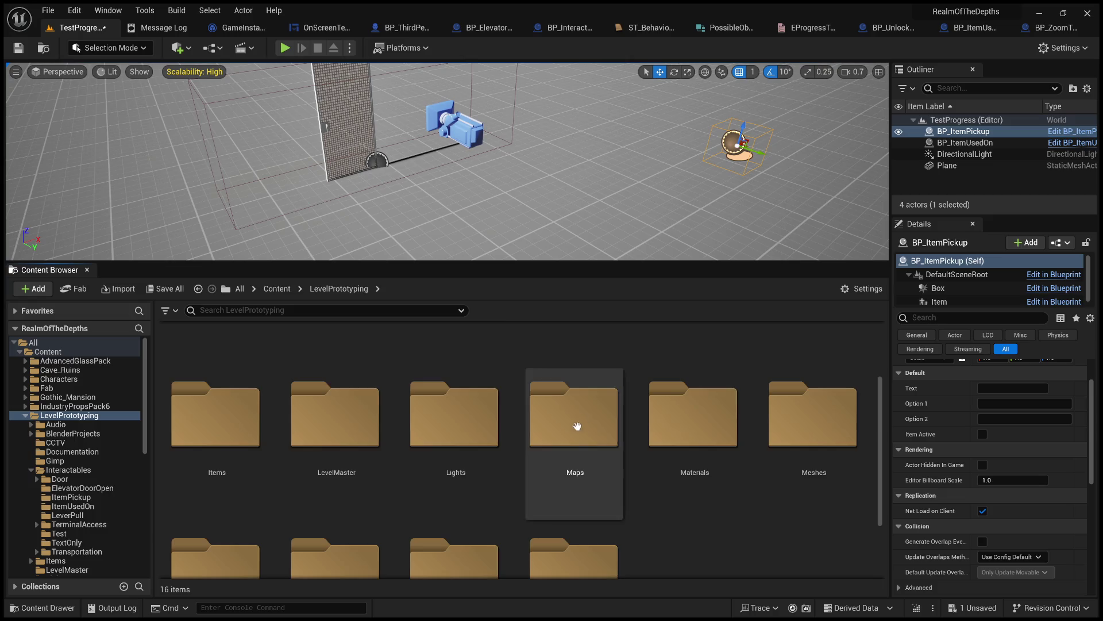
double_click(231, 439)
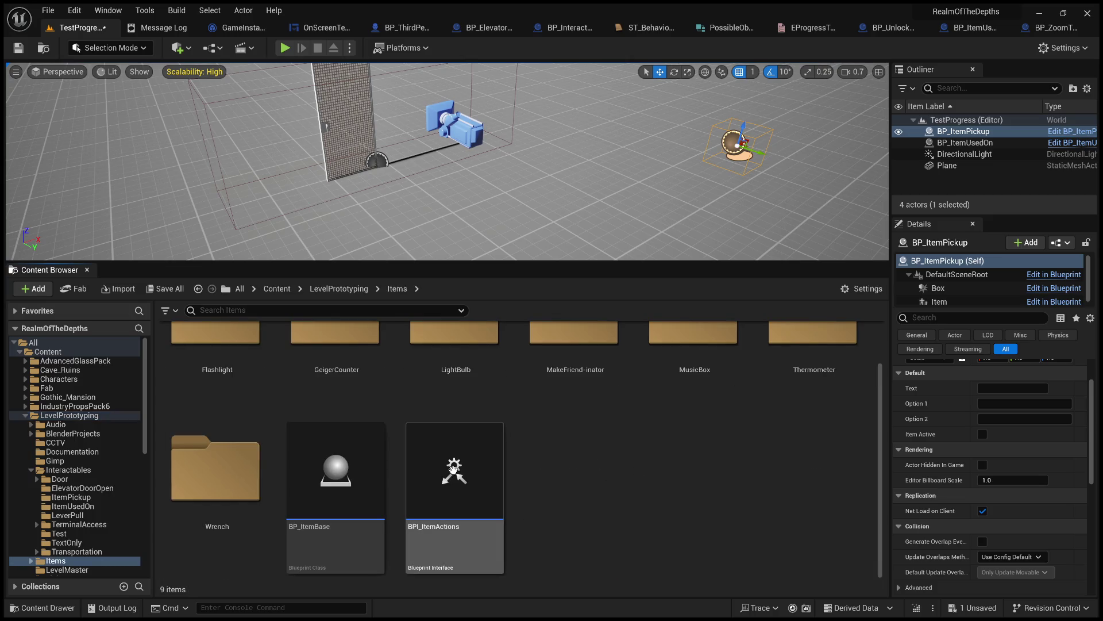
scroll(572, 488, up, 1)
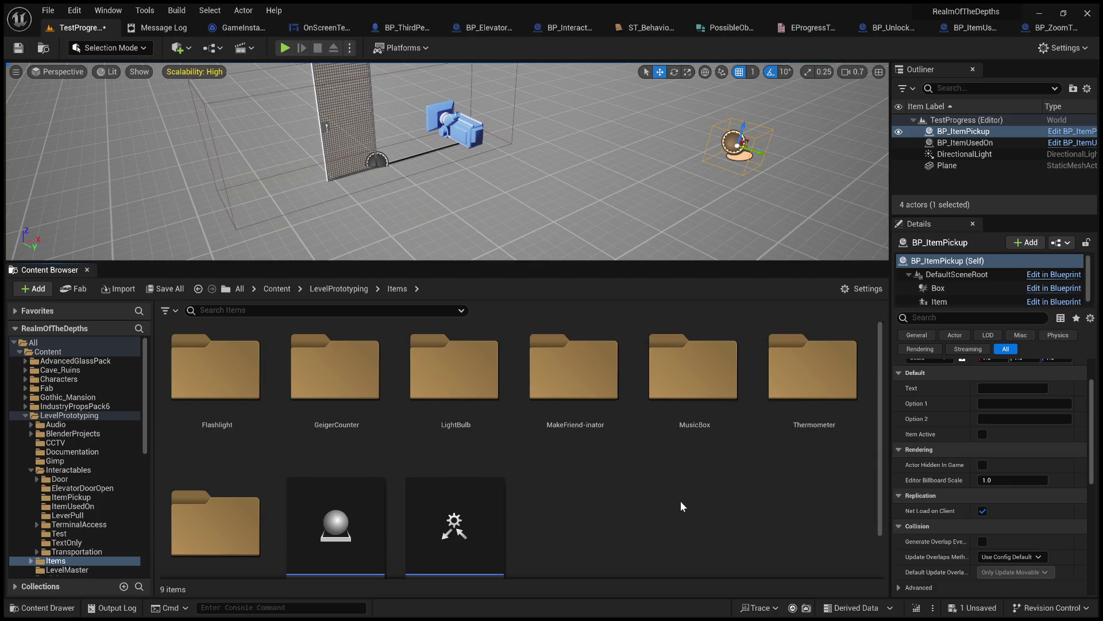
- Check BP_ItemBase's class settings, then go back to the level editor
click(372, 501)
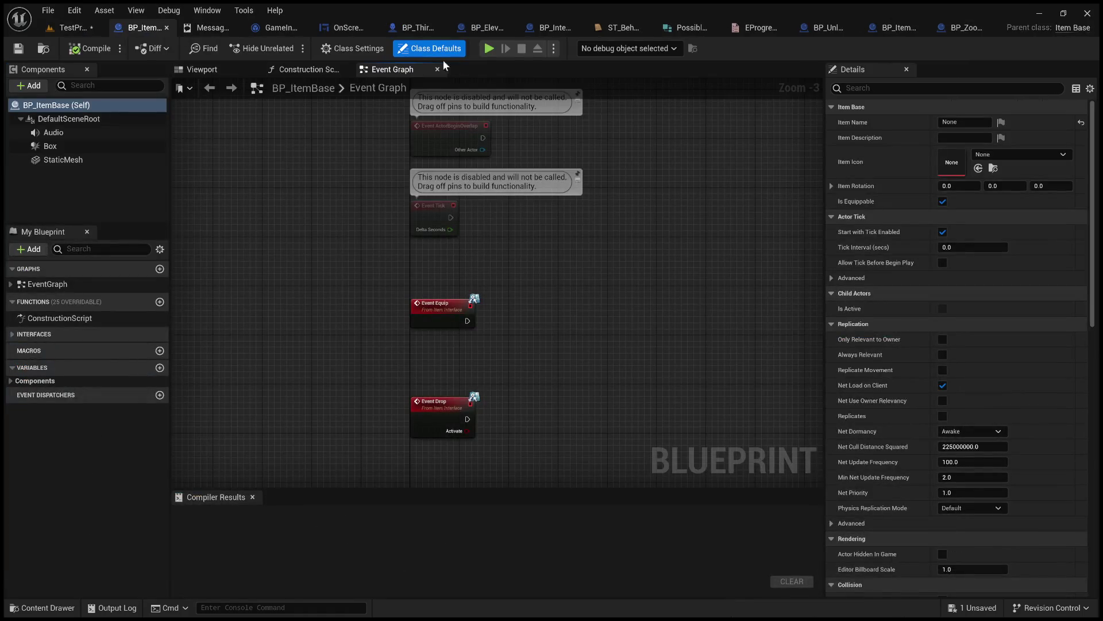
click(352, 48)
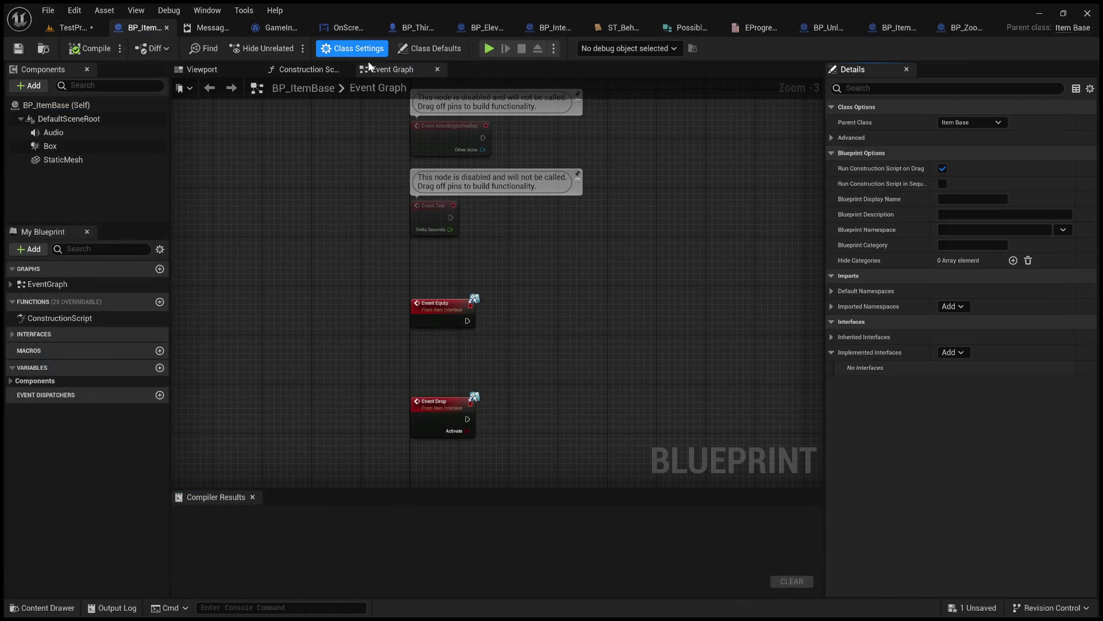
click(73, 32)
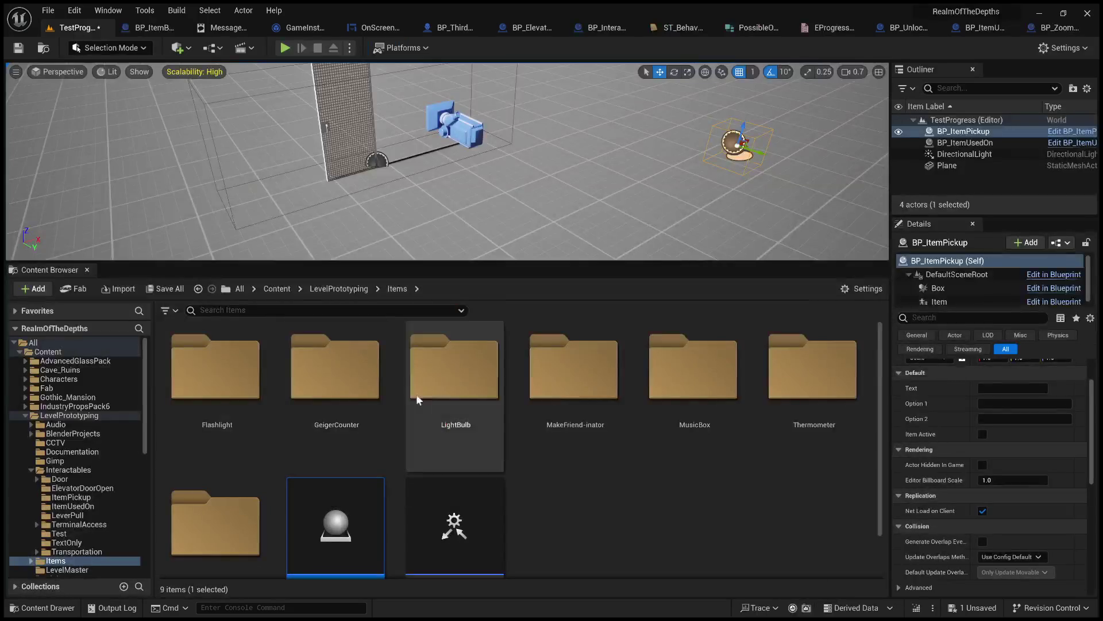
click(640, 508)
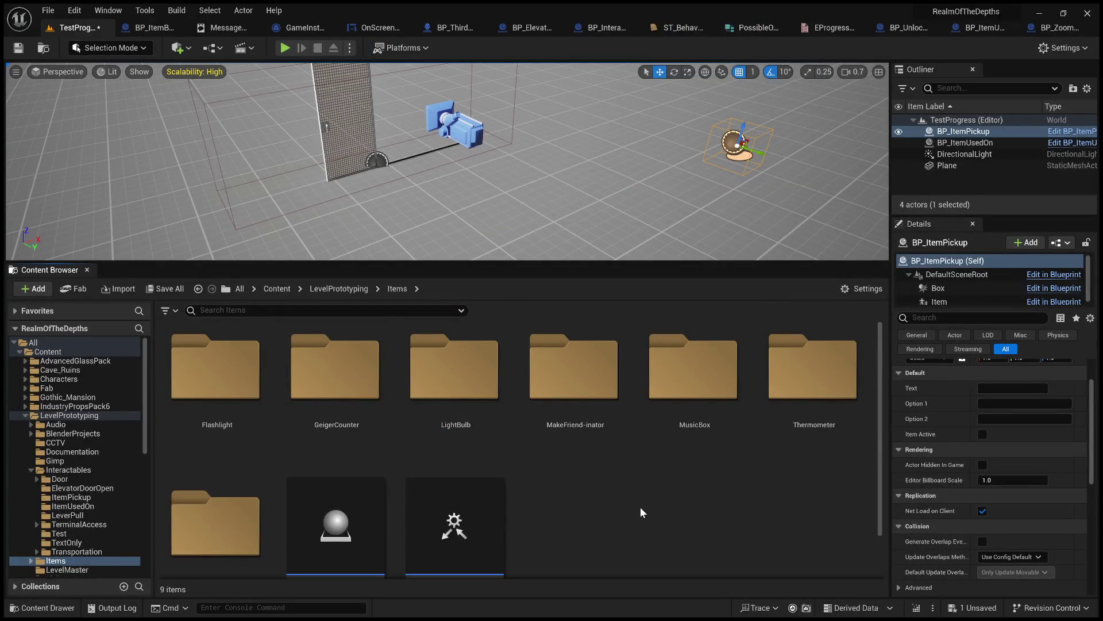
- Create a new folder named KeyA inside Items and select BP_ItemBase
key(ctrl+shift+n)
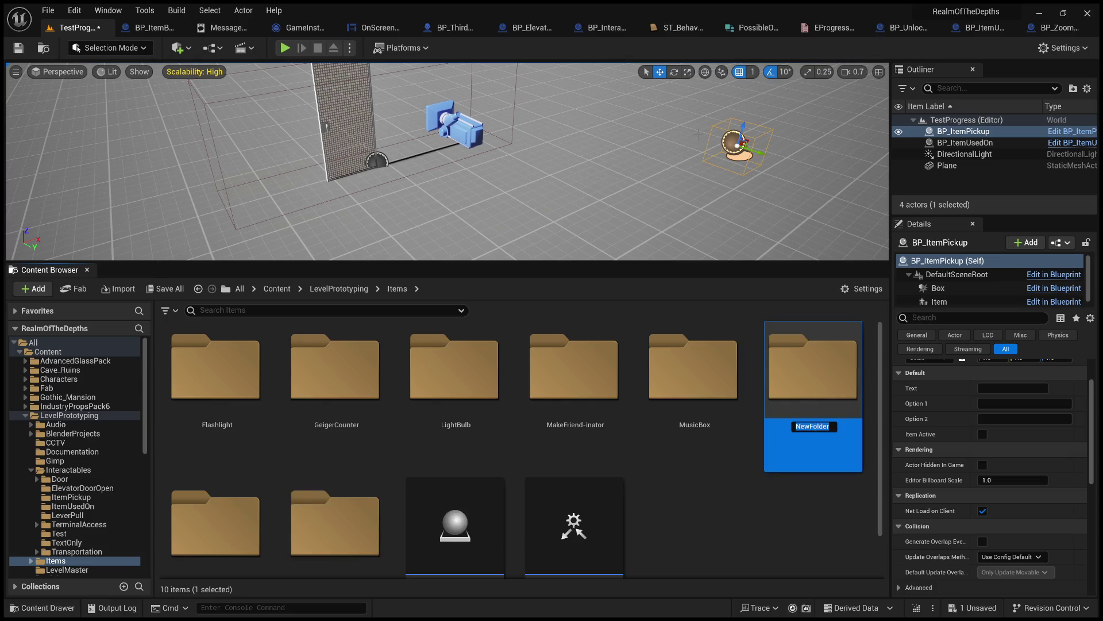
text(Key)
text(A)
key(Return)
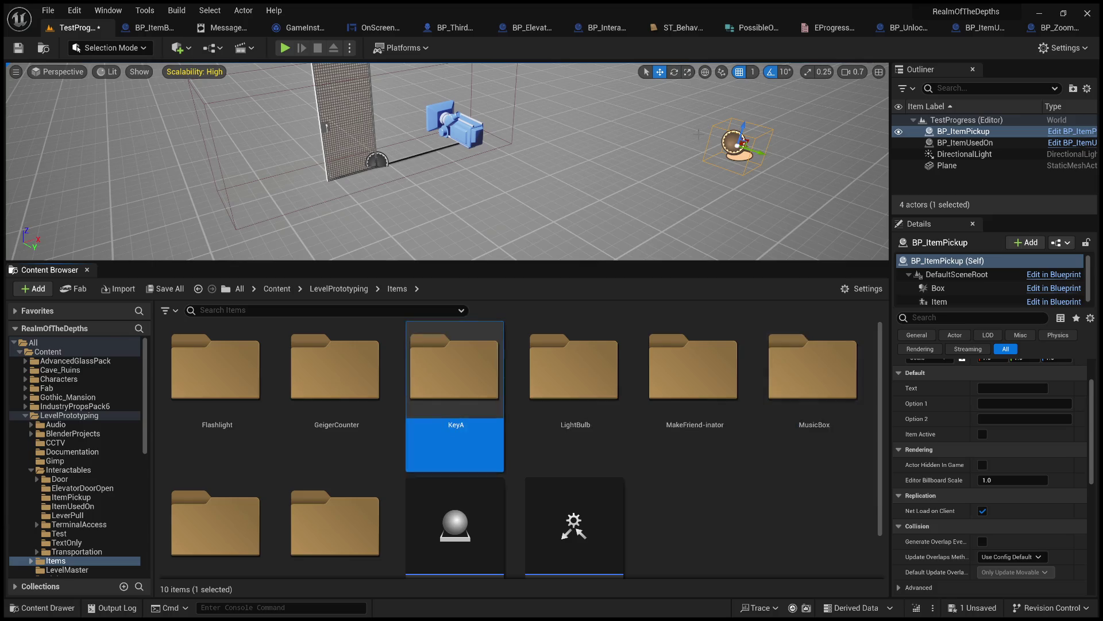
click(481, 507)
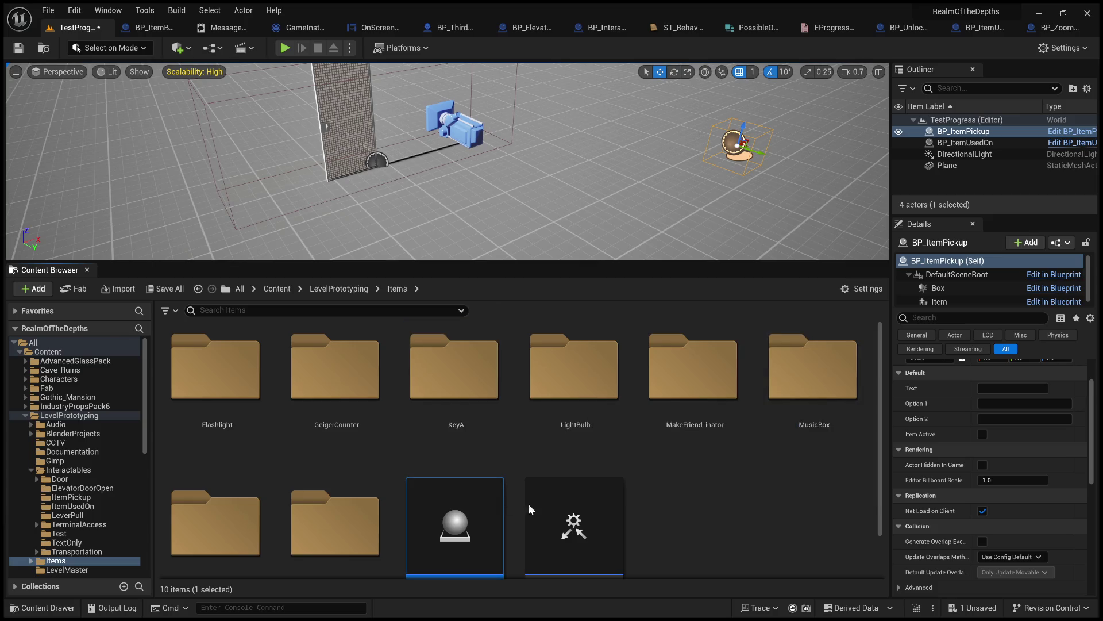
- Rename the new child blueprint to BP_ItemBase_KeyA
scroll(678, 510, down, 1)
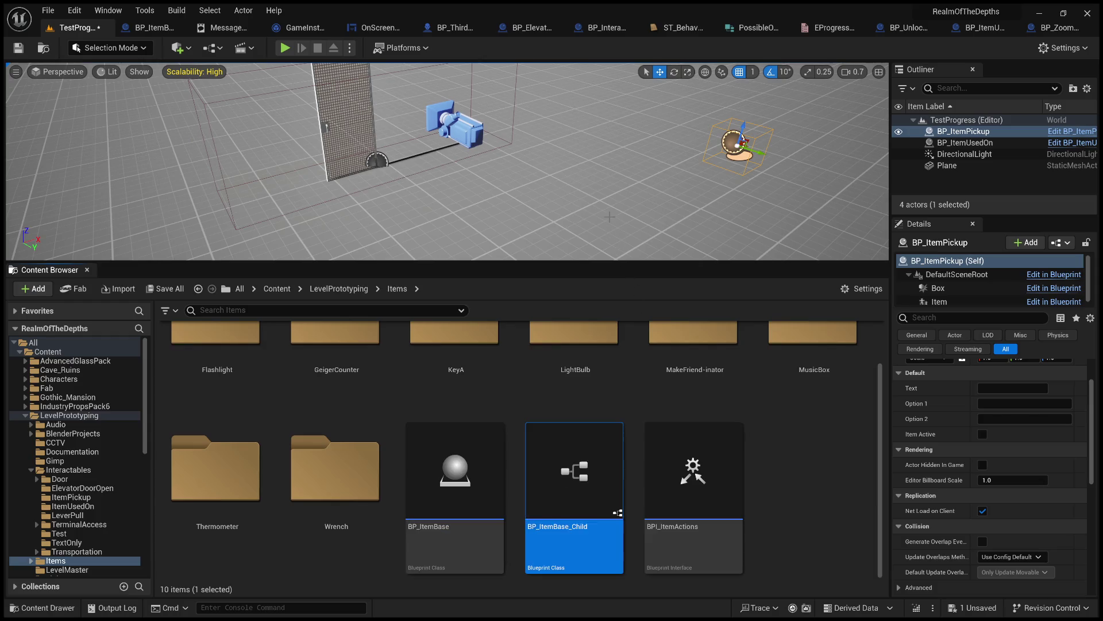
key(End)
key(BackSpace)
key(BackSpace)
key(BackSpace)
text(KeyA)
key(Return)
- Open the KeyA folder and open BP_ItemBase_KeyA for editing
scroll(546, 460, up, 1)
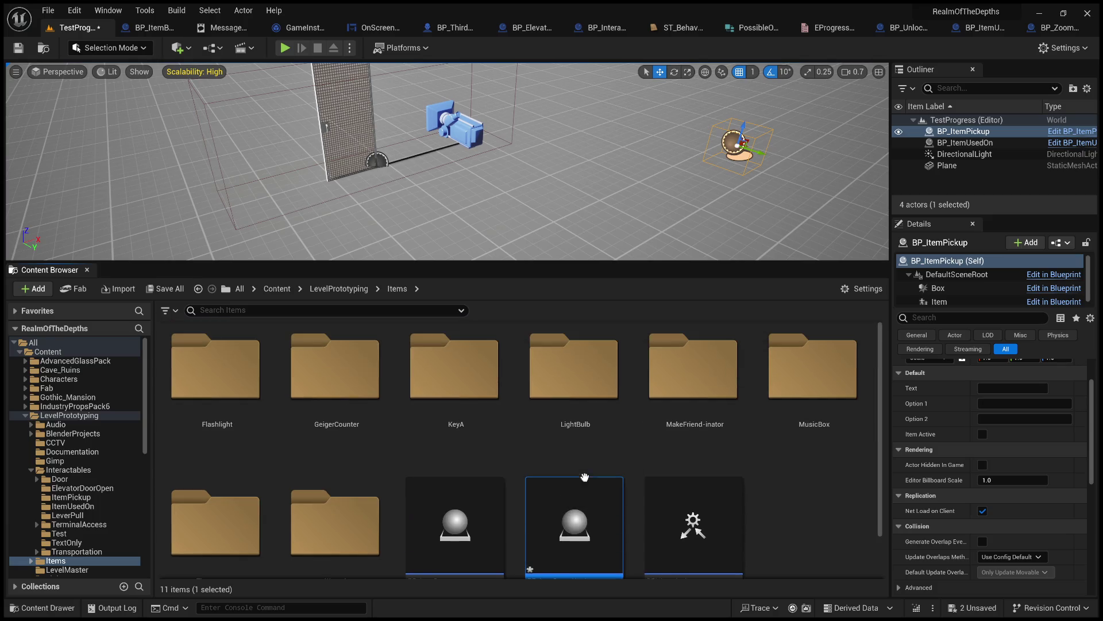
double_click(458, 377)
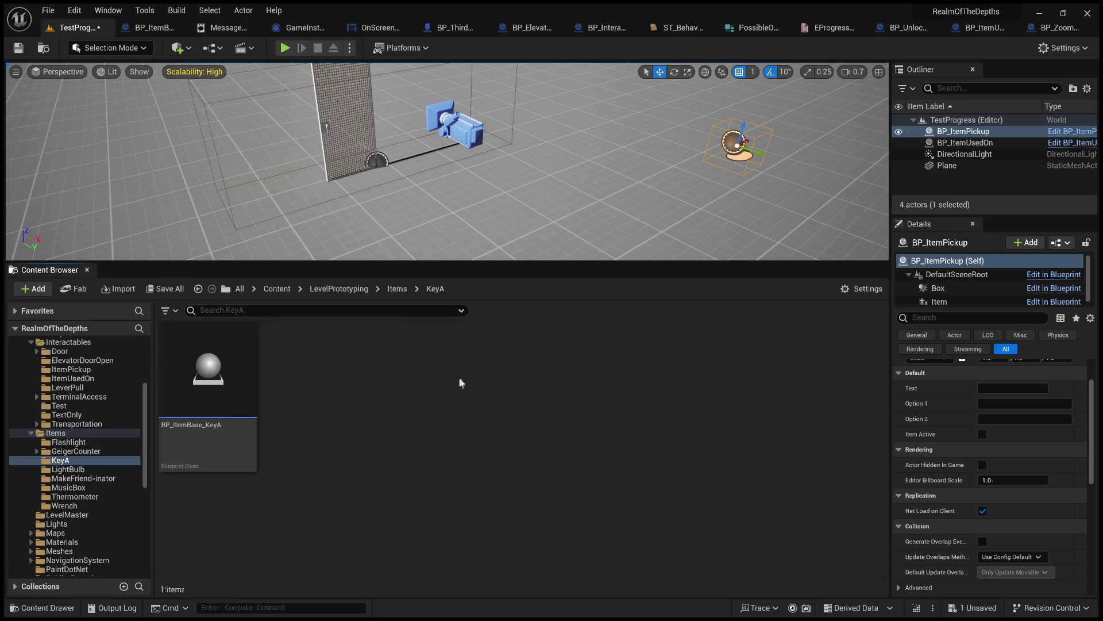
double_click(229, 414)
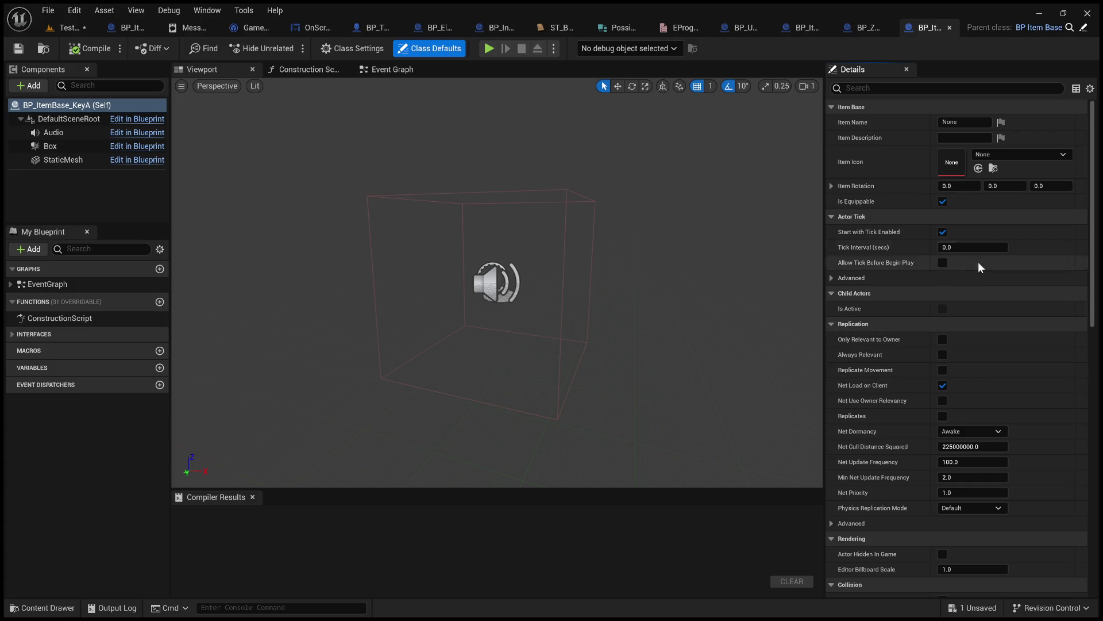
- Check the item name BP_ItemUsedOn expects in the level editor
click(951, 122)
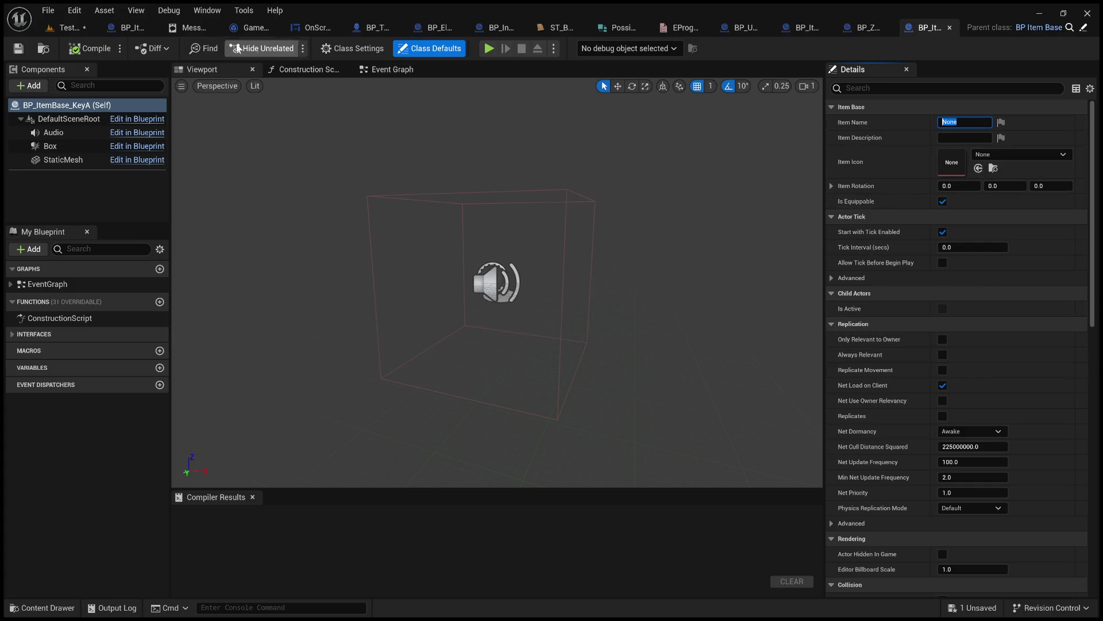
click(71, 27)
click(965, 143)
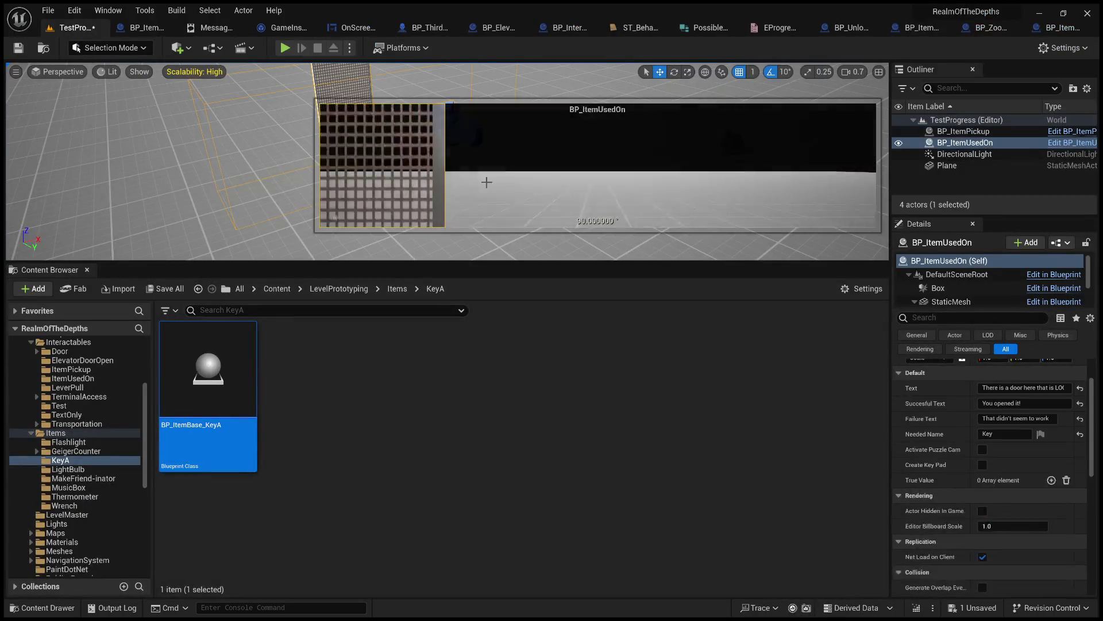
click(1053, 32)
- Set Item Name to Key, description to 'Its a key', and make it not equippable
click(956, 122)
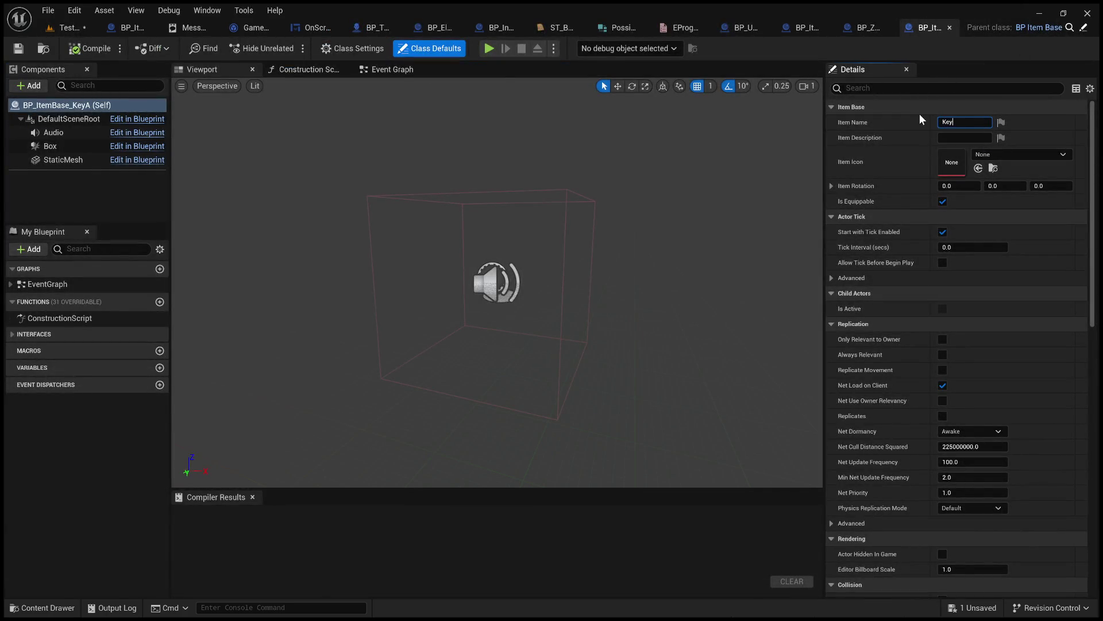
click(965, 137)
text(Its a key)
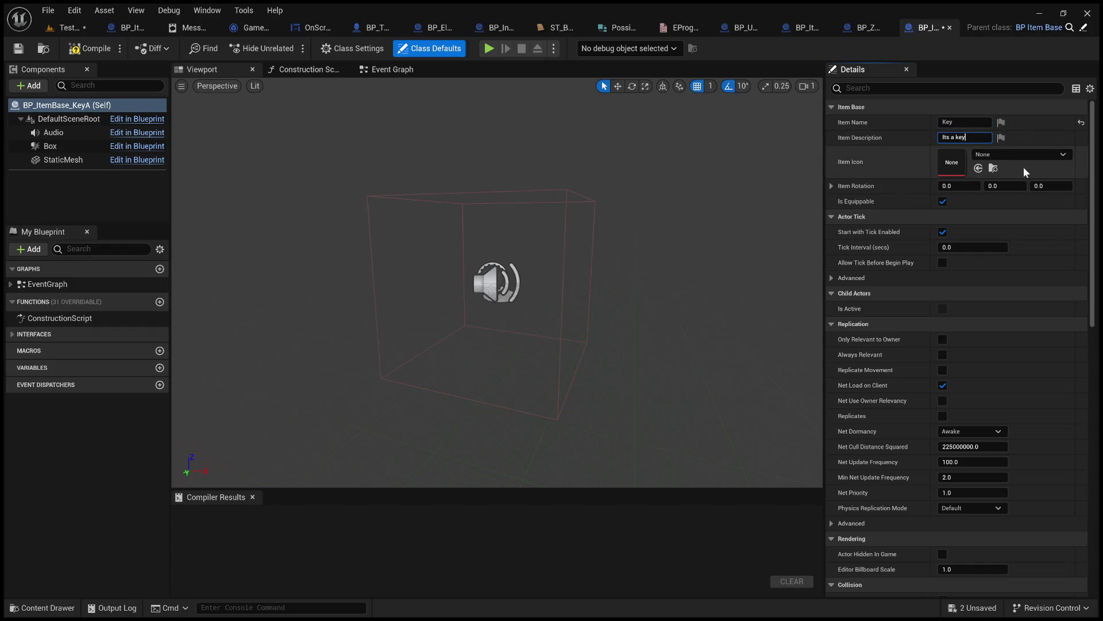
key(Return)
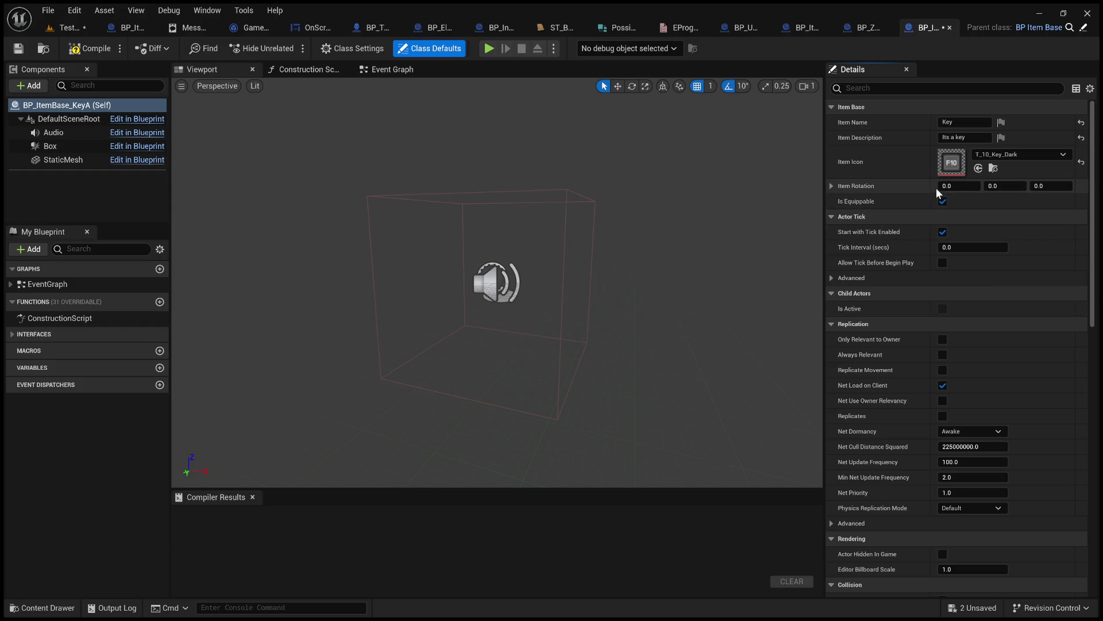
click(944, 201)
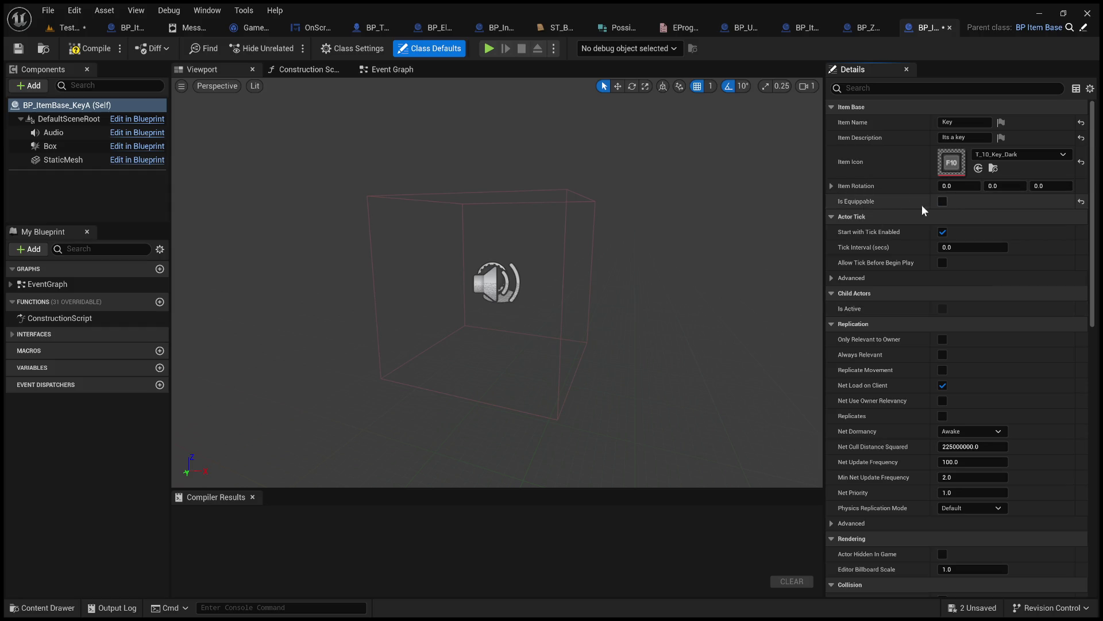
click(832, 185)
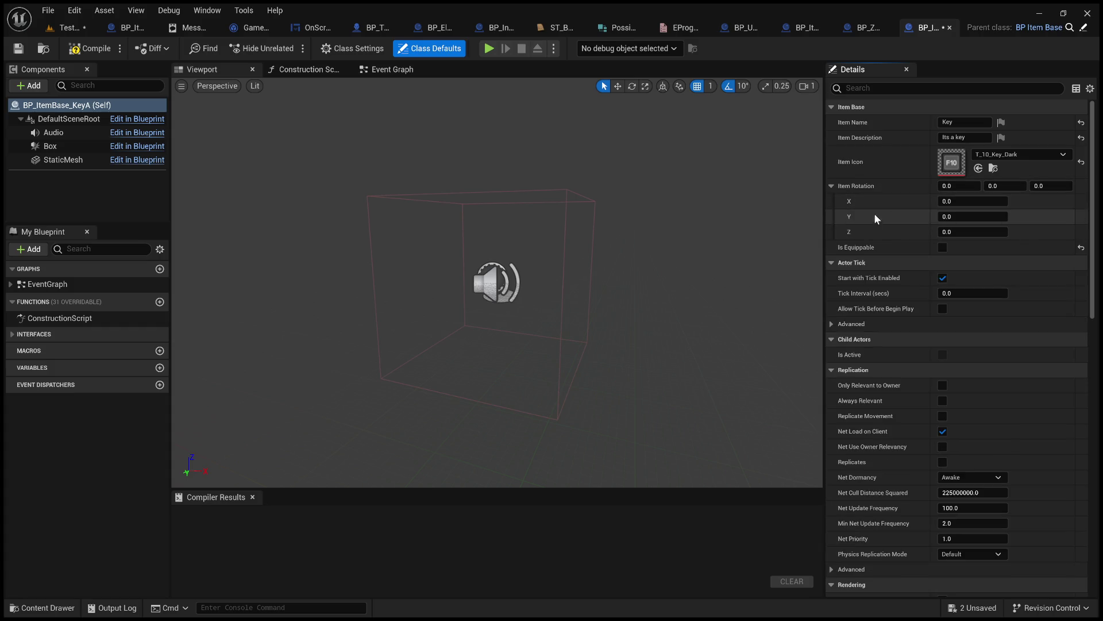
- Compile and save the key blueprint, then give its StaticMesh SM_Key with material M_Key
click(84, 51)
click(11, 51)
click(79, 159)
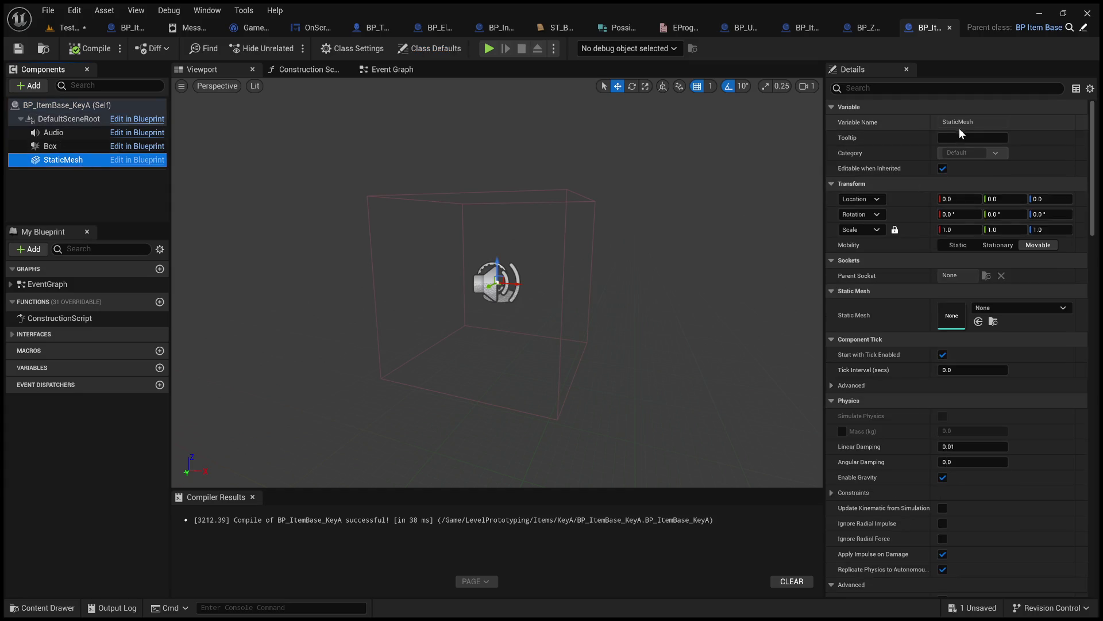
click(1003, 308)
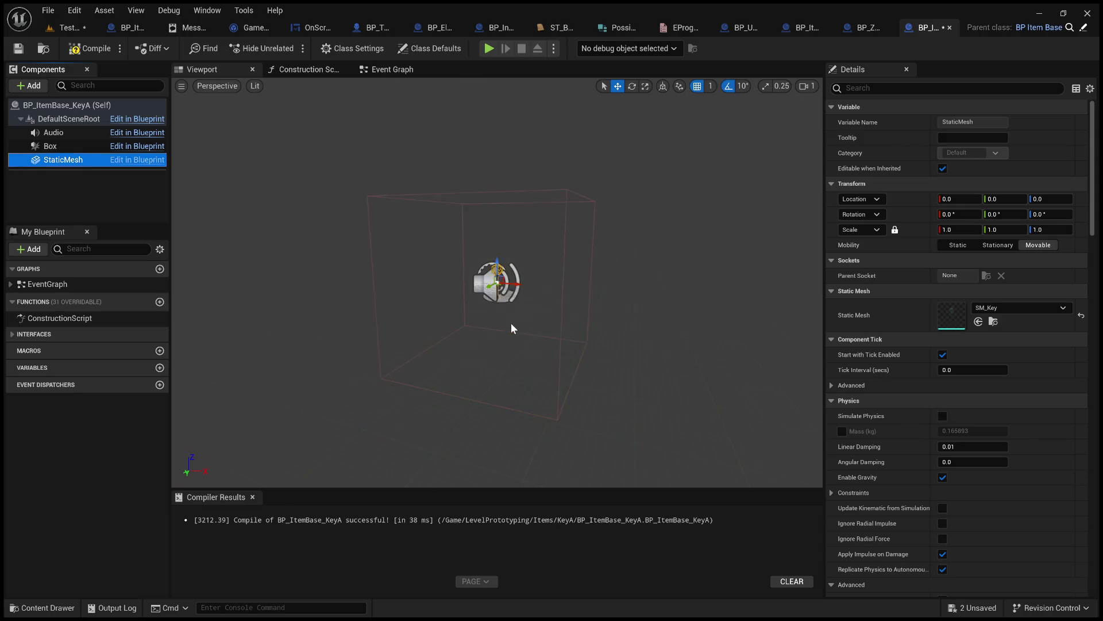
scroll(512, 323, up, 3)
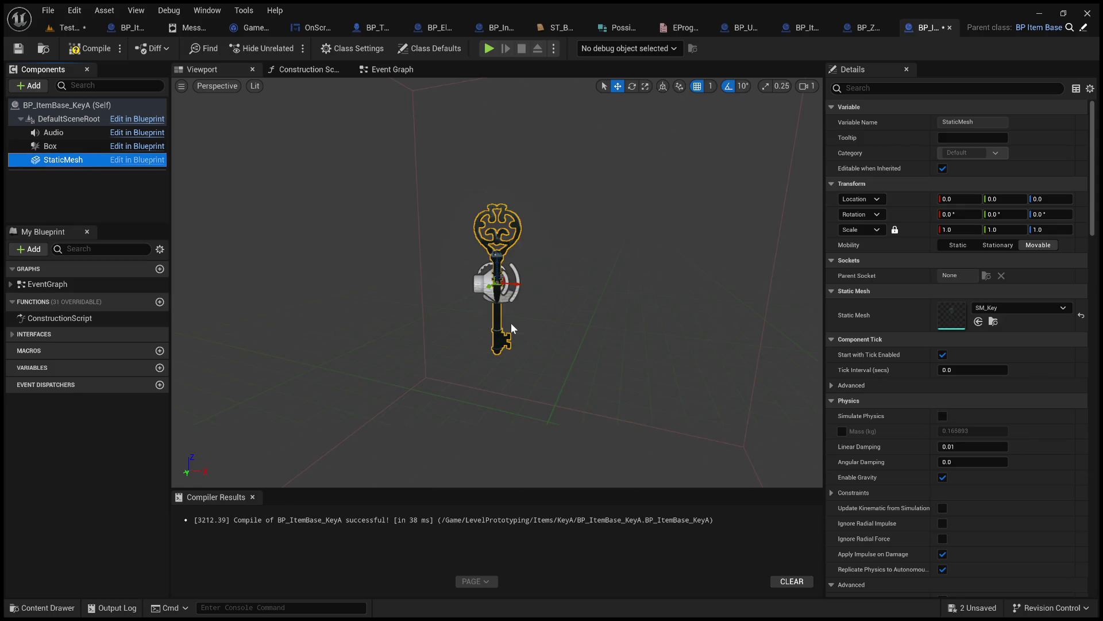
- Recompile and save BP_ItemBase_KeyA, then return to the TestProgress level editor
click(85, 54)
click(20, 53)
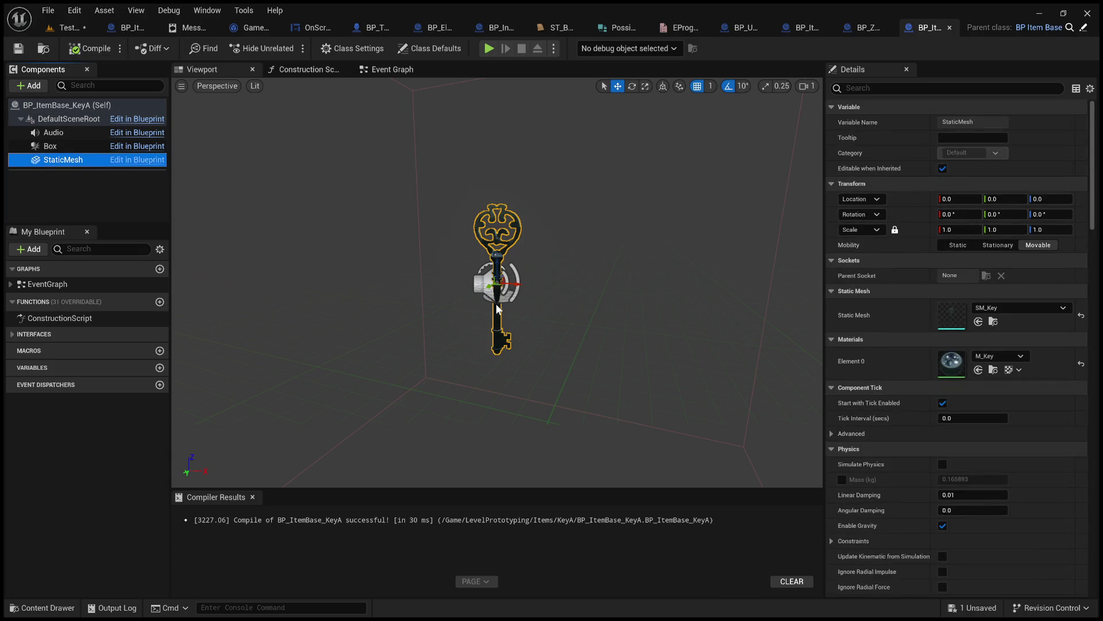
scroll(670, 336, down, 3)
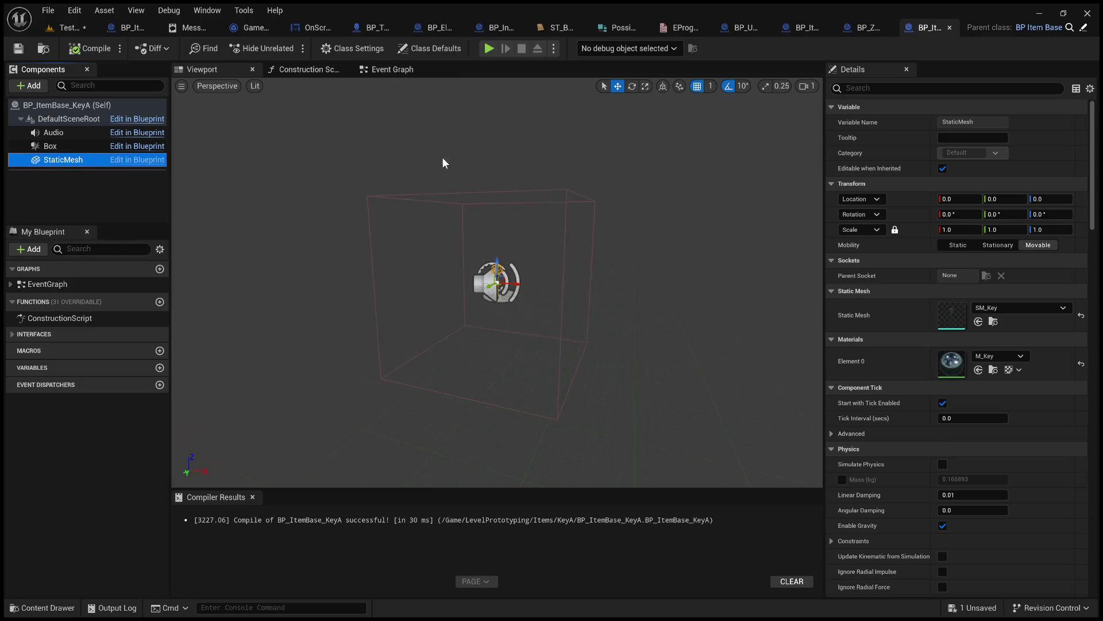
click(72, 27)
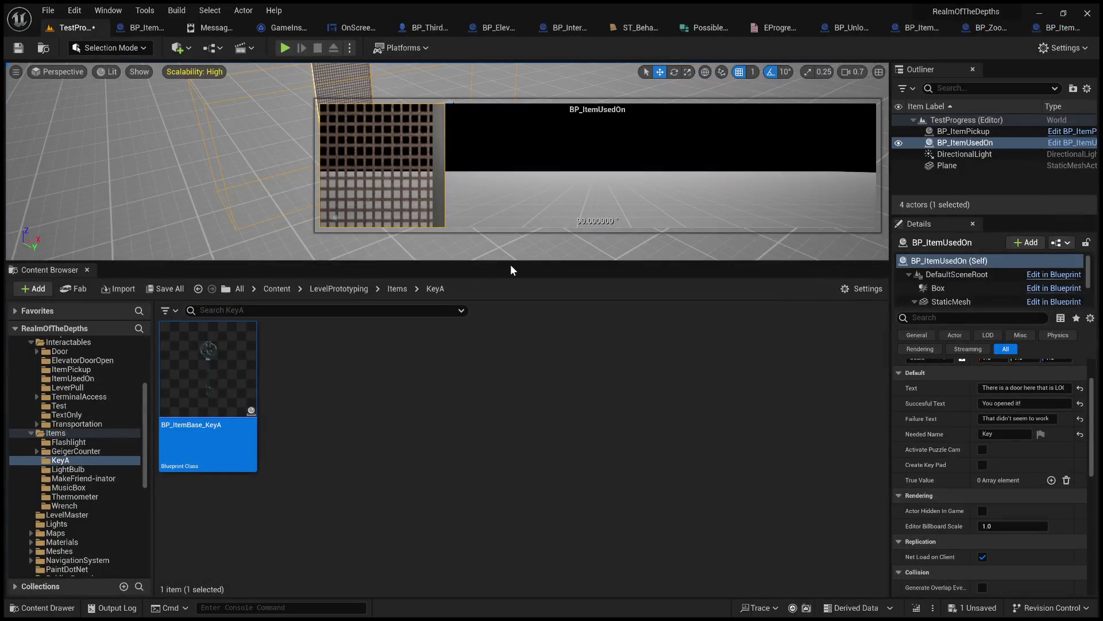
- Enlarge the viewport and select the placed BP_ItemPickup actor
mouse_move(510, 264)
mouse_down()
mouse_move(512, 489)
mouse_move(512, 413)
mouse_up()
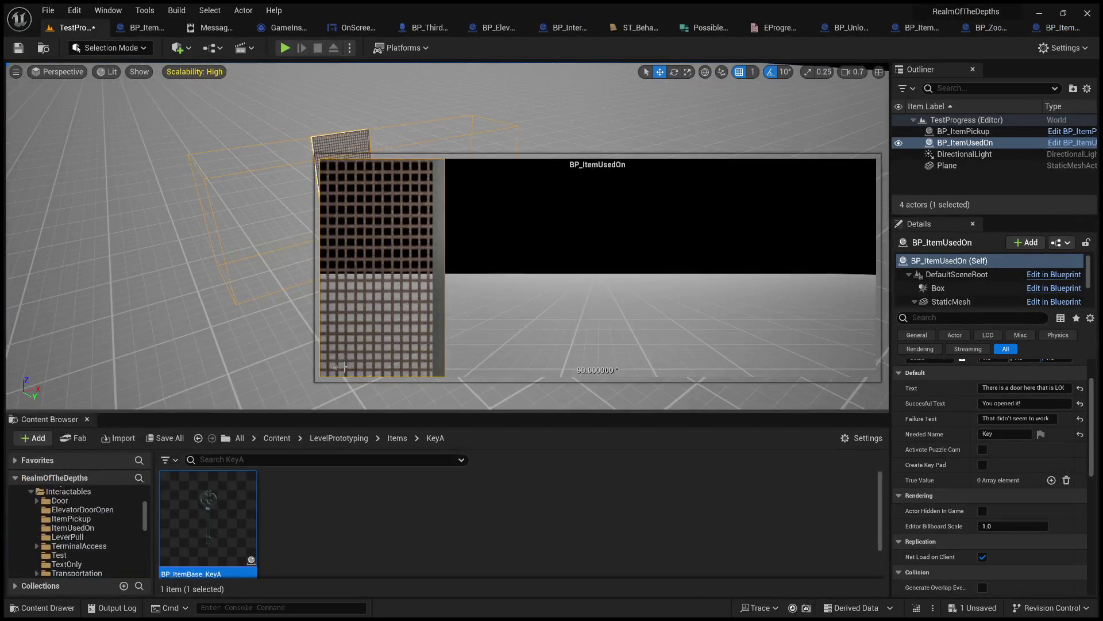
click(203, 305)
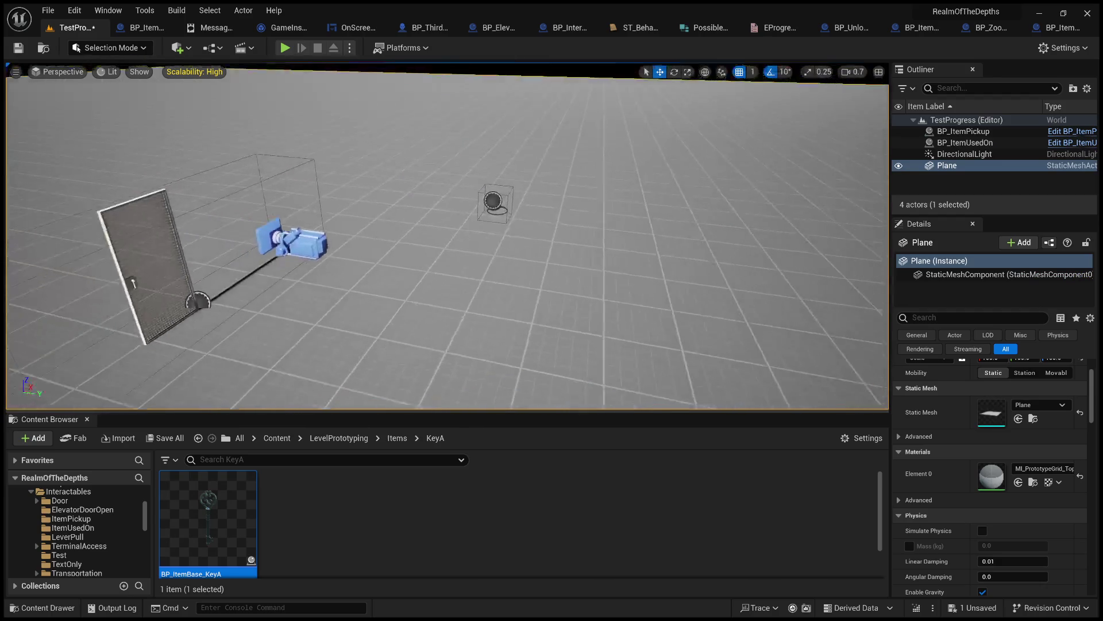
mouse_move(447, 235)
mouse_down()
mouse_move(489, 184)
mouse_move(403, 324)
mouse_up()
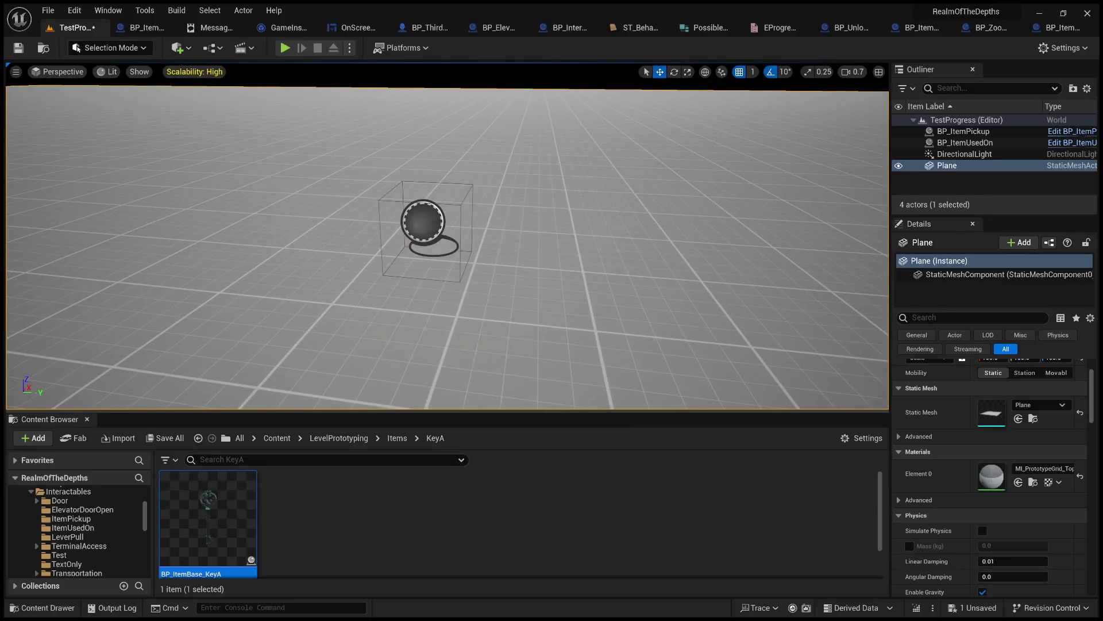
click(425, 224)
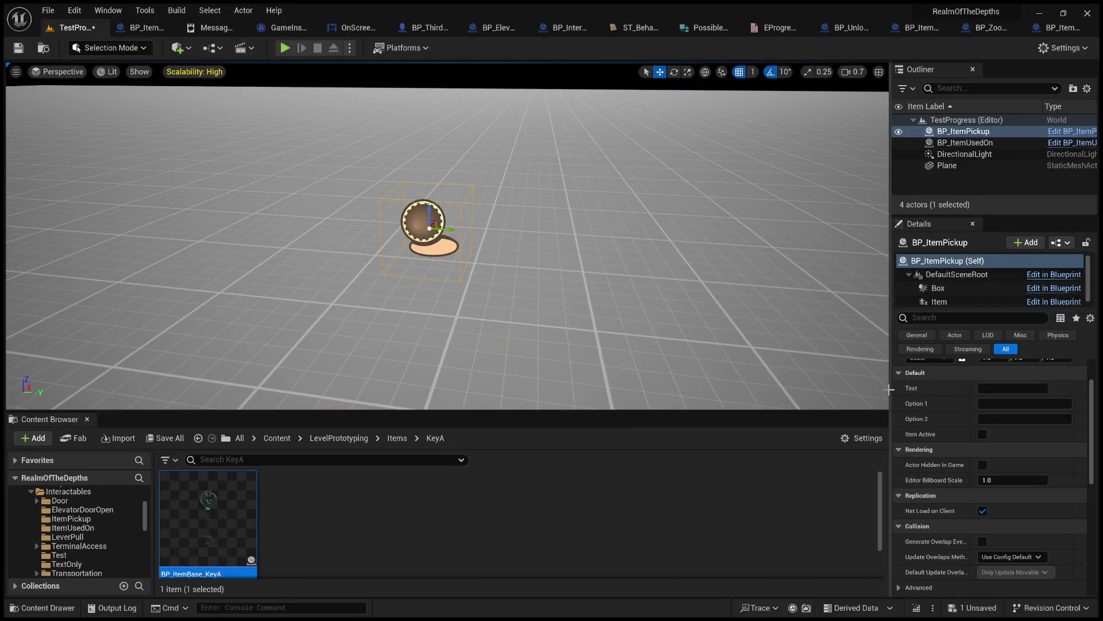
drag(890, 389, 611, 408)
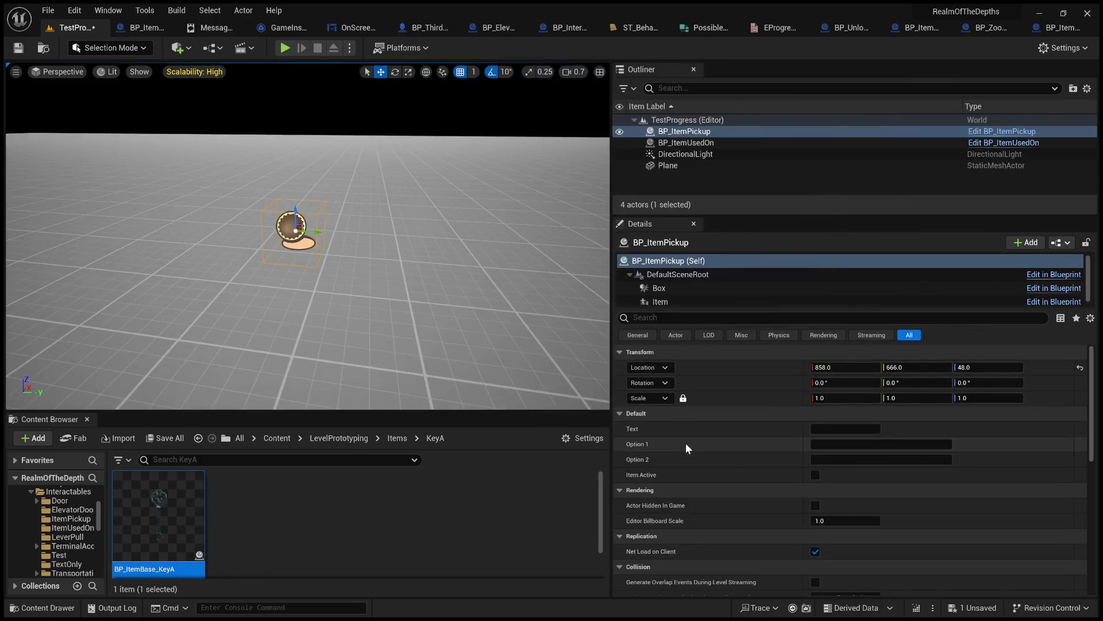
- Set the pickup prompt to 'There is a key here, pick it up?' with options Yes and No
click(825, 425)
text(This is a key)
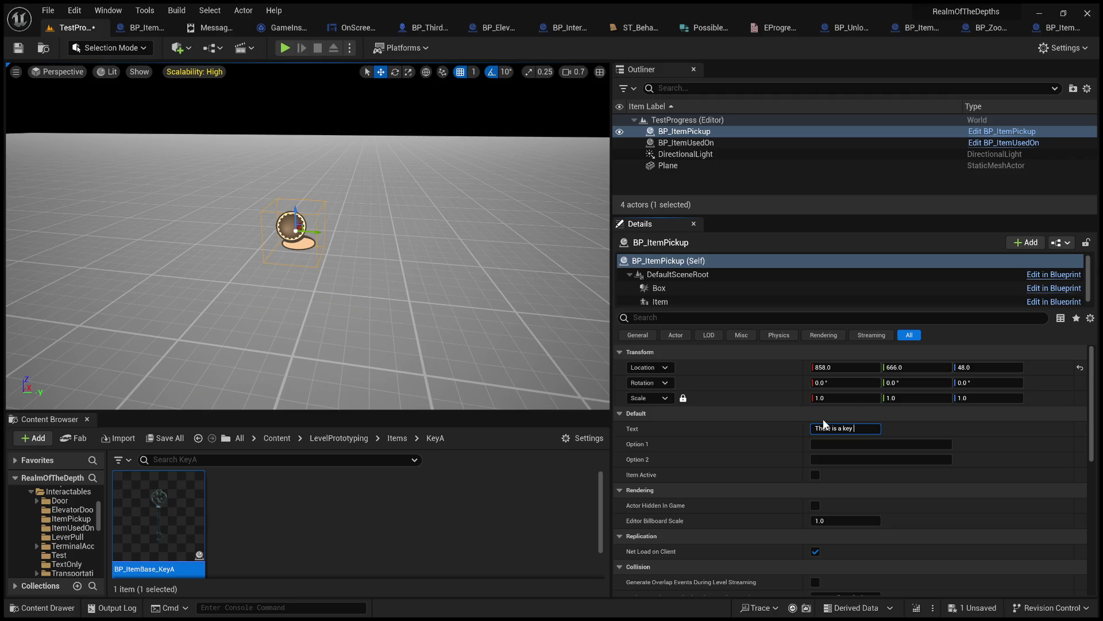
text(here, player)
text(ick it up?)
click(844, 444)
text(Yes)
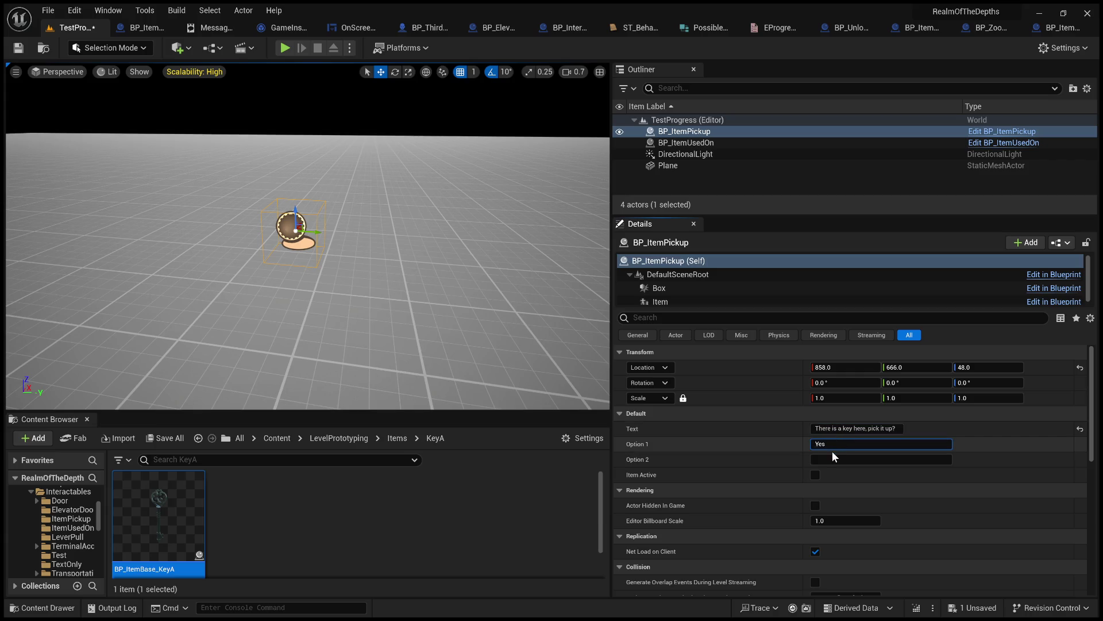
click(833, 454)
text(No)
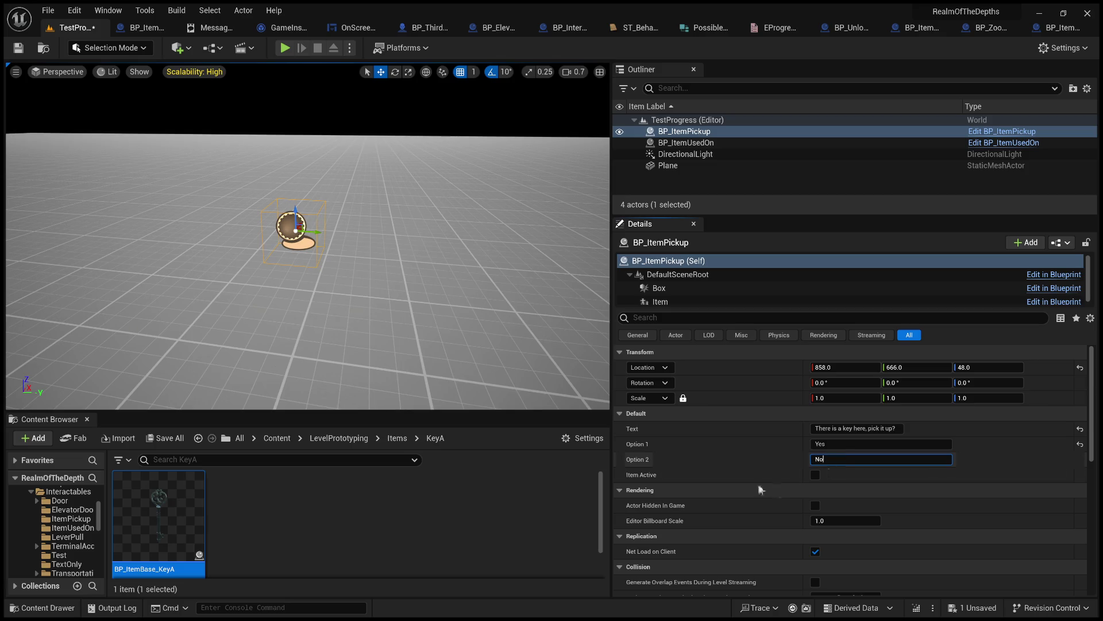
scroll(757, 484, down, 1)
scroll(763, 522, down, 3)
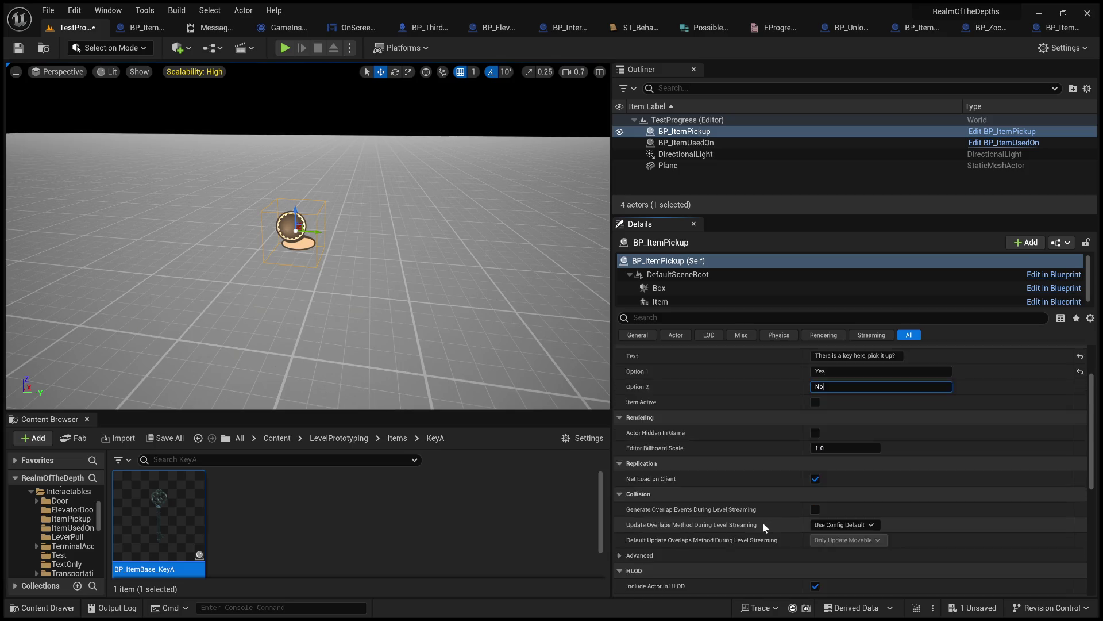
- Set the Item component's Child Actor Class to BP_ItemBase_KeyA and save the level
click(660, 302)
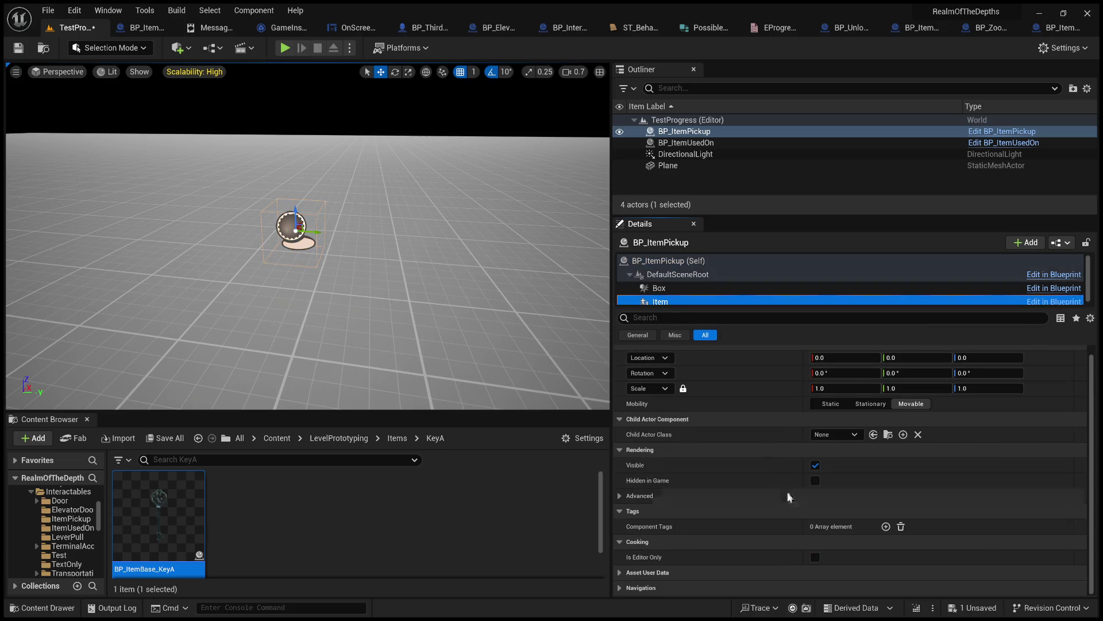
click(840, 430)
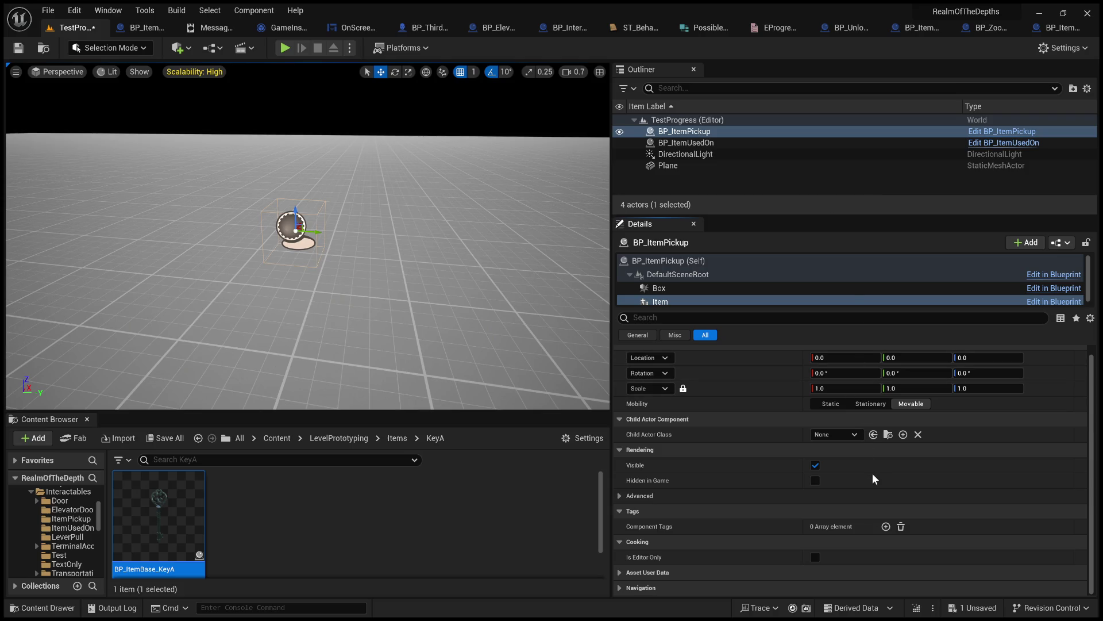
click(874, 434)
key(f)
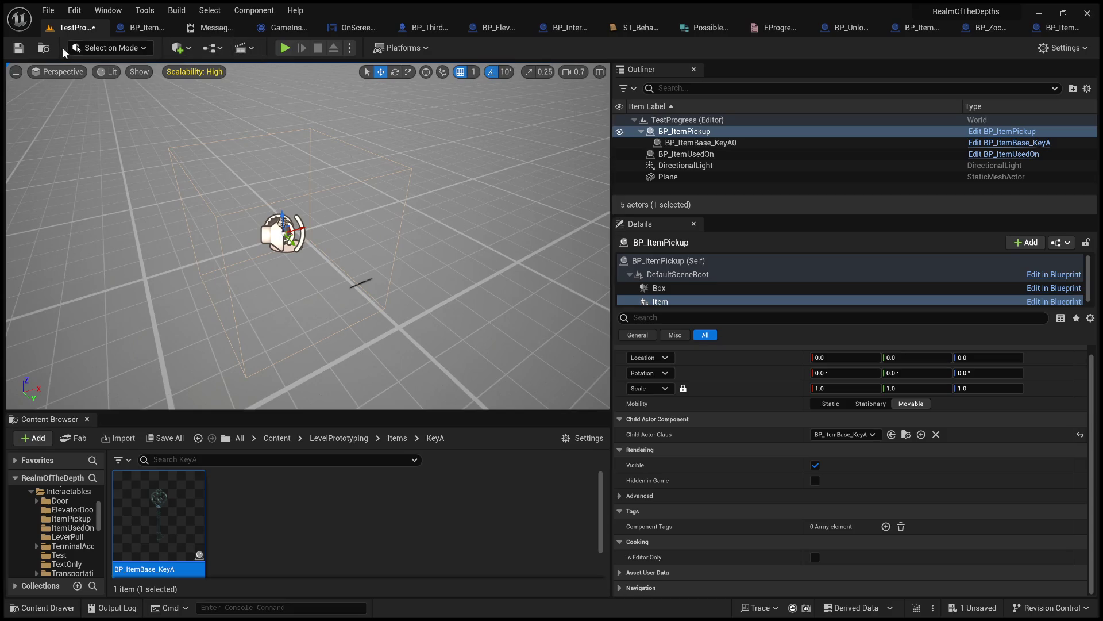
click(17, 50)
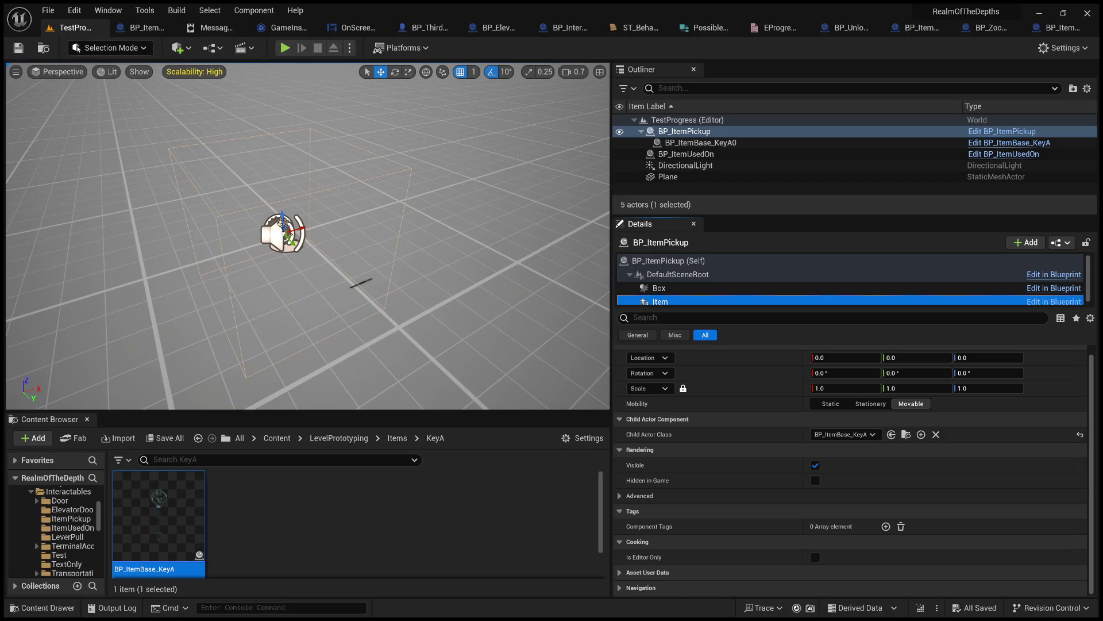
- Enlarge the viewport and start a play-test of the level
drag(612, 163, 1014, 164)
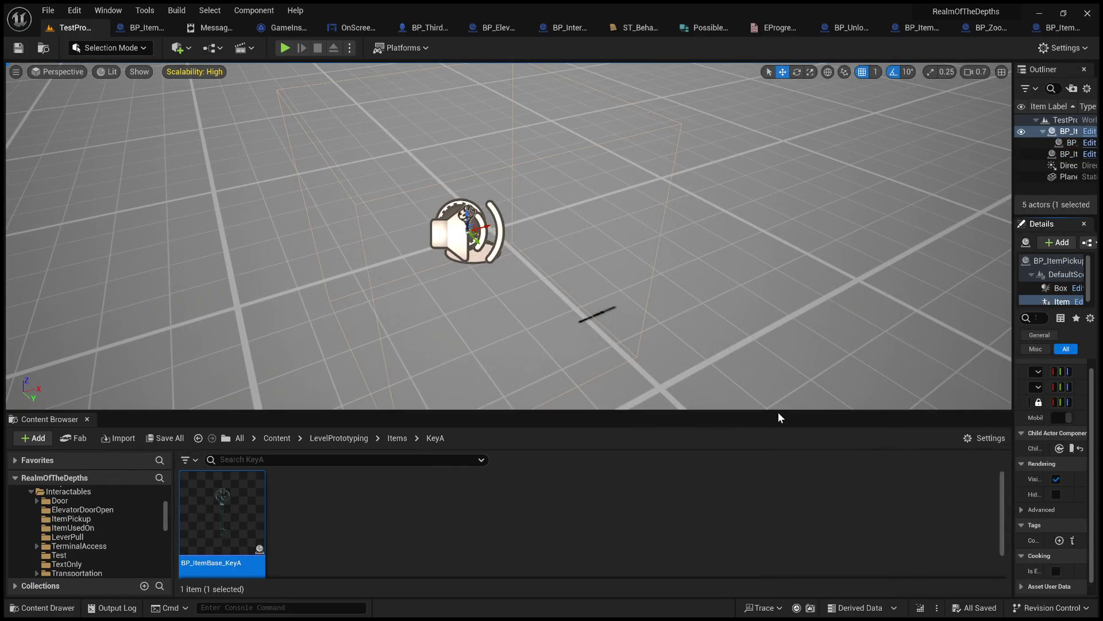
drag(781, 409, 782, 520)
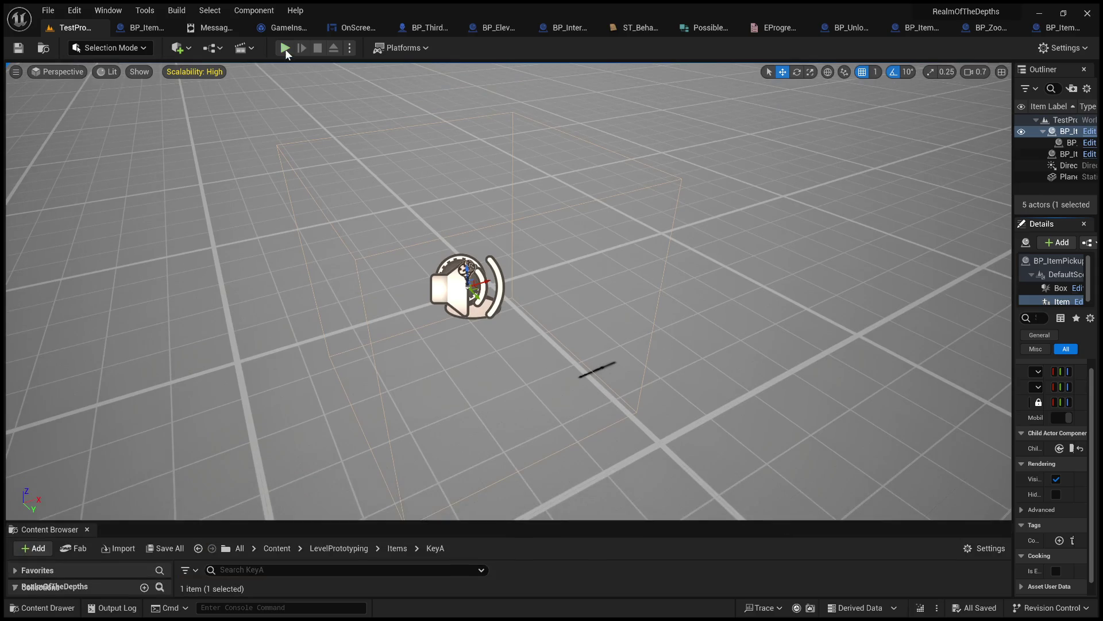
click(285, 50)
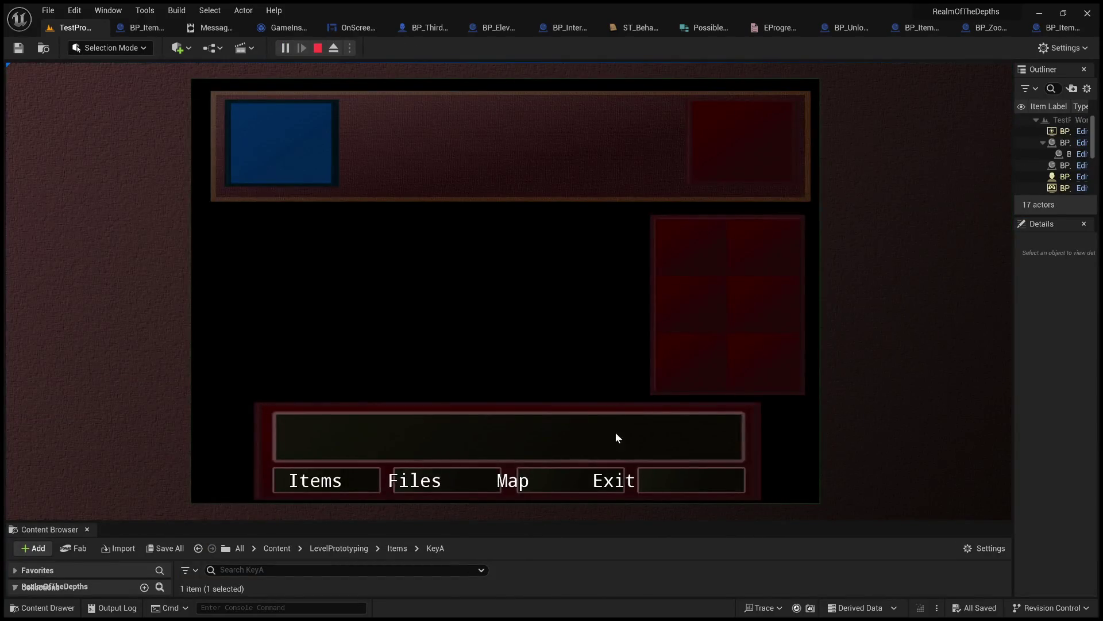
mouse_move(1012, 343)
mouse_down()
mouse_move(783, 347)
mouse_move(820, 357)
mouse_up()
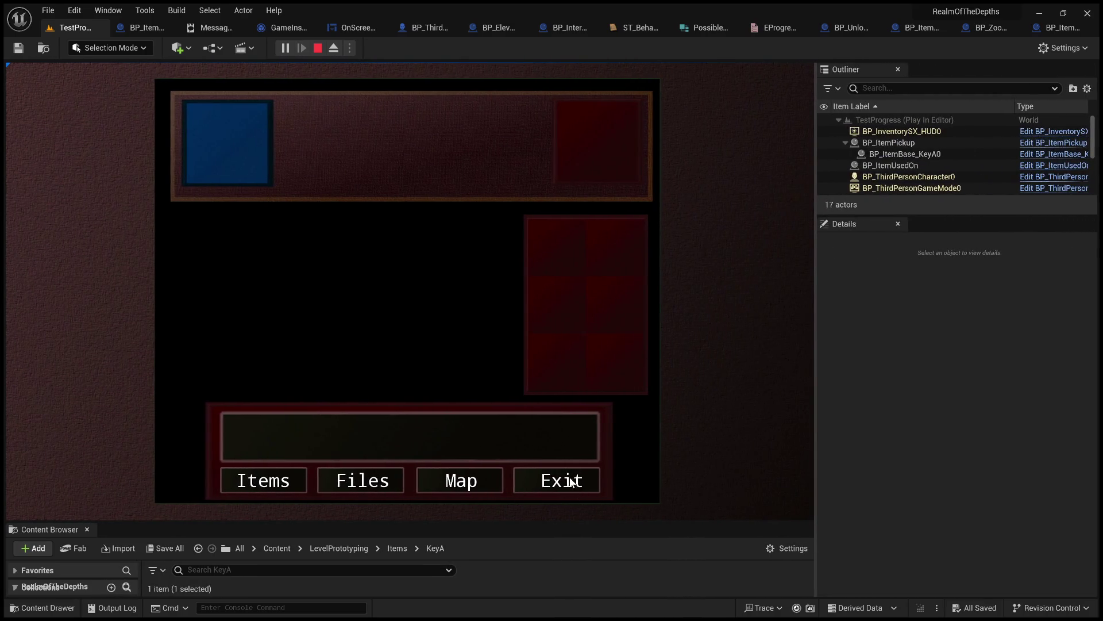
click(571, 481)
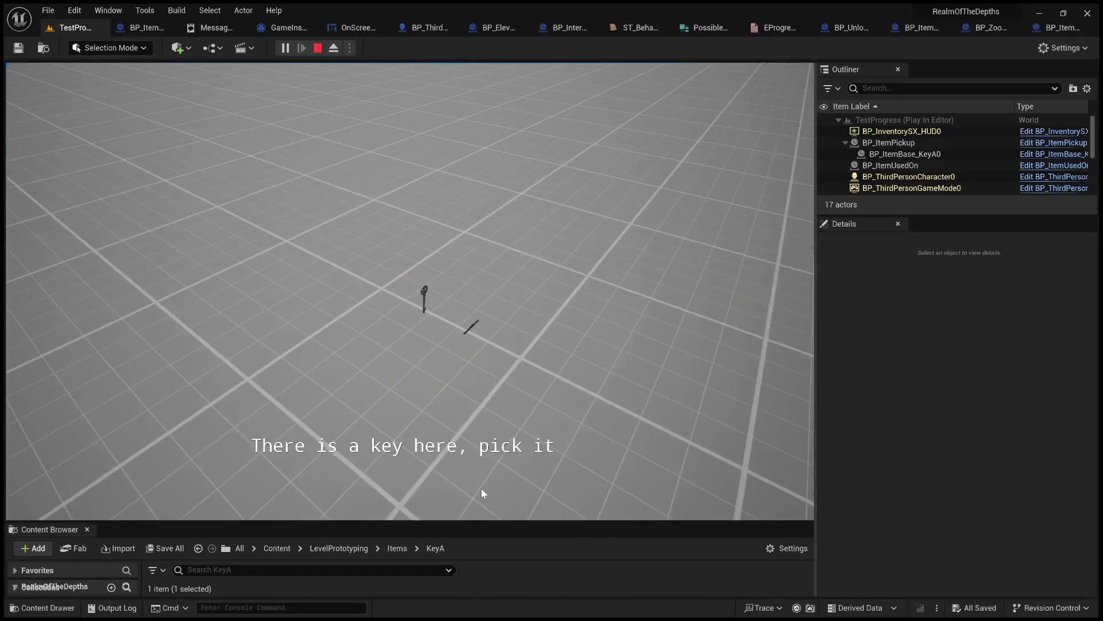
- Pick up the key, use it from the inventory, then stop the play-test
click(418, 488)
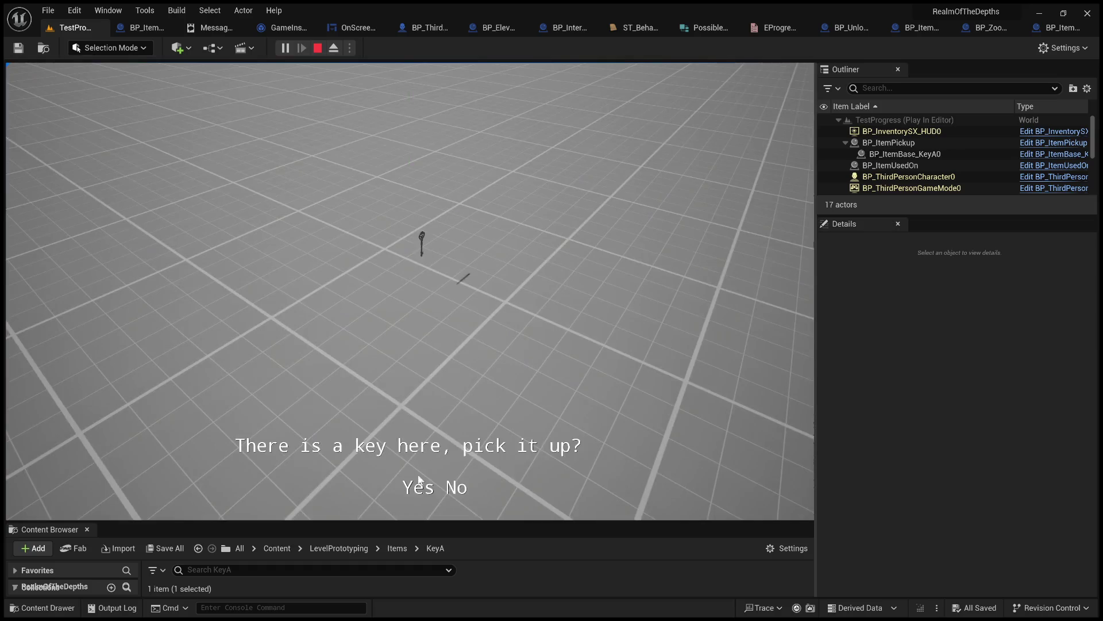
click(422, 487)
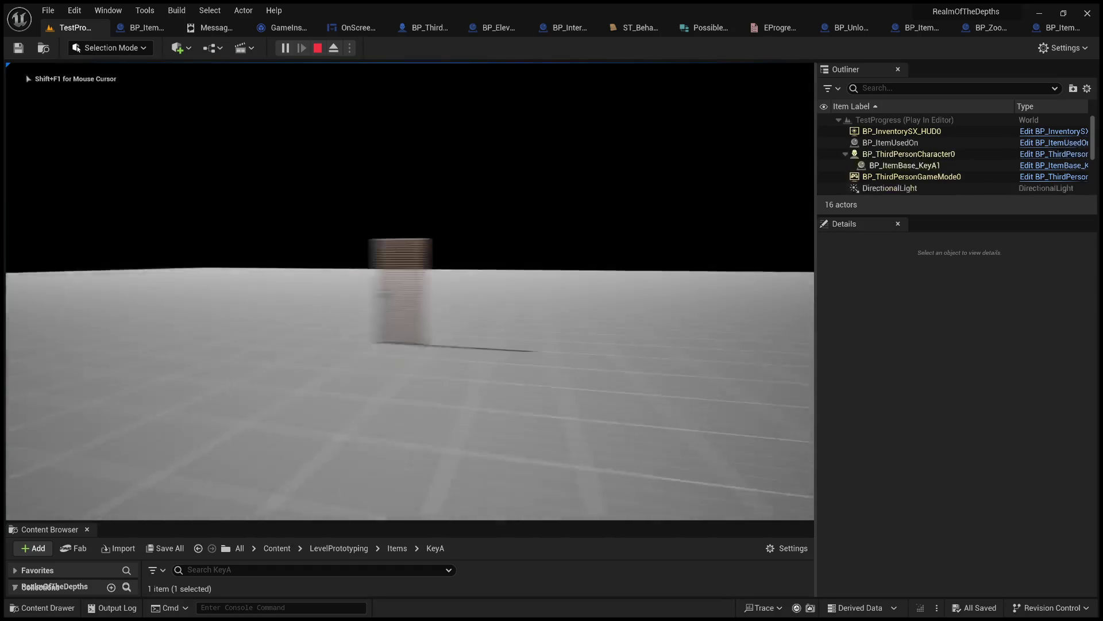
key(Tab)
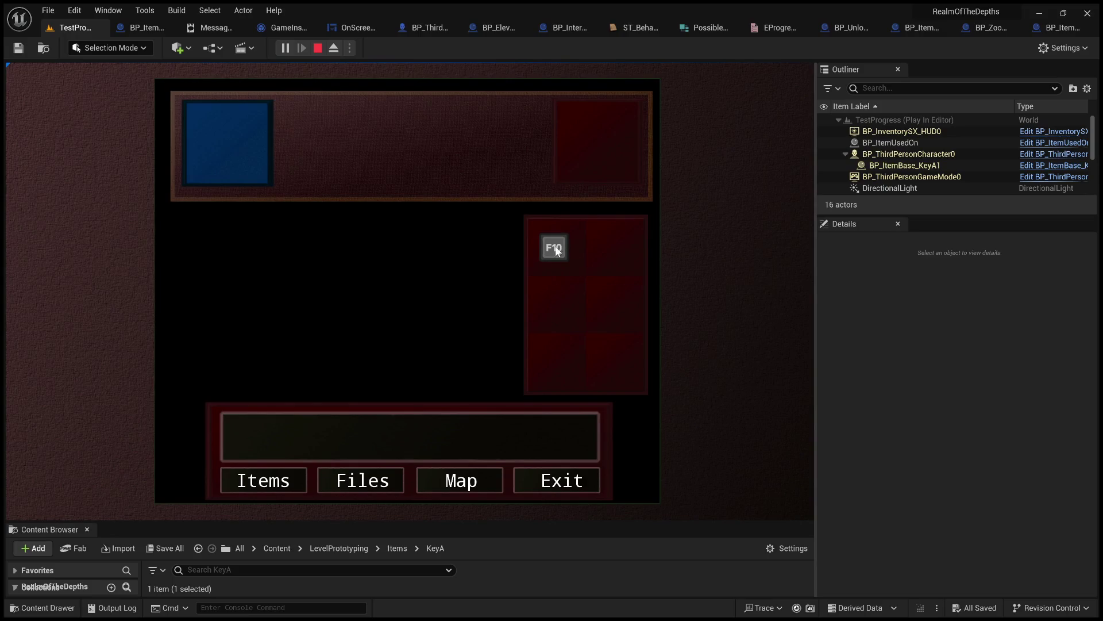
click(553, 253)
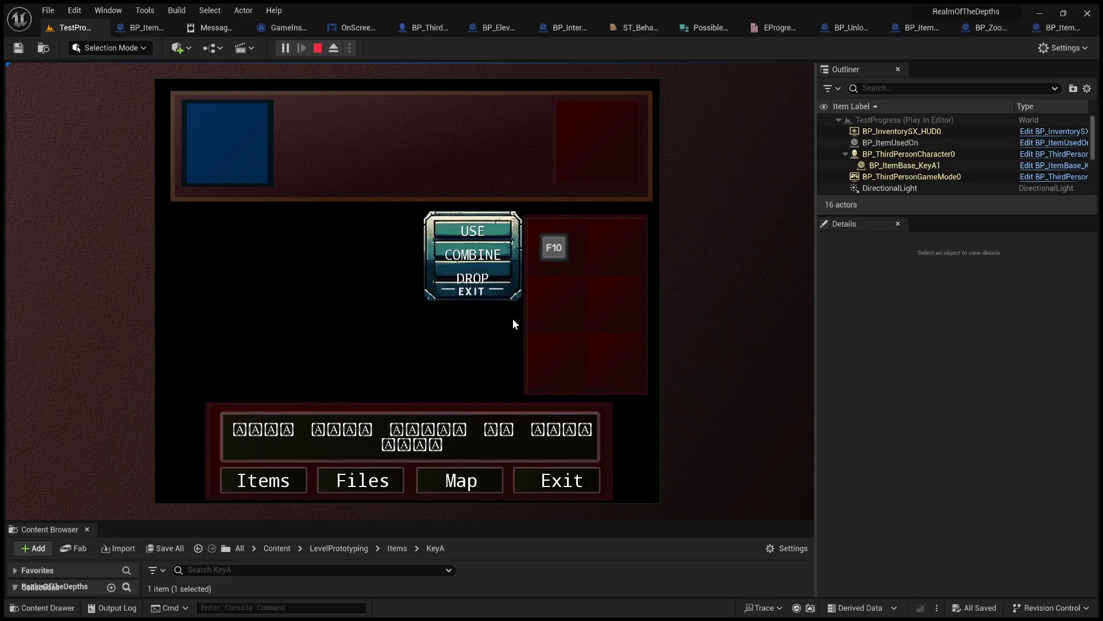
click(545, 487)
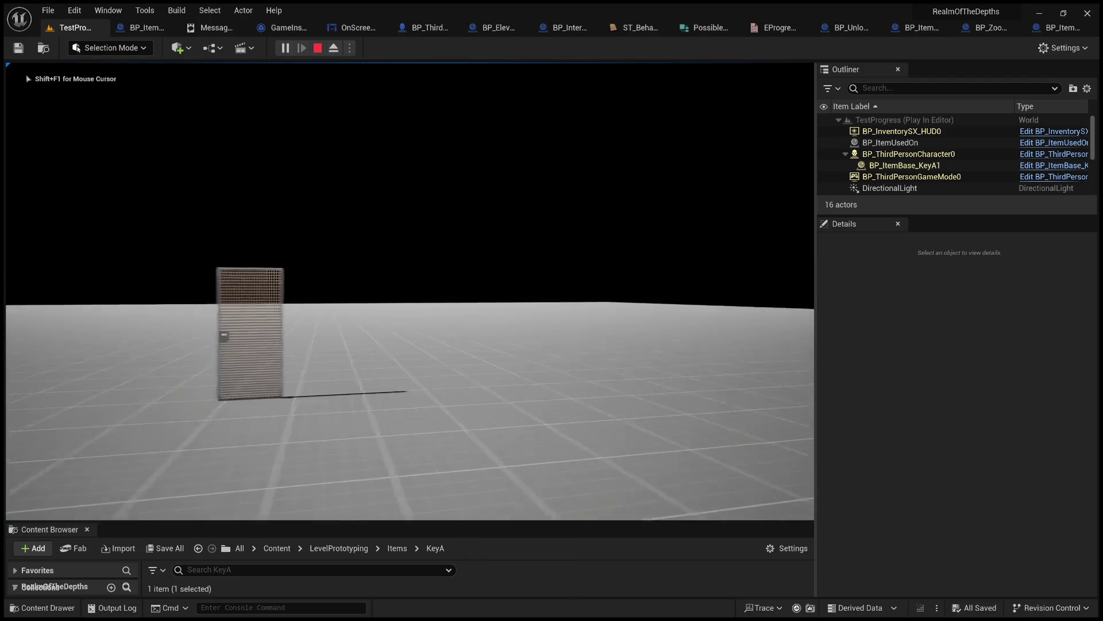
key(Escape)
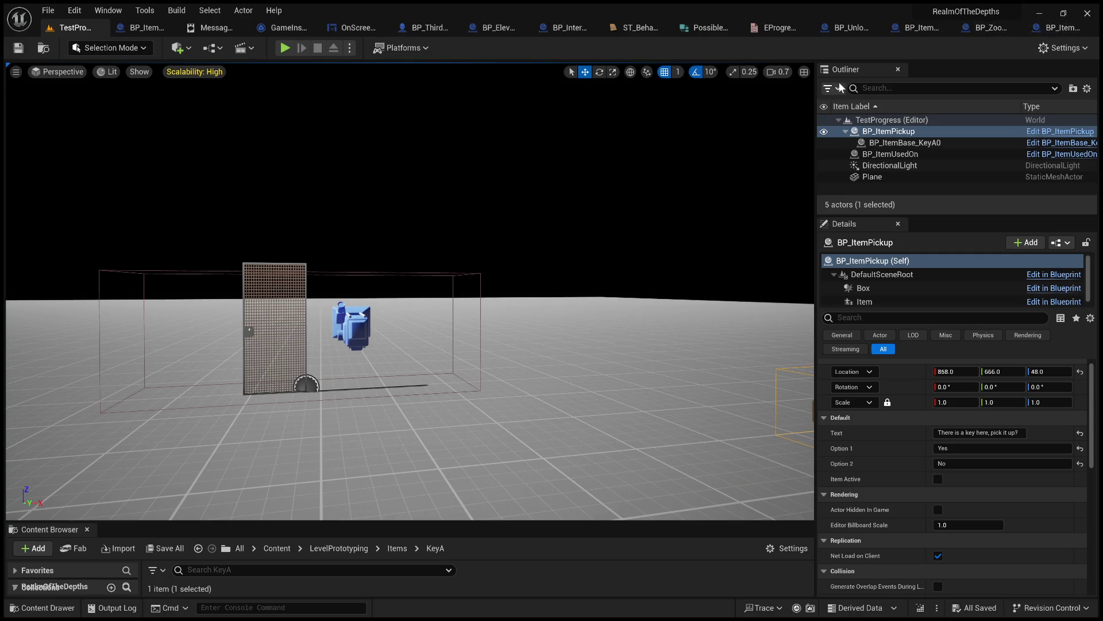
- Review BP_ItemBase_KeyA's own Class Defaults, then view the OnScreenText widget's Event Graph
click(1052, 32)
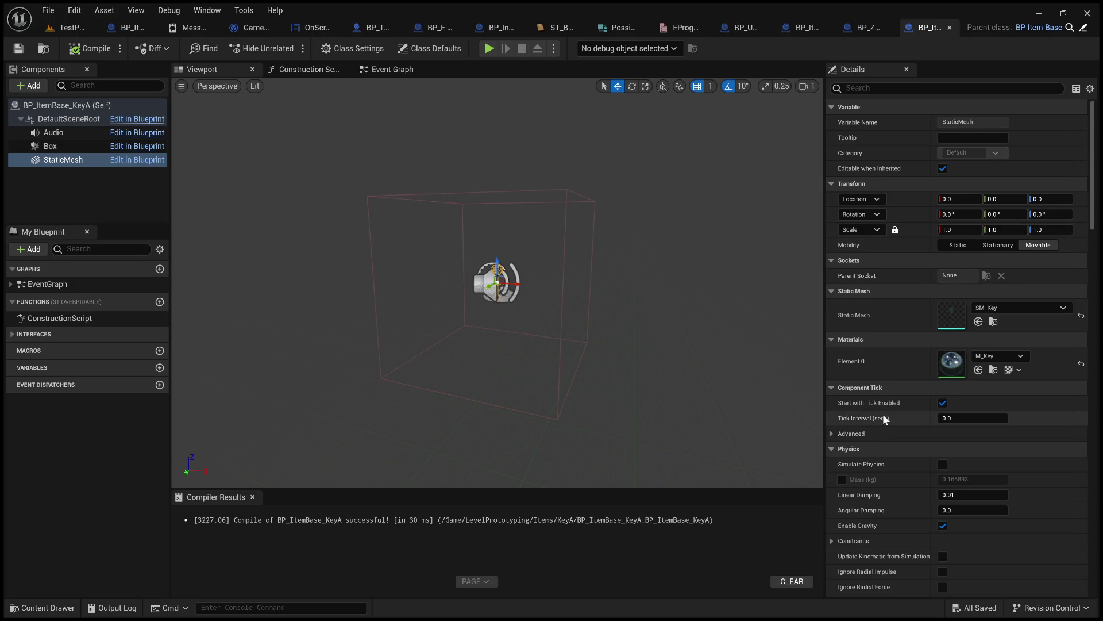
scroll(882, 416, down, 3)
click(99, 106)
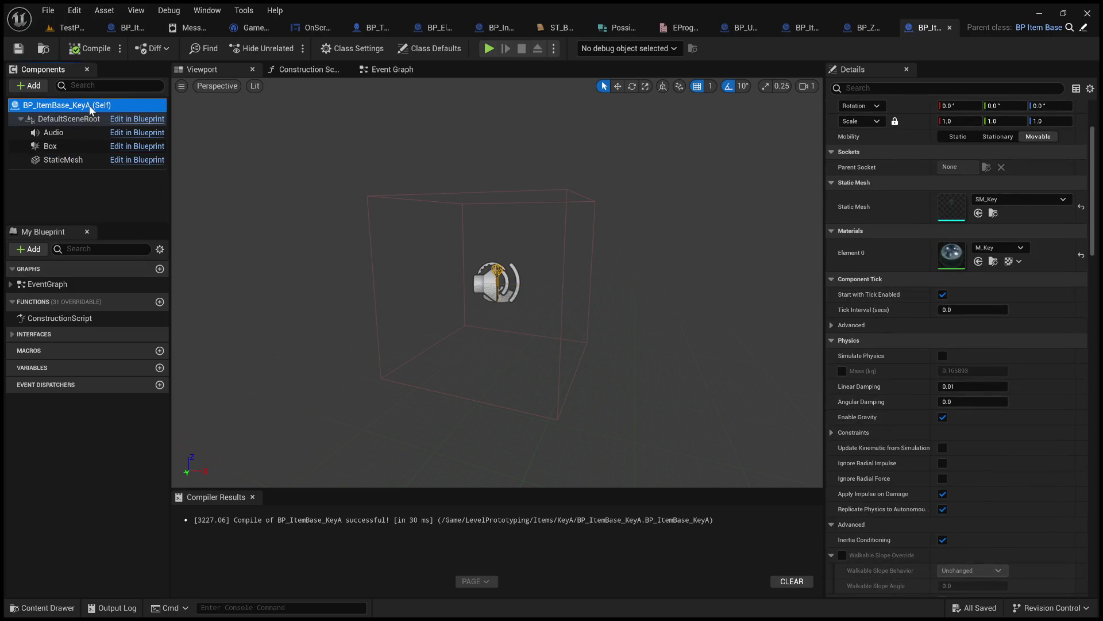
scroll(884, 296, up, 3)
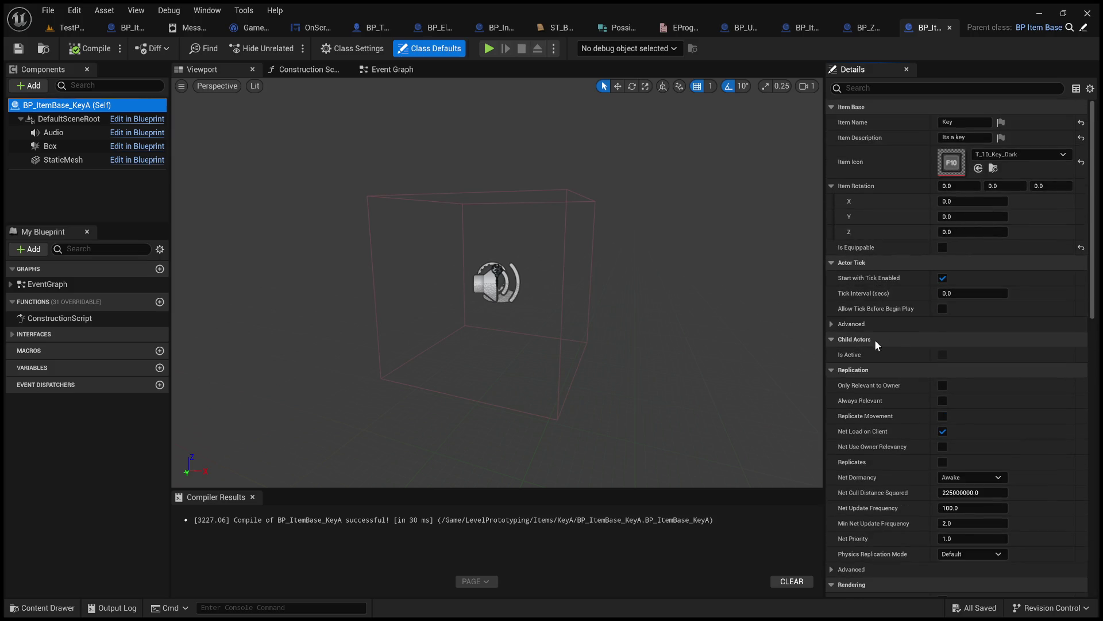
scroll(874, 340, down, 8)
scroll(875, 340, down, 9)
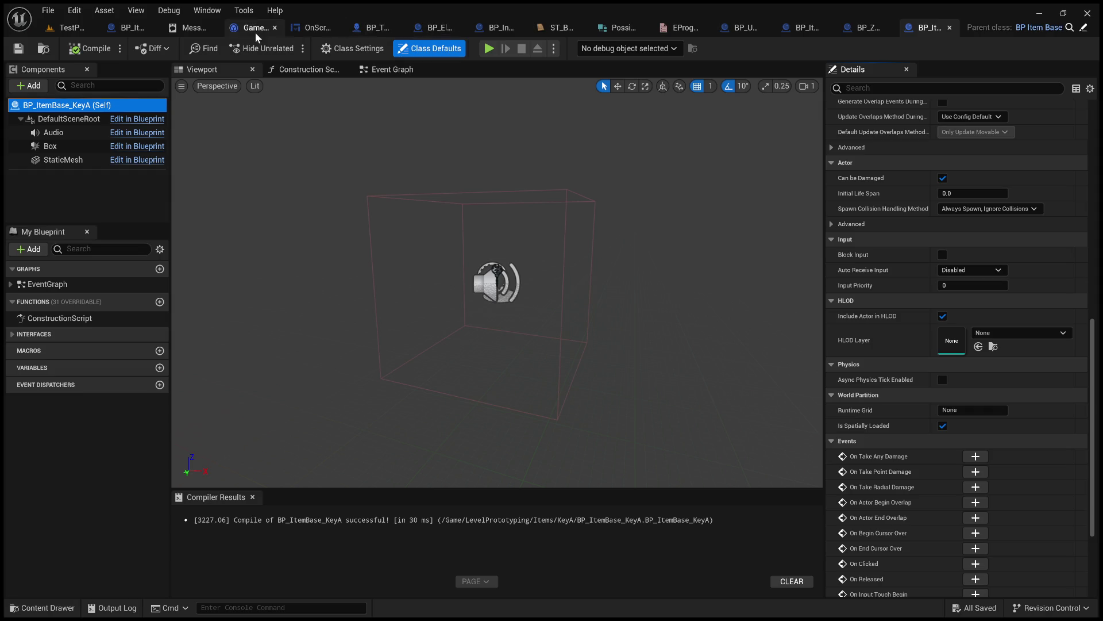
click(316, 28)
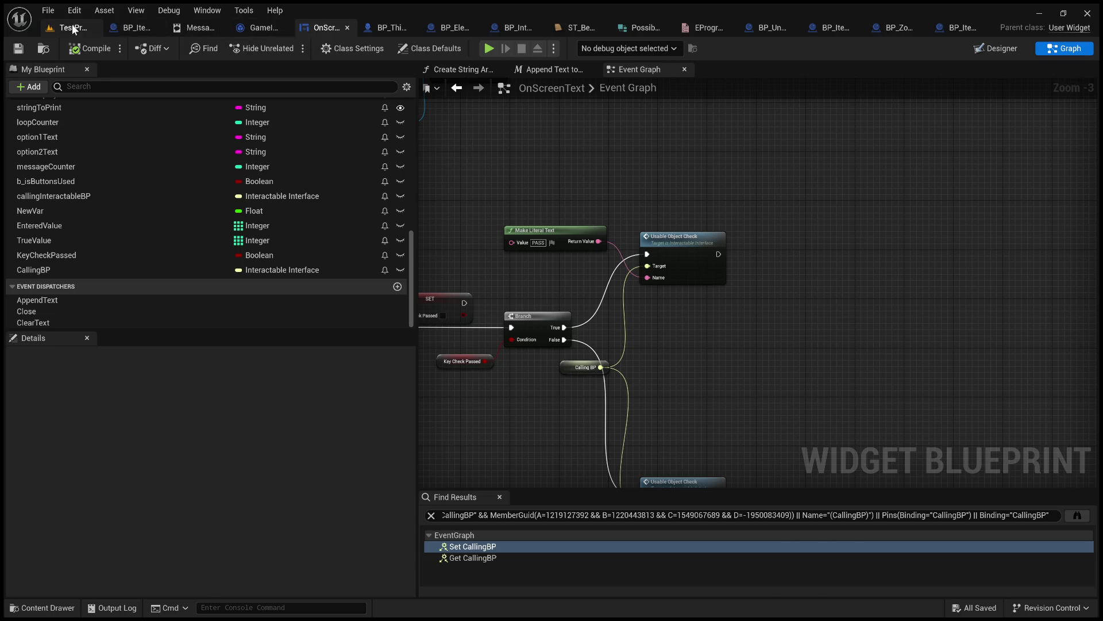
- From the TestProgress level, enlarge the Content Browser and open InventoryMenu in Content > TemplateContent > UI
click(69, 27)
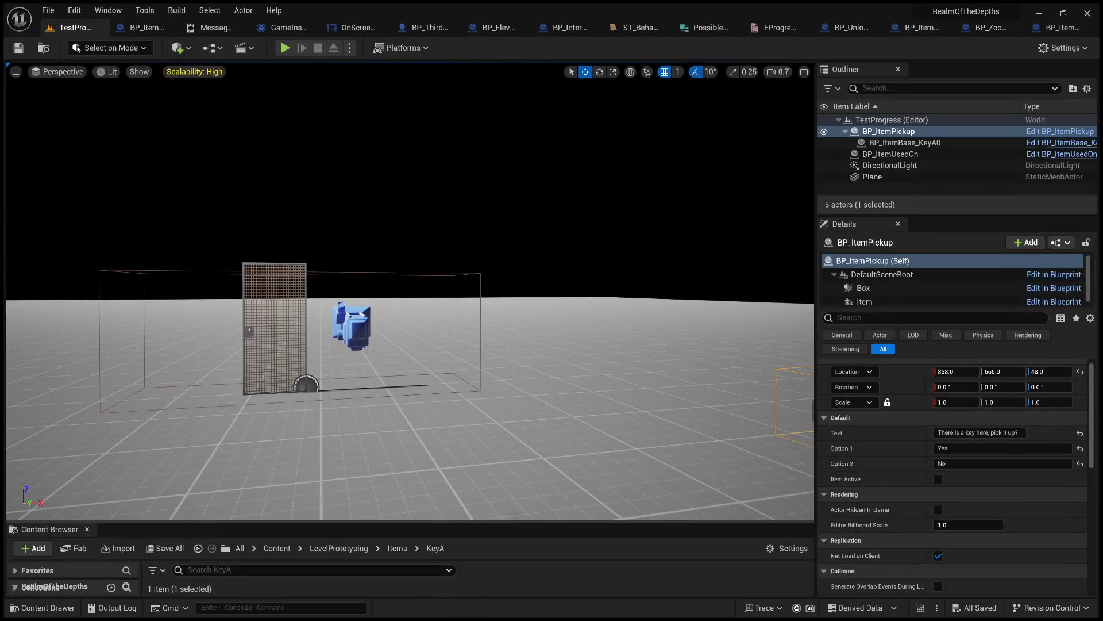
drag(517, 522, 517, 363)
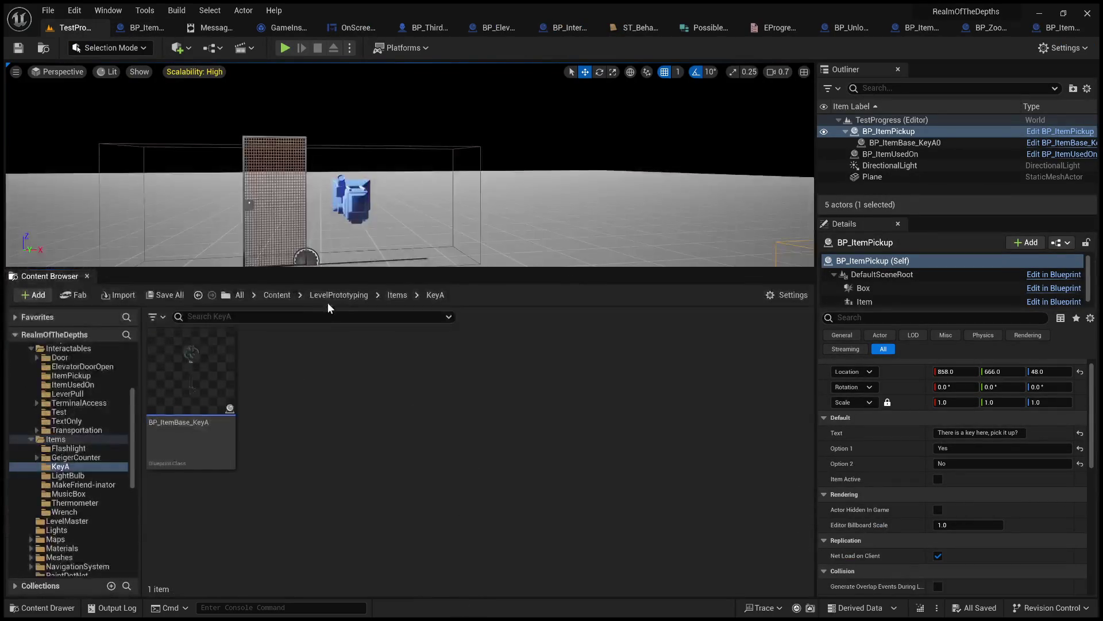
click(277, 294)
scroll(387, 510, down, 2)
scroll(387, 510, down, 2)
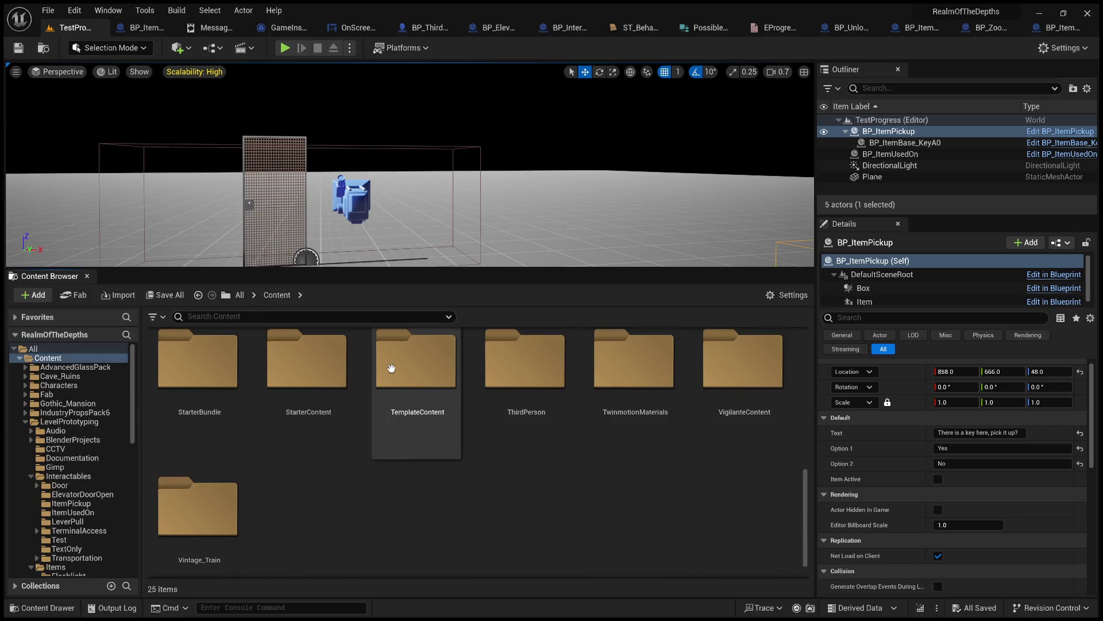
double_click(390, 370)
double_click(337, 388)
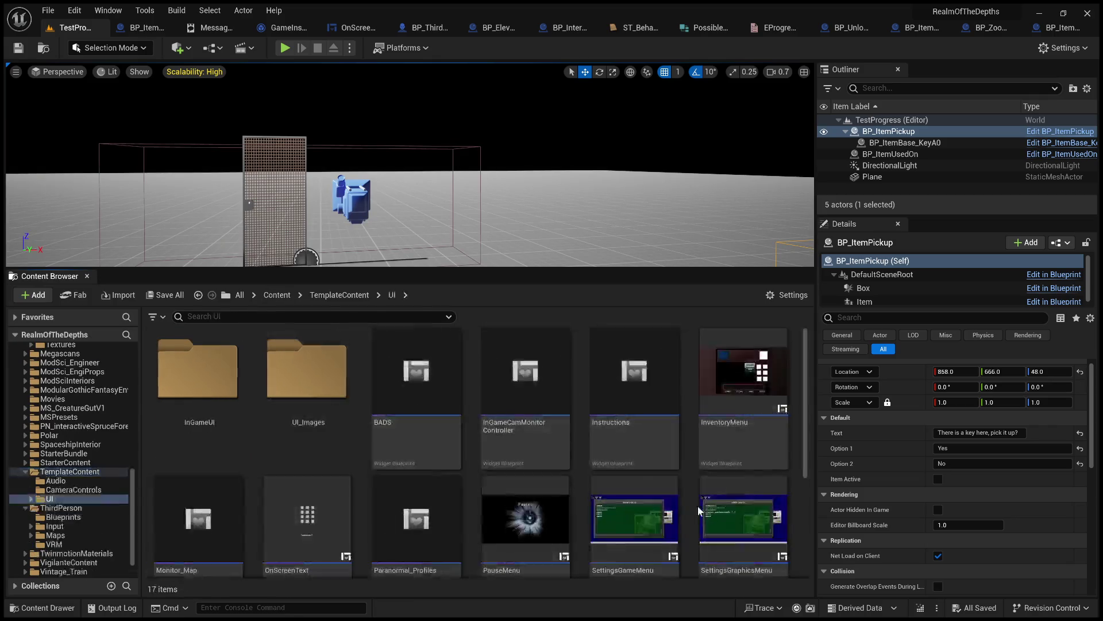
scroll(724, 403, down, 1)
double_click(744, 366)
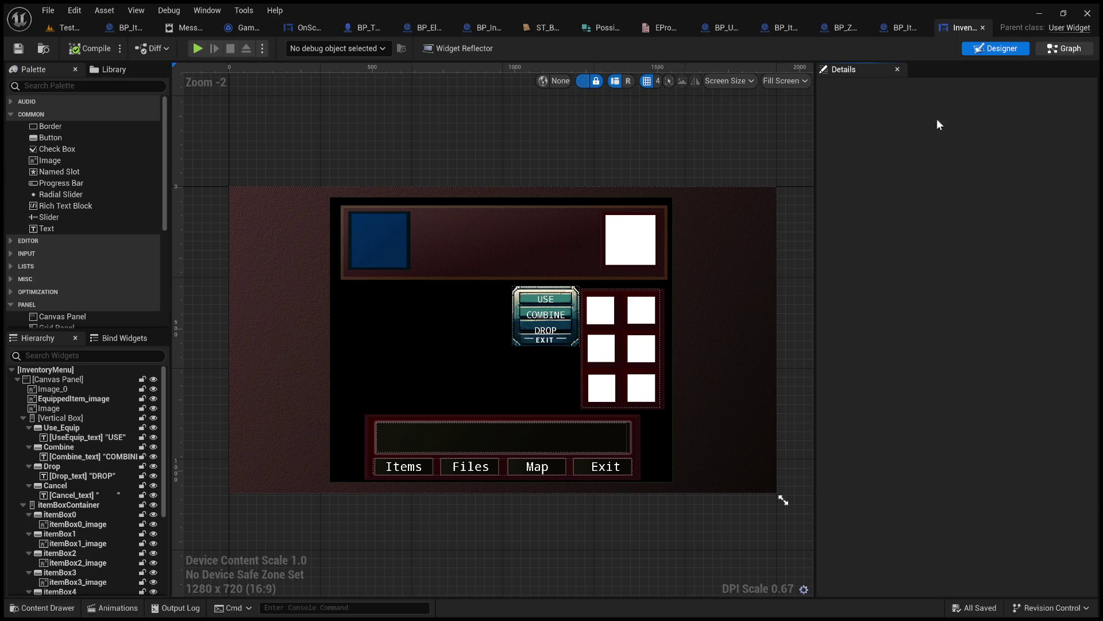
click(1065, 48)
scroll(646, 187, up, 4)
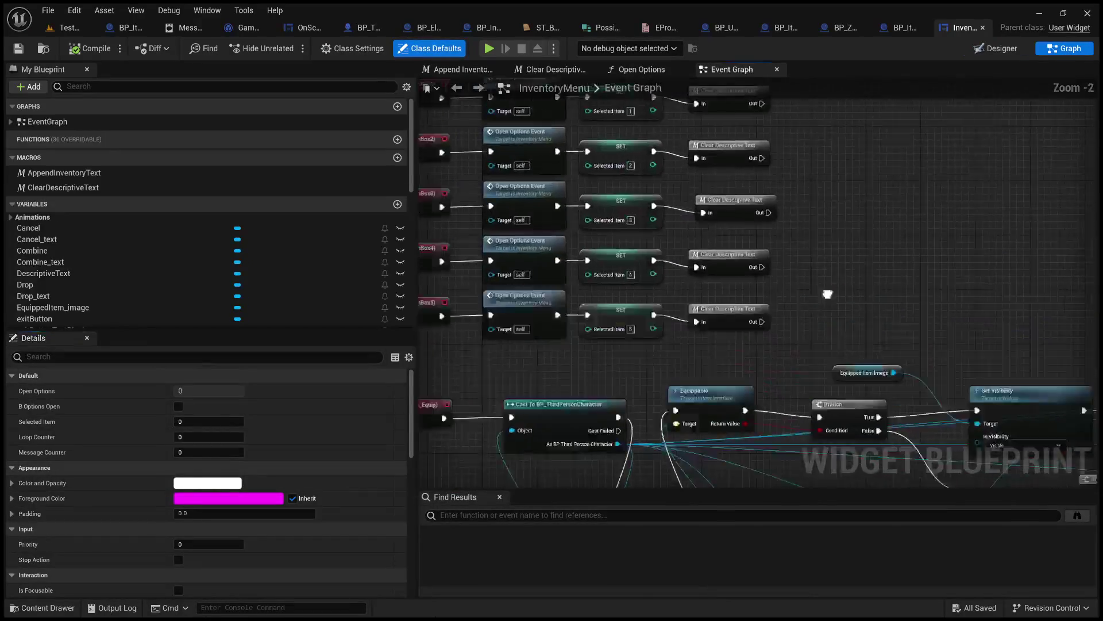
scroll(828, 293, down, 4)
scroll(853, 284, up, 5)
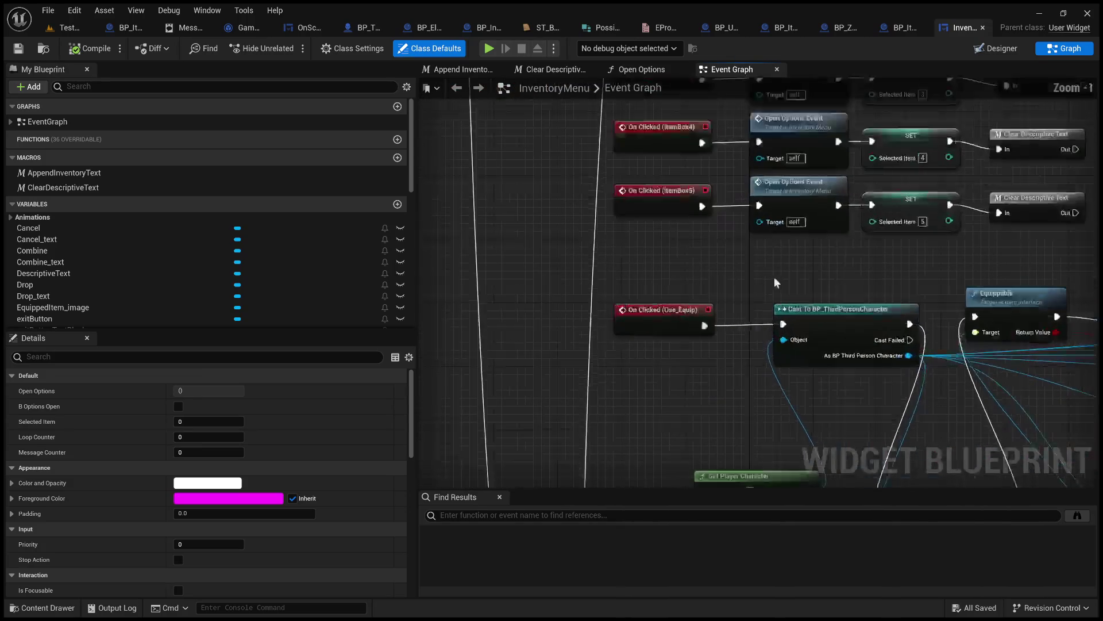
scroll(776, 282, down, 3)
drag(776, 282, 419, 224)
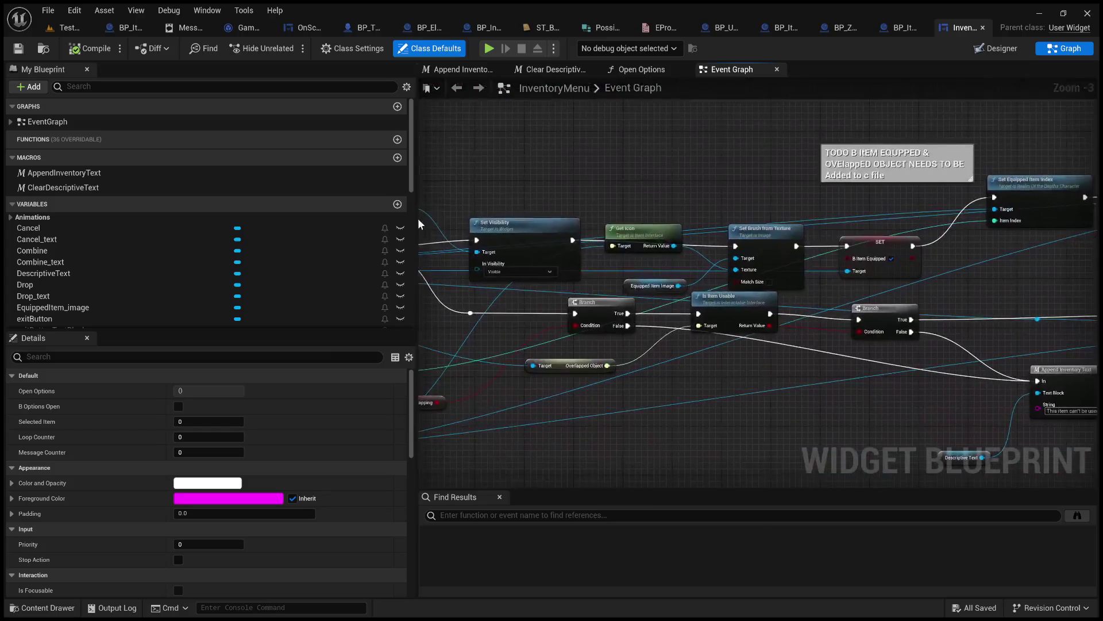
mouse_move(789, 413)
mouse_down()
mouse_move(753, 419)
mouse_move(699, 396)
mouse_up()
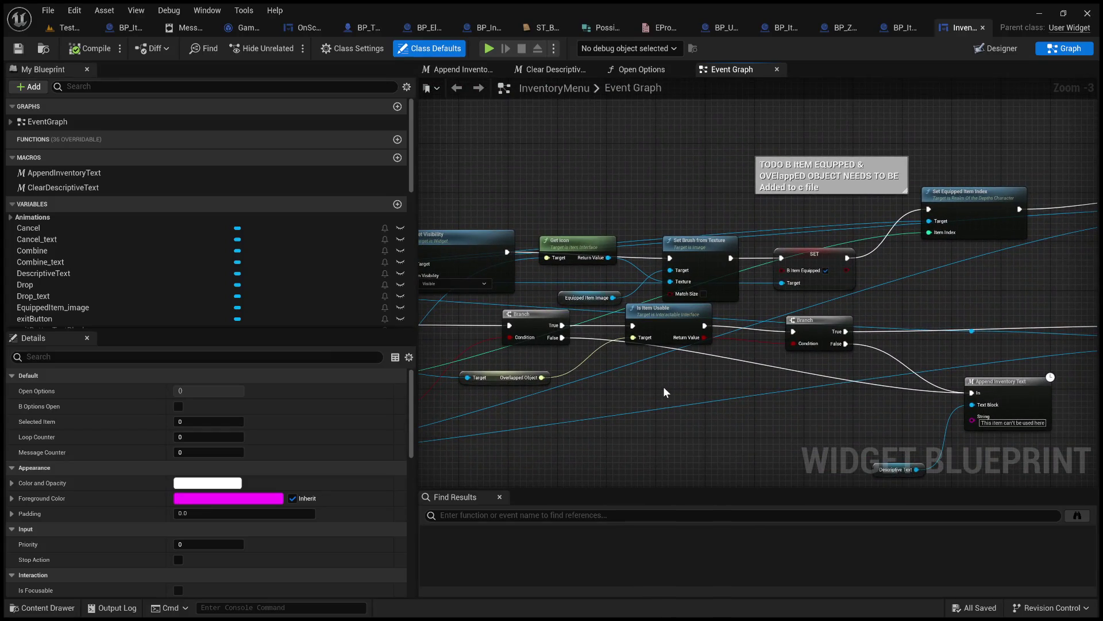
mouse_move(674, 391)
mouse_down()
mouse_move(845, 384)
mouse_move(779, 337)
mouse_up()
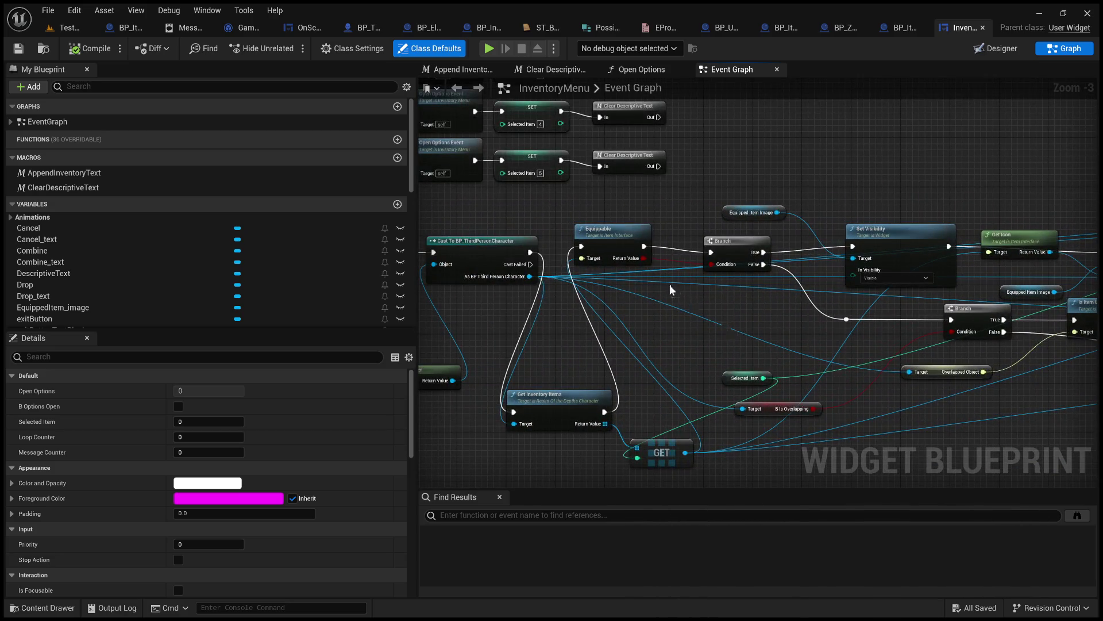
scroll(672, 289, up, 3)
mouse_move(664, 302)
mouse_down()
mouse_move(805, 270)
mouse_move(620, 287)
mouse_move(495, 280)
mouse_up()
mouse_move(789, 390)
mouse_down()
mouse_move(803, 382)
mouse_move(392, 365)
mouse_up()
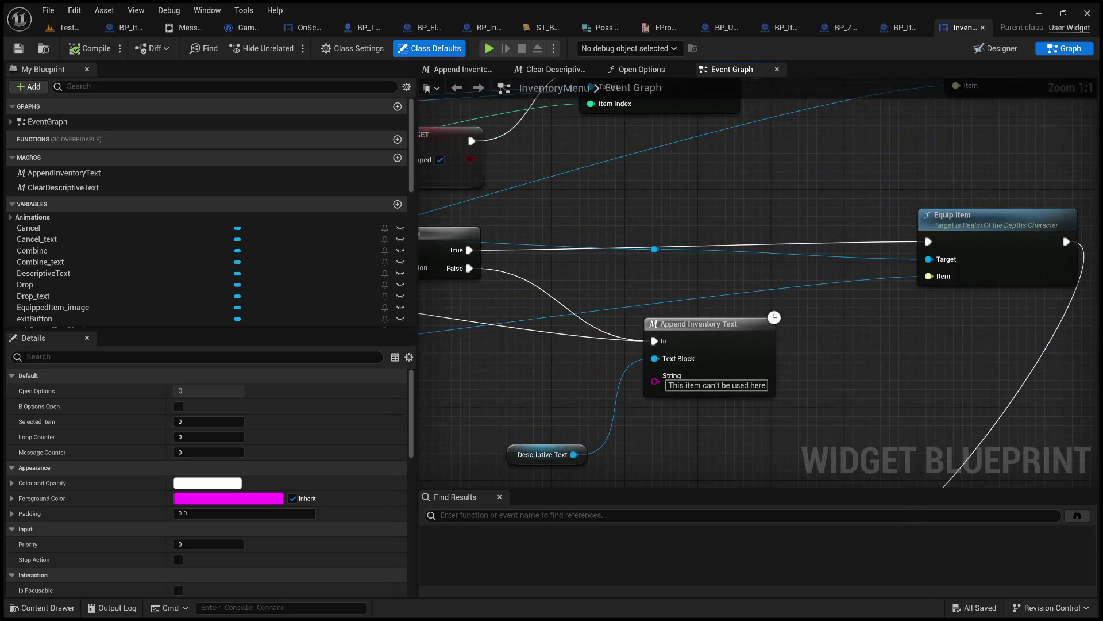
scroll(550, 372, down, 2)
mouse_move(550, 373)
mouse_down()
mouse_move(649, 354)
mouse_move(776, 368)
mouse_move(843, 359)
mouse_up()
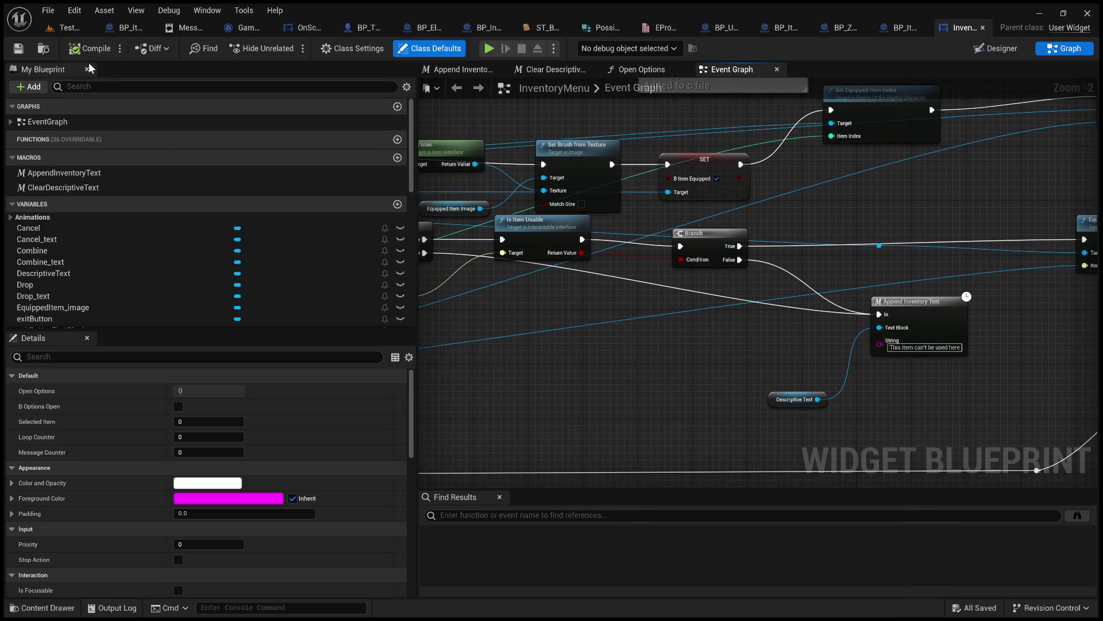
drag(634, 332, 918, 343)
mouse_move(797, 339)
mouse_down()
mouse_move(904, 333)
mouse_move(1080, 257)
mouse_move(919, 229)
mouse_move(919, 278)
mouse_move(746, 280)
mouse_up()
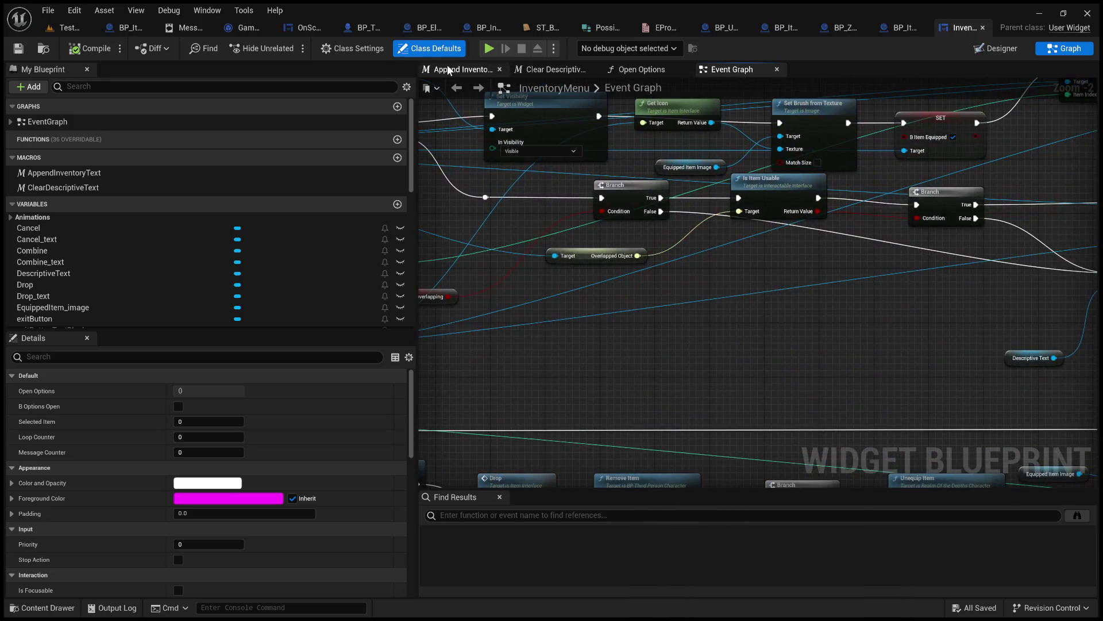
drag(791, 252, 426, 233)
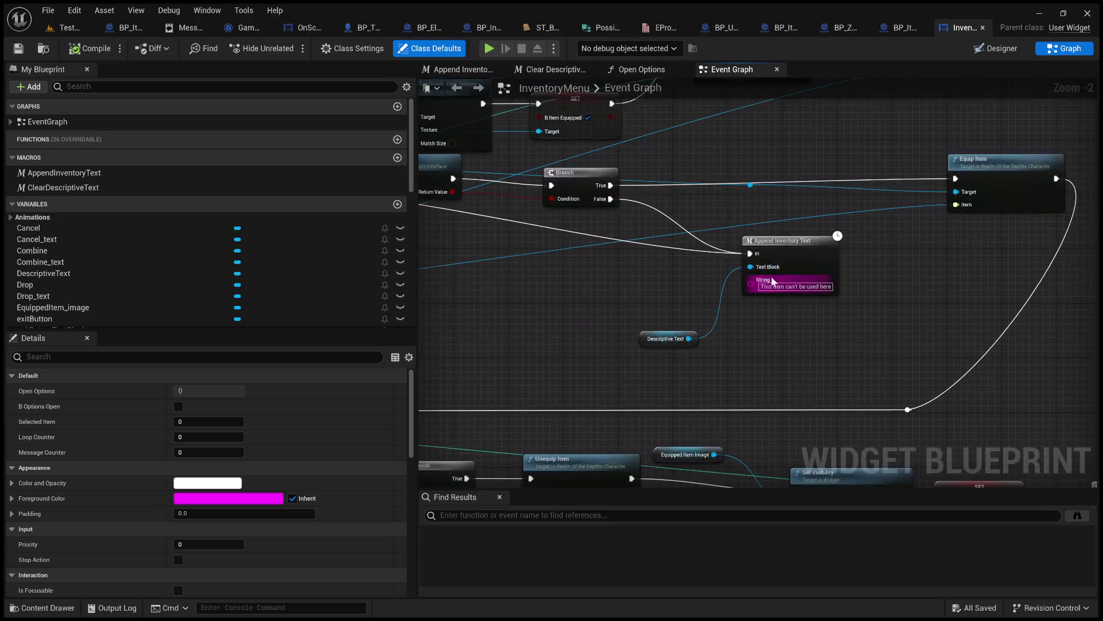
click(792, 252)
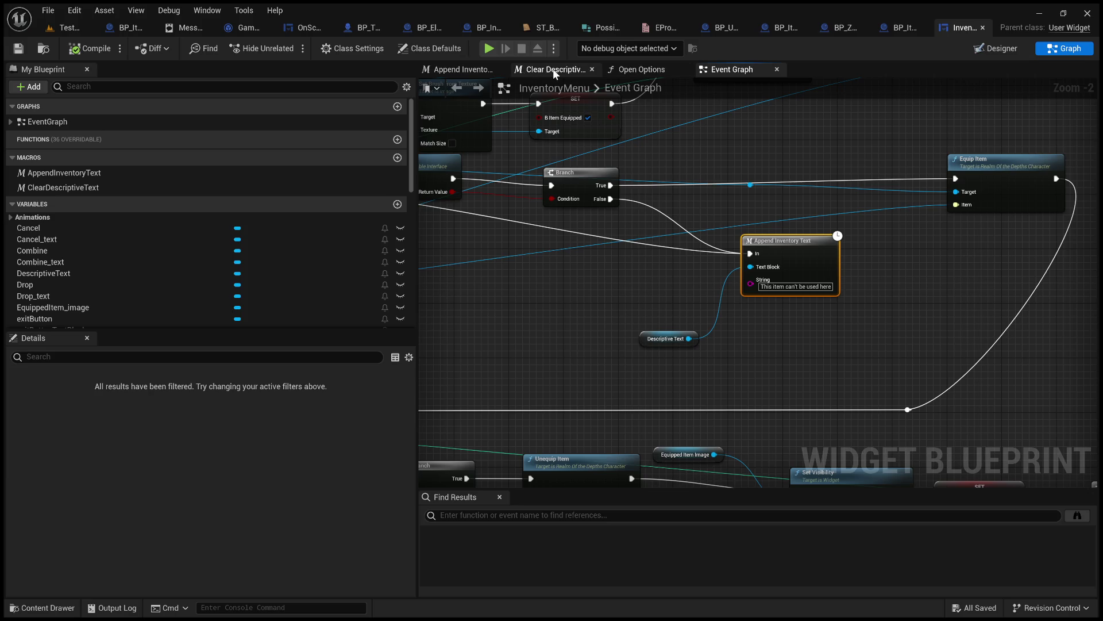
click(997, 48)
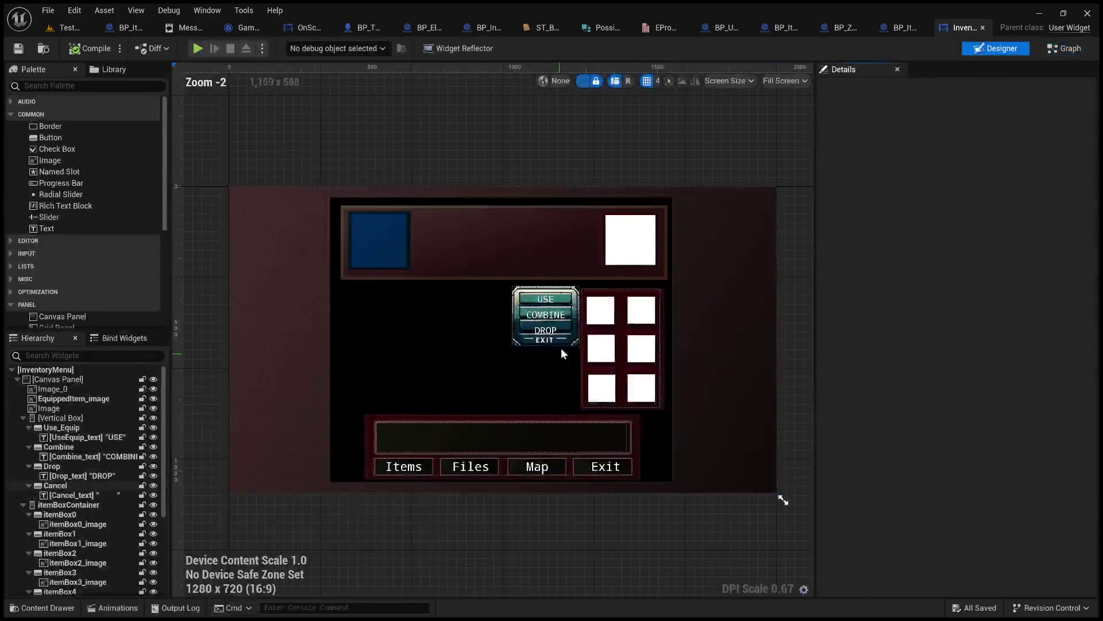
- Inspect optionsContainer_1 and the Exit text block's font settings in the Hierarchy
click(513, 438)
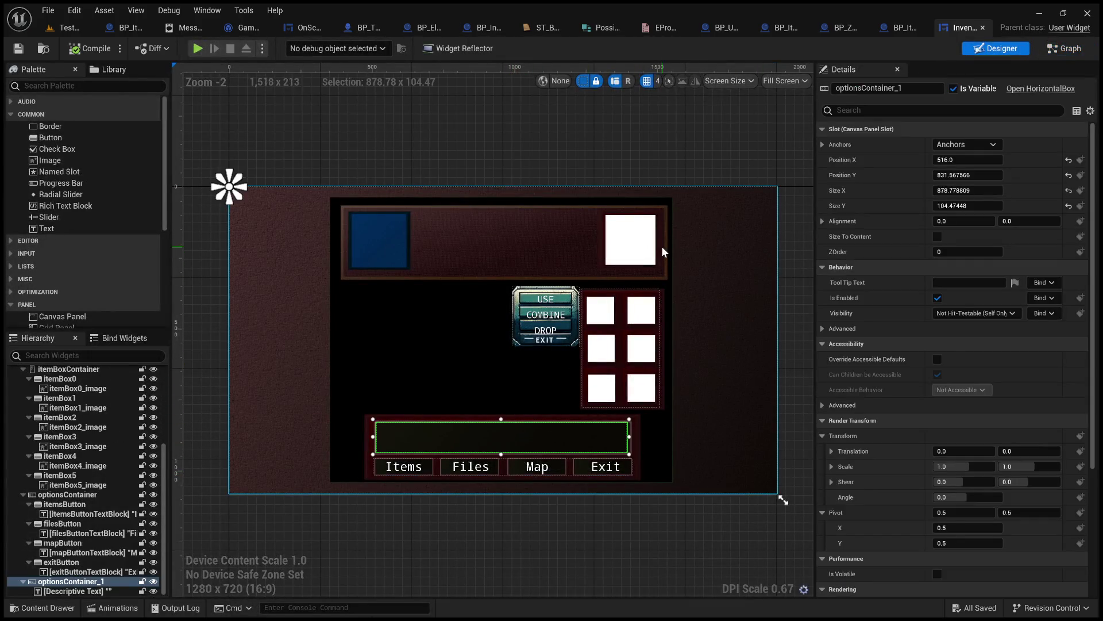
click(620, 469)
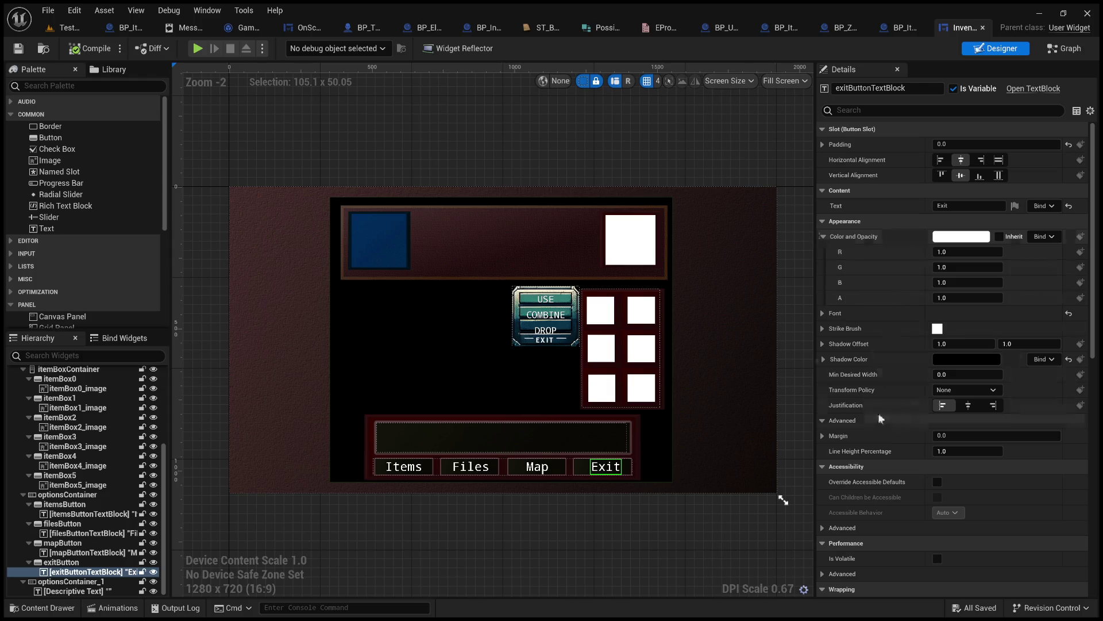
scroll(897, 406, down, 5)
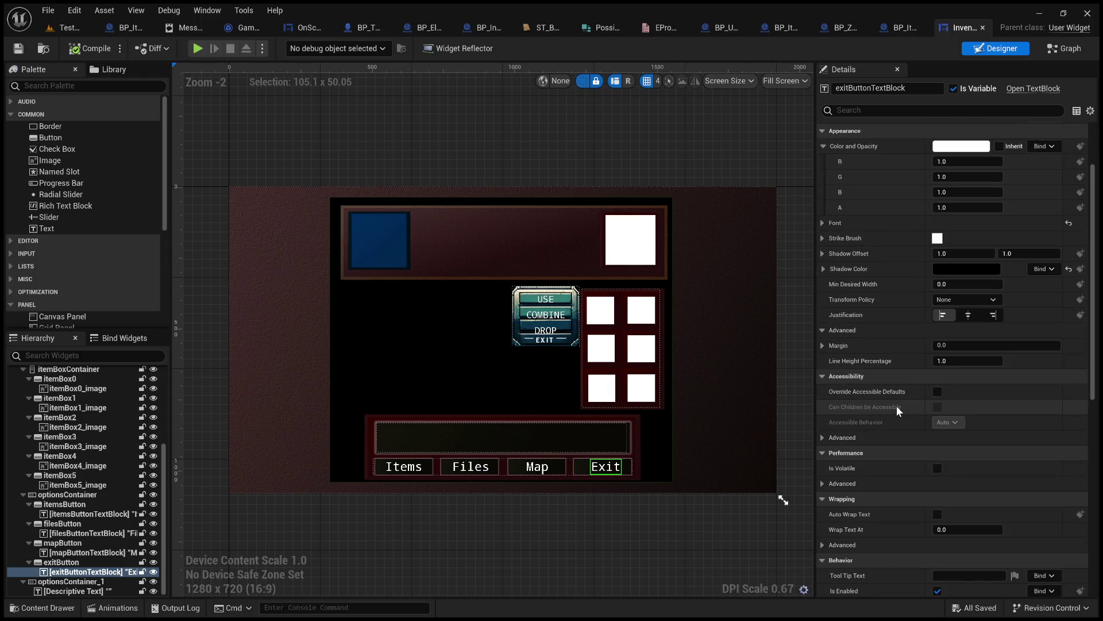
scroll(896, 405, up, 5)
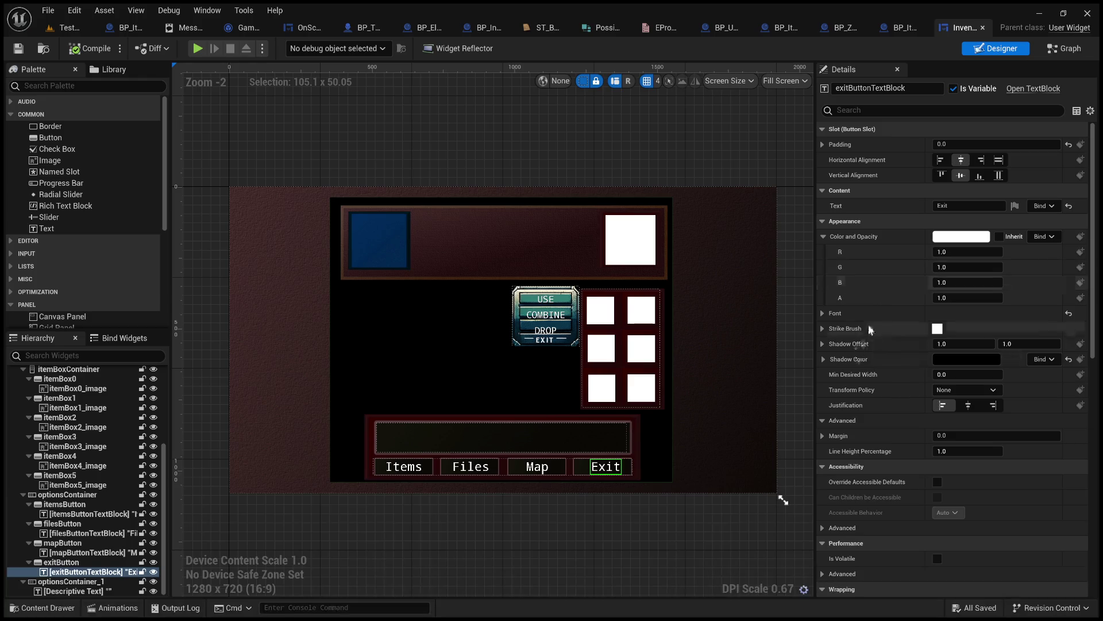
click(825, 312)
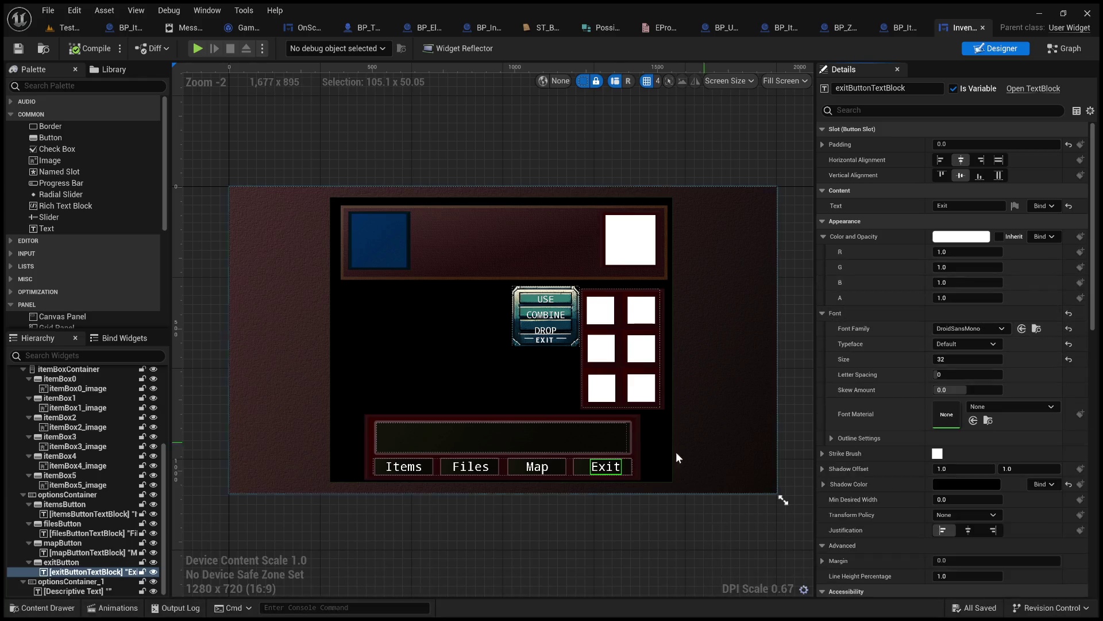
click(588, 438)
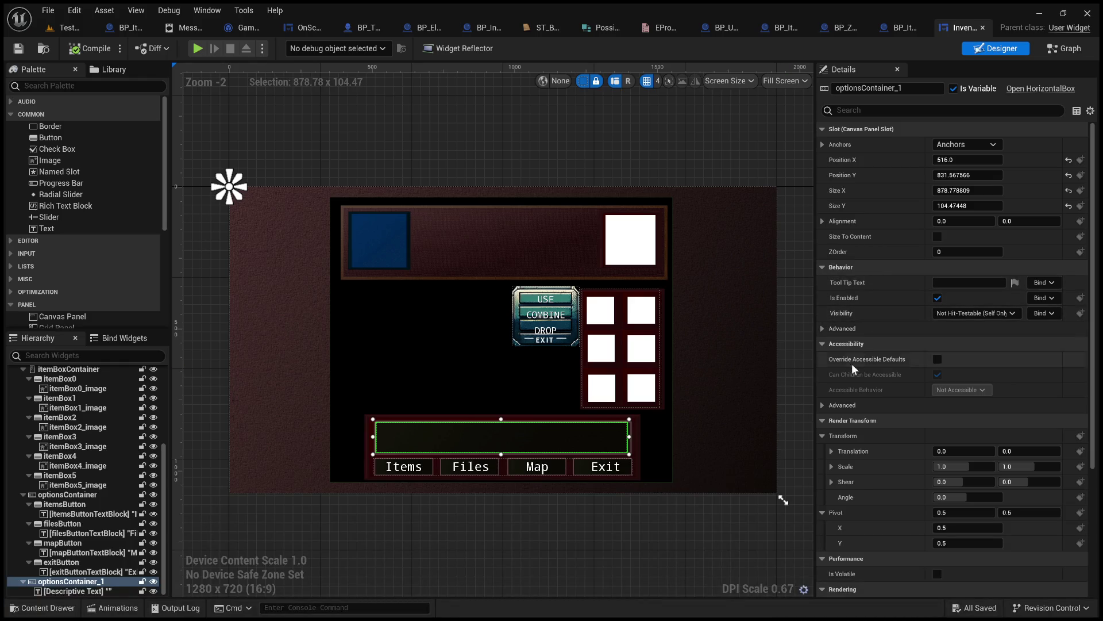
- Check the Descriptive Text block, then compile and save InventoryMenu and return to the level
click(97, 590)
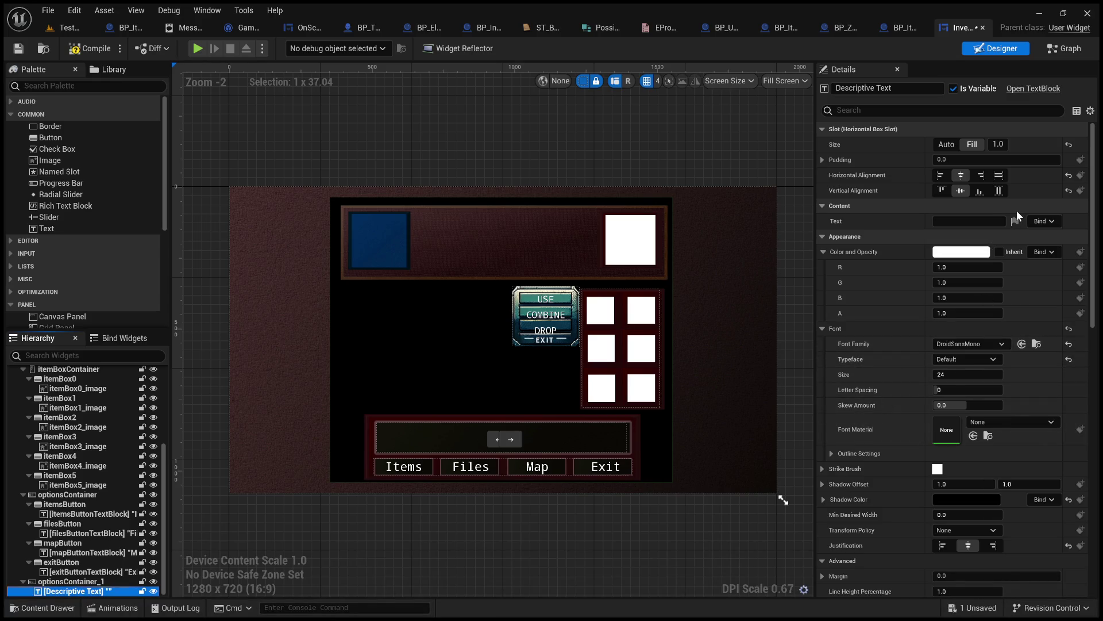
click(87, 48)
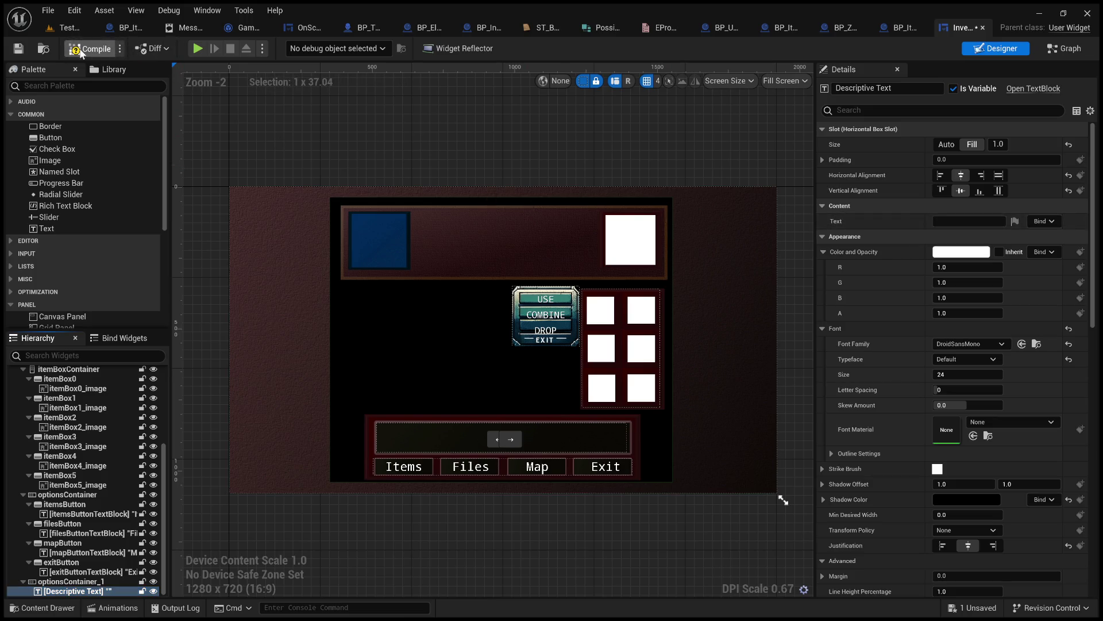
click(38, 49)
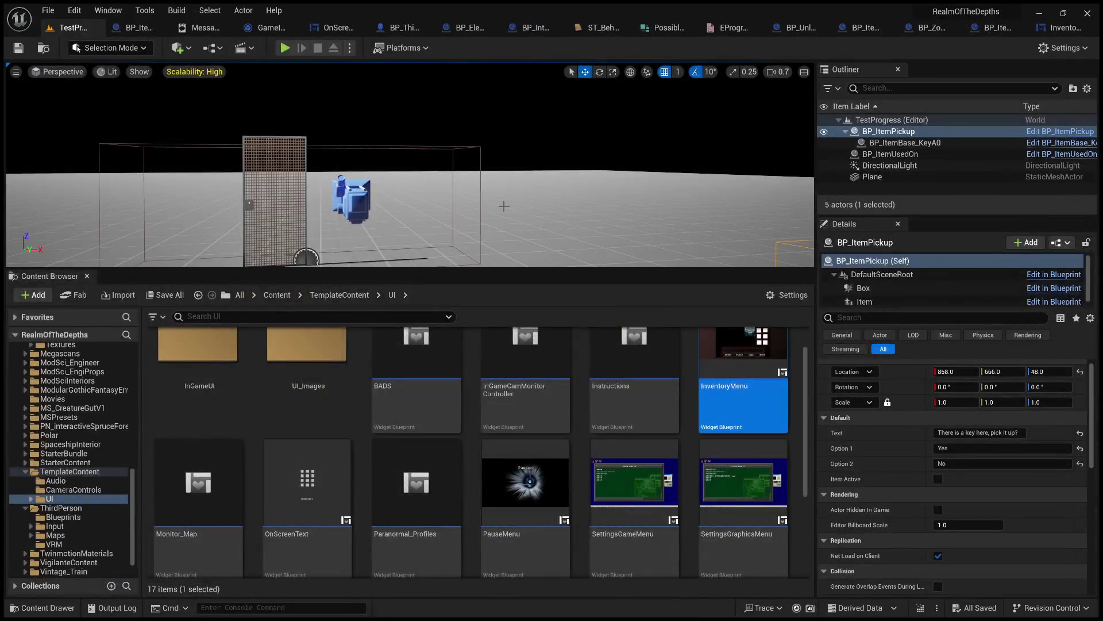
- Collapse the Content Browser, start a play test and pick up the key
drag(566, 272, 567, 507)
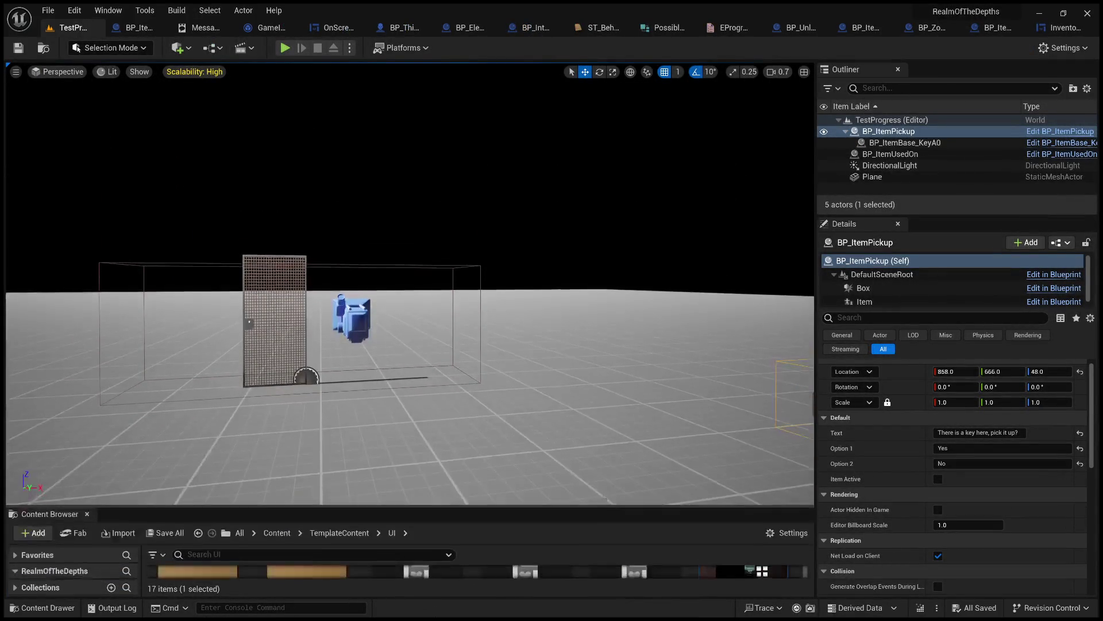
click(285, 48)
key(w)
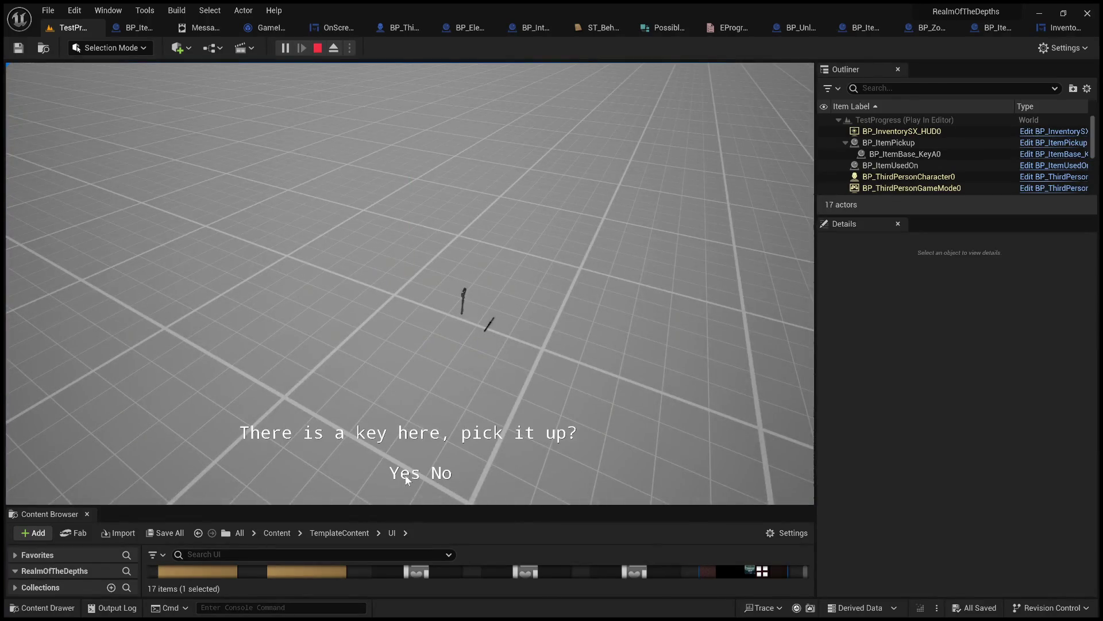
click(406, 477)
click(552, 241)
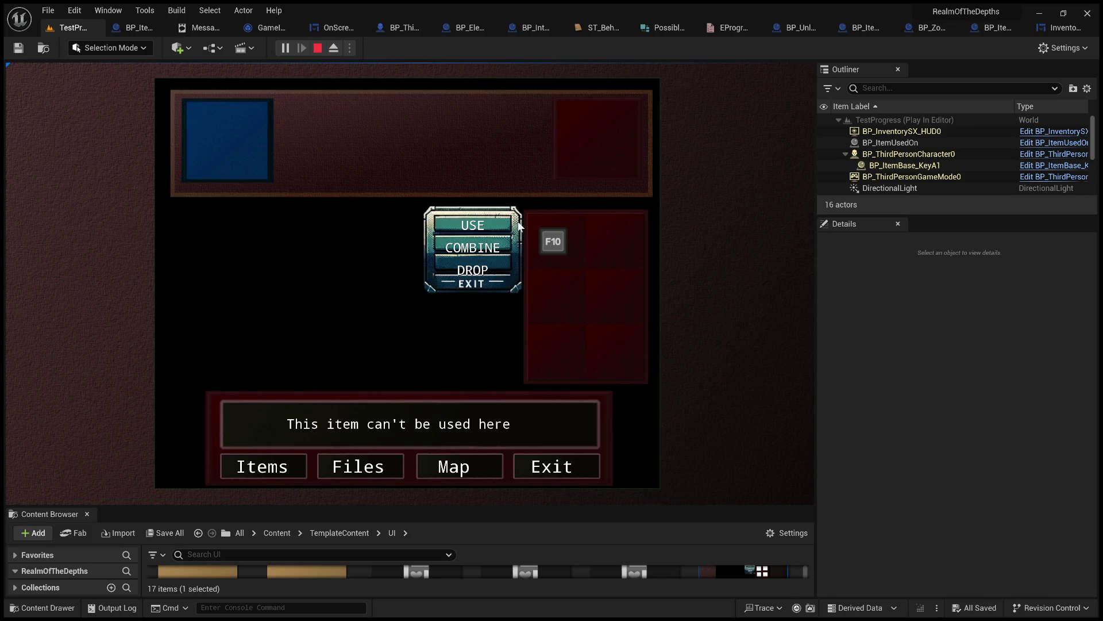
click(472, 269)
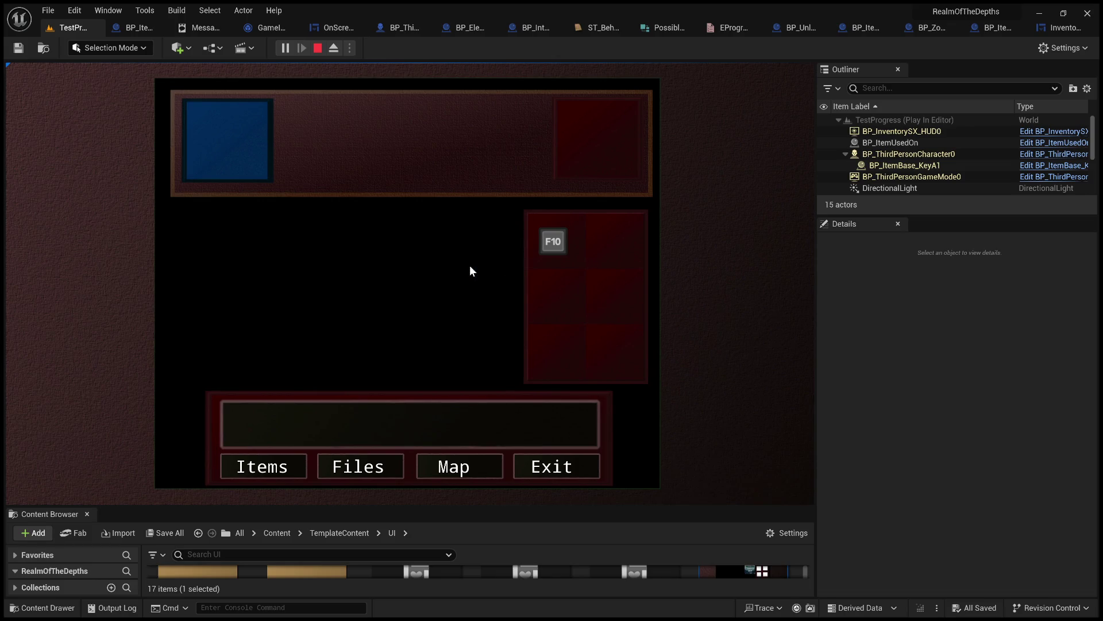
click(561, 480)
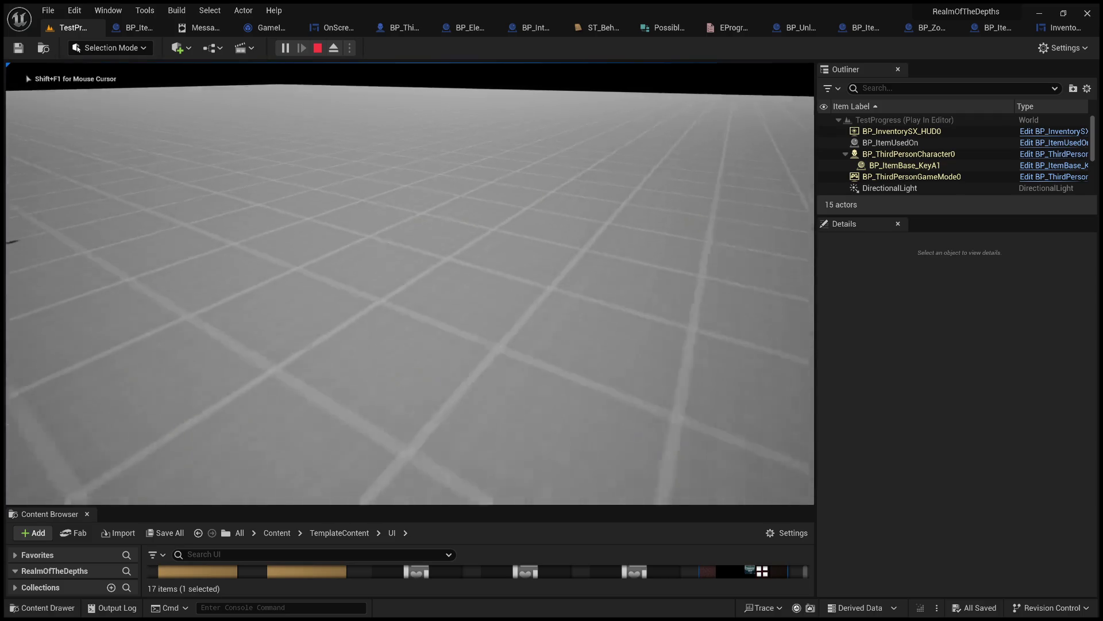
- Open the inventory and try using the key item away from the door
key(Tab)
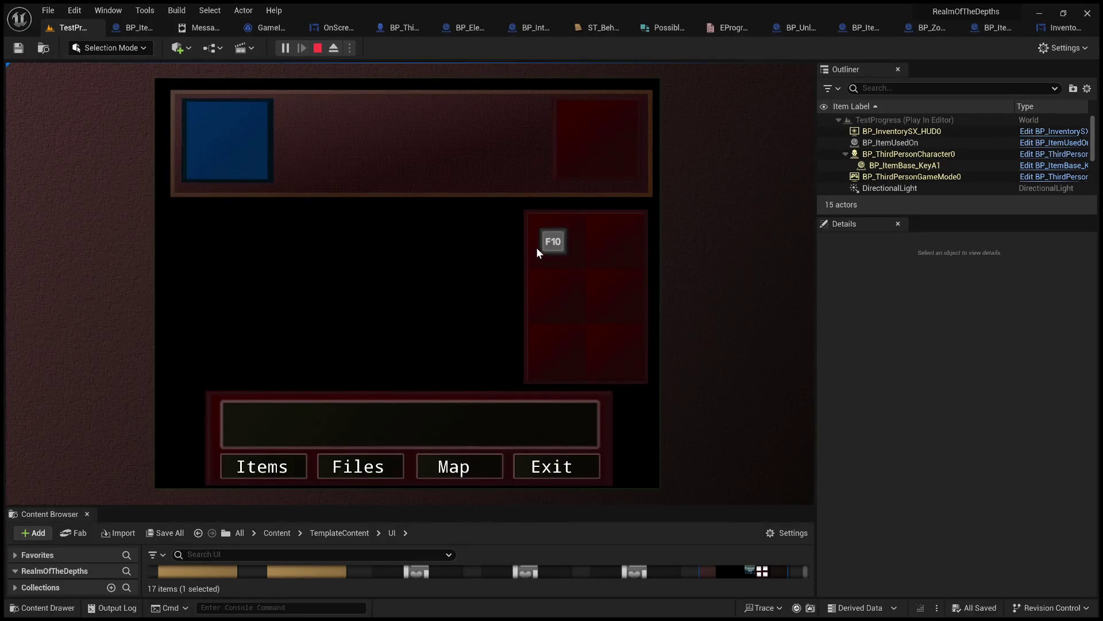
click(540, 251)
click(476, 273)
click(552, 240)
click(482, 280)
click(557, 245)
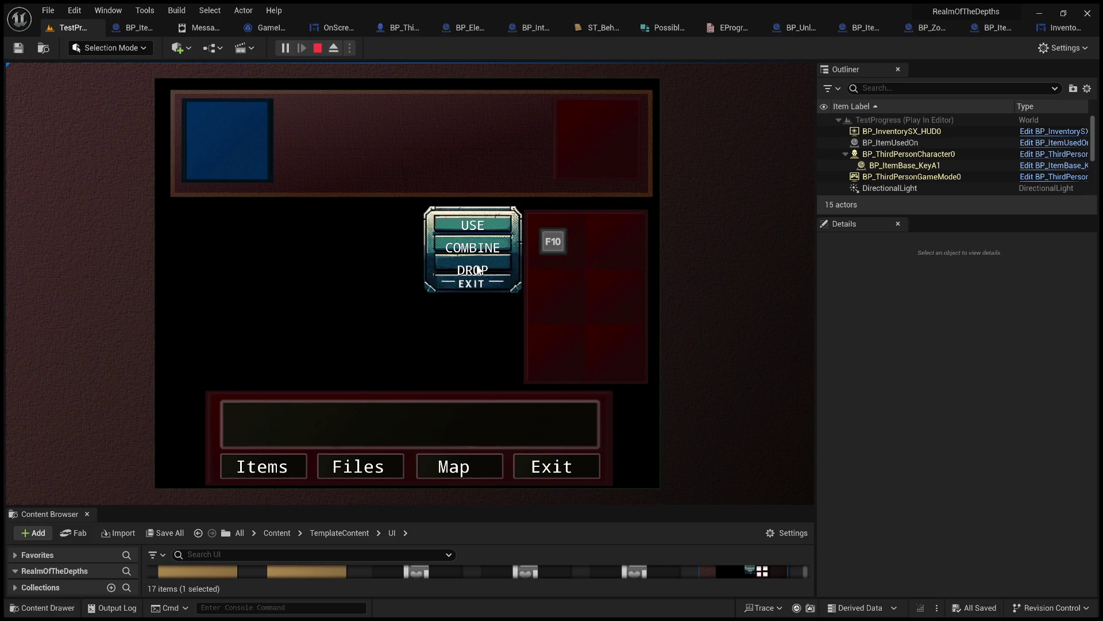
click(477, 275)
click(542, 240)
click(483, 282)
click(547, 241)
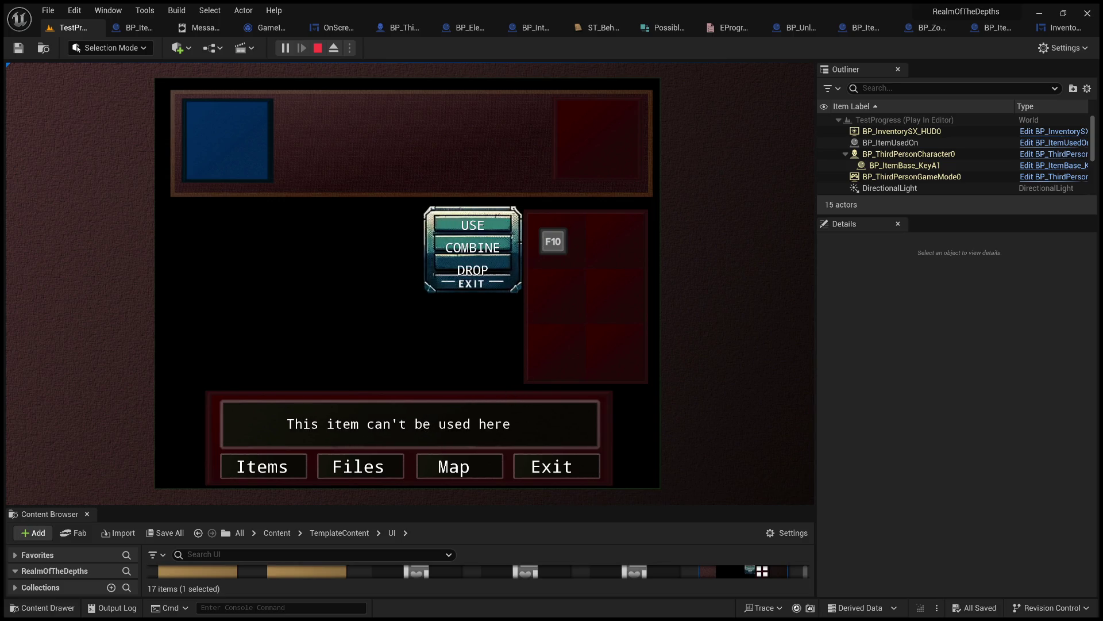
click(478, 274)
click(553, 466)
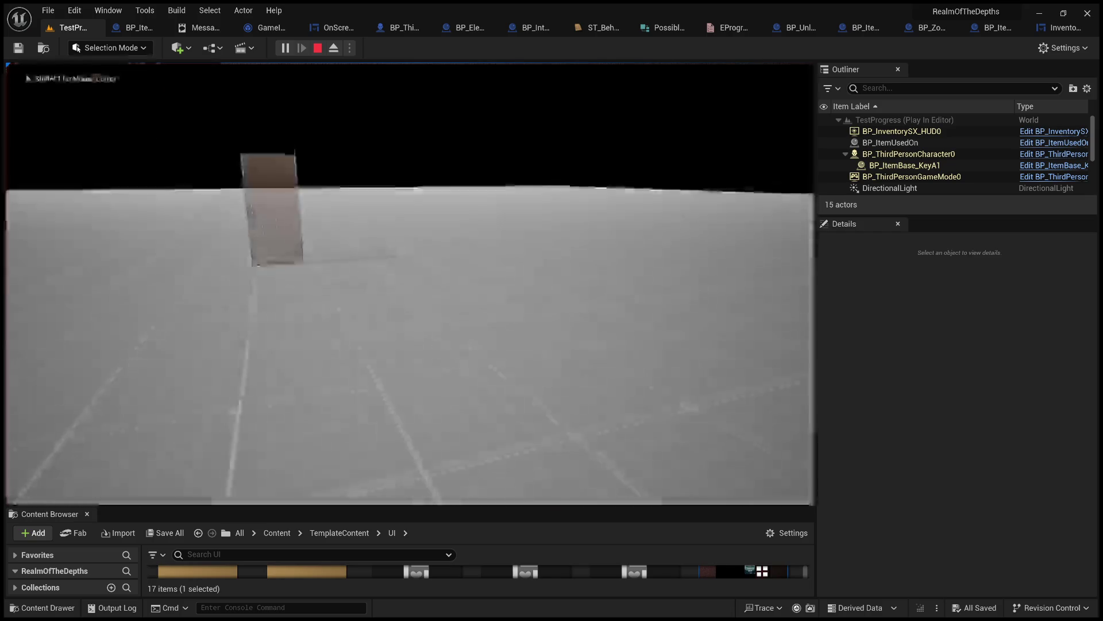
- Walk to the locked door and use the key there; it reports 'This item can't be used here'
key(w)
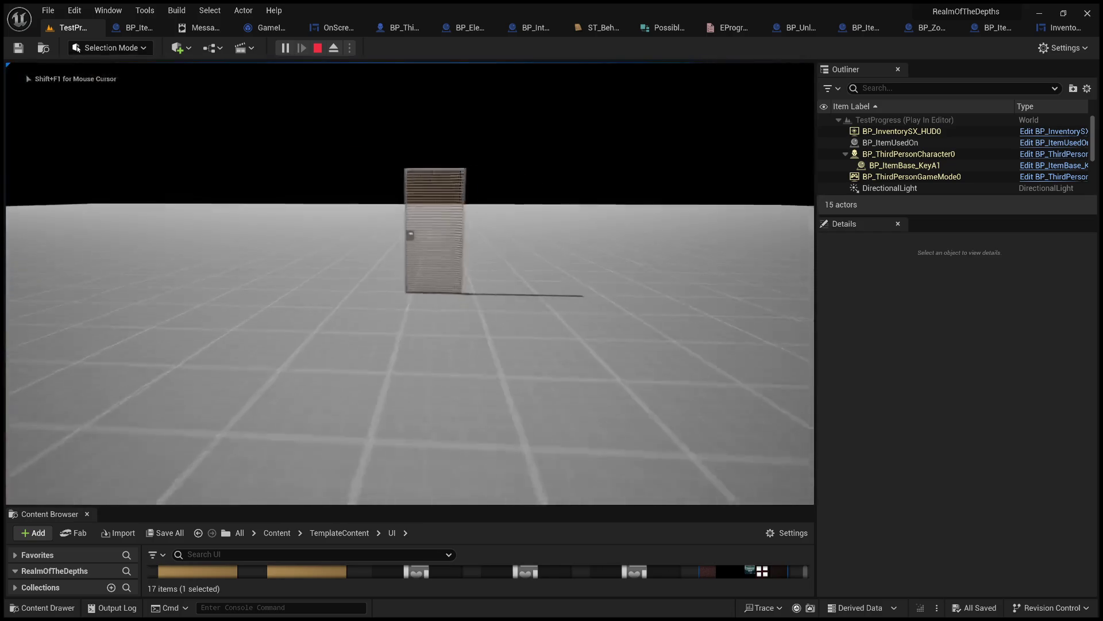
key(s)
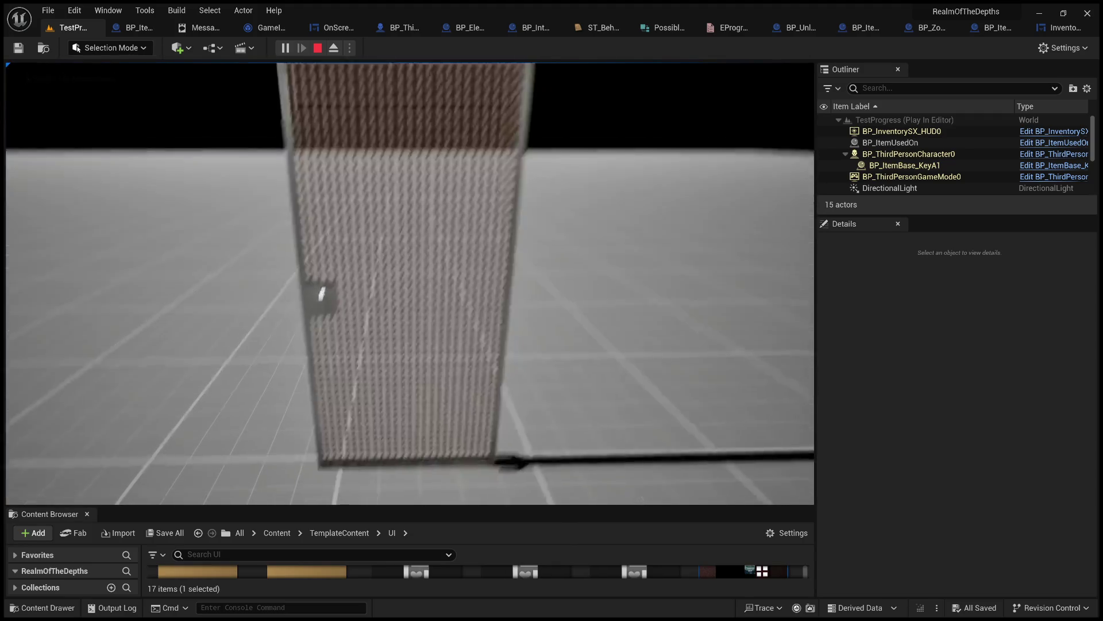
key(w)
key(s)
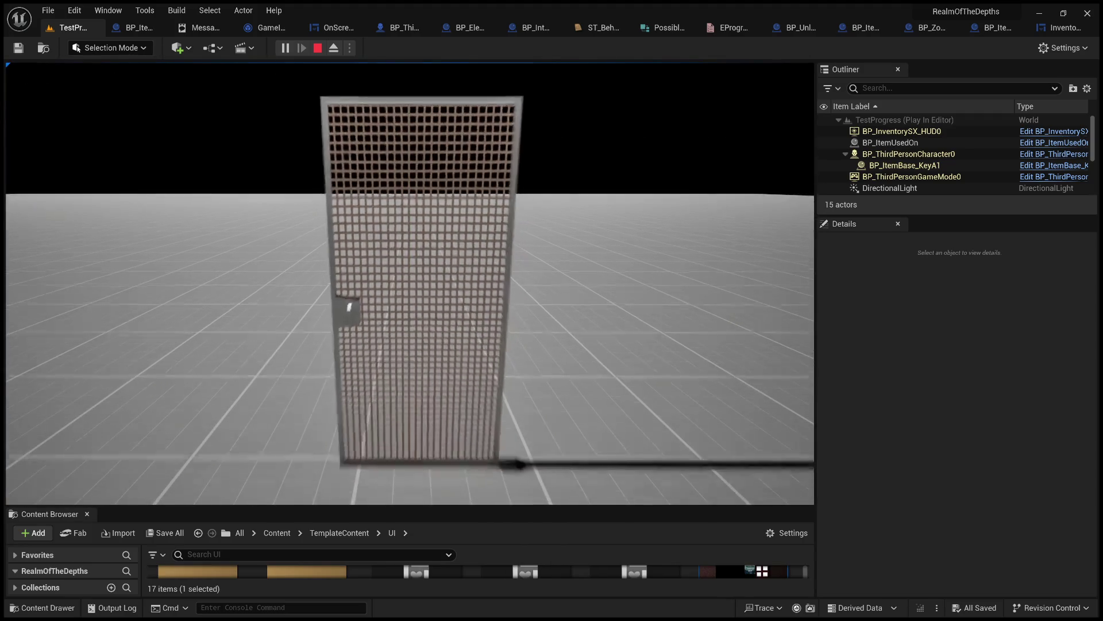
key(i)
click(553, 244)
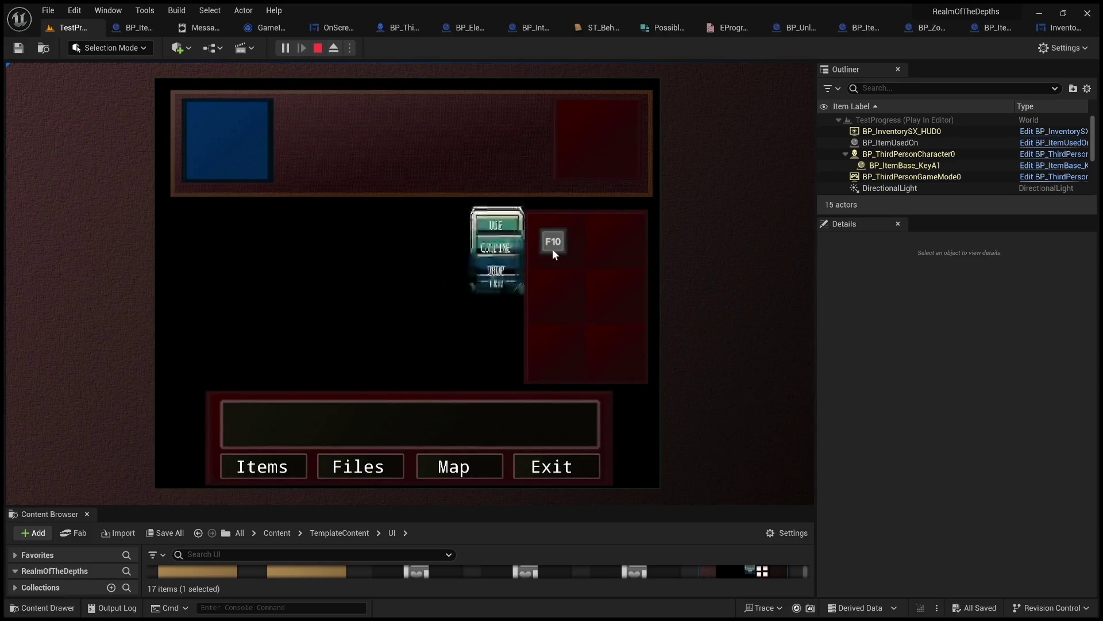
click(487, 226)
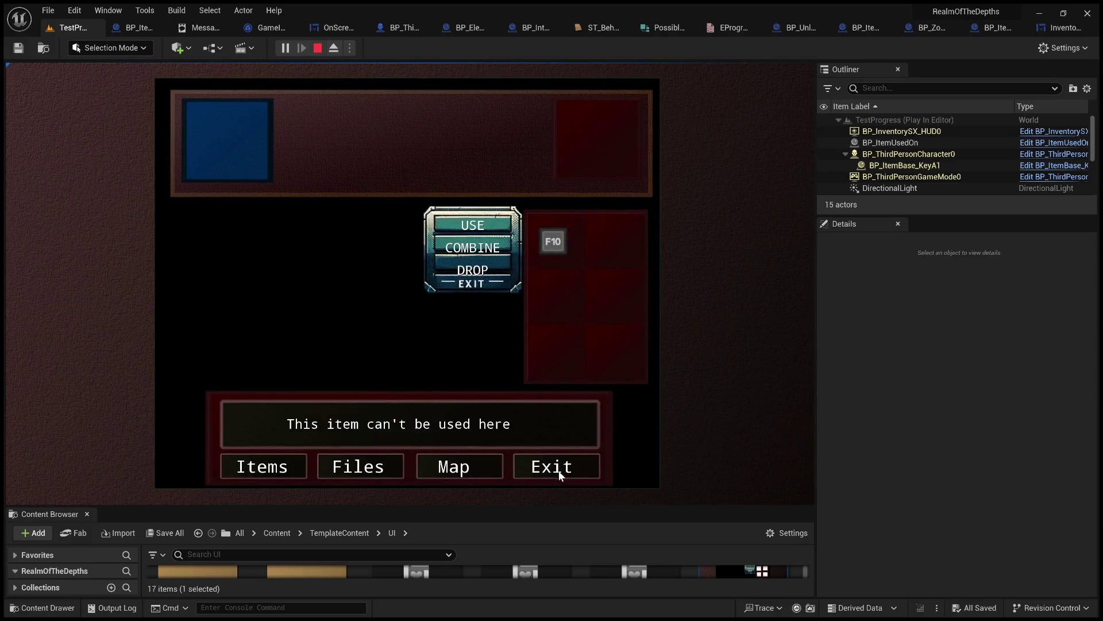
click(562, 468)
- Try the key on the door once more, then stop the play session with Esc
key(i)
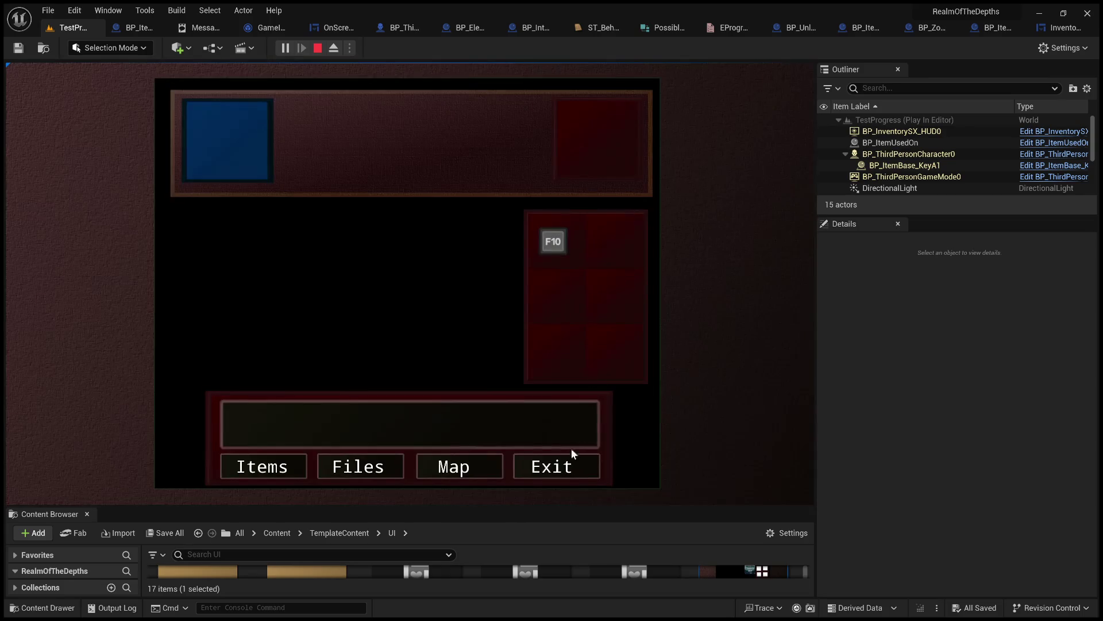
click(553, 242)
click(487, 227)
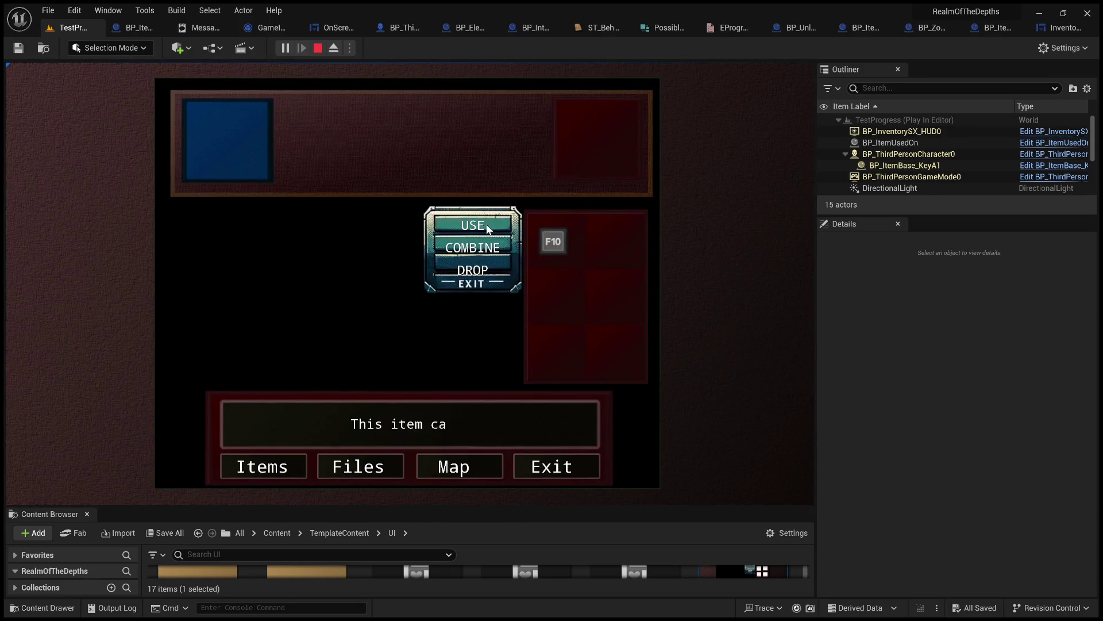
click(559, 474)
key(Escape)
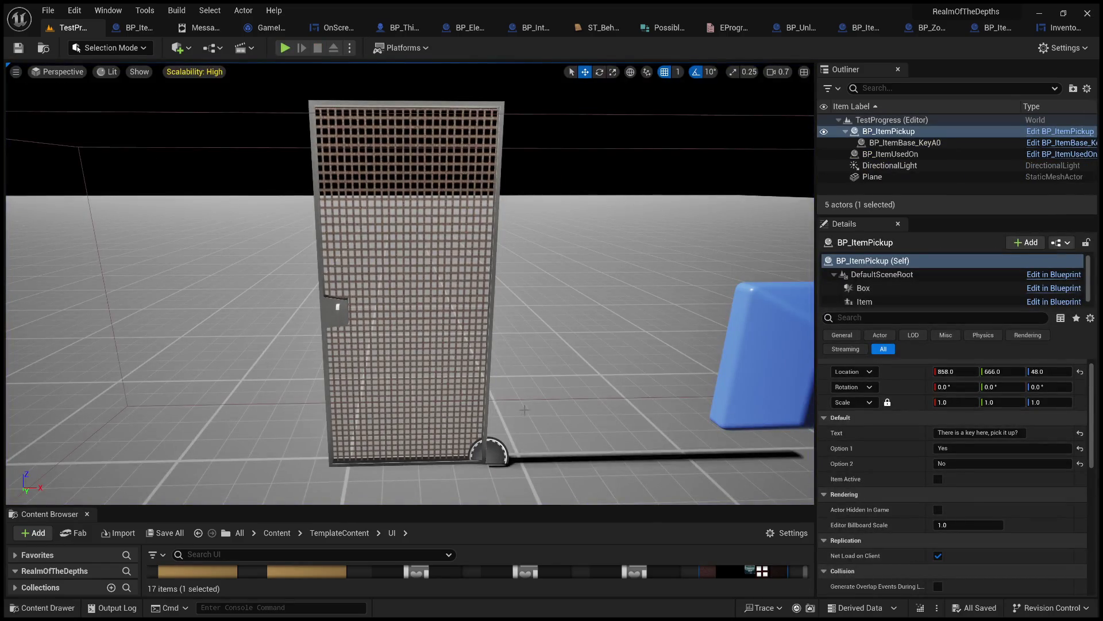
- Frame BP_ItemPickup in the viewport and resize the Content Browser and level view panels
key(f)
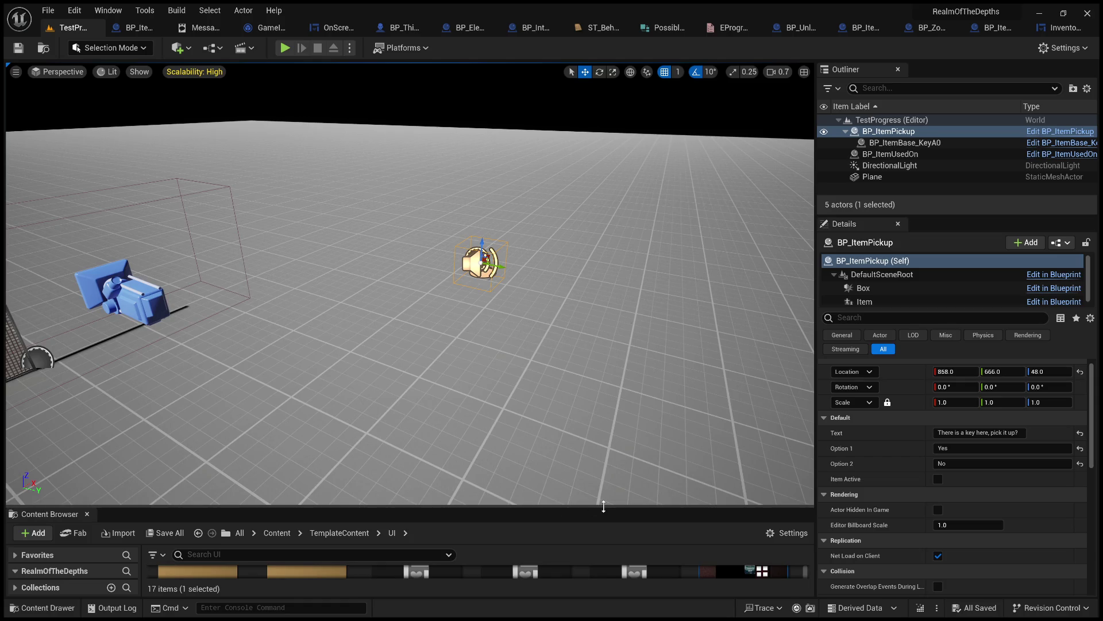
mouse_move(603, 507)
mouse_down()
mouse_move(630, 394)
mouse_move(663, 468)
mouse_up()
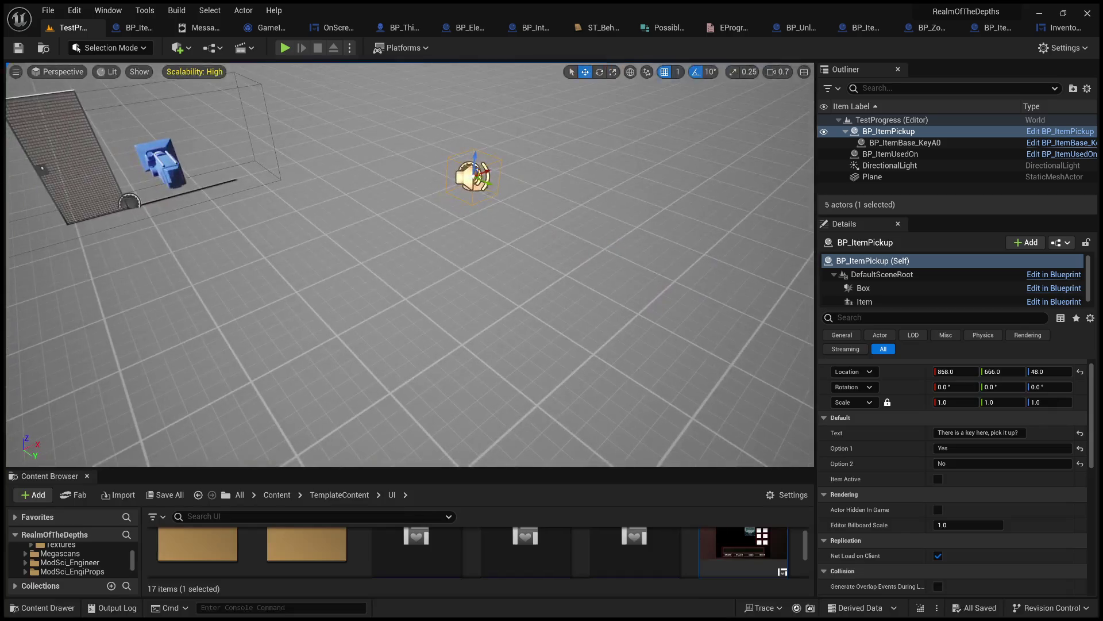
drag(816, 328, 1034, 327)
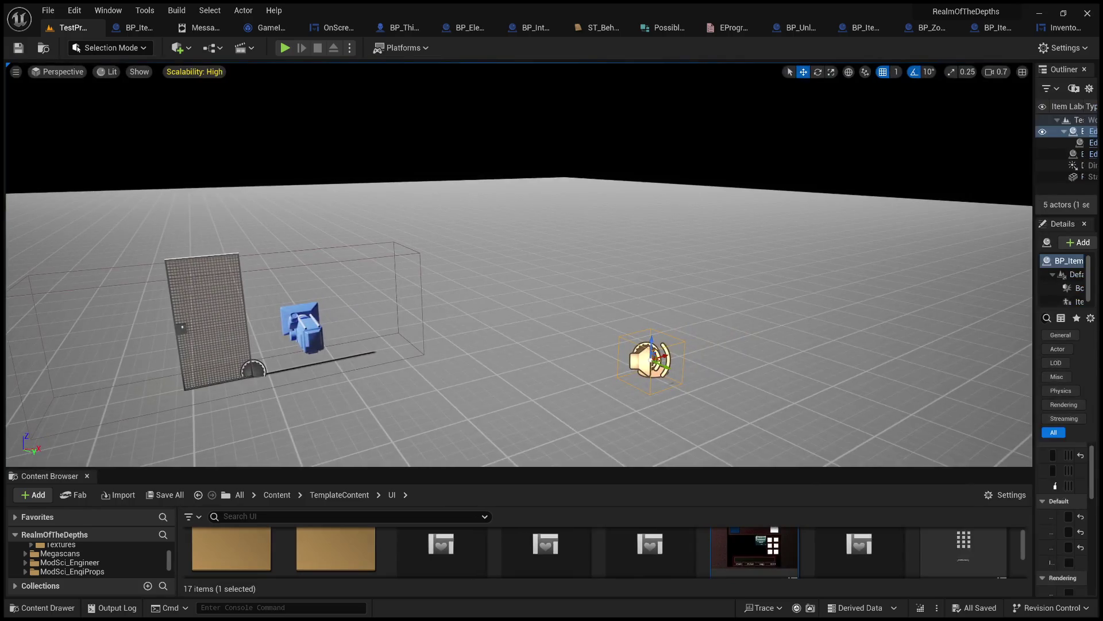
- Select the locked door BP_ItemUsedOn and confirm its Needed Name is Key
drag(1033, 311, 841, 311)
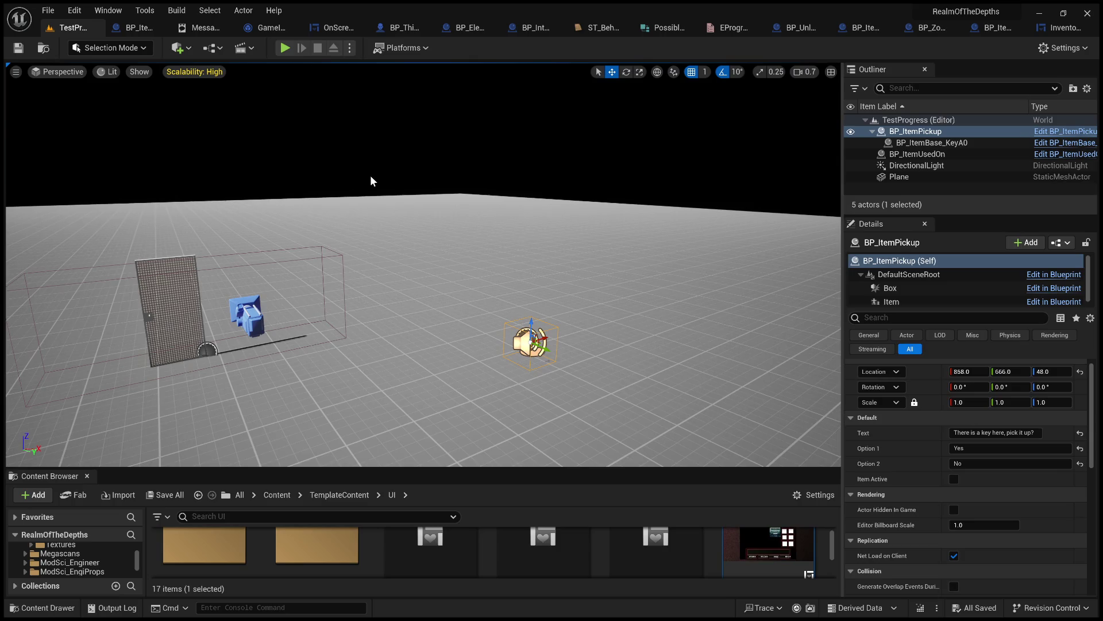
drag(370, 347, 434, 319)
click(334, 276)
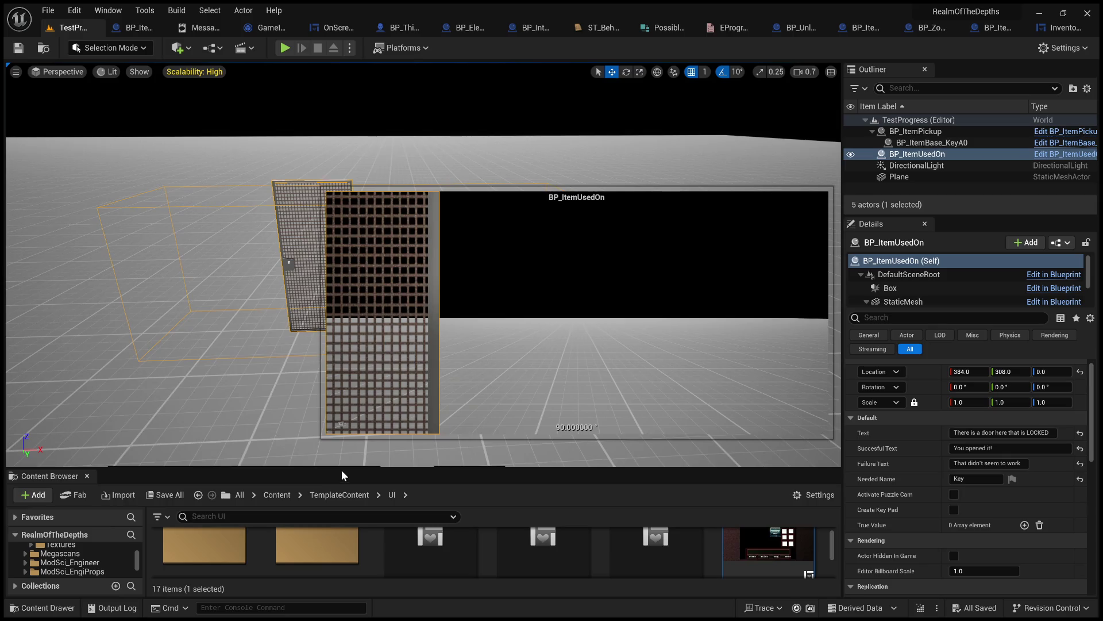
mouse_move(257, 310)
mouse_down()
mouse_move(227, 333)
mouse_move(238, 347)
mouse_up()
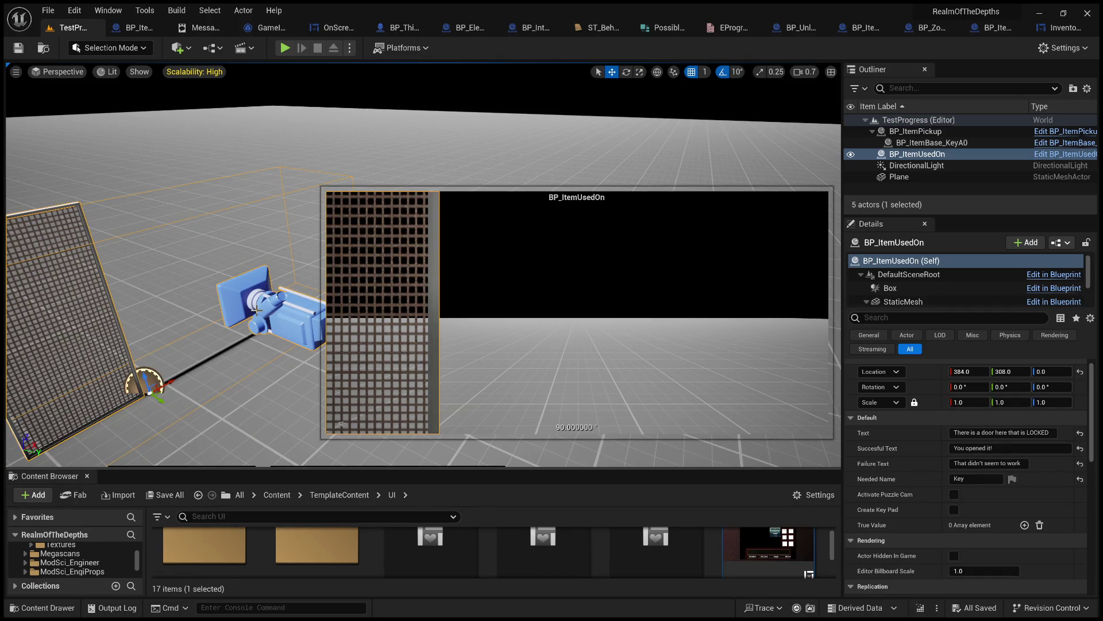
scroll(257, 310, up, 2)
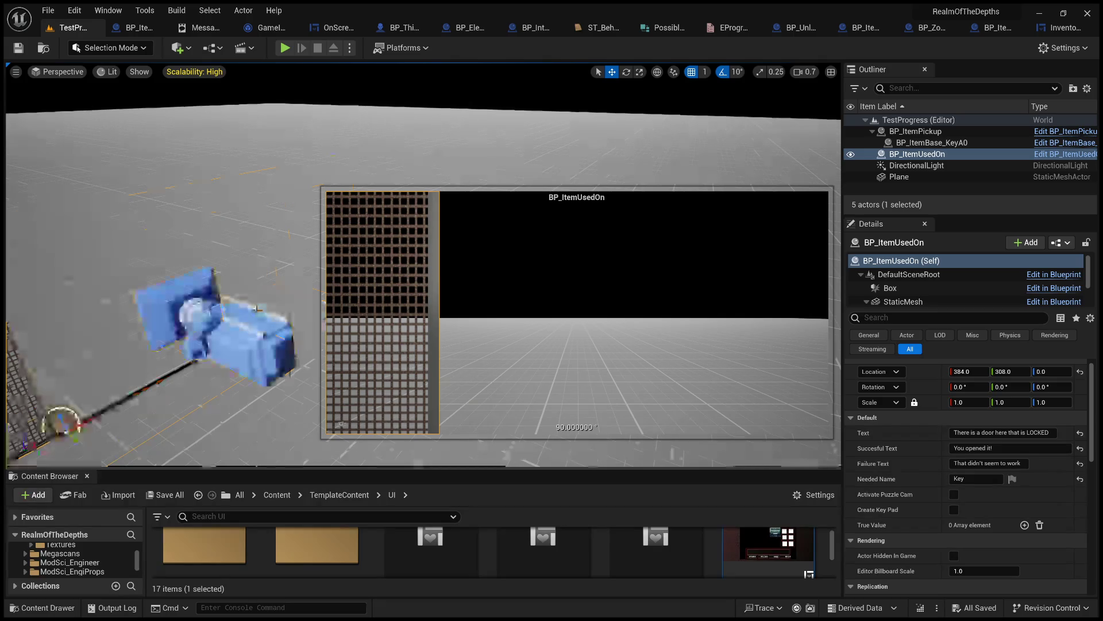
scroll(282, 302, up, 1)
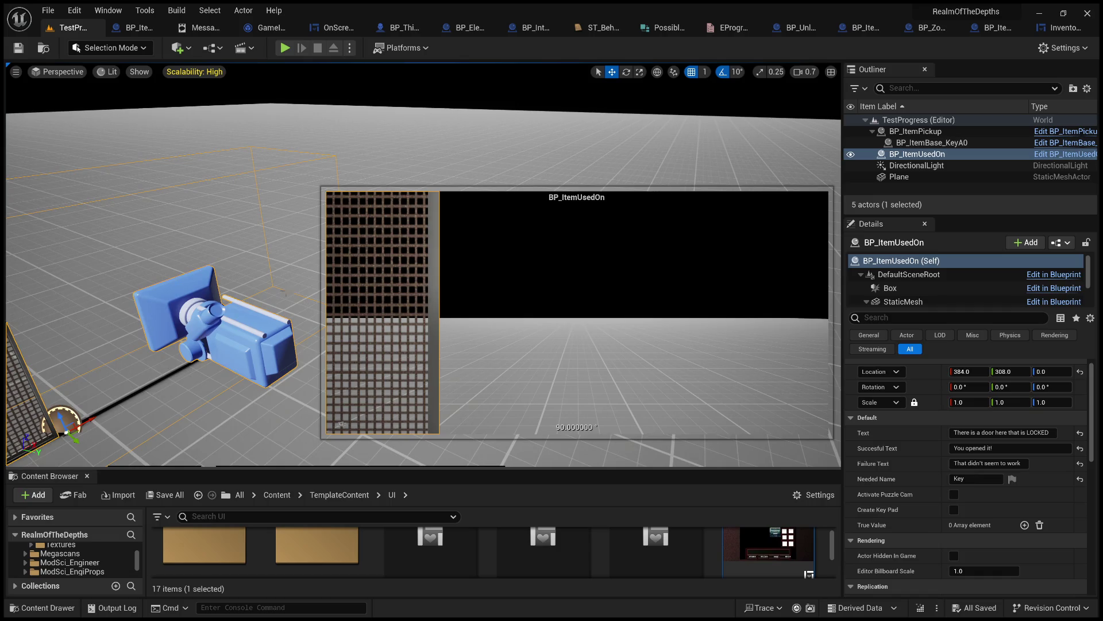
key(f)
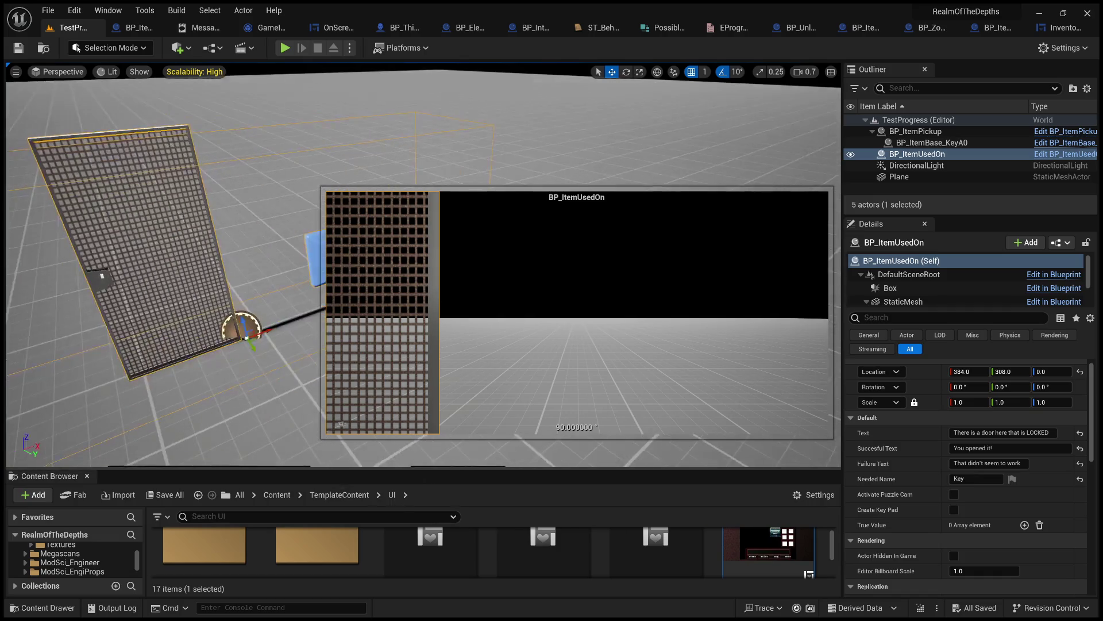
scroll(306, 214, down, 3)
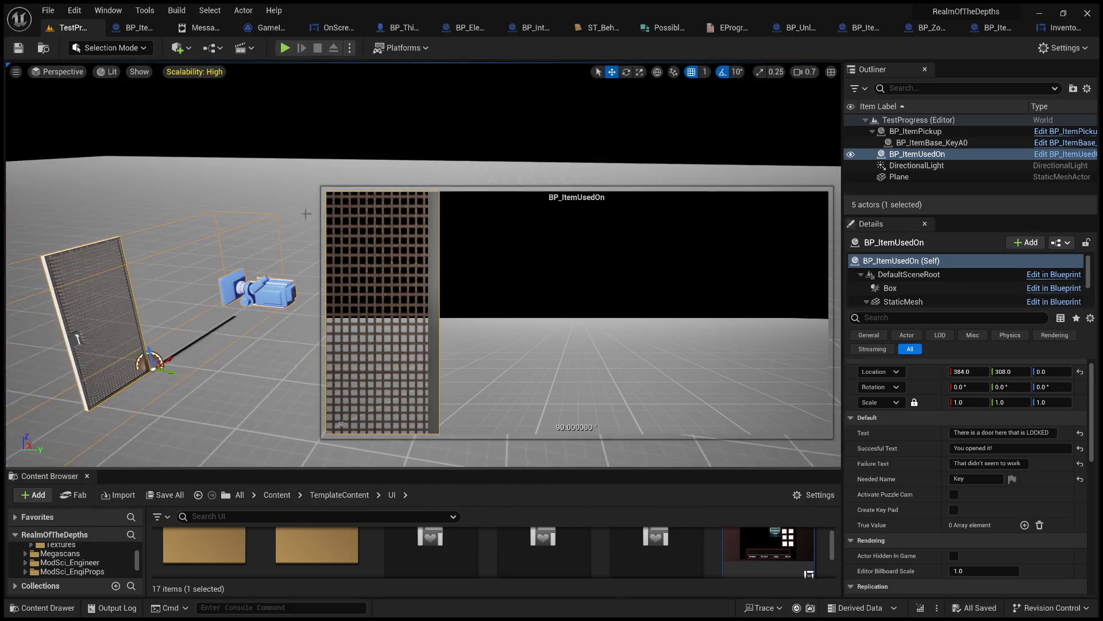
key(Escape)
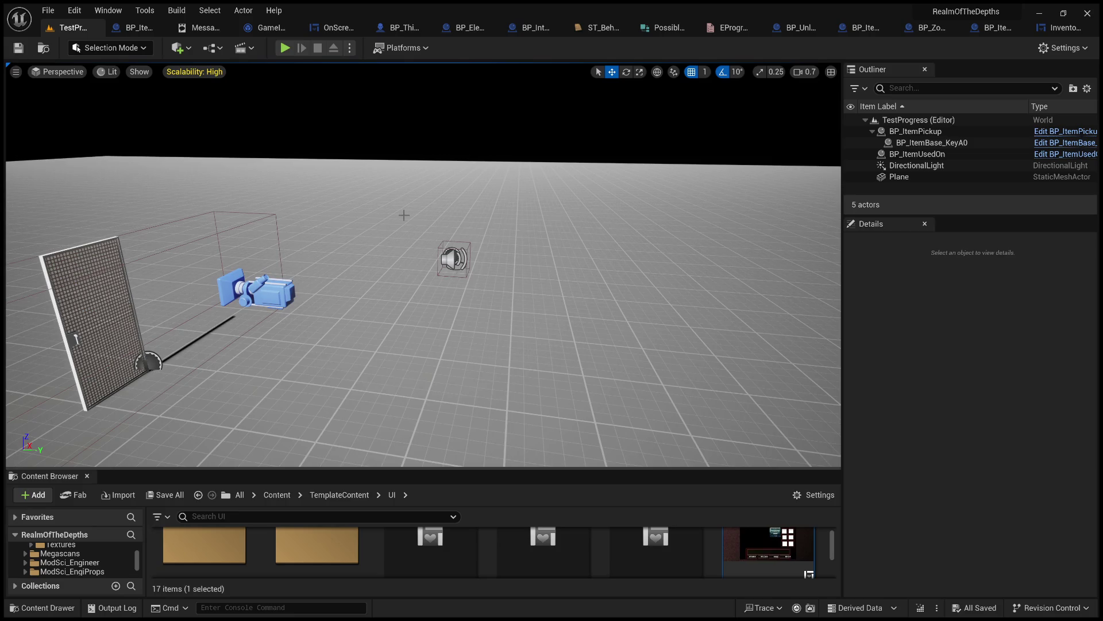
- Reselect the door, then select the BP_ItemPickup key actor and return to InventoryMenu's Designer
drag(360, 274, 290, 277)
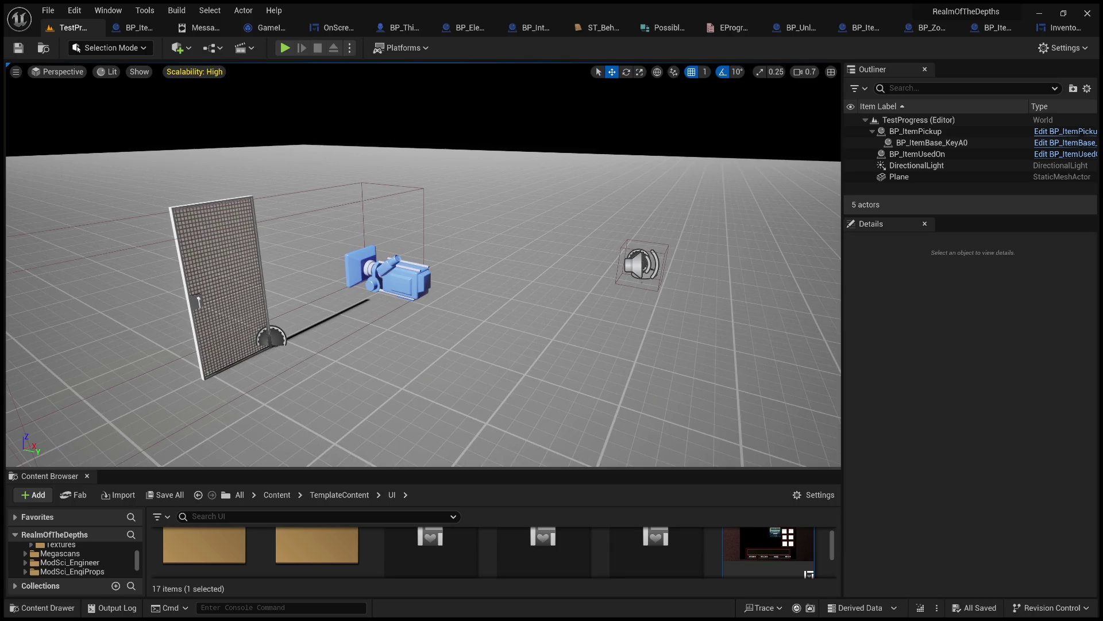
mouse_move(290, 276)
mouse_down()
mouse_move(313, 275)
mouse_move(287, 276)
mouse_up()
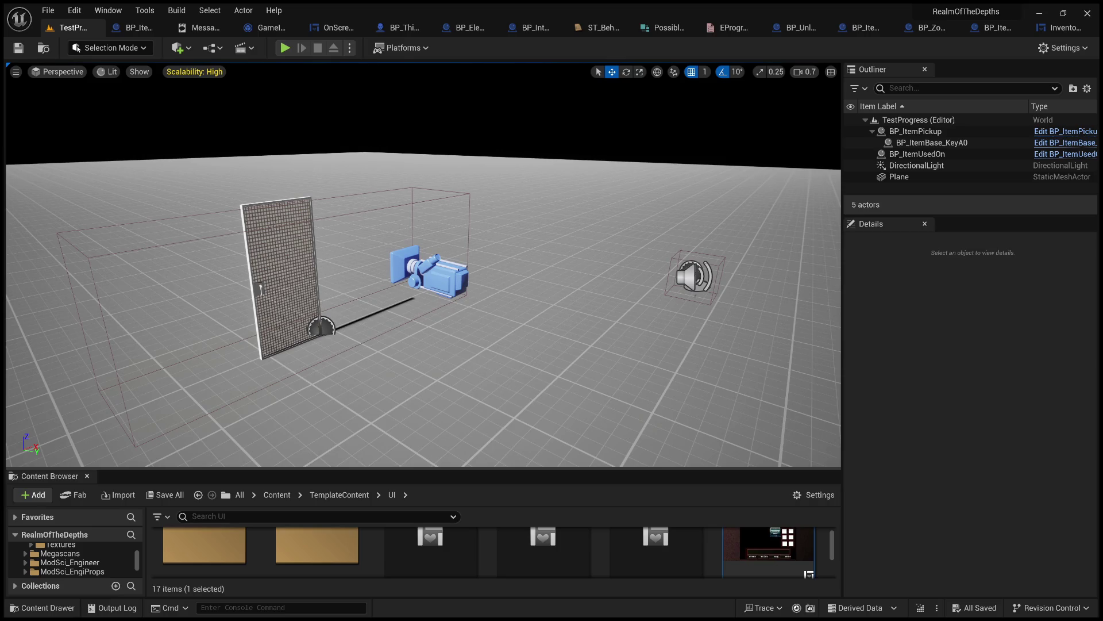
mouse_move(287, 276)
mouse_down()
mouse_move(314, 277)
mouse_move(302, 270)
mouse_move(316, 259)
mouse_up()
drag(381, 274, 381, 274)
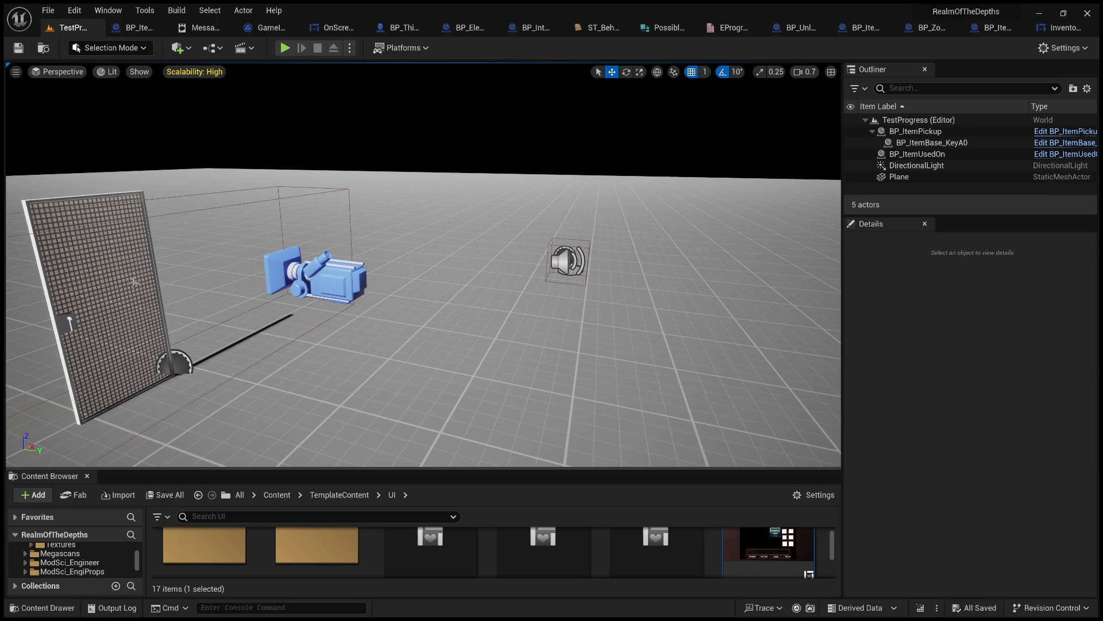
click(298, 276)
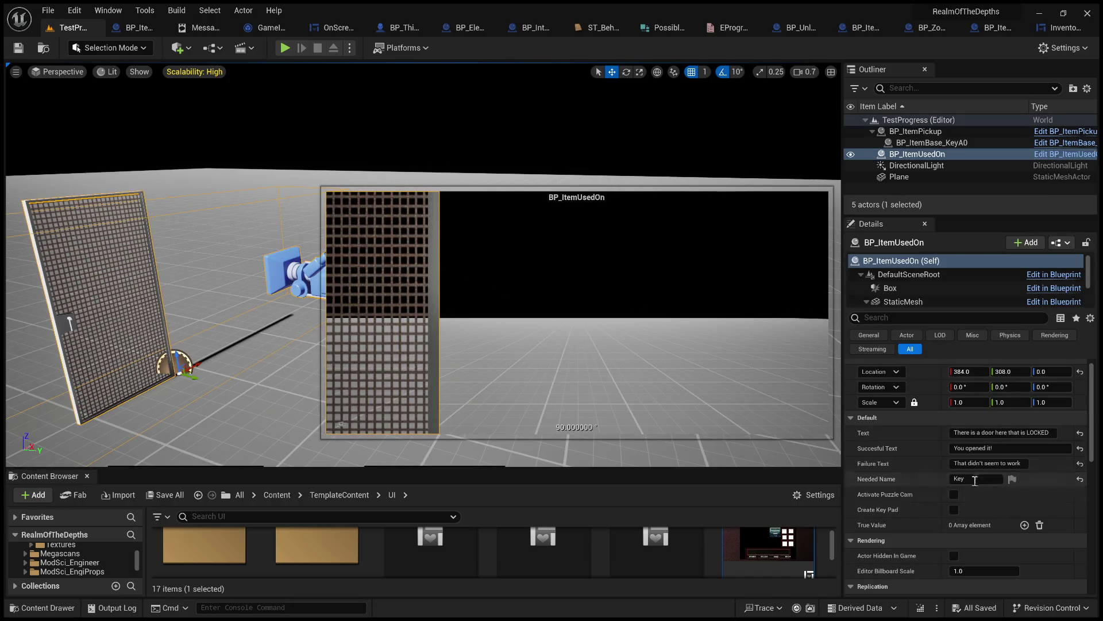
drag(369, 282, 373, 270)
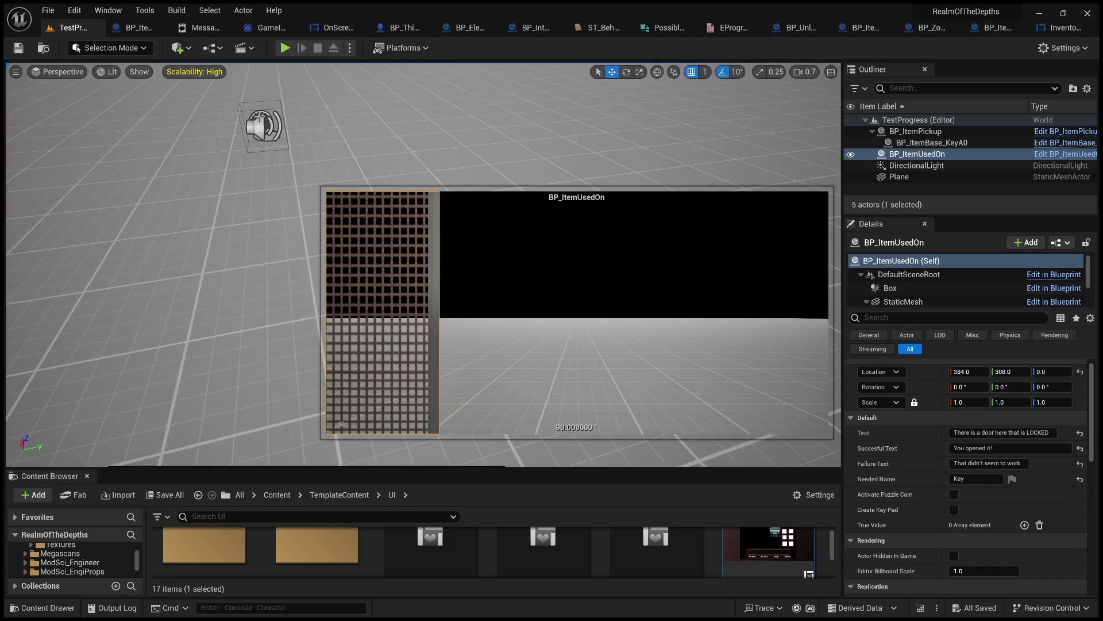
click(259, 117)
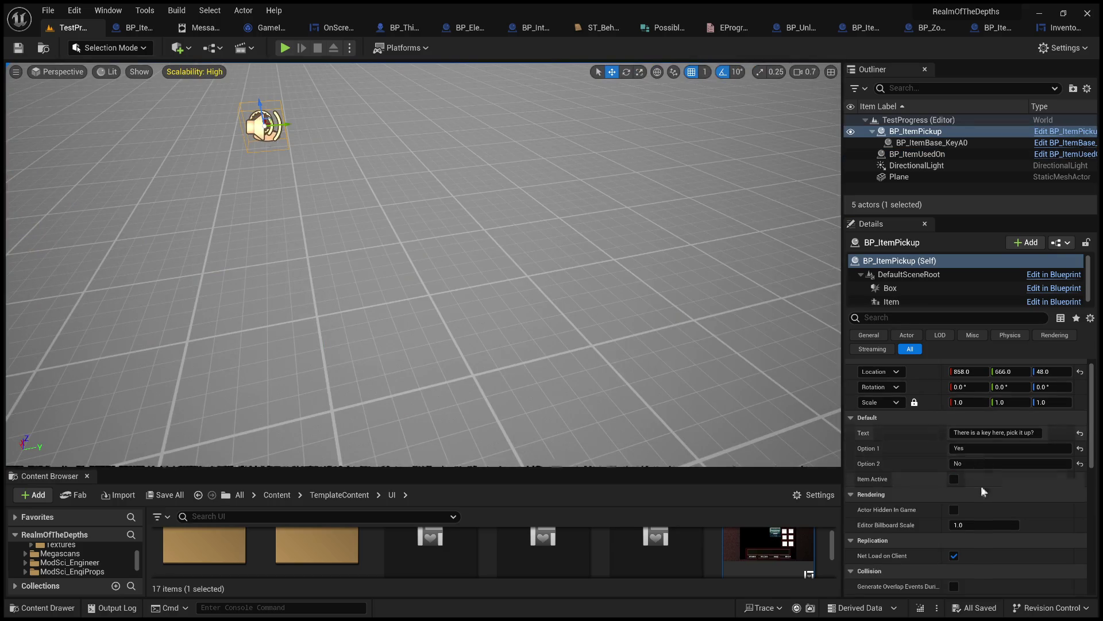
click(1066, 29)
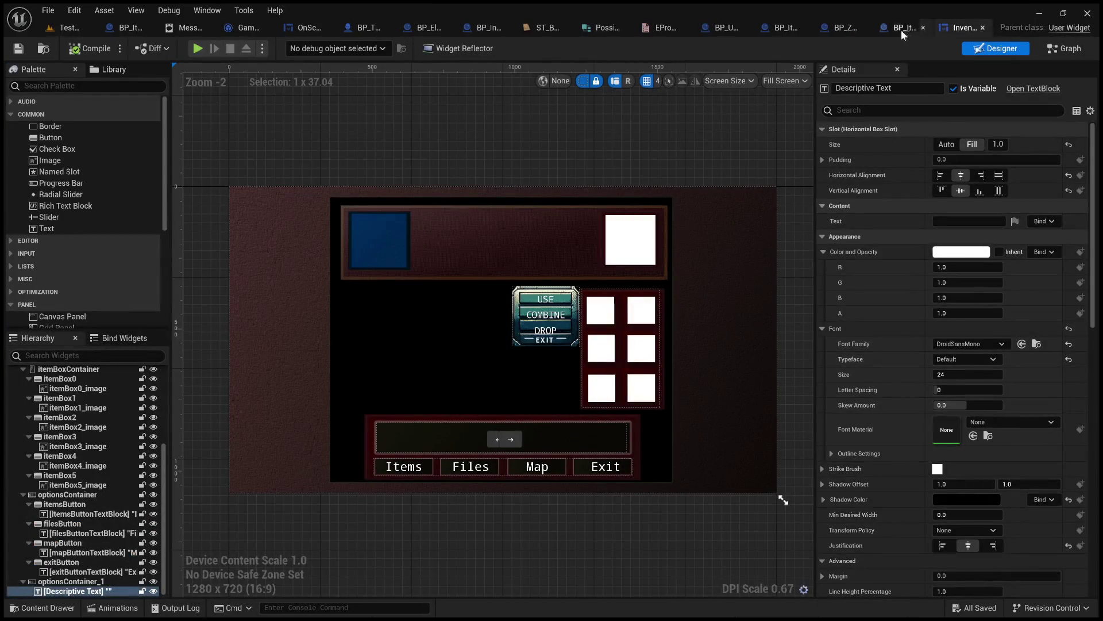
click(901, 29)
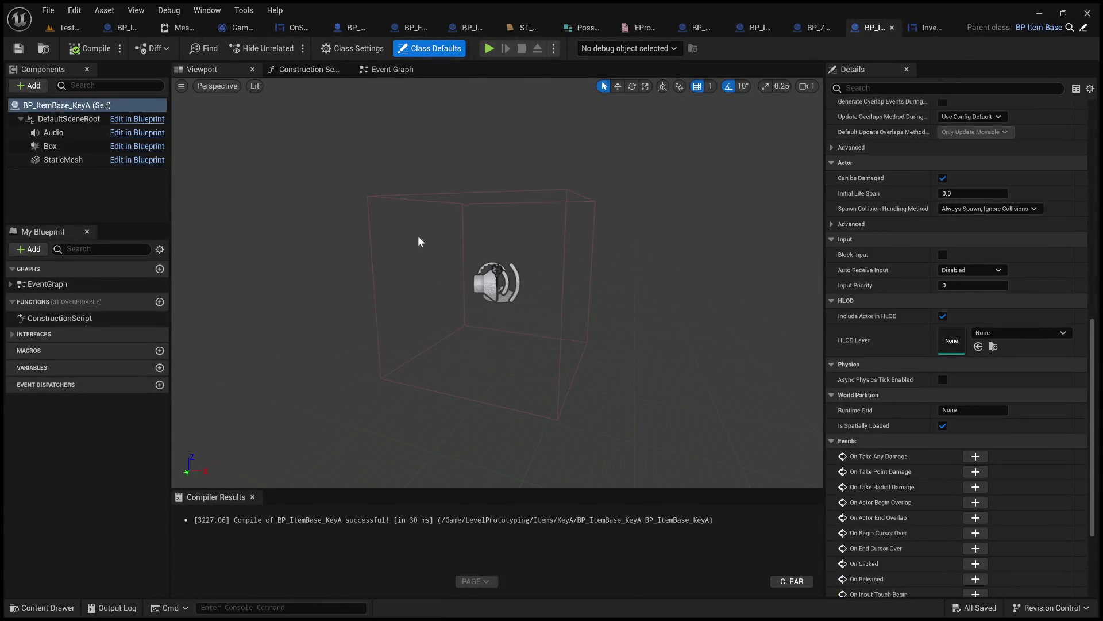
scroll(1017, 218, up, 10)
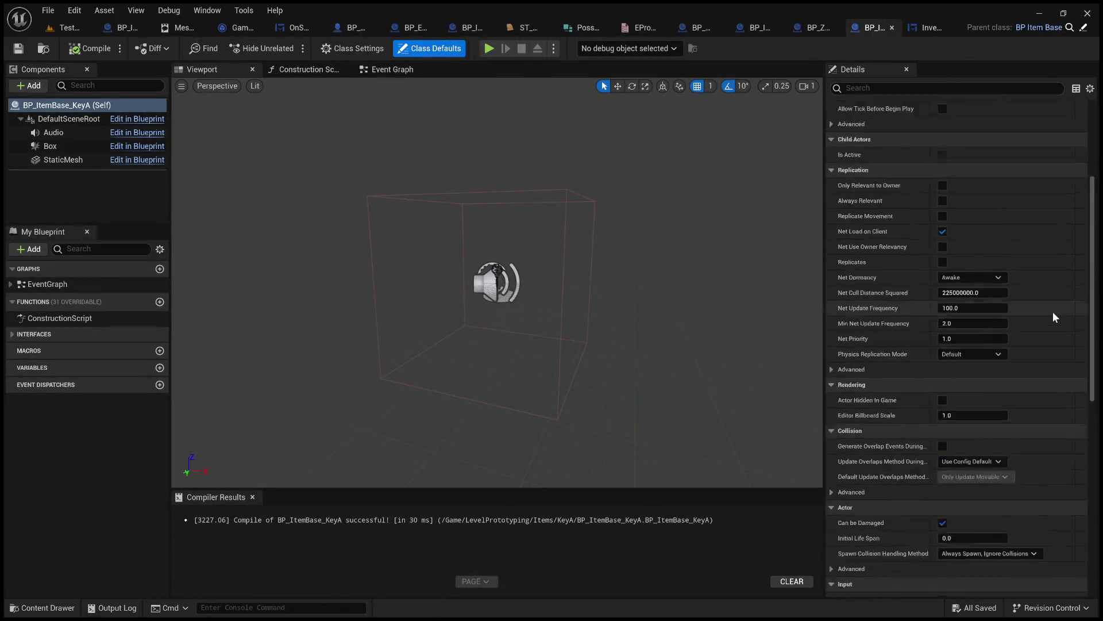
scroll(1053, 311, up, 6)
click(963, 123)
double_click(963, 123)
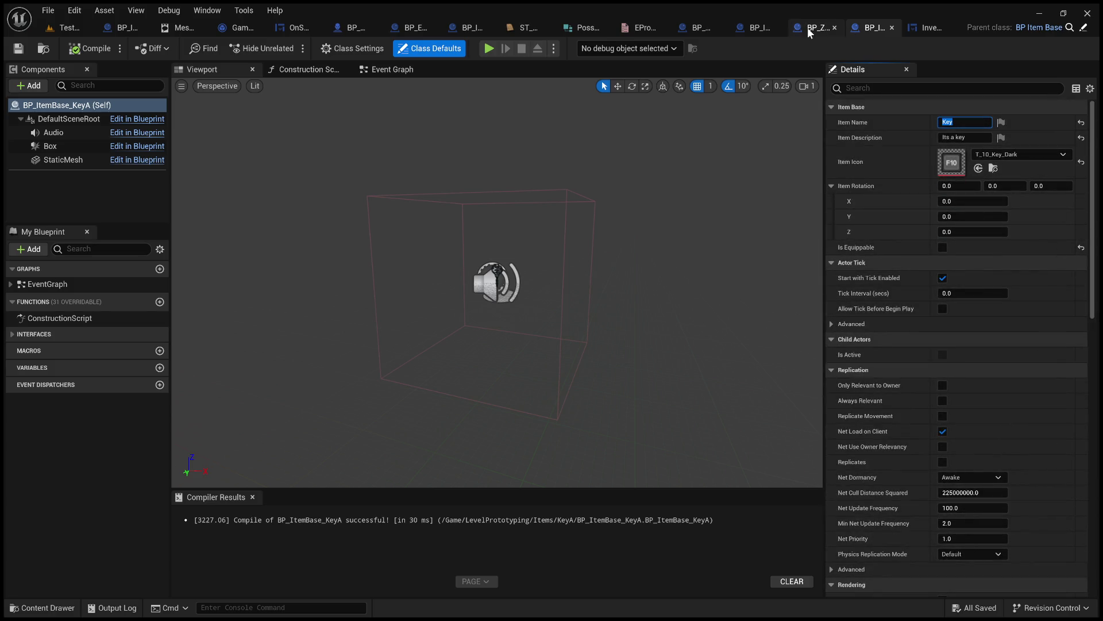
click(860, 123)
click(917, 29)
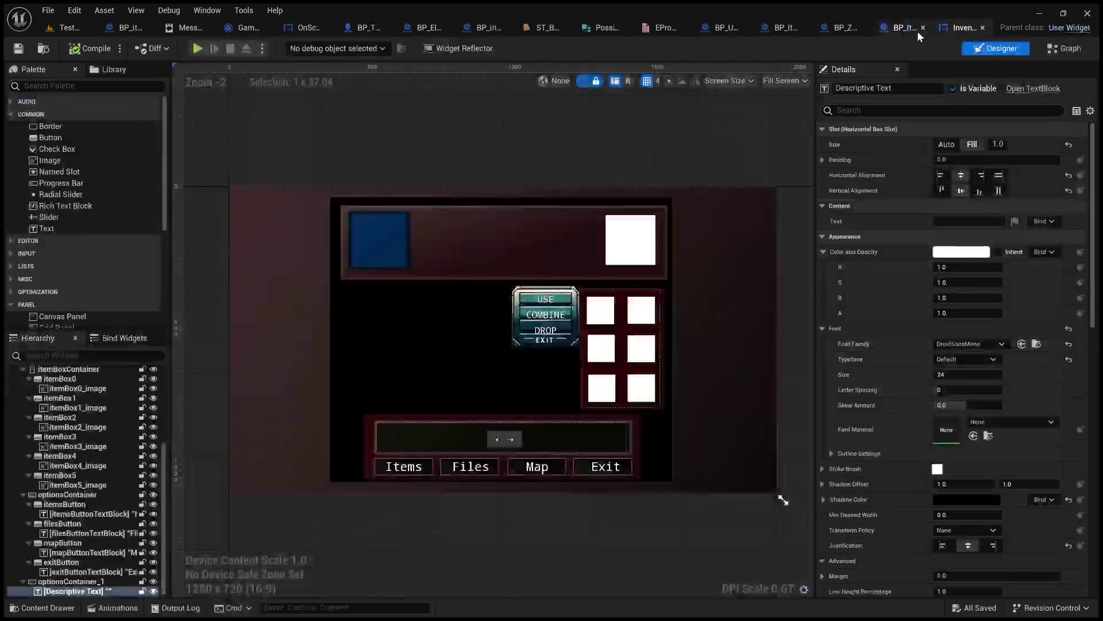
- Trace the InventoryMenu graph to the Is Item Usable check, then view BP_ItemUsedOn's Event Graph
click(1059, 47)
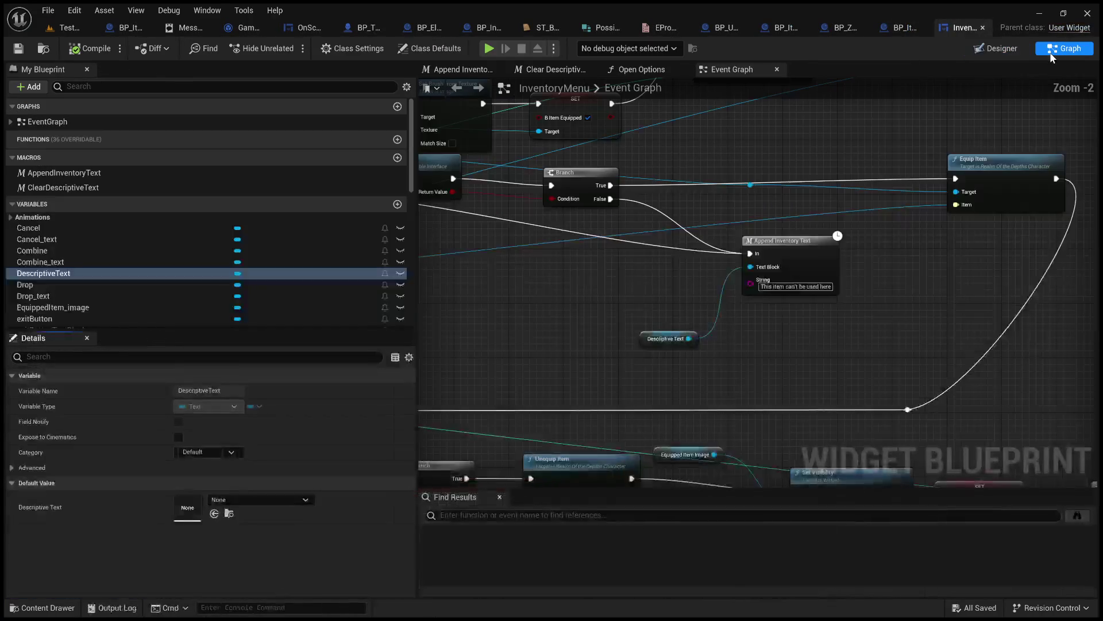
mouse_move(574, 331)
mouse_down()
mouse_move(636, 357)
mouse_move(911, 374)
mouse_move(795, 295)
mouse_up()
scroll(691, 305, up, 2)
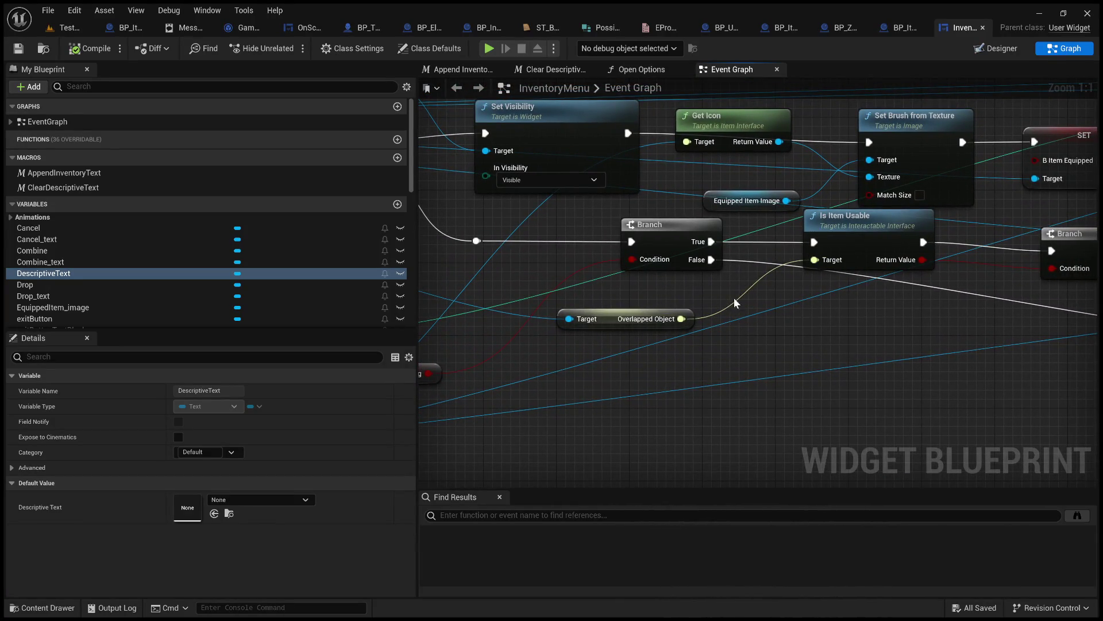
drag(821, 307, 696, 342)
mouse_move(760, 265)
mouse_down()
mouse_move(656, 270)
mouse_move(793, 248)
mouse_move(982, 247)
mouse_move(729, 247)
mouse_move(482, 230)
mouse_move(947, 287)
mouse_move(1092, 276)
mouse_move(820, 322)
mouse_move(1092, 304)
mouse_move(1095, 285)
mouse_move(1098, 299)
mouse_up()
mouse_move(820, 123)
mouse_down()
mouse_move(962, 154)
mouse_move(1092, 222)
mouse_move(655, 260)
mouse_move(699, 270)
mouse_up()
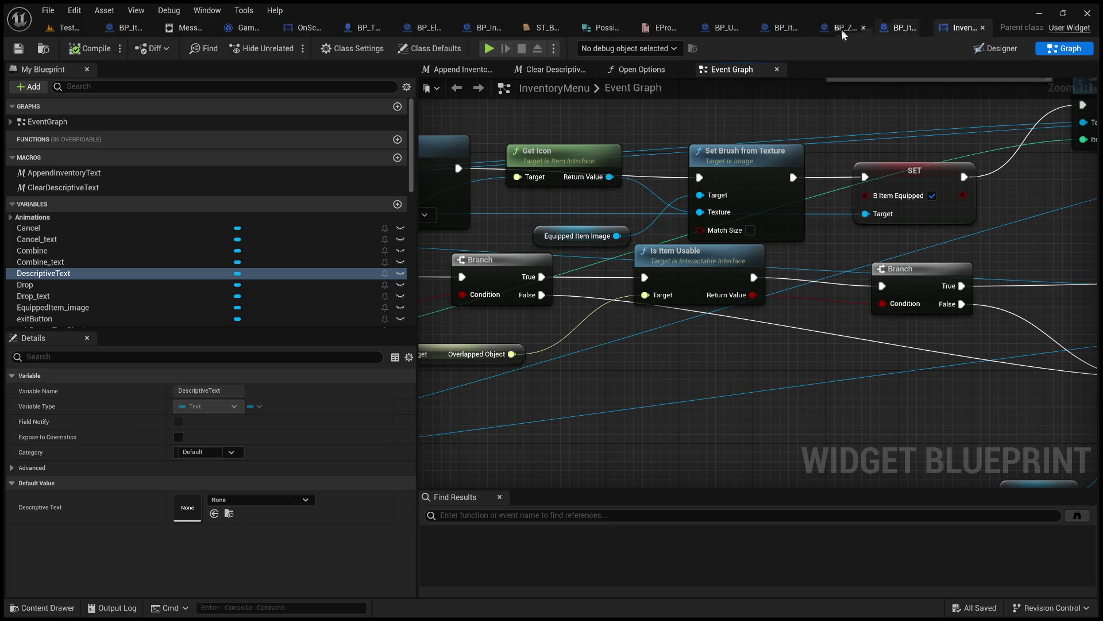
click(782, 29)
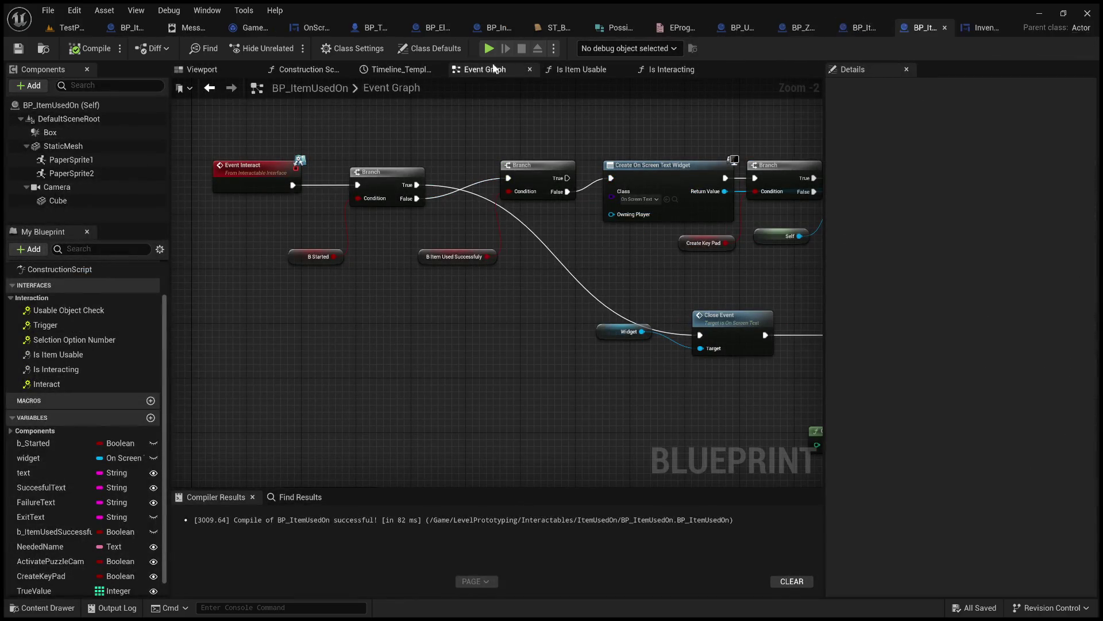
- Inspect the Is Item Usable function, then find InventoryMenu's 'This item can't be used here' Append Inventory Text
double_click(81, 354)
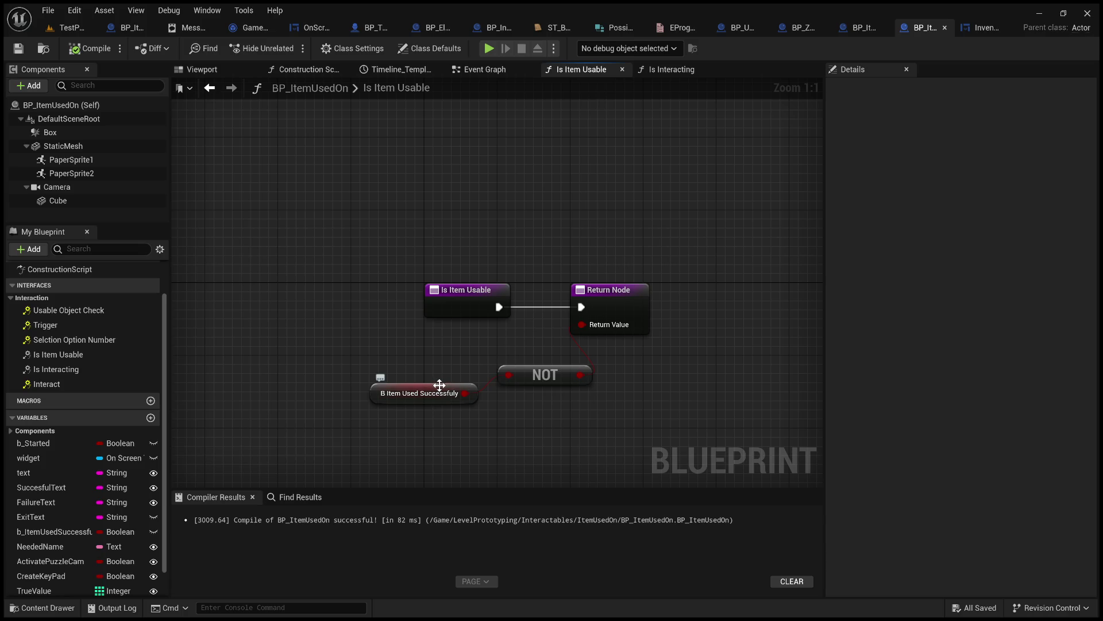
click(984, 24)
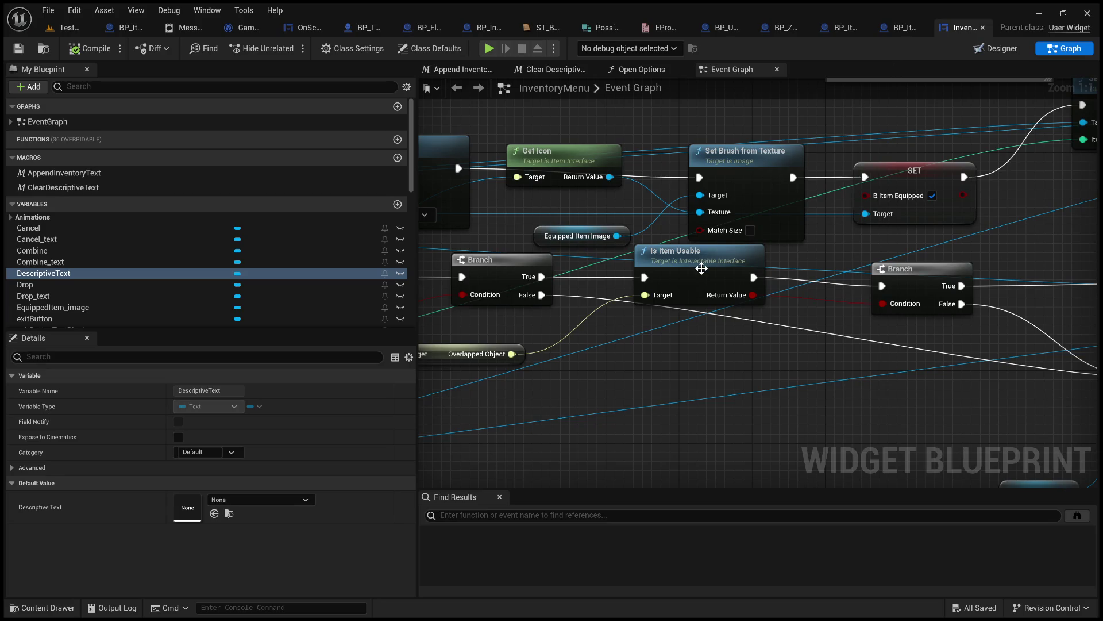
mouse_move(788, 331)
mouse_down()
mouse_move(463, 312)
mouse_move(315, 275)
mouse_move(327, 280)
mouse_move(272, 278)
mouse_up()
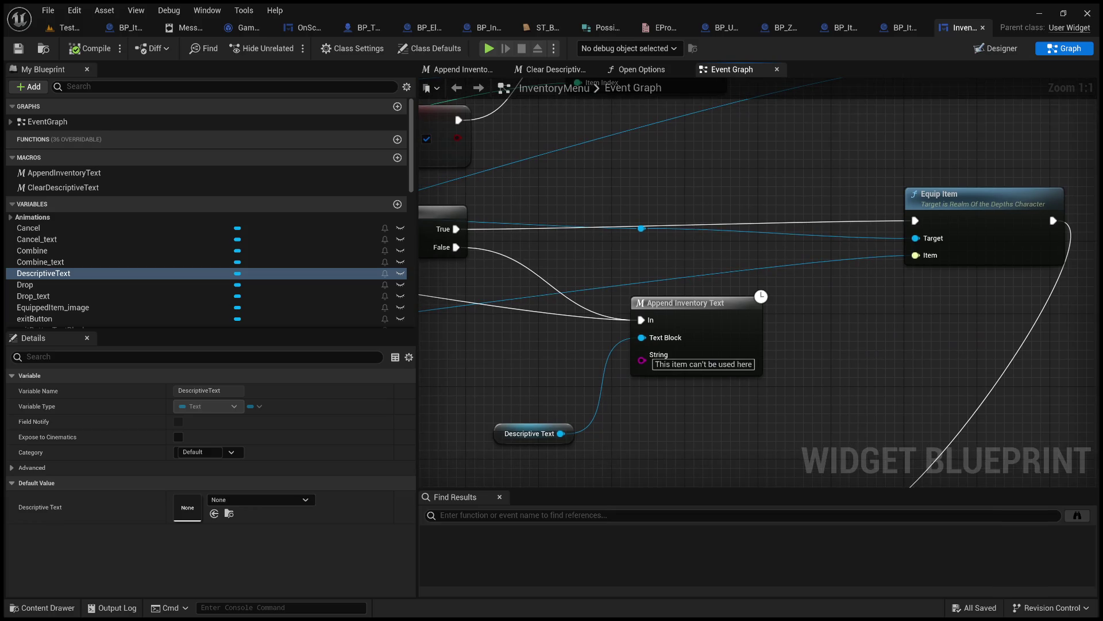
scroll(638, 259, down, 4)
mouse_move(639, 259)
mouse_down()
mouse_move(623, 264)
mouse_move(1074, 236)
mouse_move(764, 248)
mouse_move(512, 295)
mouse_move(669, 406)
mouse_move(562, 312)
mouse_up()
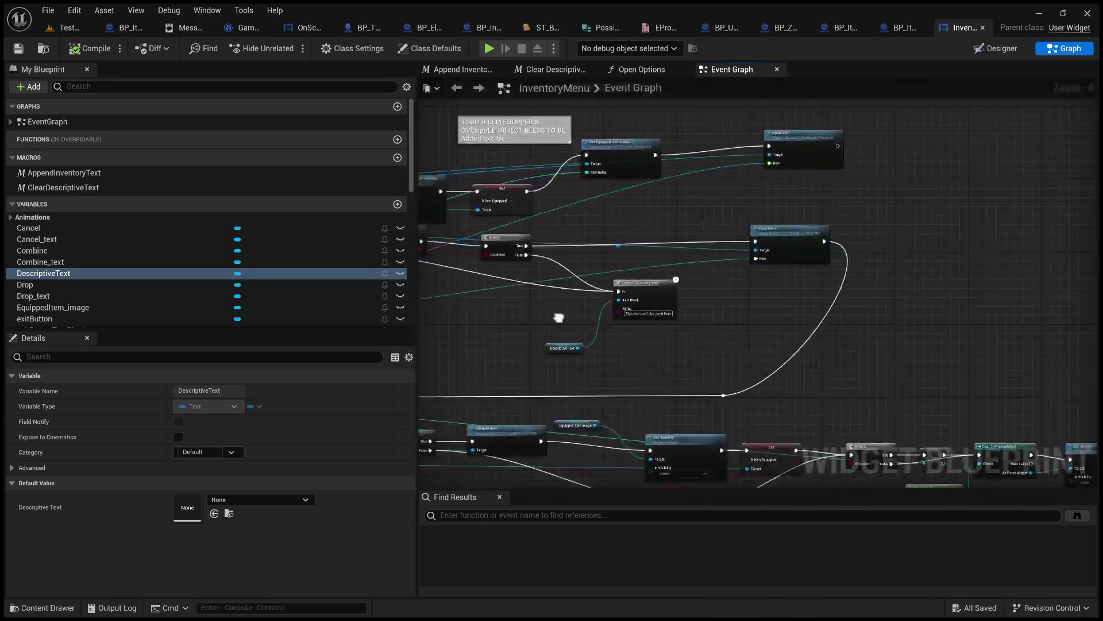
- Pan the InventoryMenu graph across Equip Item, Append Inventory Text, the Branch and SET nodes
scroll(874, 345, up, 3)
drag(645, 220, 807, 255)
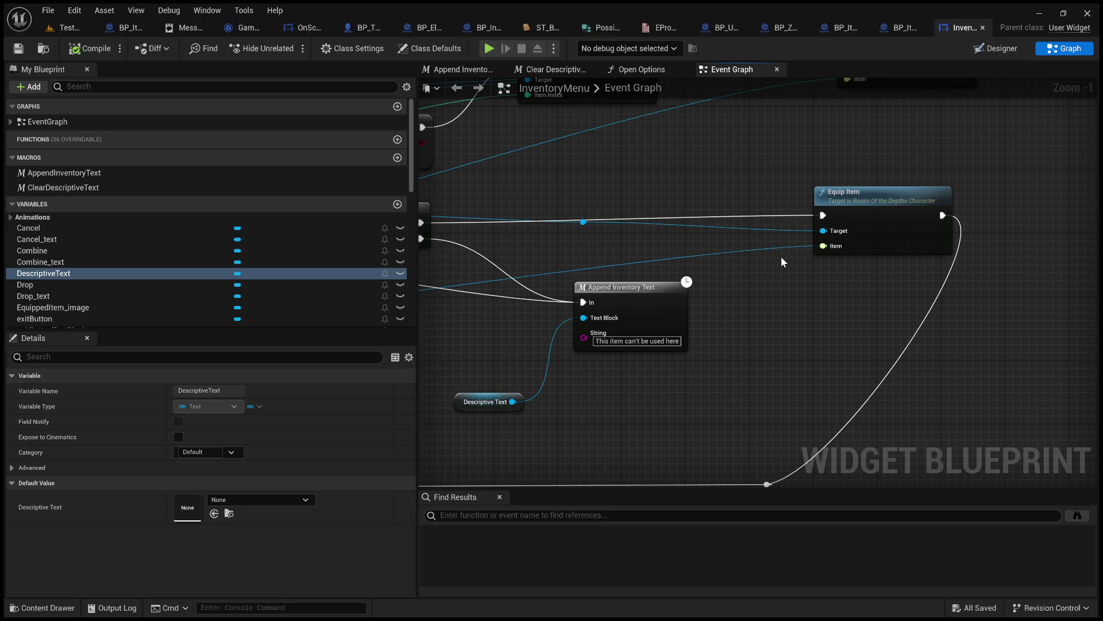
mouse_move(726, 273)
mouse_down()
mouse_move(882, 254)
mouse_move(797, 249)
mouse_up()
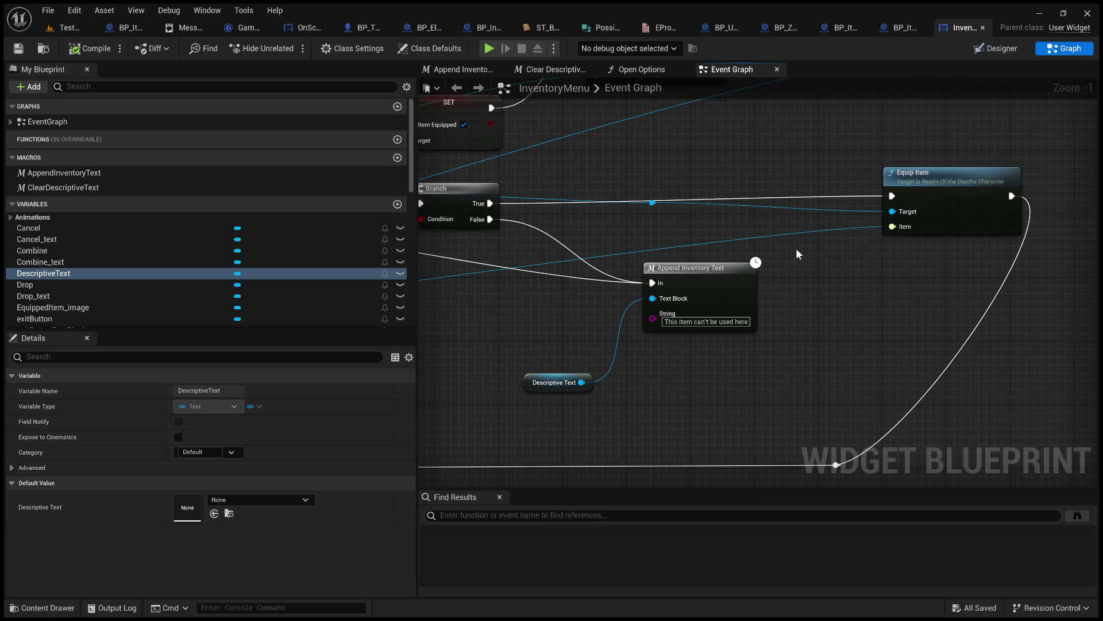
mouse_move(618, 222)
mouse_down()
mouse_move(816, 236)
mouse_move(765, 247)
mouse_move(862, 264)
mouse_up()
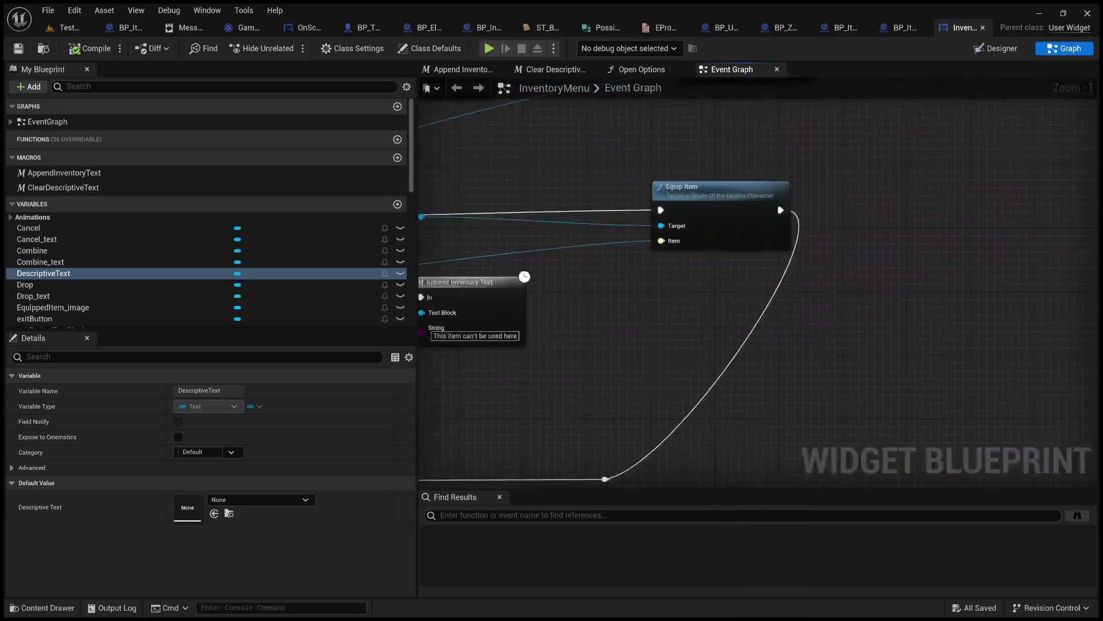
drag(640, 325, 886, 306)
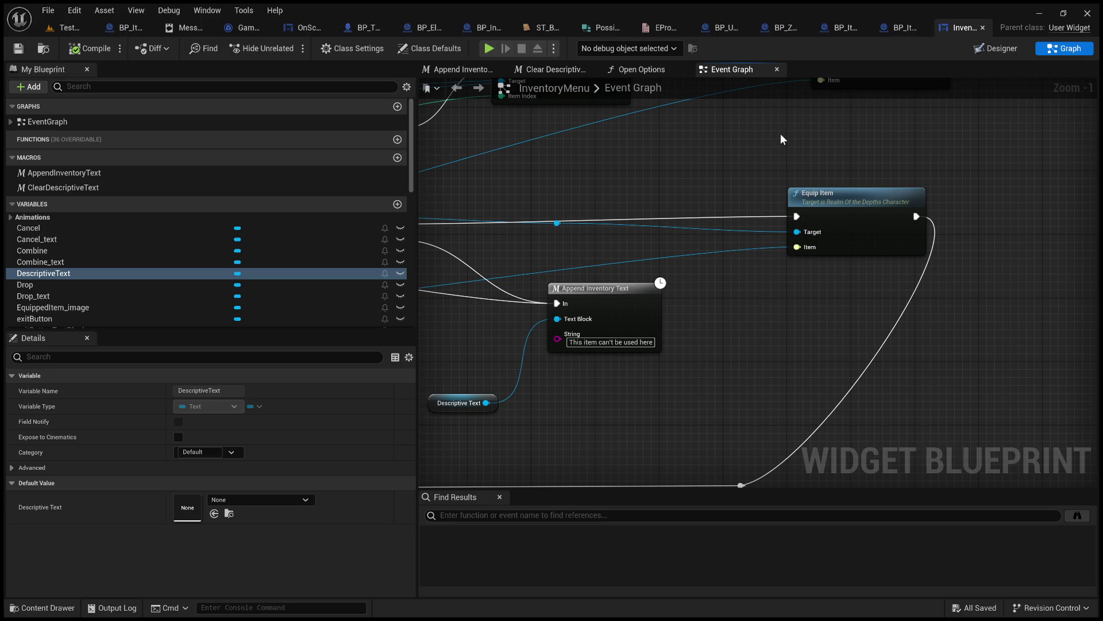
drag(777, 171, 1070, 193)
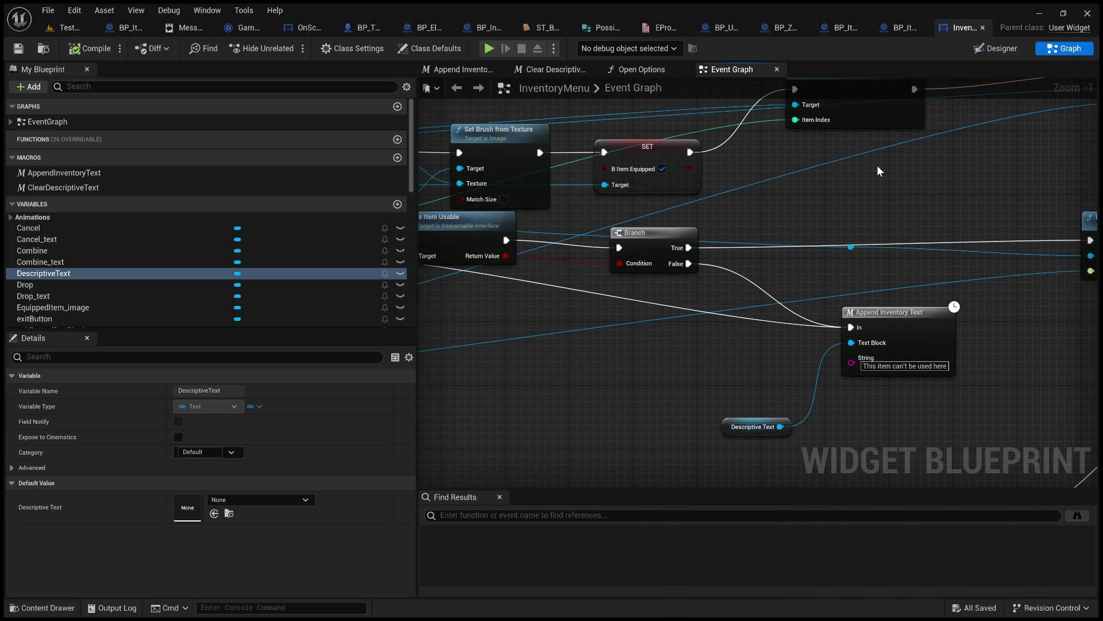
mouse_move(894, 186)
mouse_down()
mouse_move(537, 182)
mouse_move(1013, 210)
mouse_up()
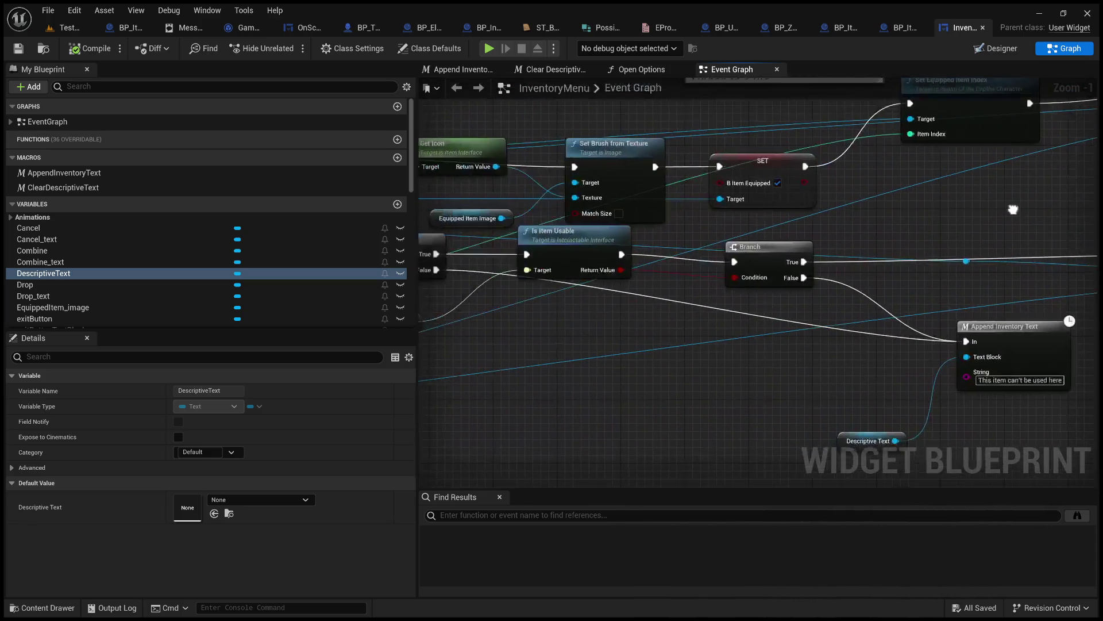
- Locate and select the Overlapped Object node, then view BP_ItemUsedOn's Is Item Usable function
drag(753, 326, 771, 382)
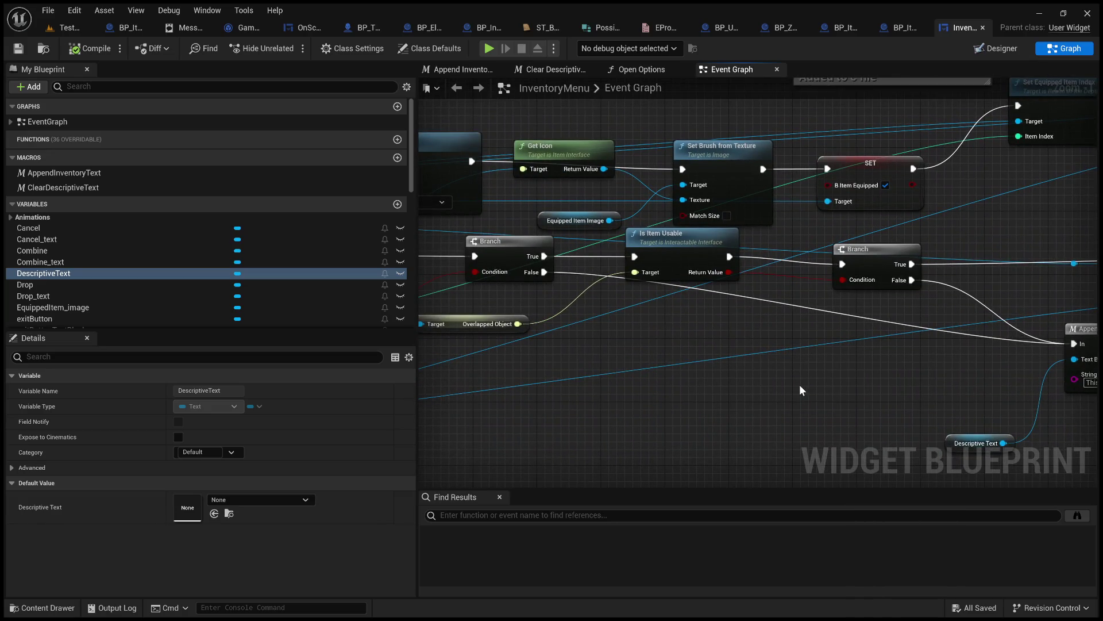
drag(772, 311, 988, 294)
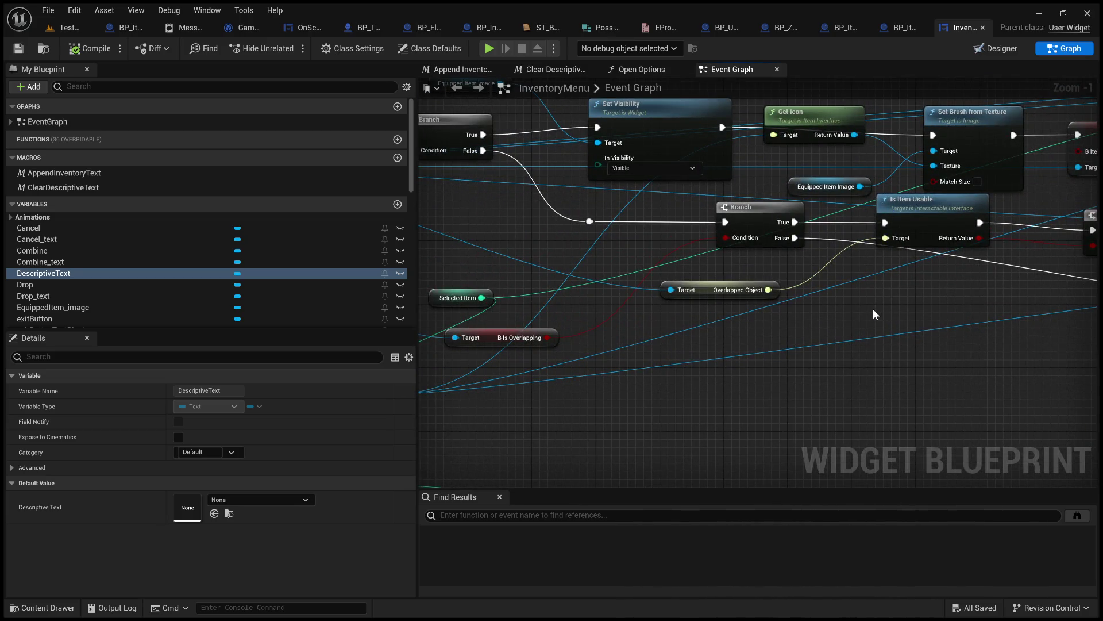
mouse_move(873, 309)
mouse_down()
mouse_move(880, 320)
mouse_move(838, 333)
mouse_move(769, 320)
mouse_move(1072, 331)
mouse_up()
click(769, 319)
mouse_move(935, 177)
mouse_down()
mouse_move(769, 130)
mouse_move(568, 137)
mouse_move(490, 158)
mouse_up()
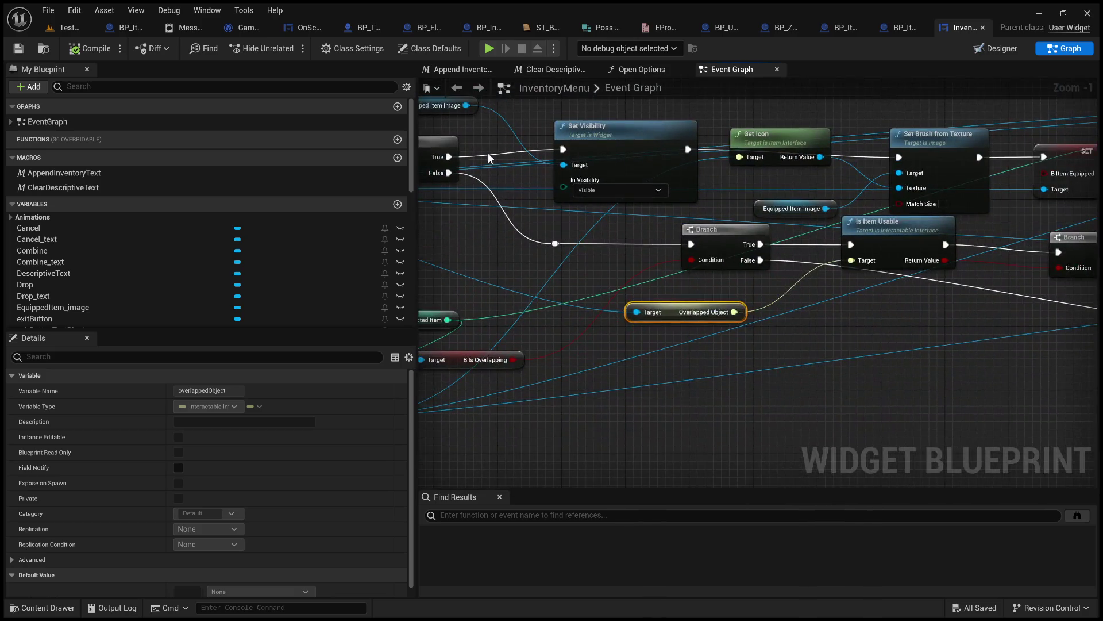
click(894, 29)
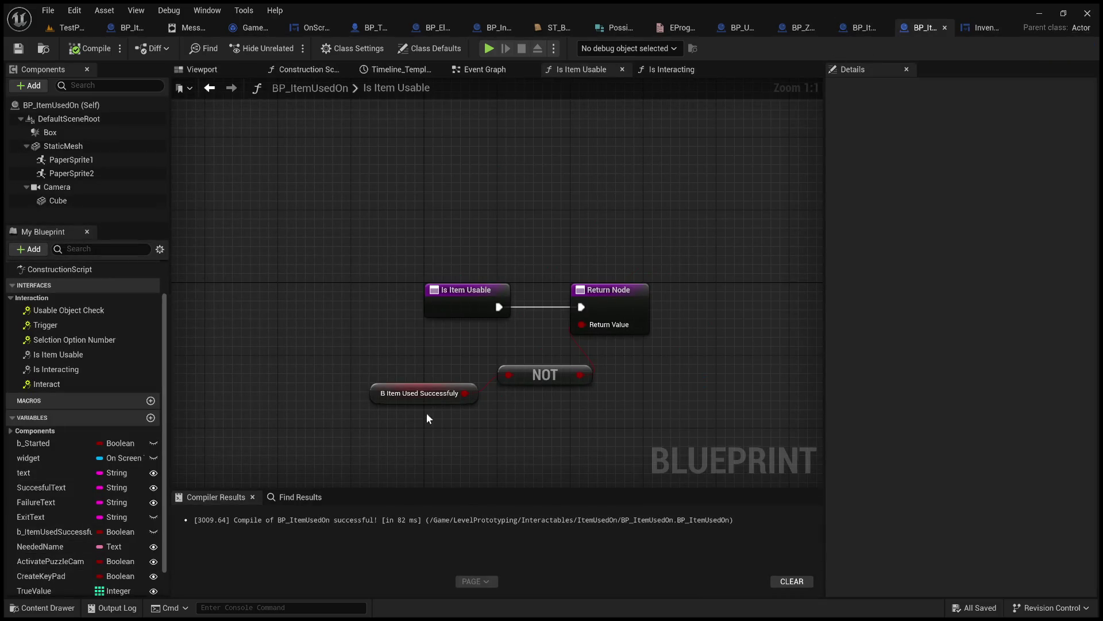
- Find references to B Item Used Successfully and jump to the Usable Object Check event
click(443, 393)
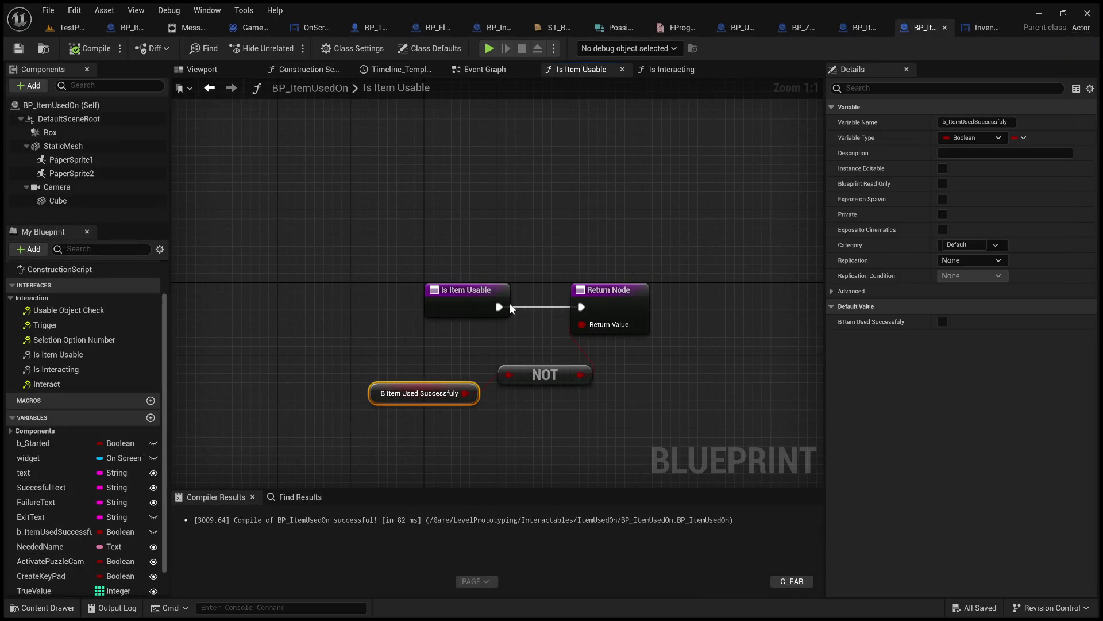
key(shift+alt+f)
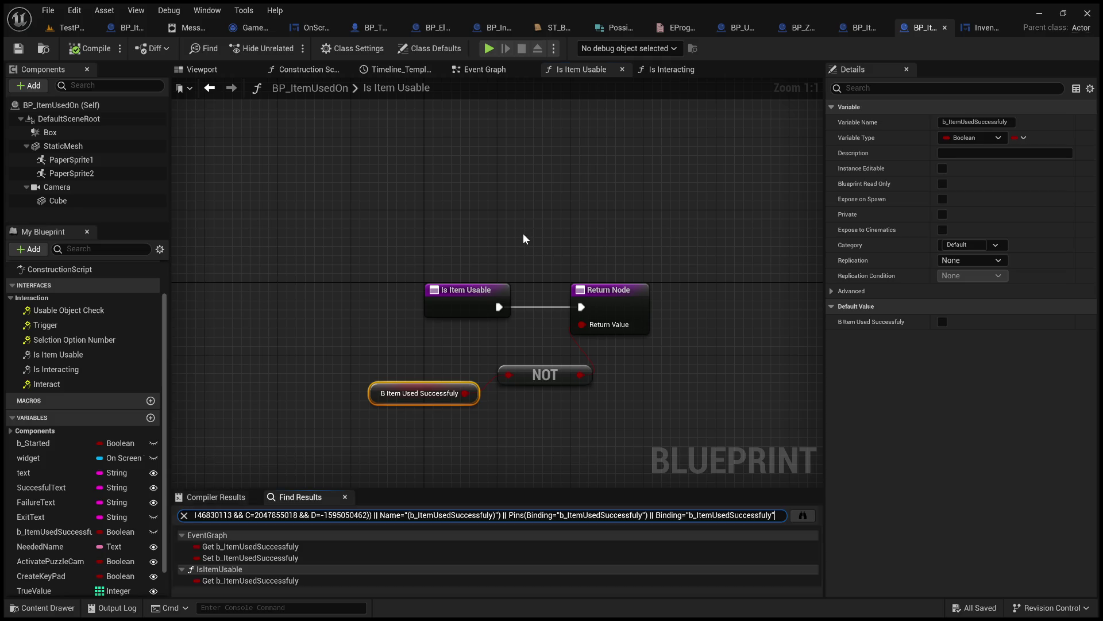
double_click(285, 557)
scroll(536, 372, down, 3)
drag(535, 372, 550, 329)
scroll(396, 344, up, 2)
drag(395, 345, 599, 341)
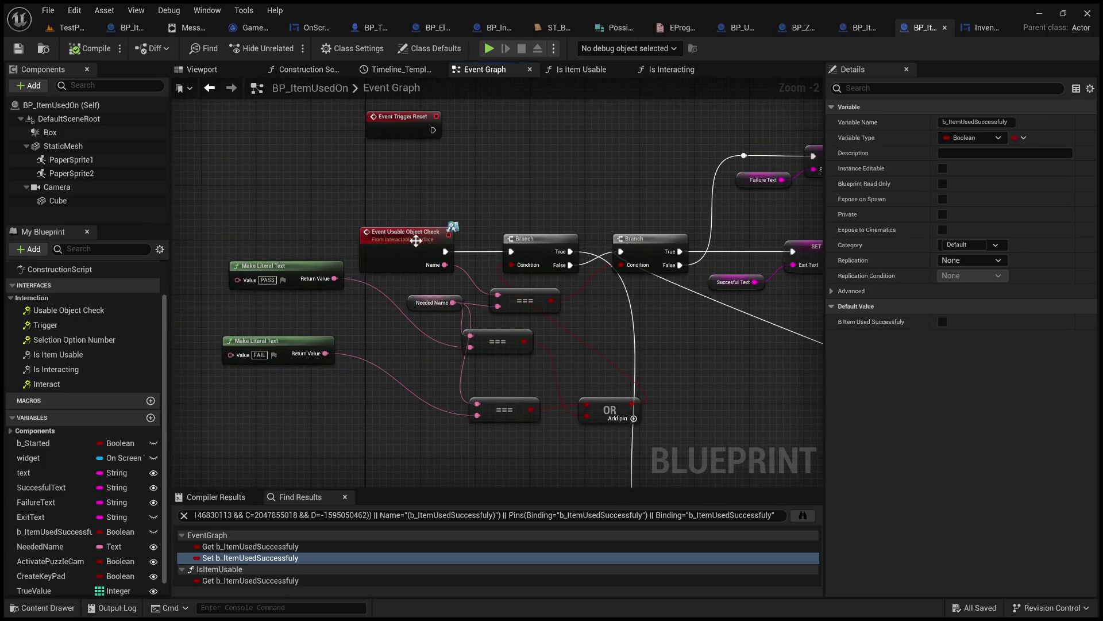
mouse_move(451, 257)
mouse_down()
mouse_move(268, 227)
mouse_move(275, 239)
mouse_move(410, 268)
mouse_move(520, 247)
mouse_up()
mouse_move(461, 282)
mouse_down()
mouse_move(348, 242)
mouse_move(512, 239)
mouse_up()
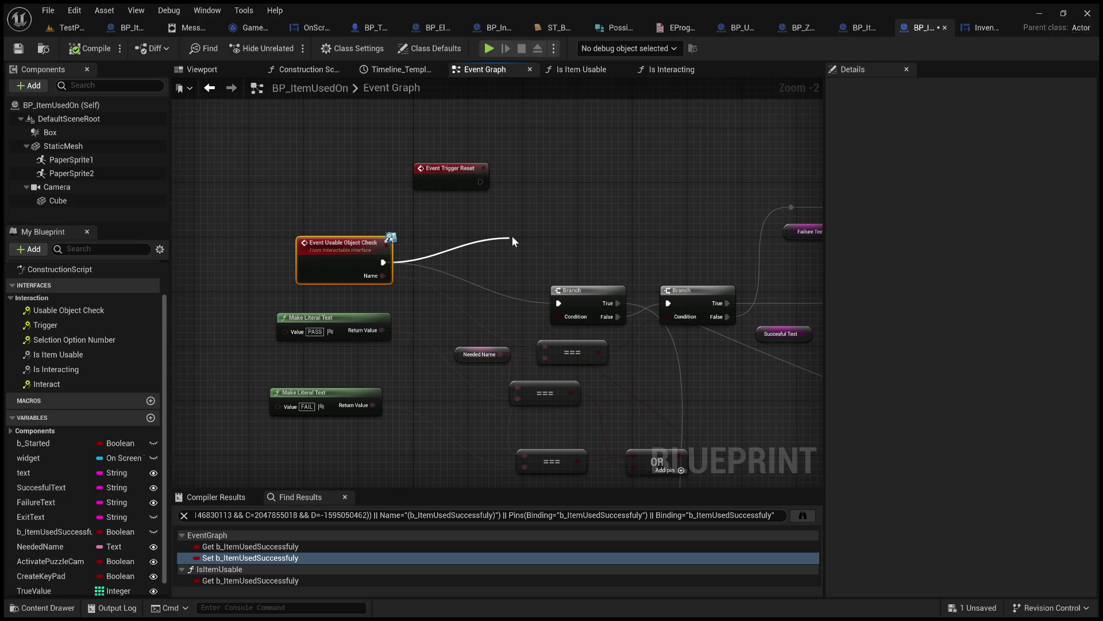
- Add a Print String with In String 'UIV' after Event Usable Object Check
click(571, 305)
click(553, 270)
text(UI)
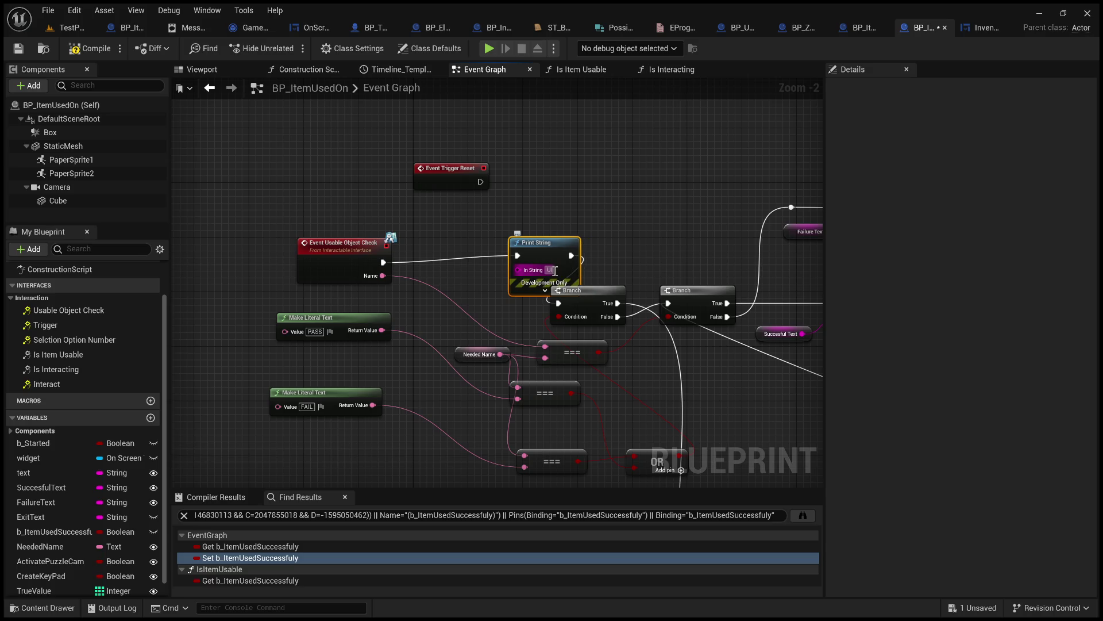
text(V)
key(Return)
click(660, 190)
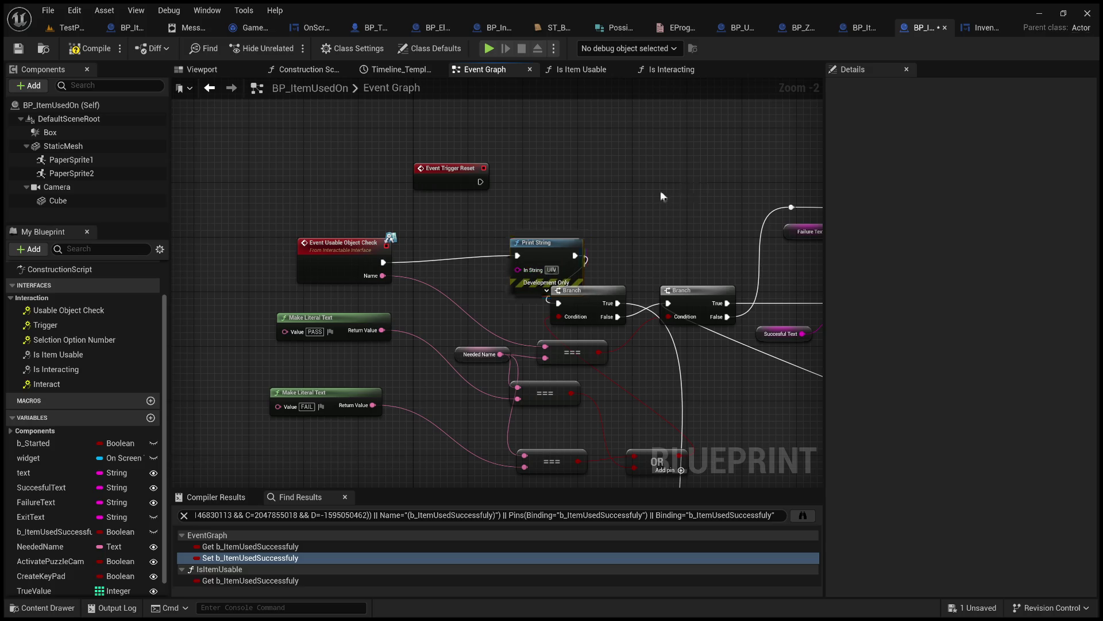
click(64, 27)
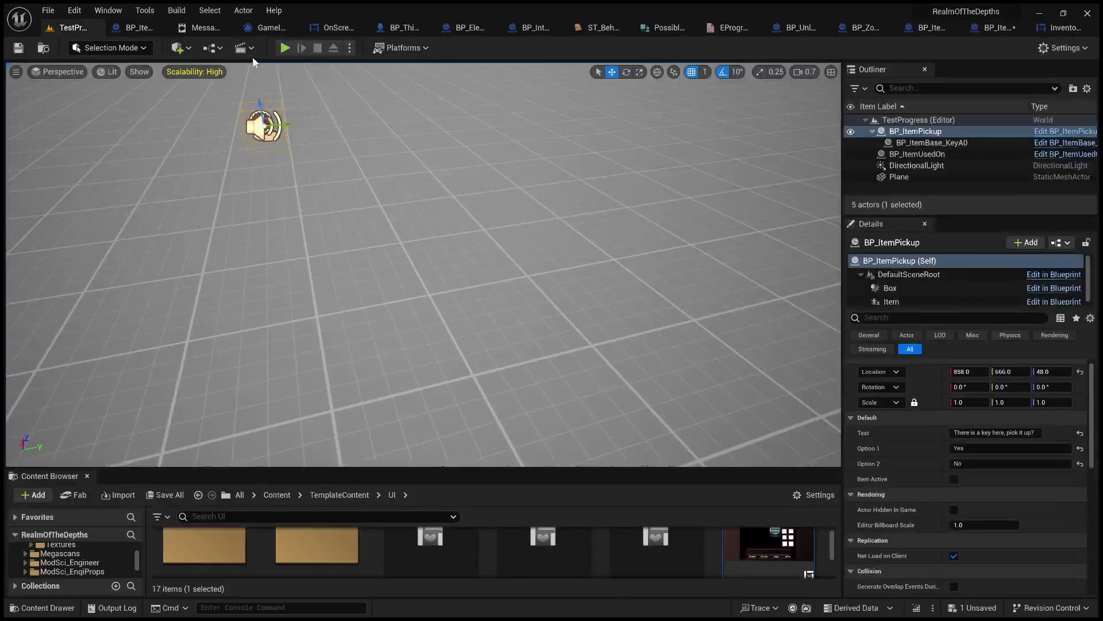
- Play-test picking up the key and choosing USE on it, which reports 'This item can't be used'
click(286, 47)
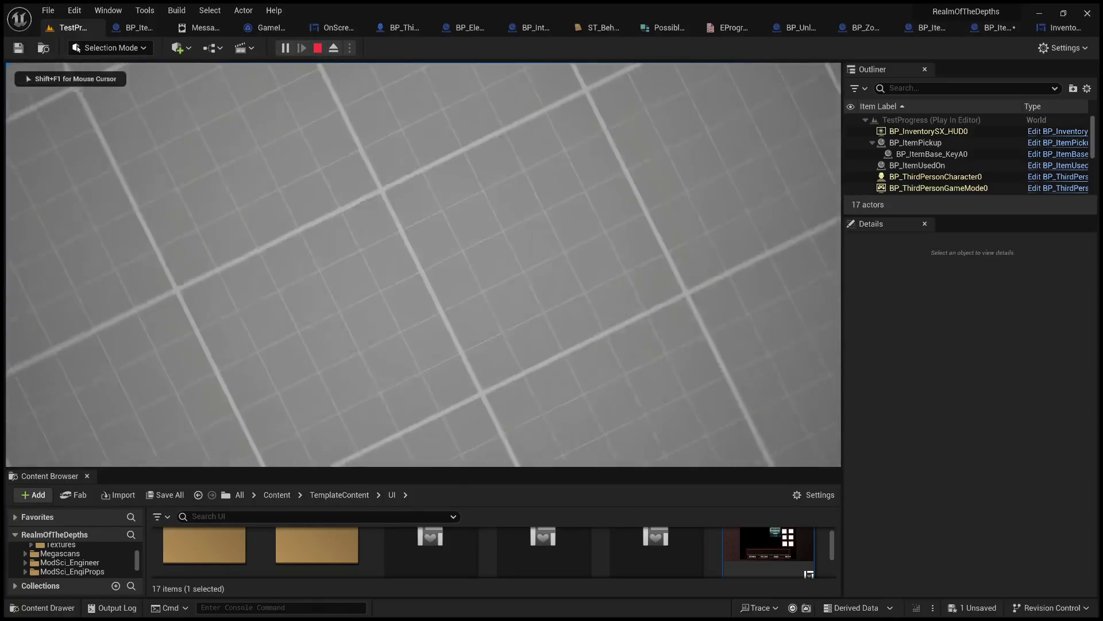
key(e)
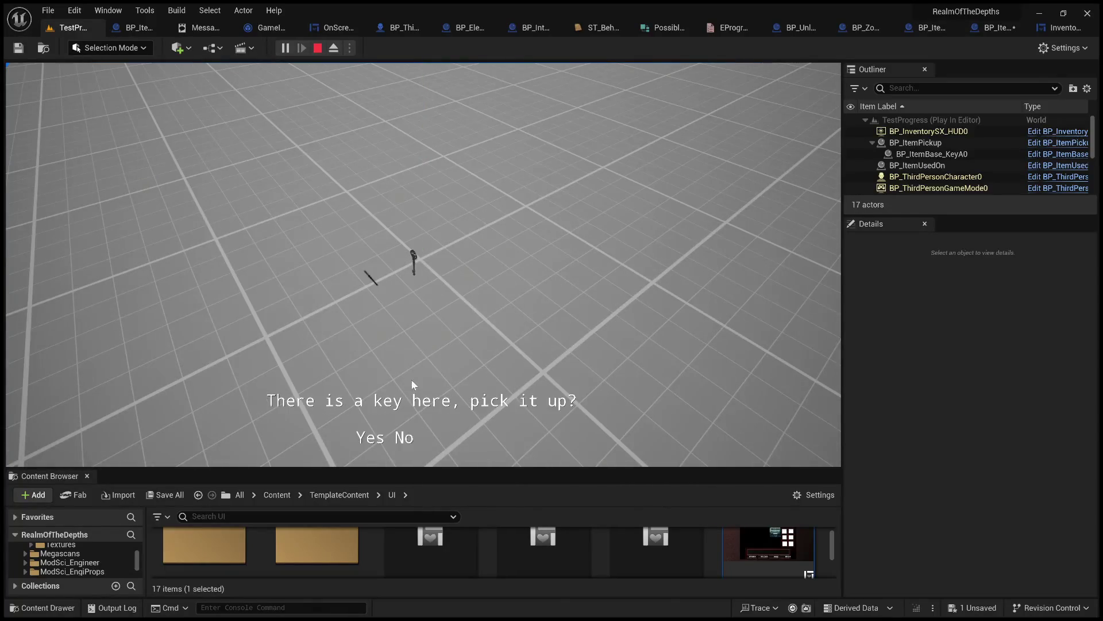
click(367, 439)
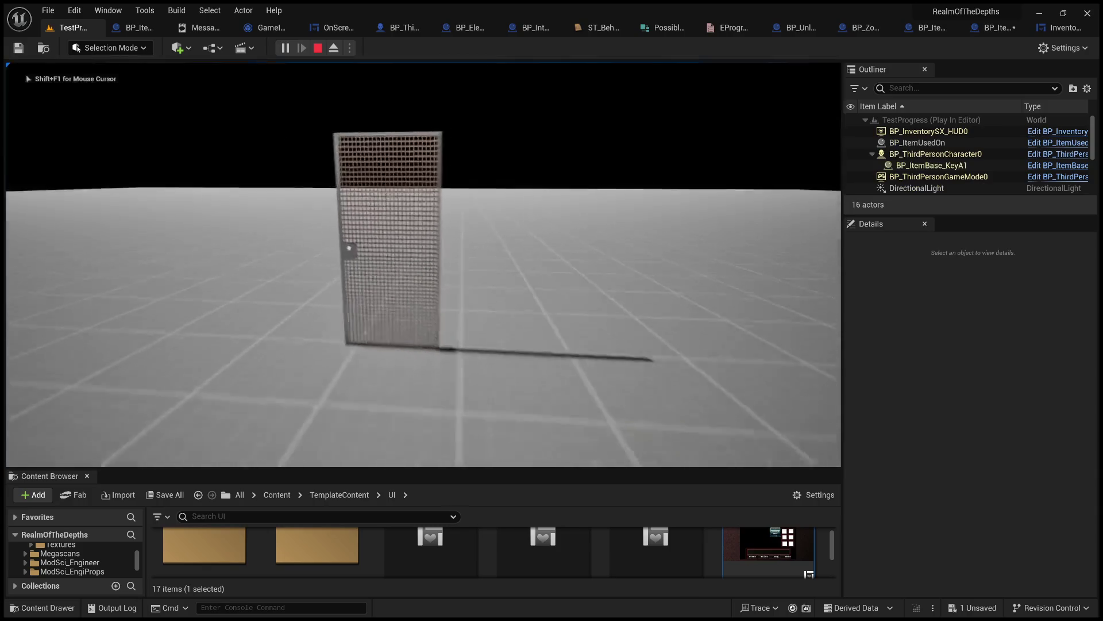
key(Tab)
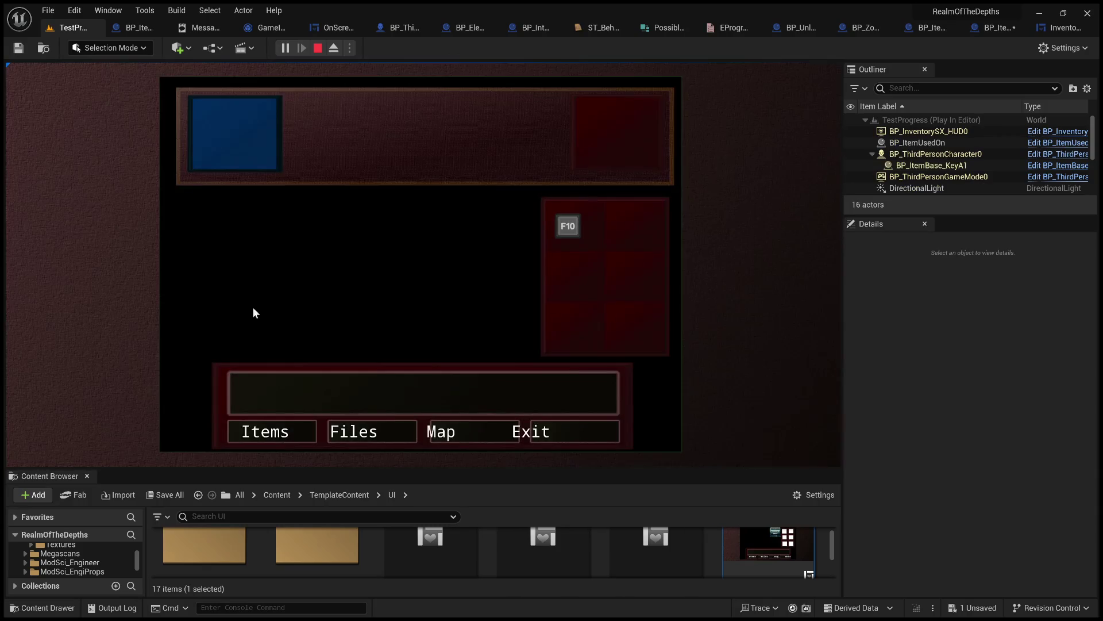
click(568, 226)
click(496, 213)
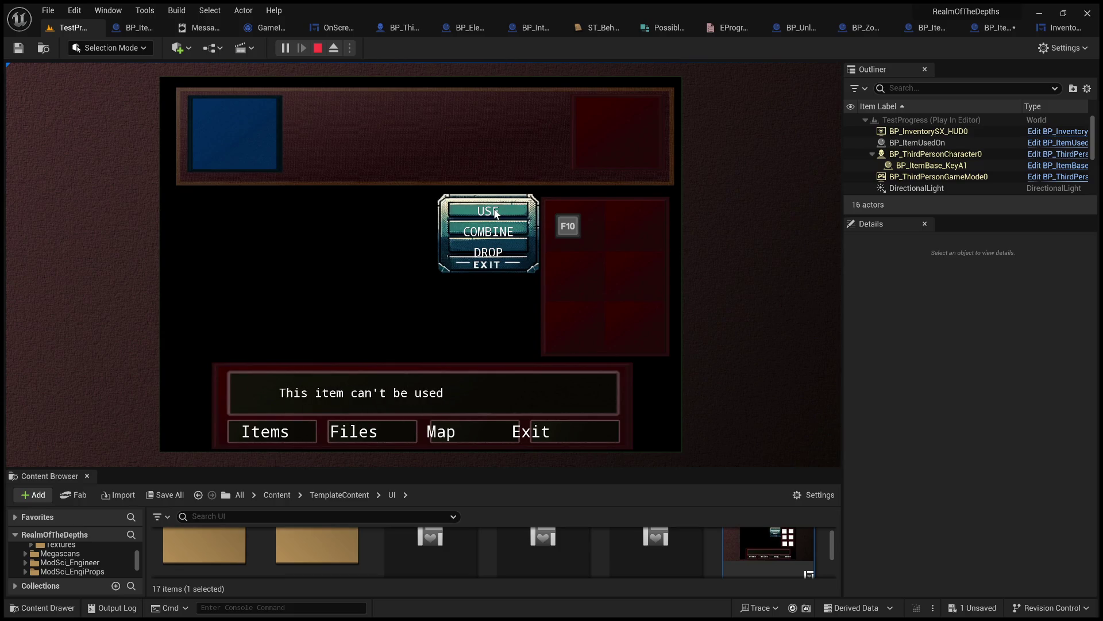
click(539, 440)
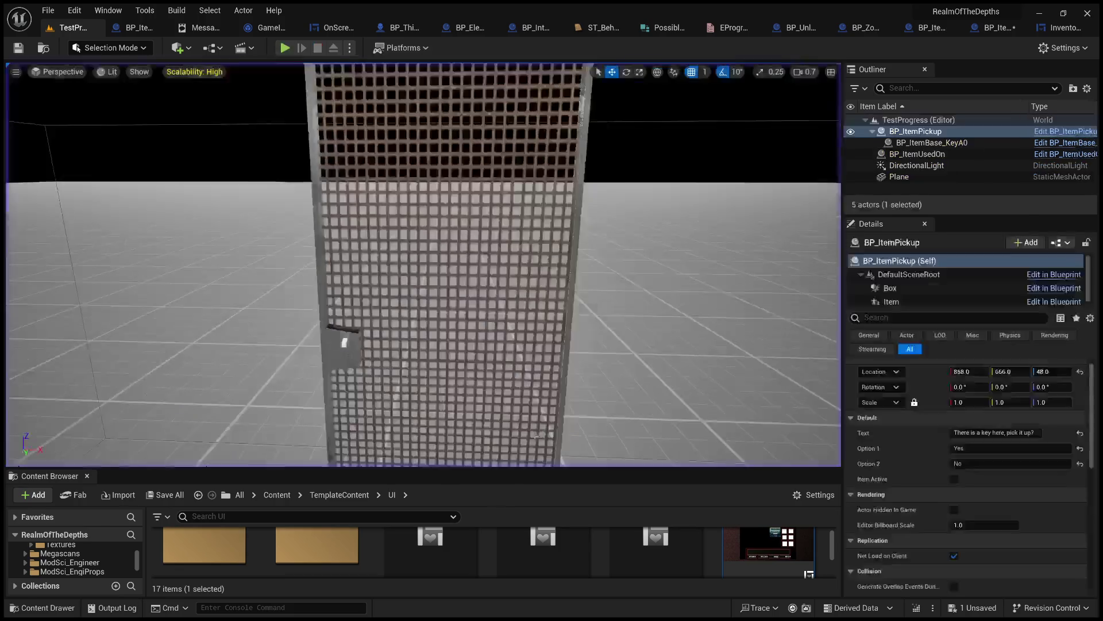
click(993, 27)
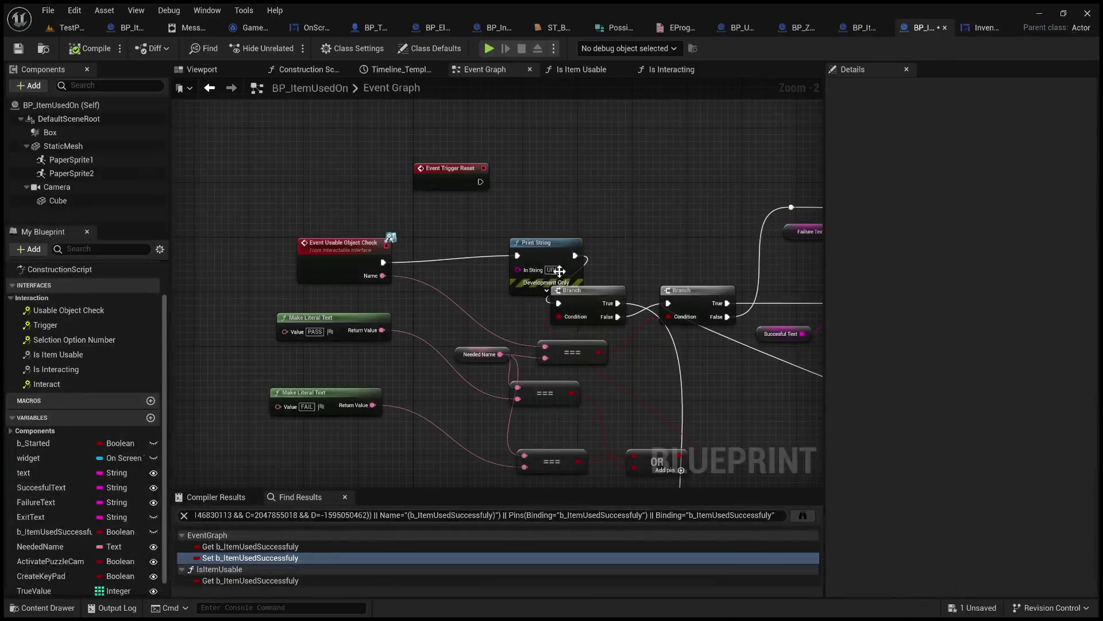
- Delete the debug Print String, wire Event Usable Object Check straight into the first Branch, and compile
drag(545, 253, 513, 241)
key(Delete)
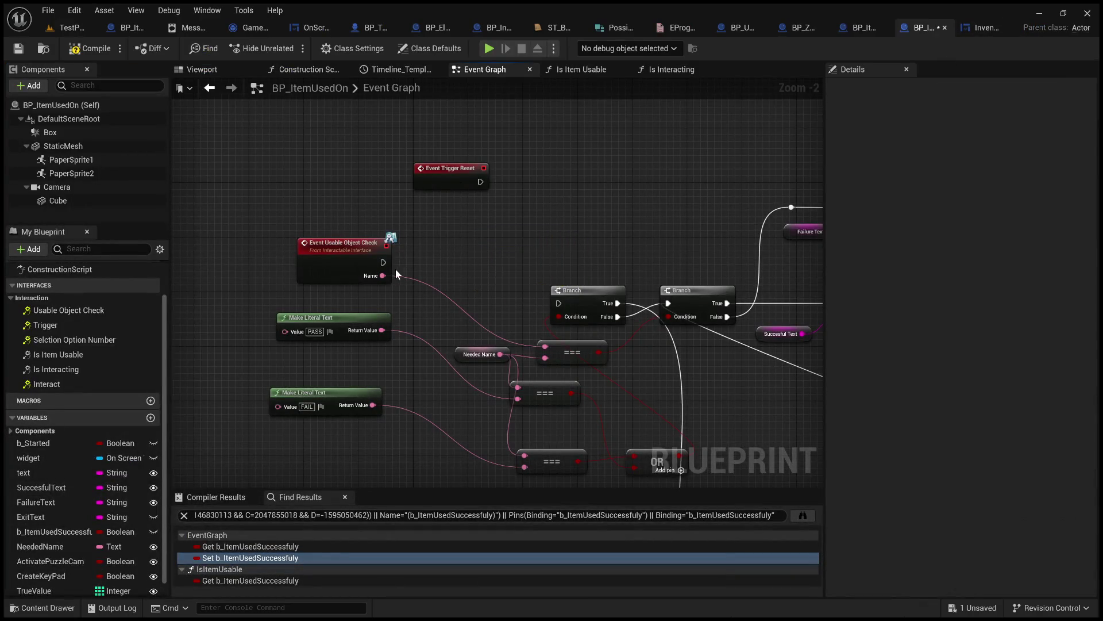
drag(383, 262, 558, 304)
click(89, 48)
- Find all references to the Usable Object Check event, then switch to the InventoryMenu graph
click(352, 244)
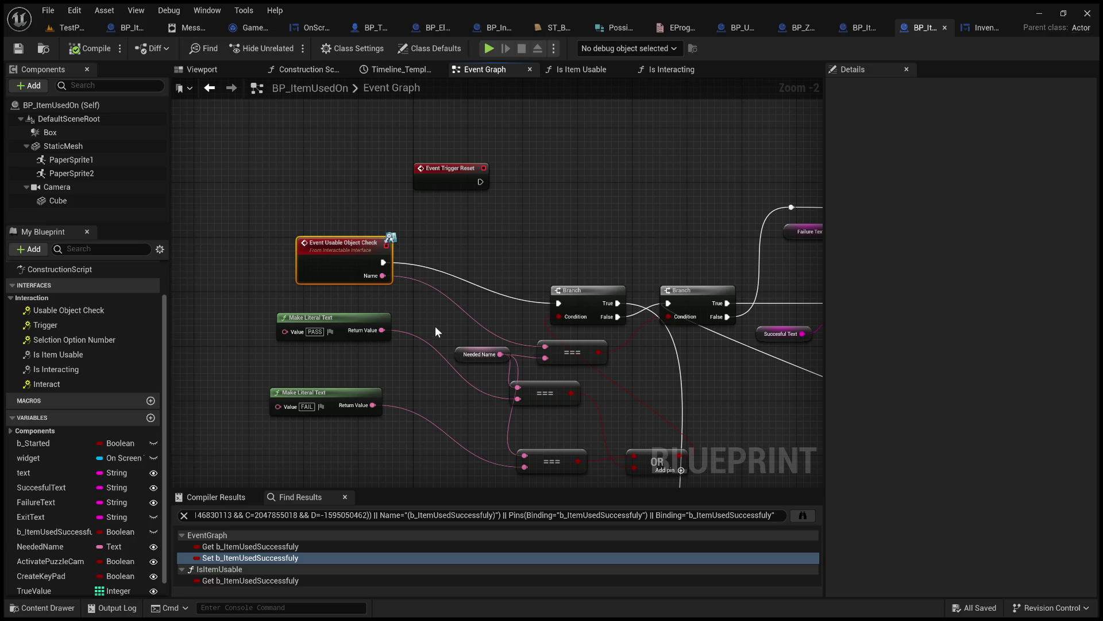
key(alt+shift+f)
click(546, 259)
click(977, 28)
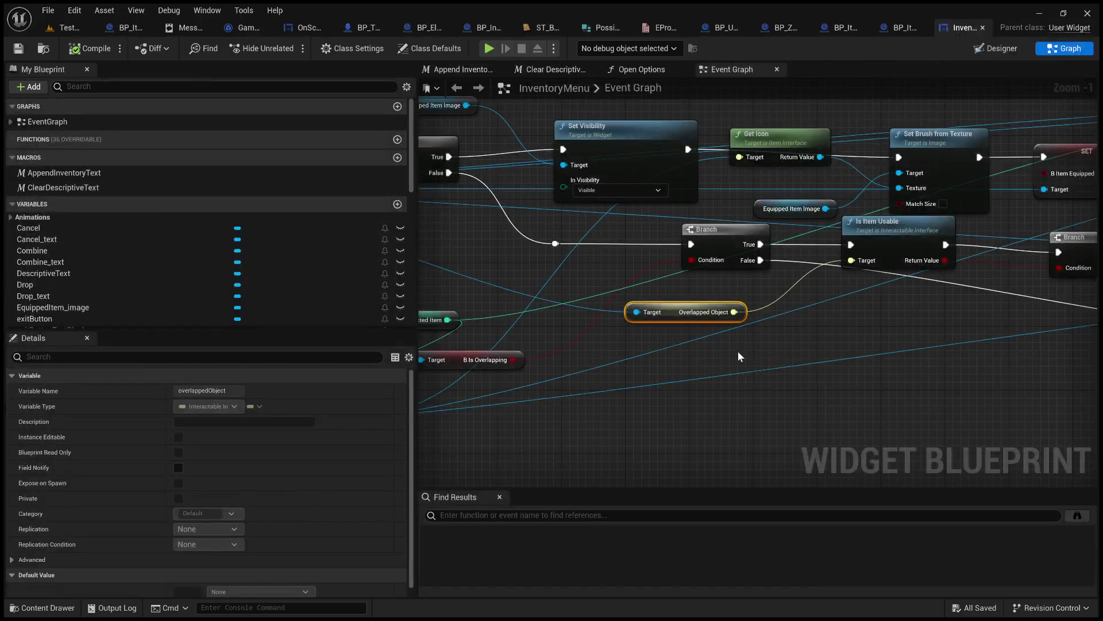
- Pan through the InventoryMenu Event Graph to inspect the Cast and Get Inventory Items nodes
mouse_move(740, 360)
mouse_down()
mouse_move(887, 339)
mouse_move(384, 408)
mouse_move(449, 391)
mouse_up()
scroll(514, 377, down, 2)
mouse_move(514, 377)
mouse_down()
mouse_move(420, 397)
mouse_move(512, 398)
mouse_move(440, 398)
mouse_move(791, 329)
mouse_up()
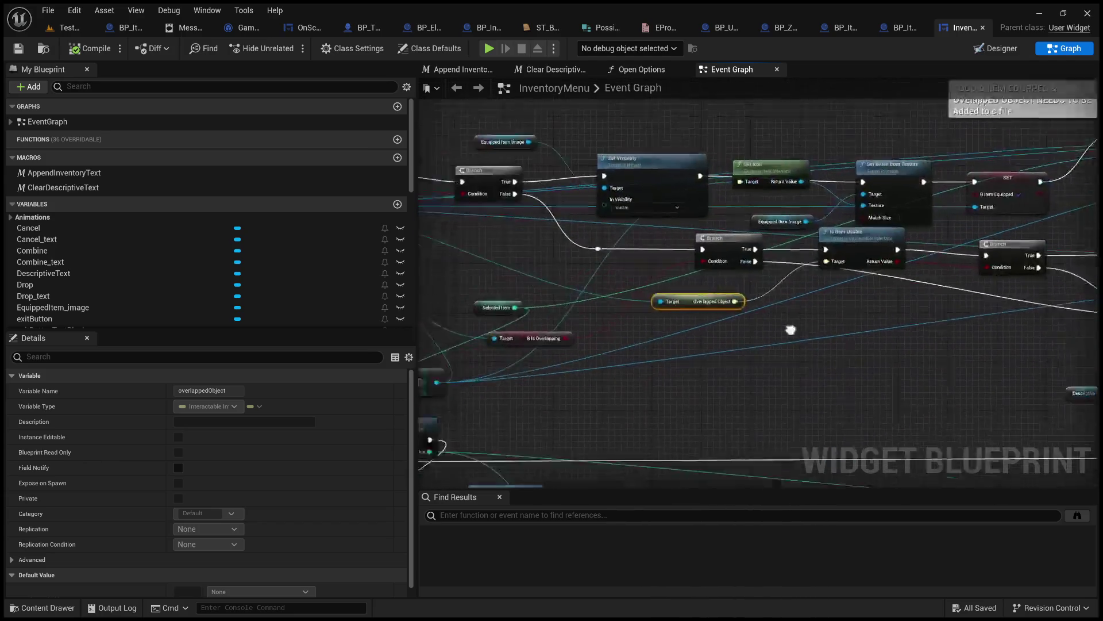
click(792, 367)
mouse_move(715, 391)
mouse_down()
mouse_move(714, 381)
mouse_move(995, 378)
mouse_move(1095, 362)
mouse_move(1040, 333)
mouse_move(1012, 254)
mouse_move(636, 433)
mouse_up()
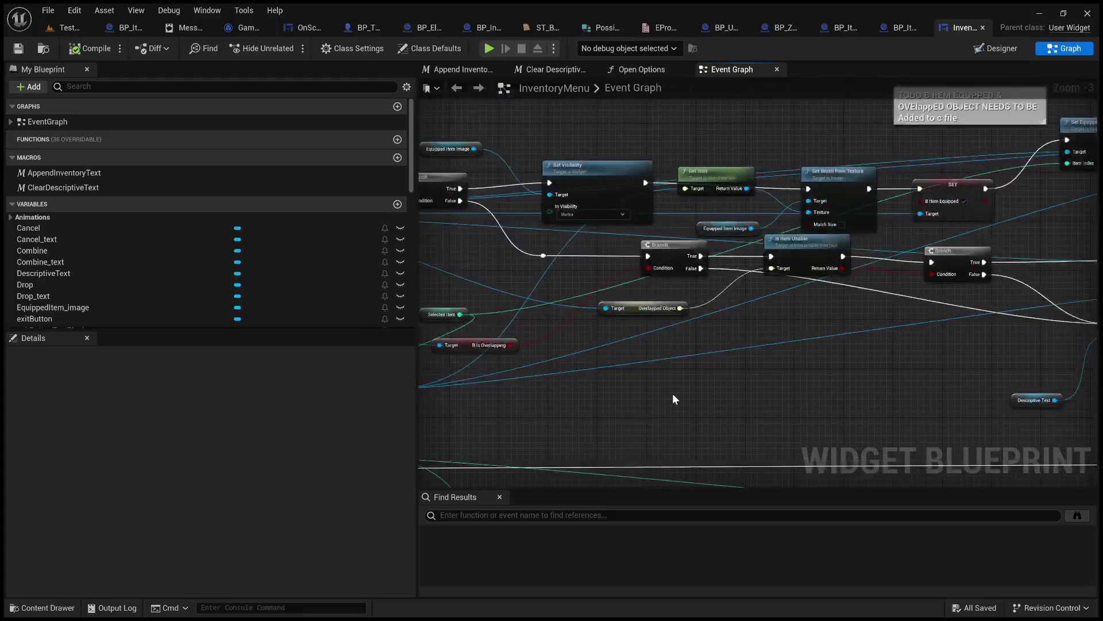
scroll(733, 385, up, 2)
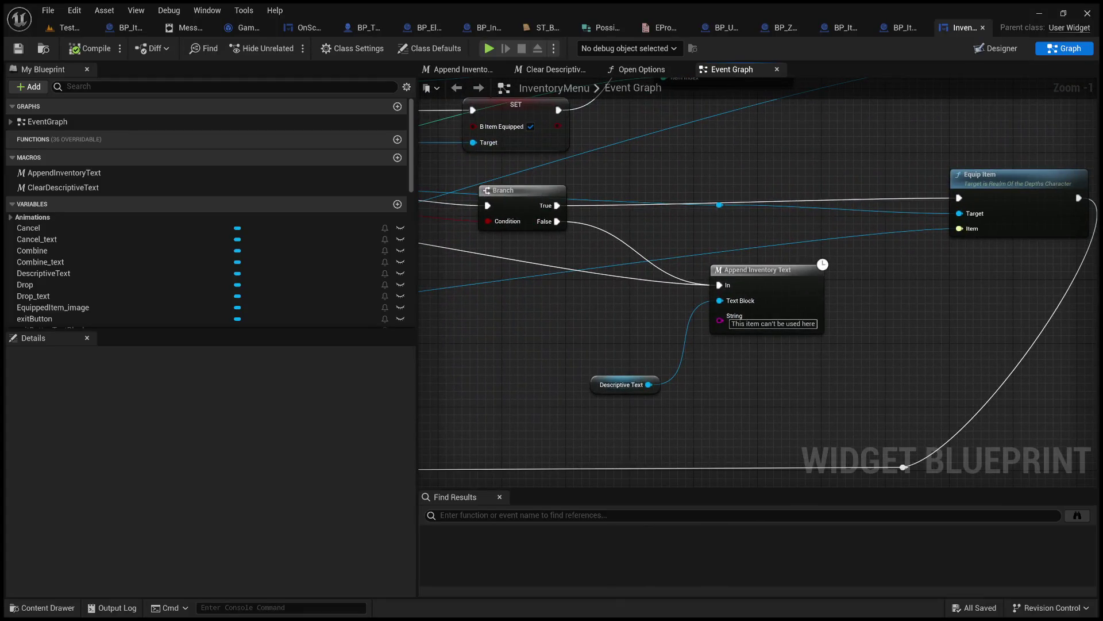
- Trace the Use path through Is Item Usable, Set Visibility and the Equippable check, then return to TestProgress
mouse_move(732, 384)
mouse_down()
mouse_move(839, 411)
mouse_move(1092, 423)
mouse_up()
mouse_move(560, 338)
mouse_down()
mouse_move(683, 323)
mouse_move(778, 345)
mouse_move(916, 347)
mouse_move(1036, 380)
mouse_move(1099, 374)
mouse_up()
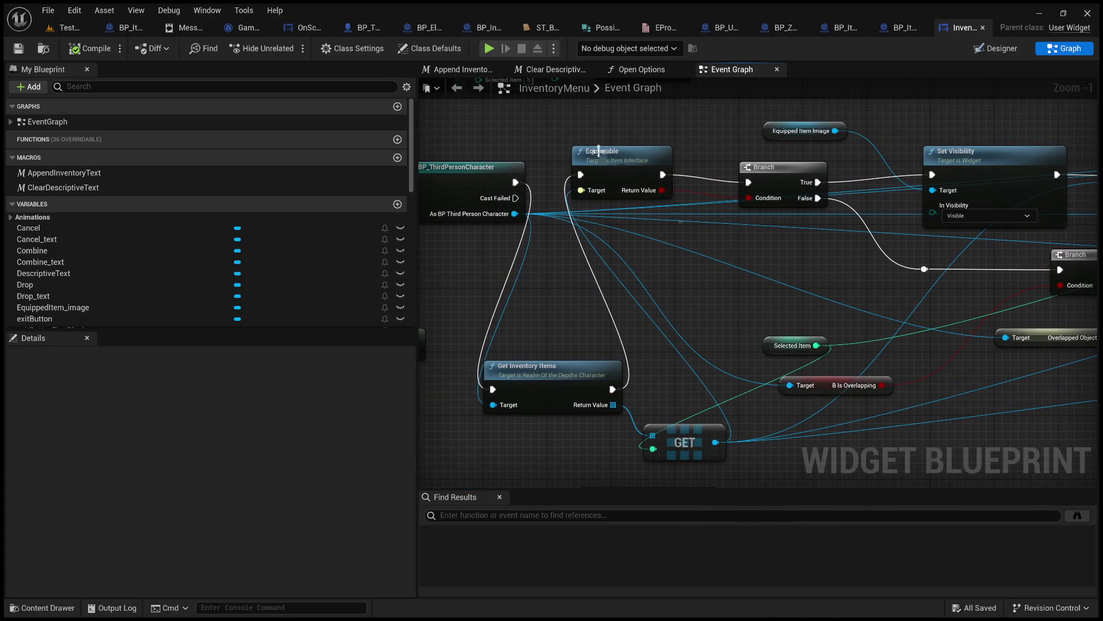
mouse_move(651, 240)
mouse_down()
mouse_move(714, 266)
mouse_move(660, 254)
mouse_move(674, 261)
mouse_up()
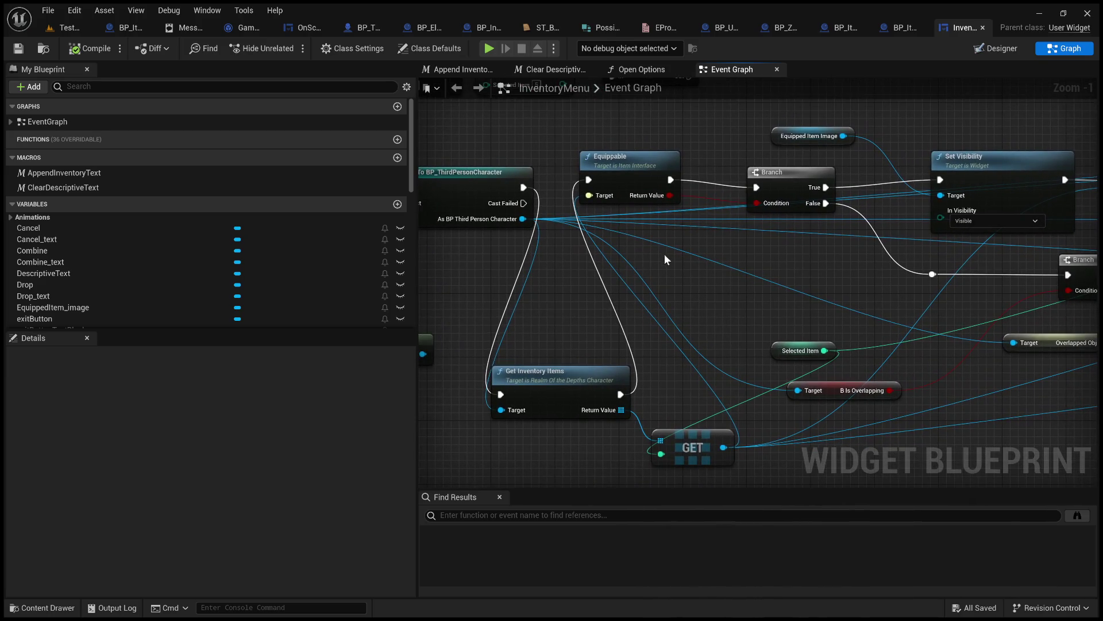
click(630, 159)
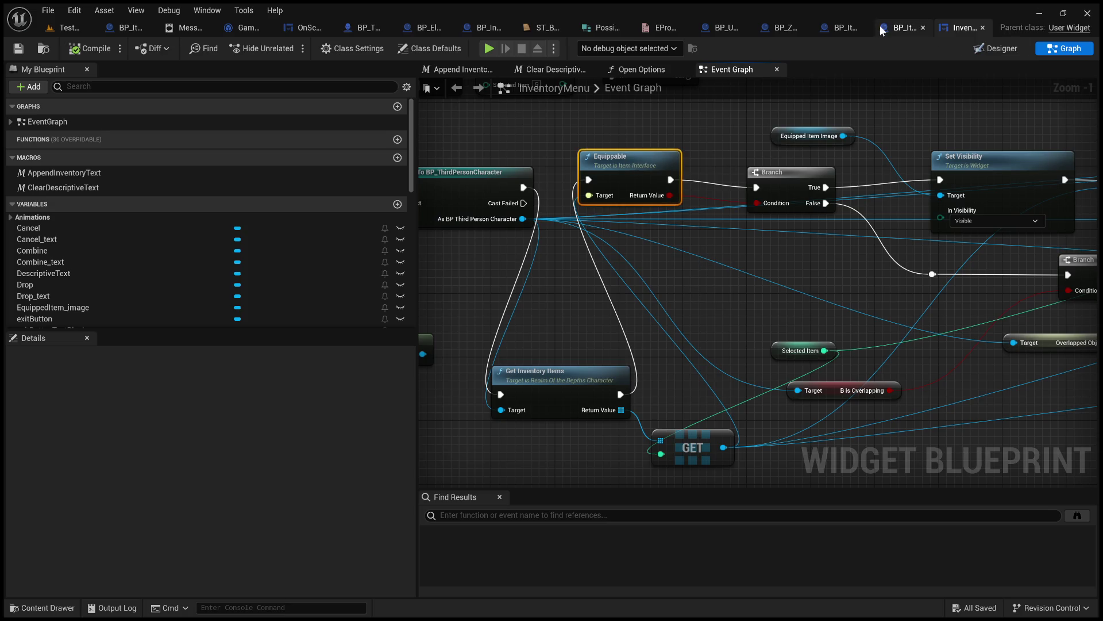
click(70, 34)
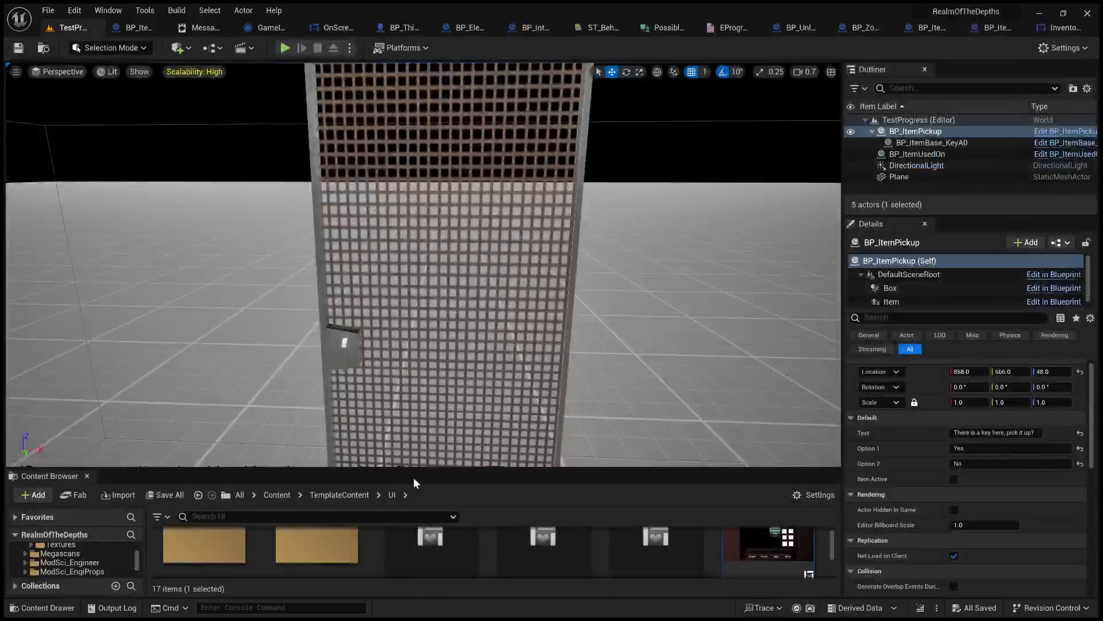
- Enlarge the Content Browser and go to the top-level Content folder
drag(467, 469, 460, 205)
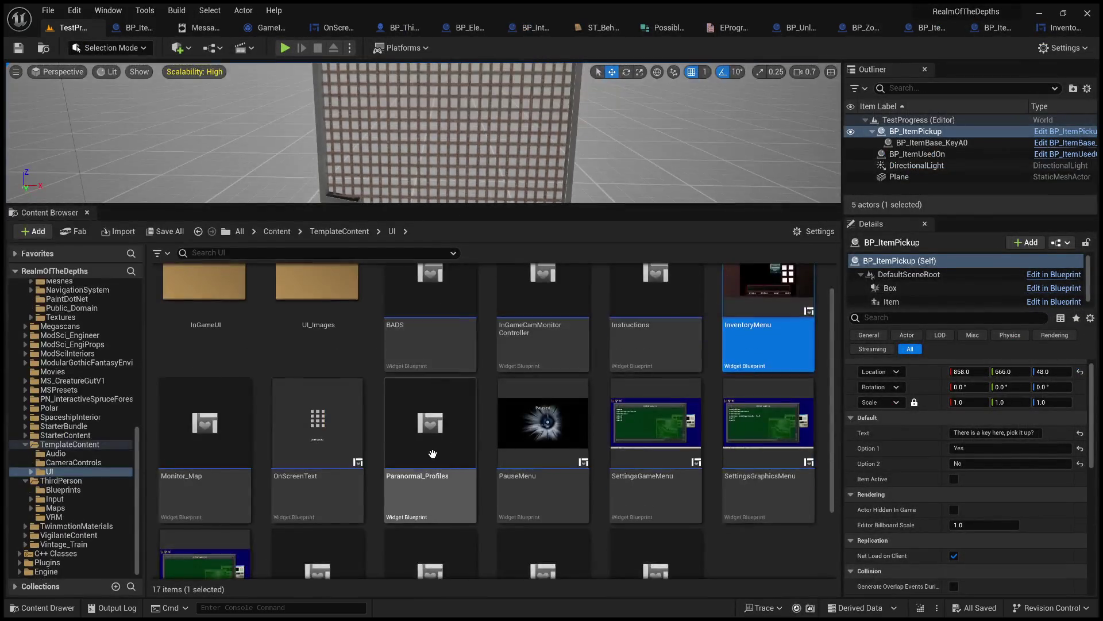
scroll(753, 496, down, 3)
scroll(754, 491, up, 3)
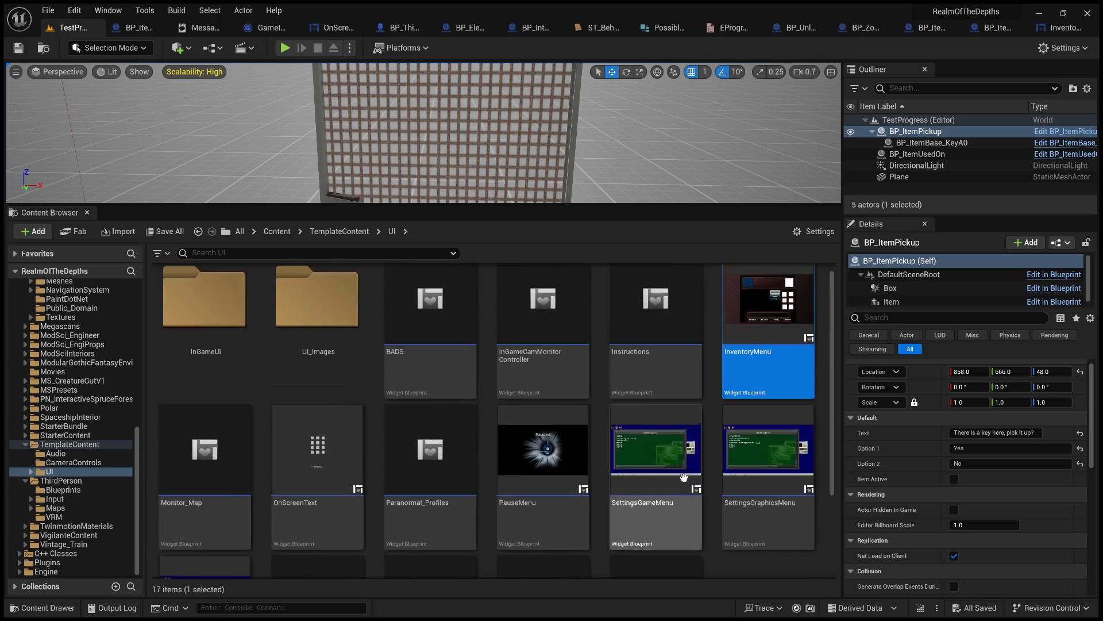
click(277, 231)
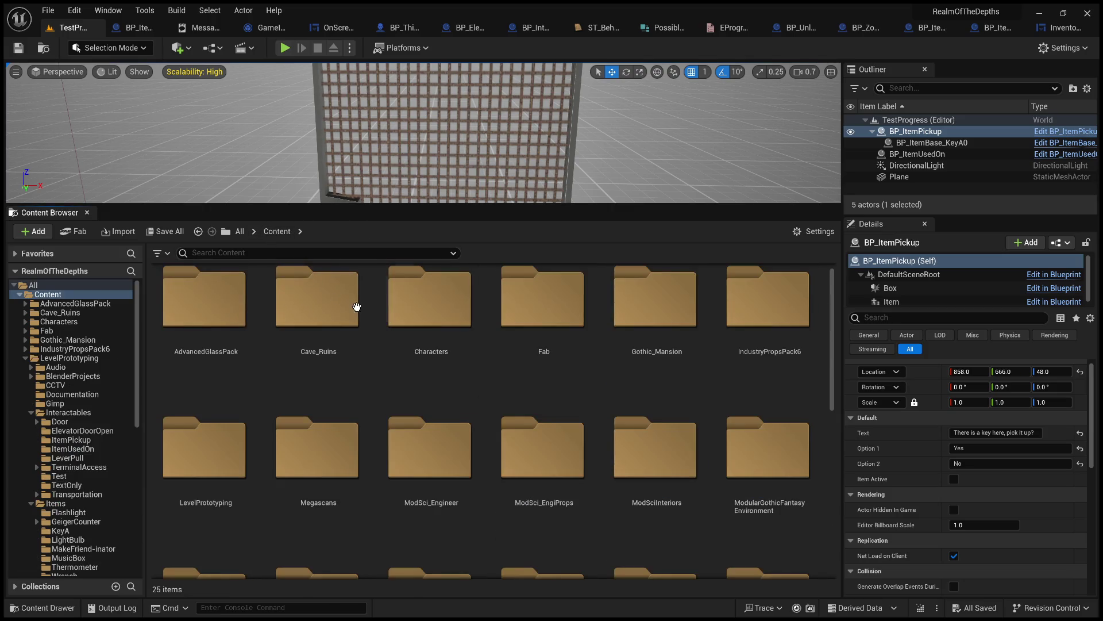
scroll(597, 458, down, 3)
scroll(596, 458, down, 3)
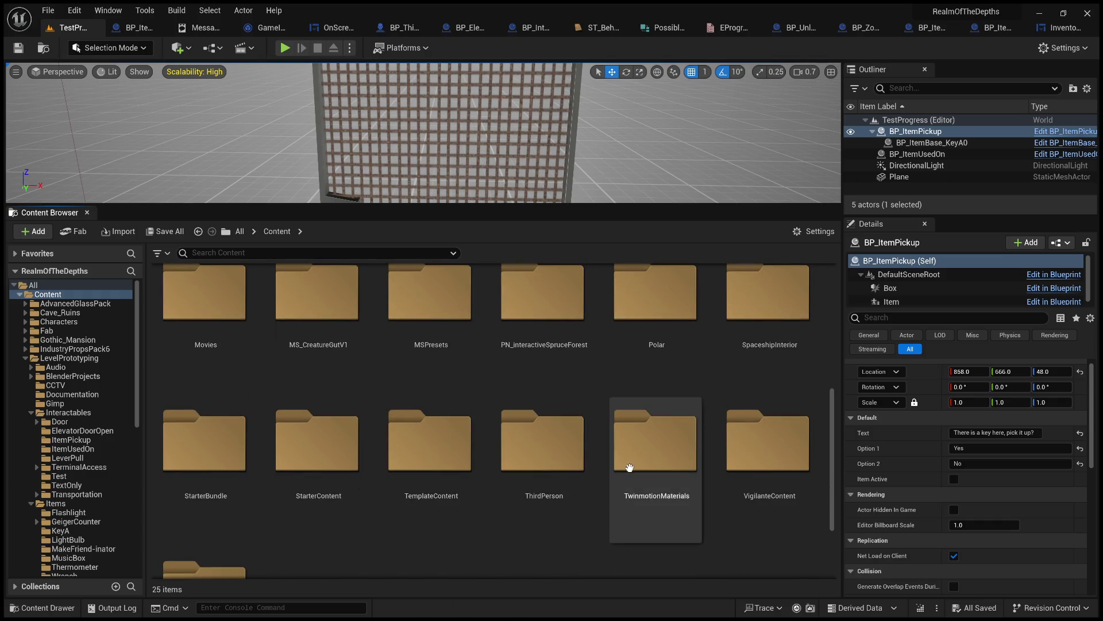
scroll(625, 466, up, 3)
scroll(367, 434, up, 3)
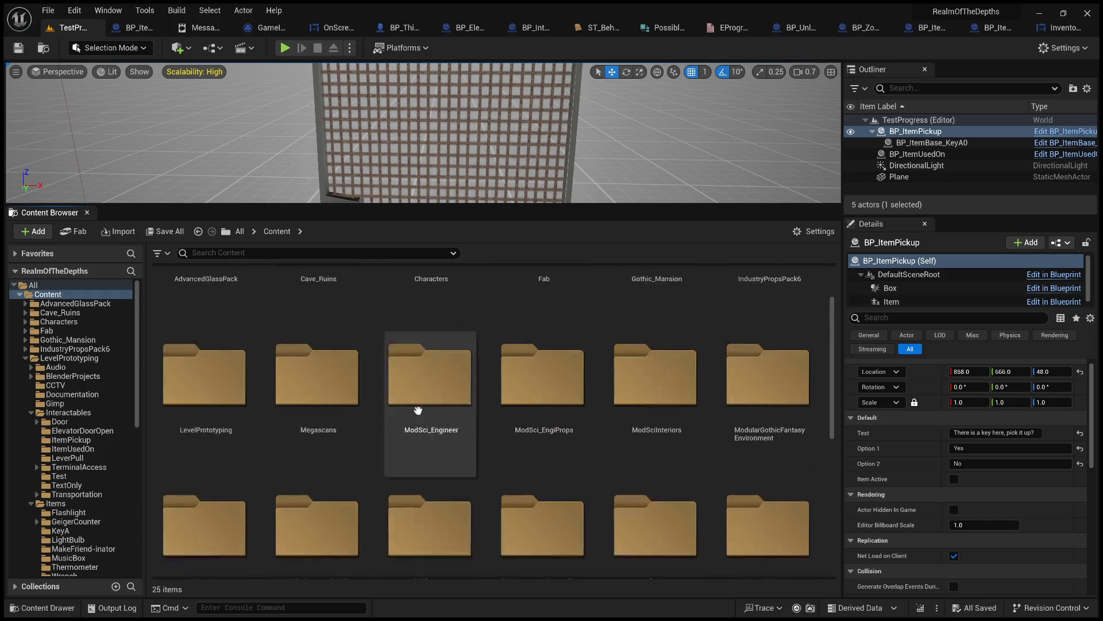
- Browse to LevelPrototyping > Items > Wrench and open BP_ItemWrench
double_click(238, 391)
double_click(202, 405)
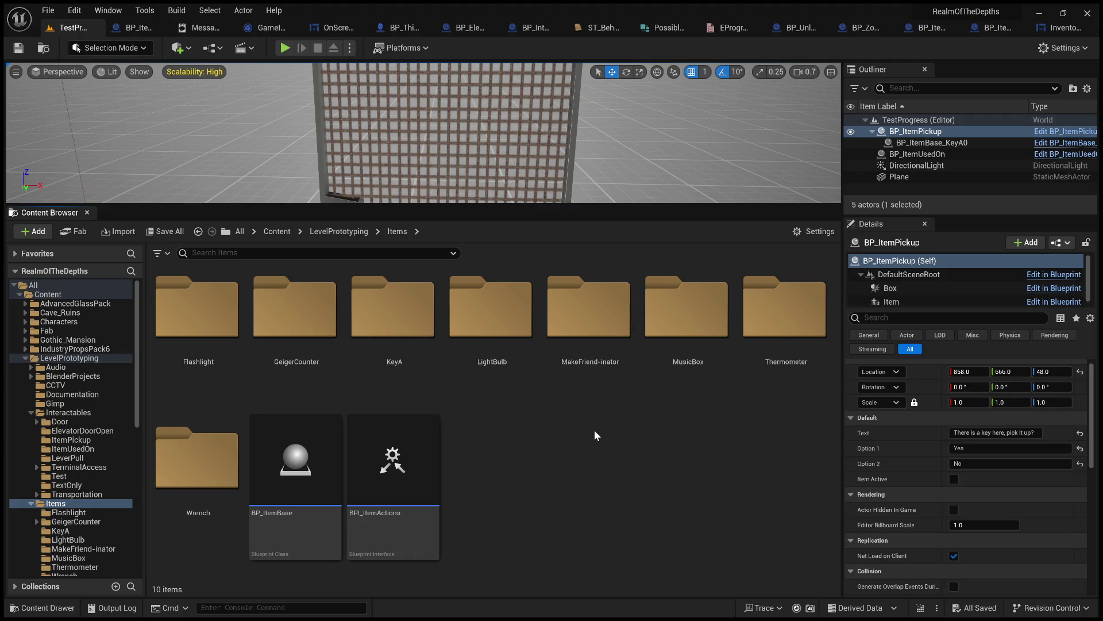
double_click(230, 462)
double_click(207, 361)
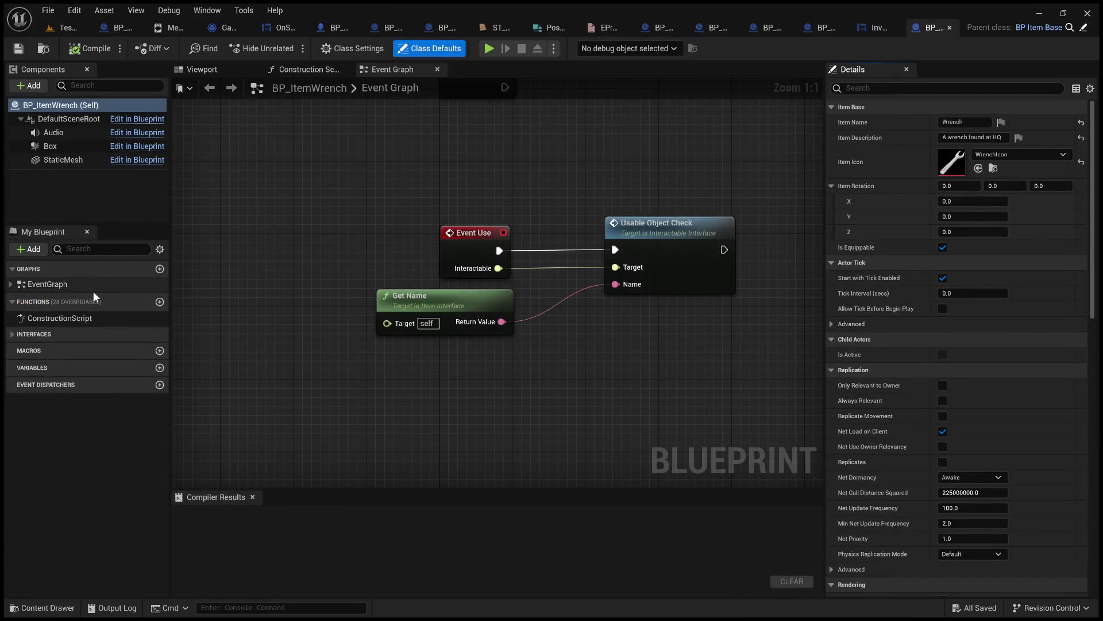
- Expand Interfaces > Item in My Blueprint to list its functions, and select Event Use
click(12, 333)
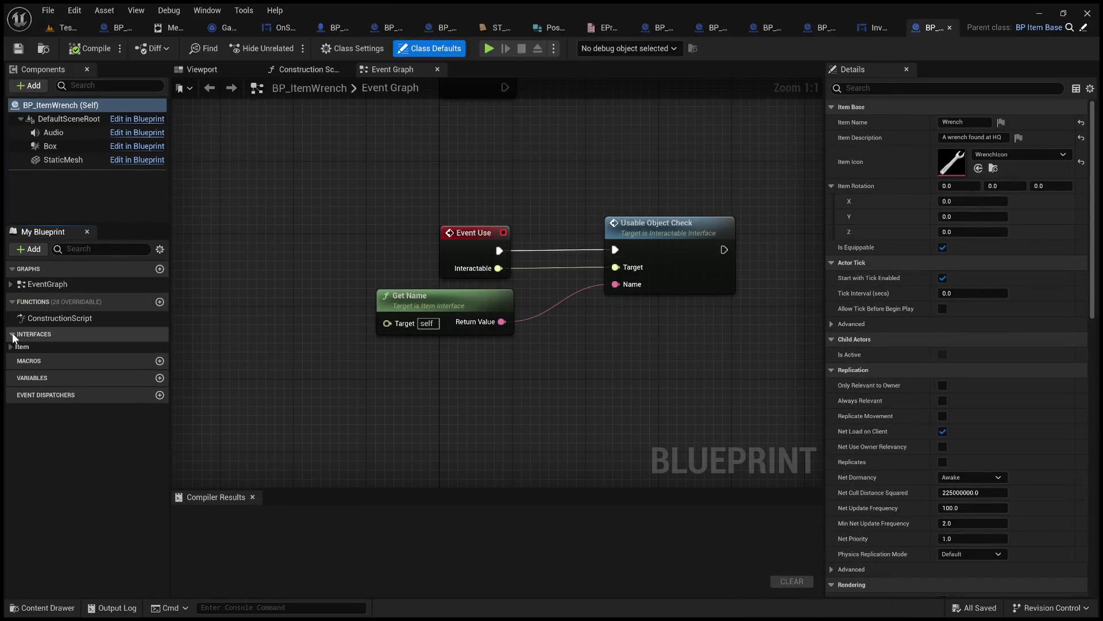
click(10, 348)
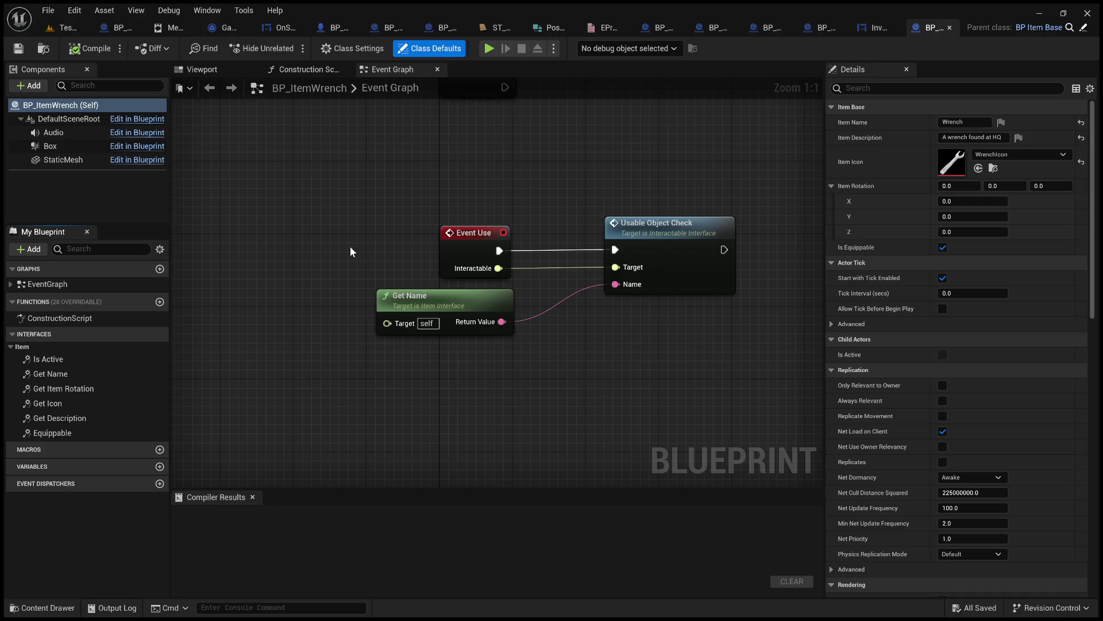
click(483, 253)
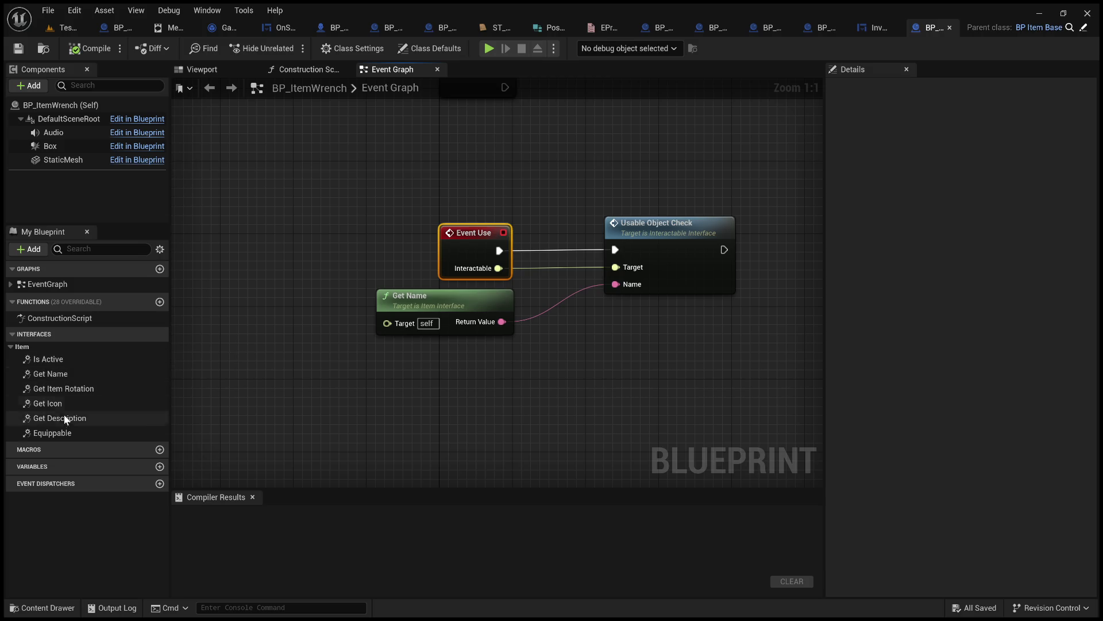
scroll(291, 361, down, 5)
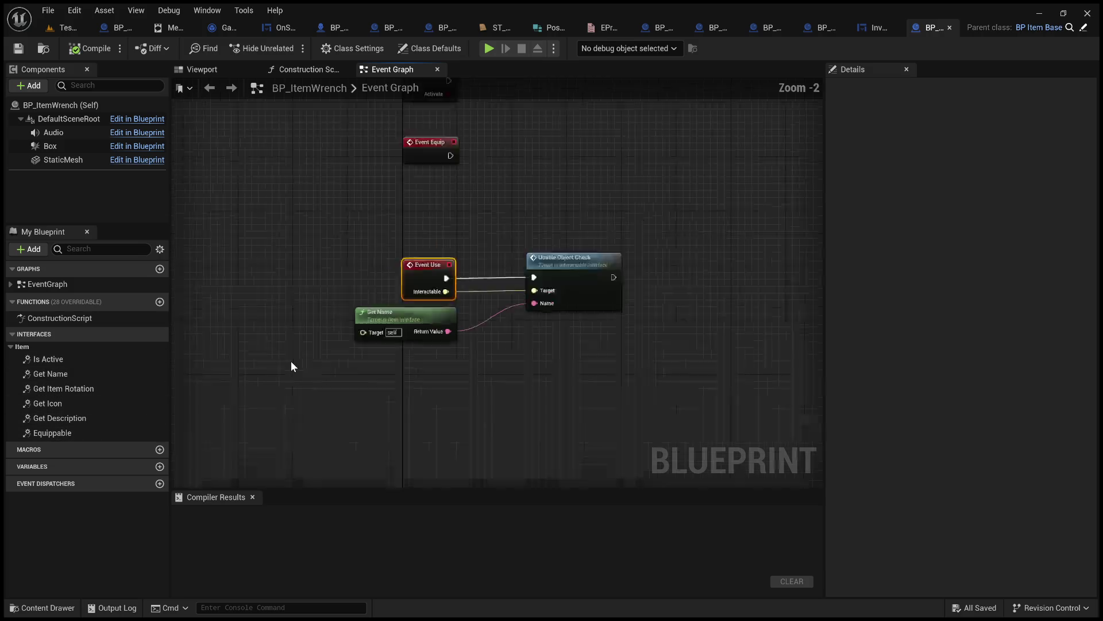
- Check Class Settings to confirm Item Interface is listed under Inherited Interfaces
click(364, 50)
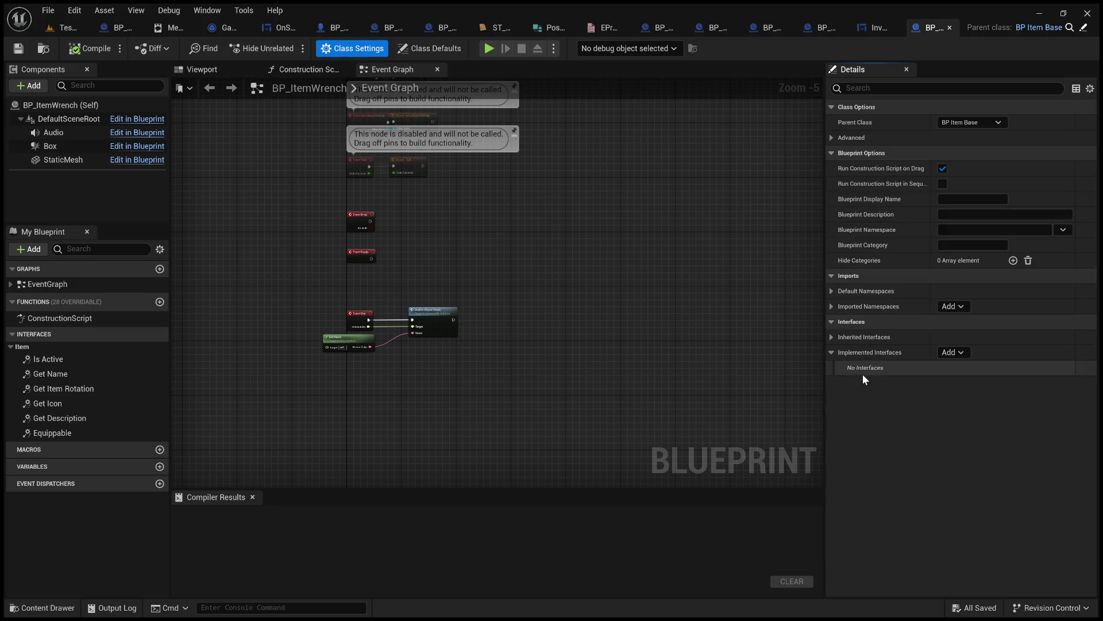
click(832, 337)
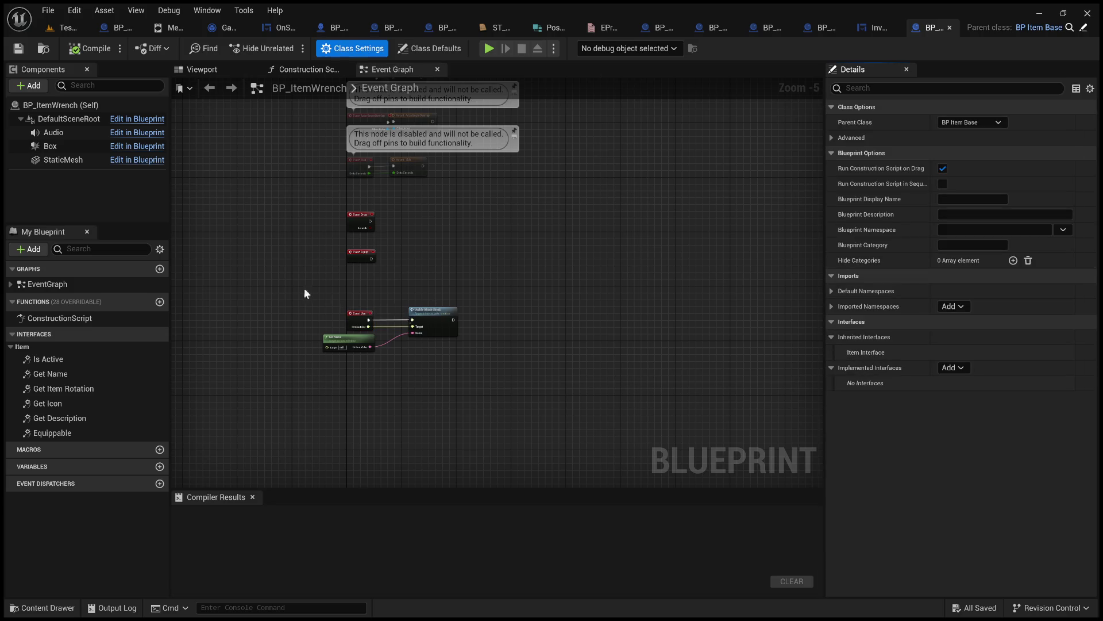
scroll(304, 288, up, 2)
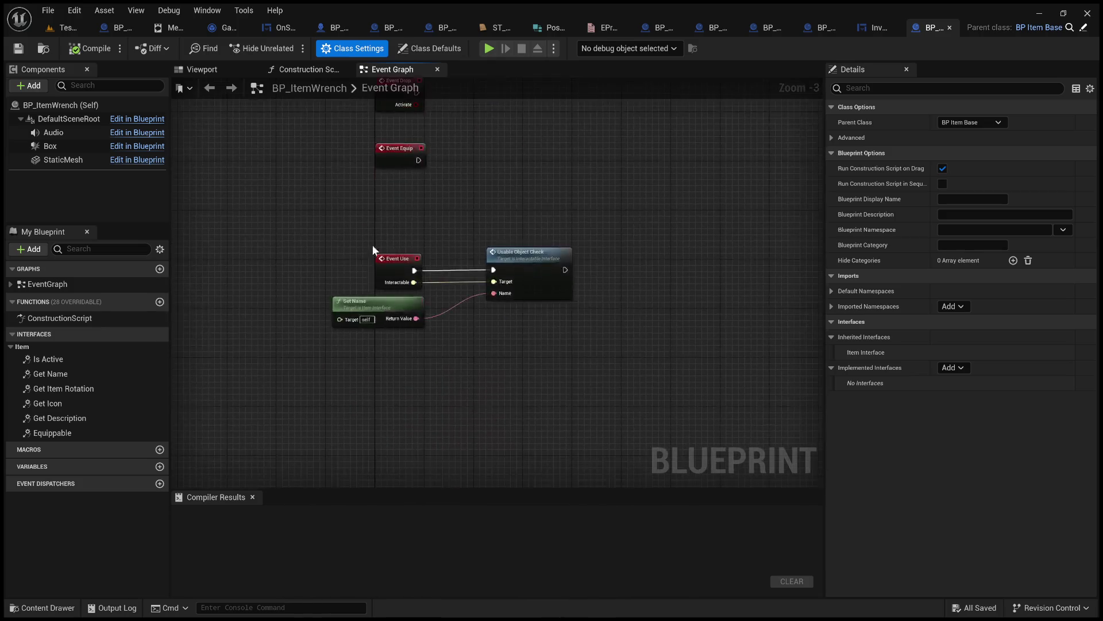
scroll(352, 364, up, 2)
scroll(361, 327, up, 1)
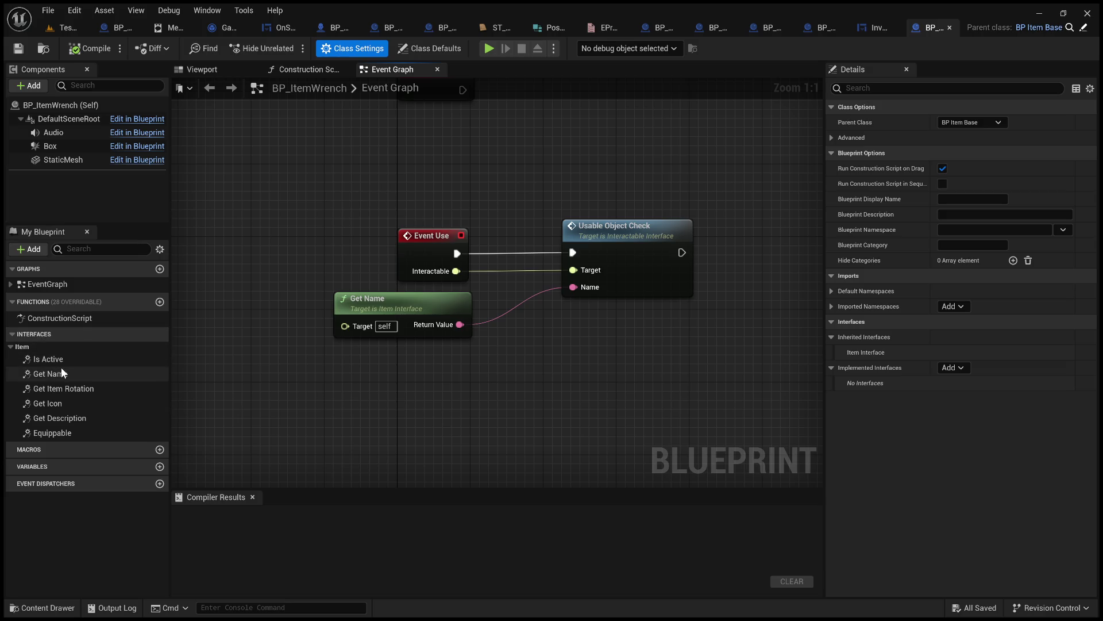
click(16, 335)
click(16, 335)
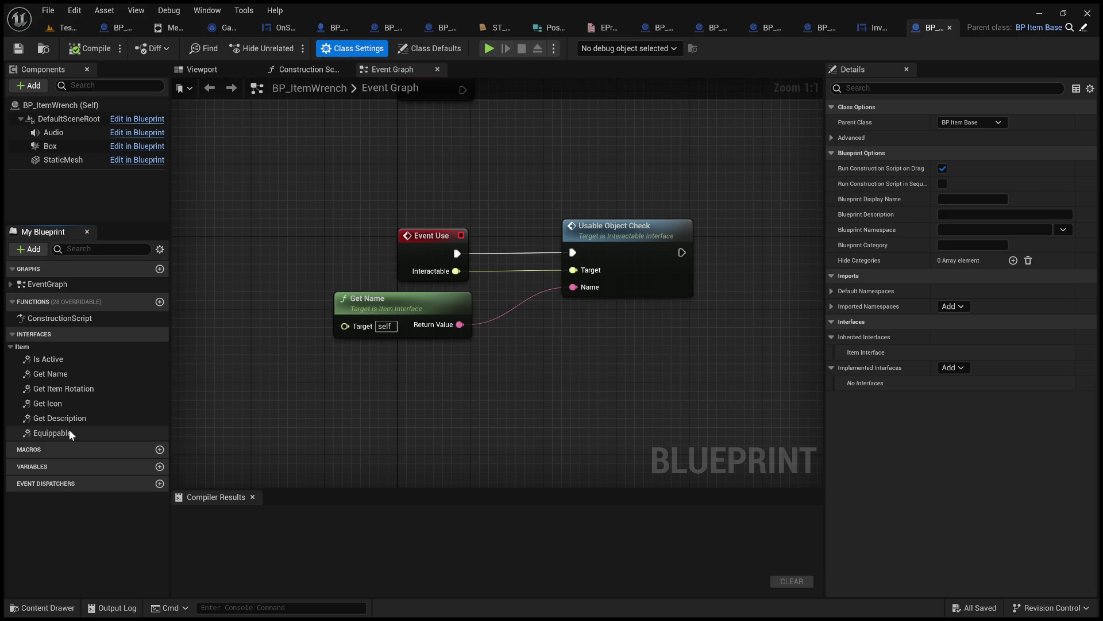
- Implement Equippable as a function graph in BP_ItemWrench and compare it with BP_ItemUsedOn and InventoryMenu
double_click(54, 433)
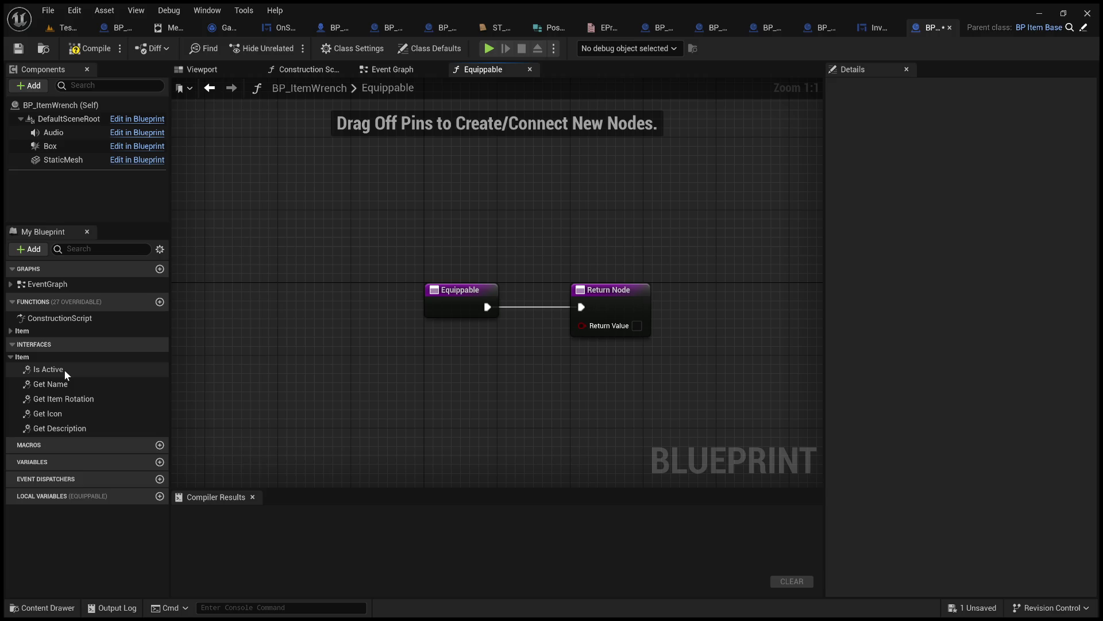
click(816, 27)
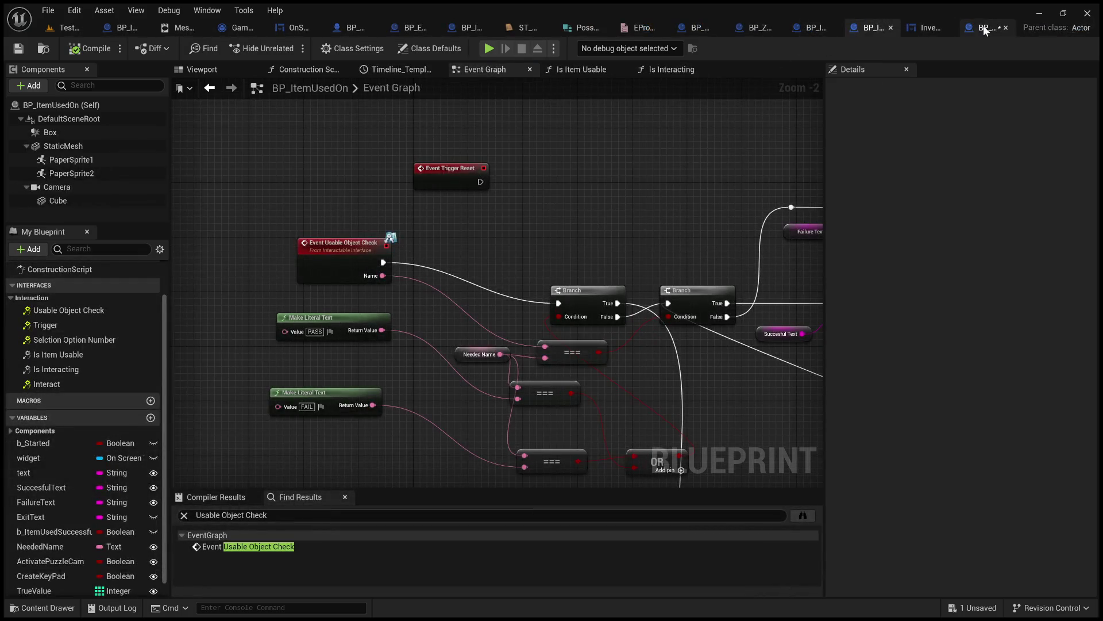
click(984, 27)
click(876, 29)
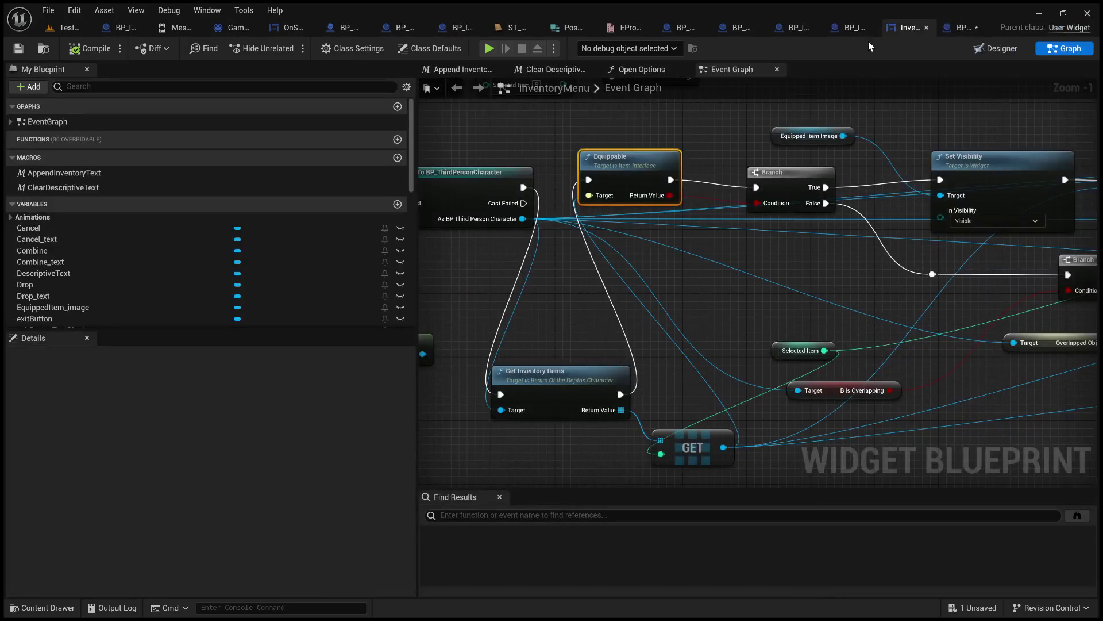
click(949, 33)
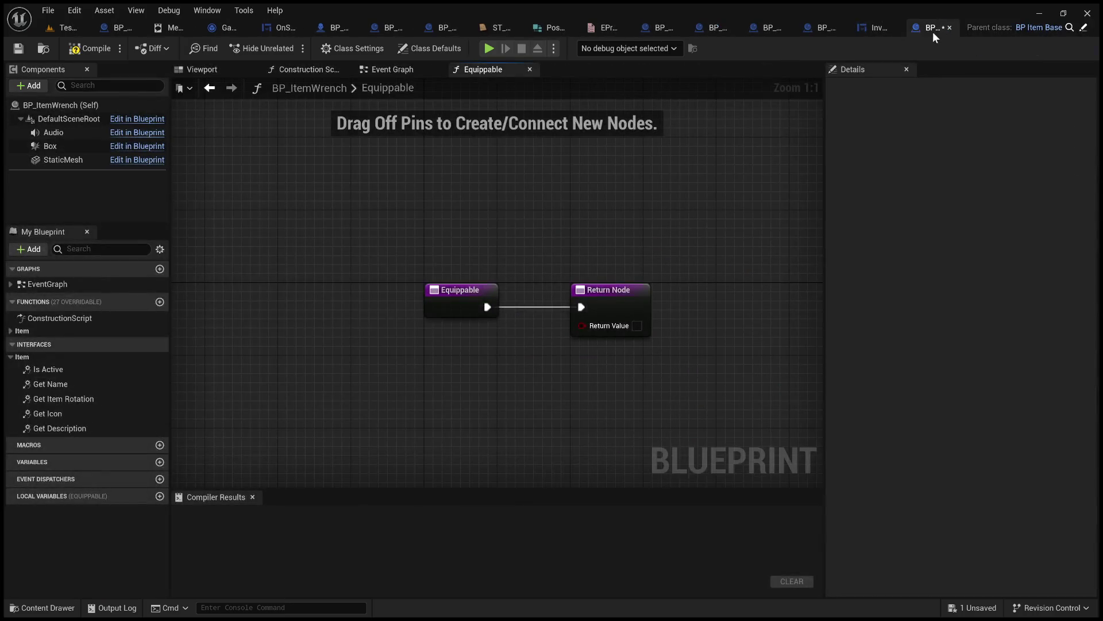
- Return to the wrench's Event Graph and review its three Use nodes
click(400, 74)
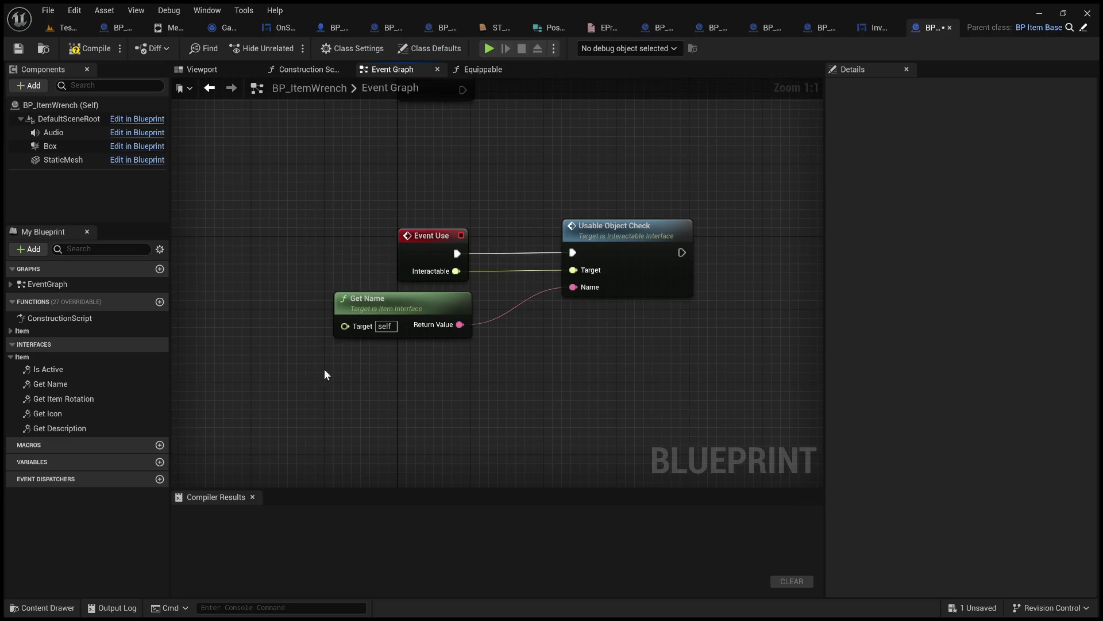
drag(706, 376, 312, 211)
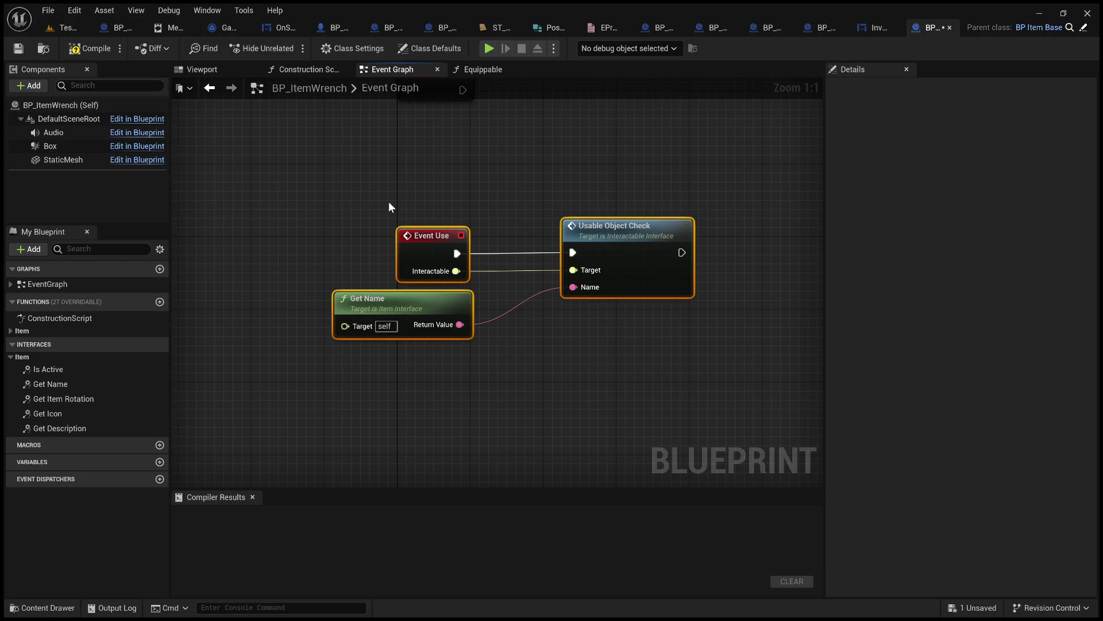
click(565, 199)
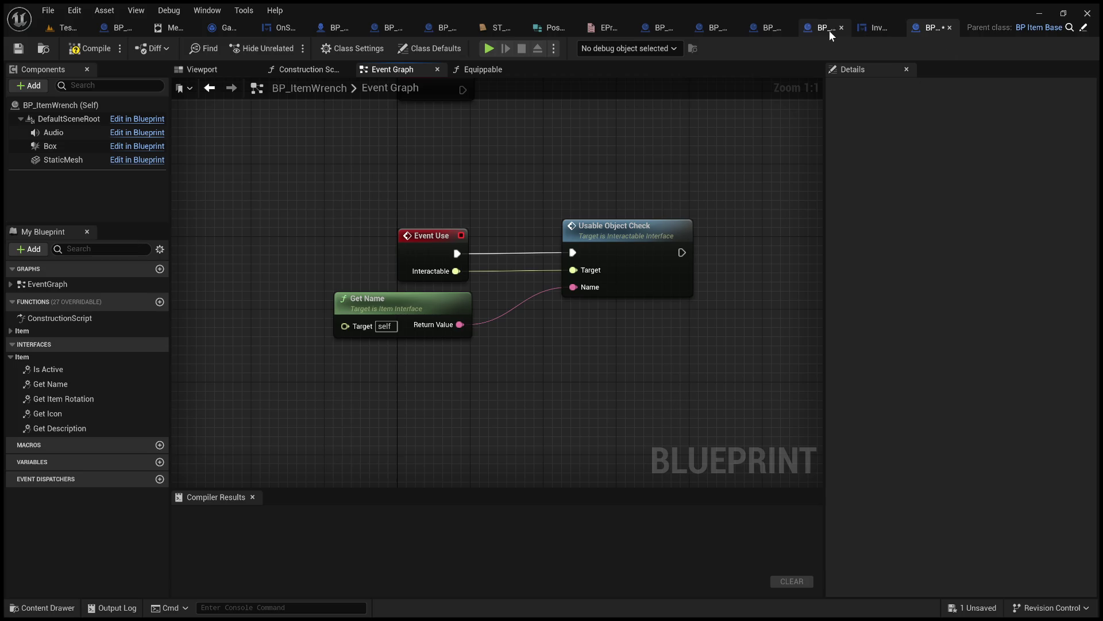
- In BP_ItemBase_KeyA, add Event Use and wire its Interactable into a Usable Object Check call
click(770, 29)
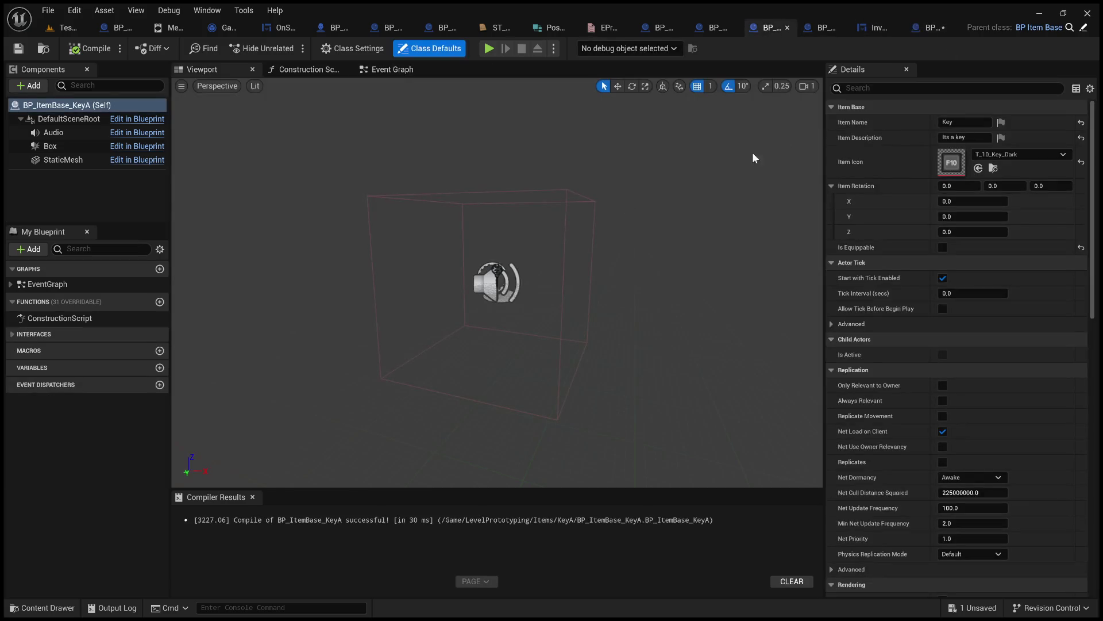
click(388, 74)
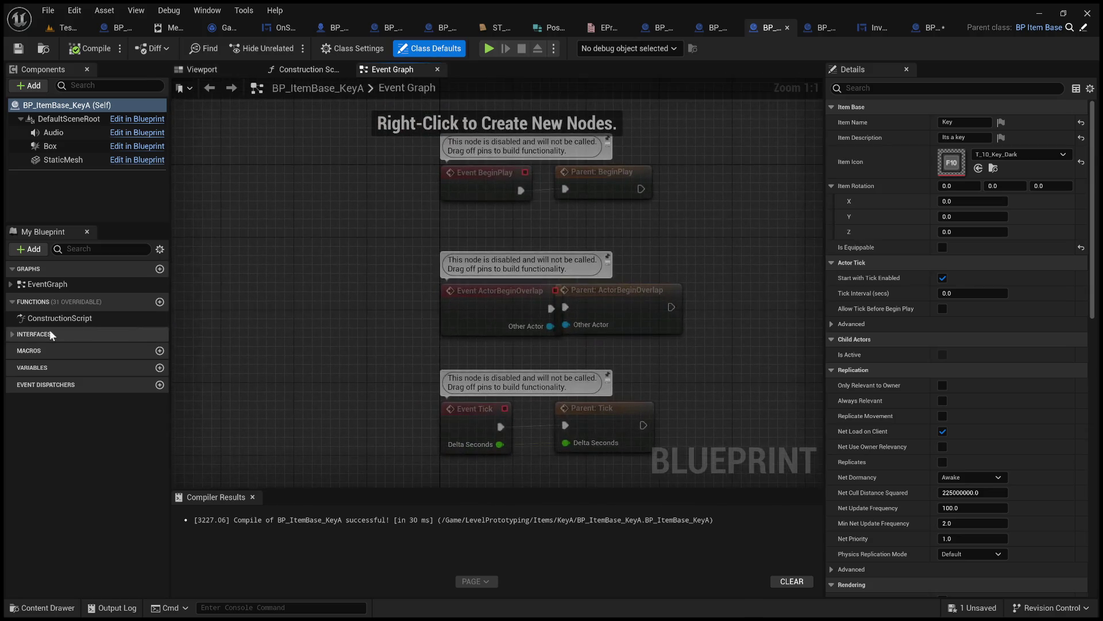
click(12, 333)
click(10, 346)
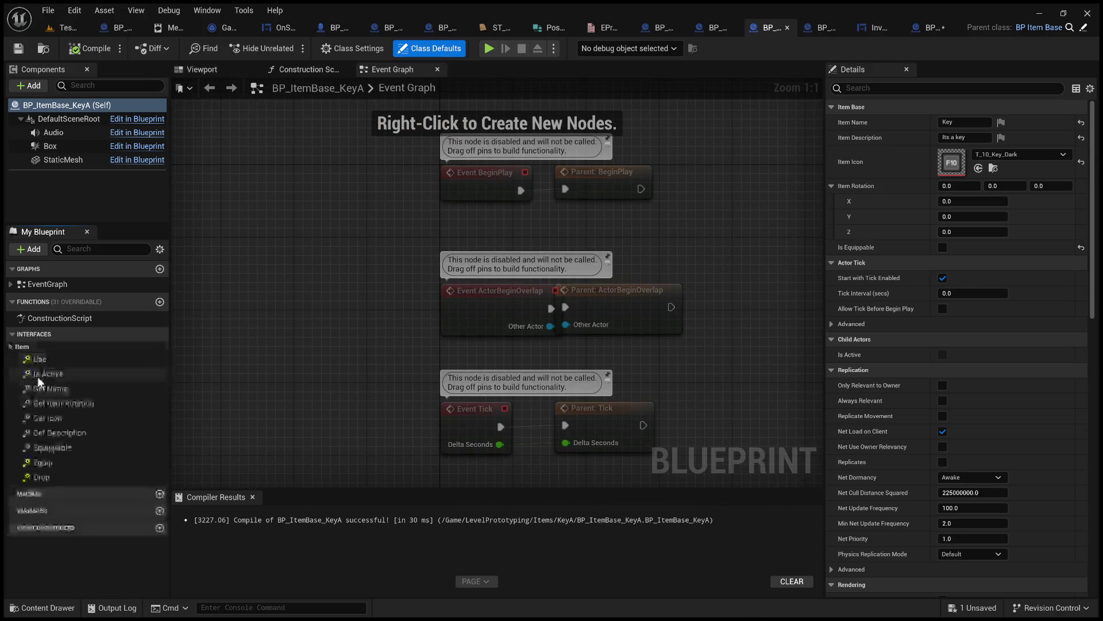
double_click(51, 360)
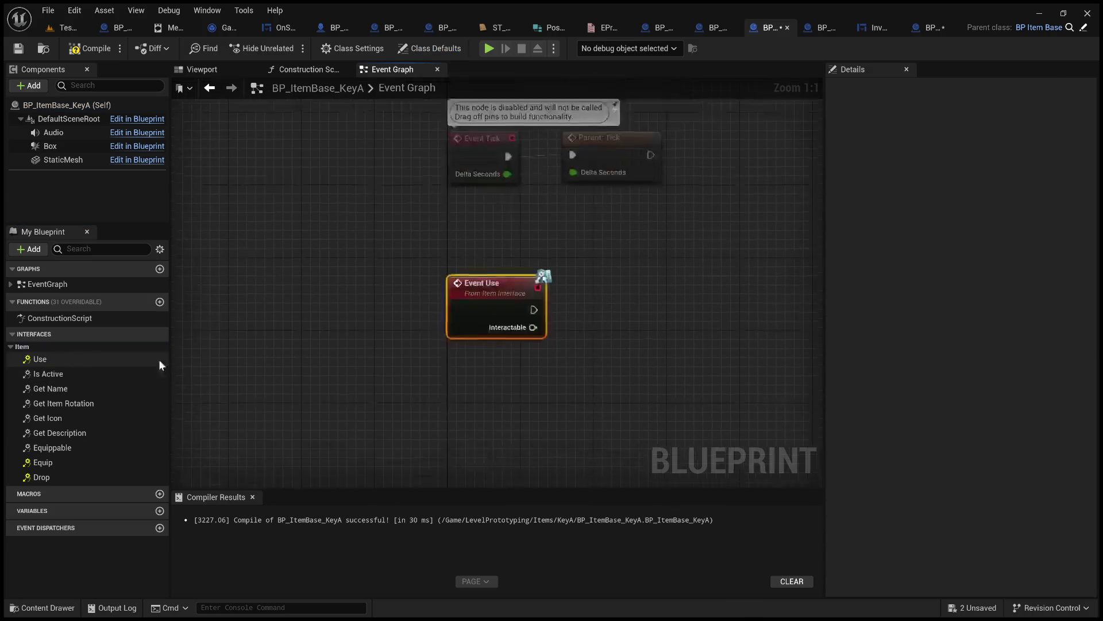
drag(540, 303, 664, 278)
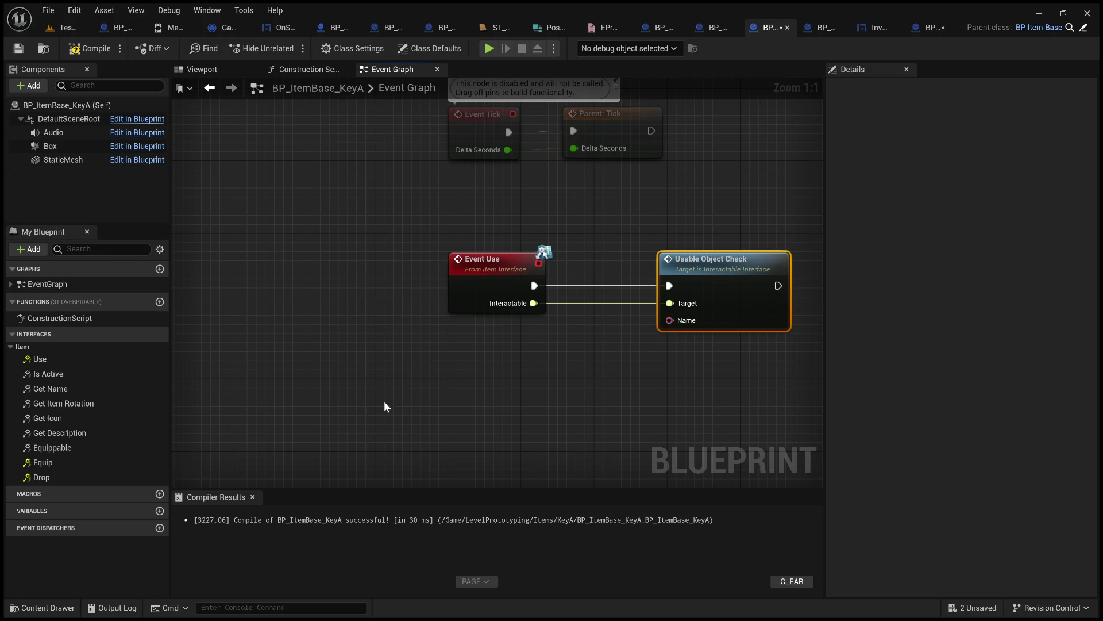
- Paste a Get Name node into Usable Object Check's Name input and compile the key blueprint
click(410, 425)
click(52, 105)
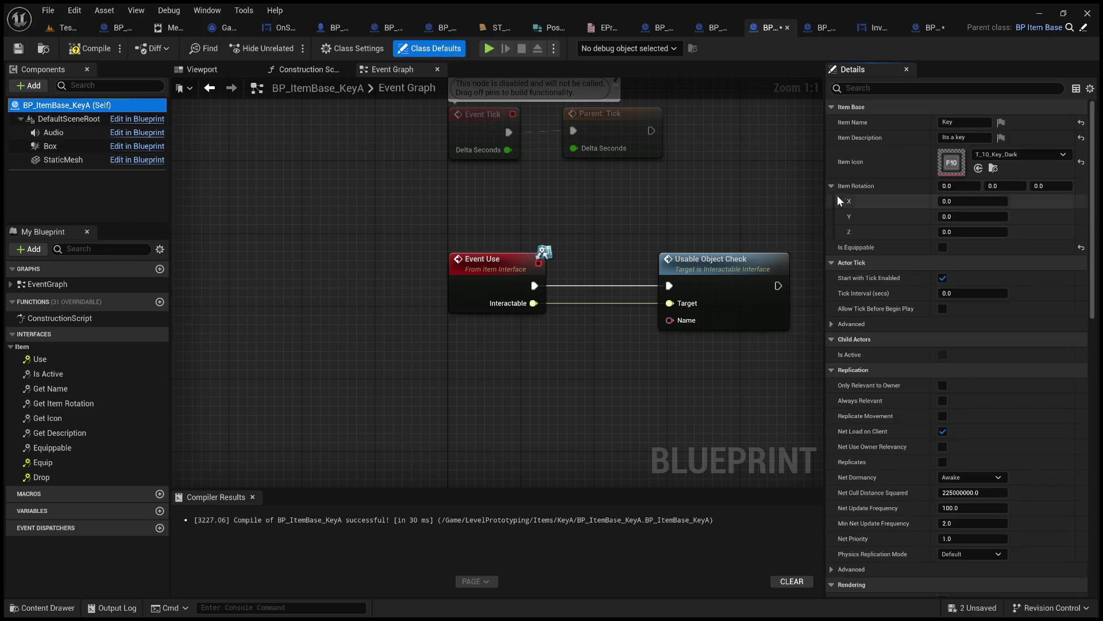
click(864, 121)
click(405, 364)
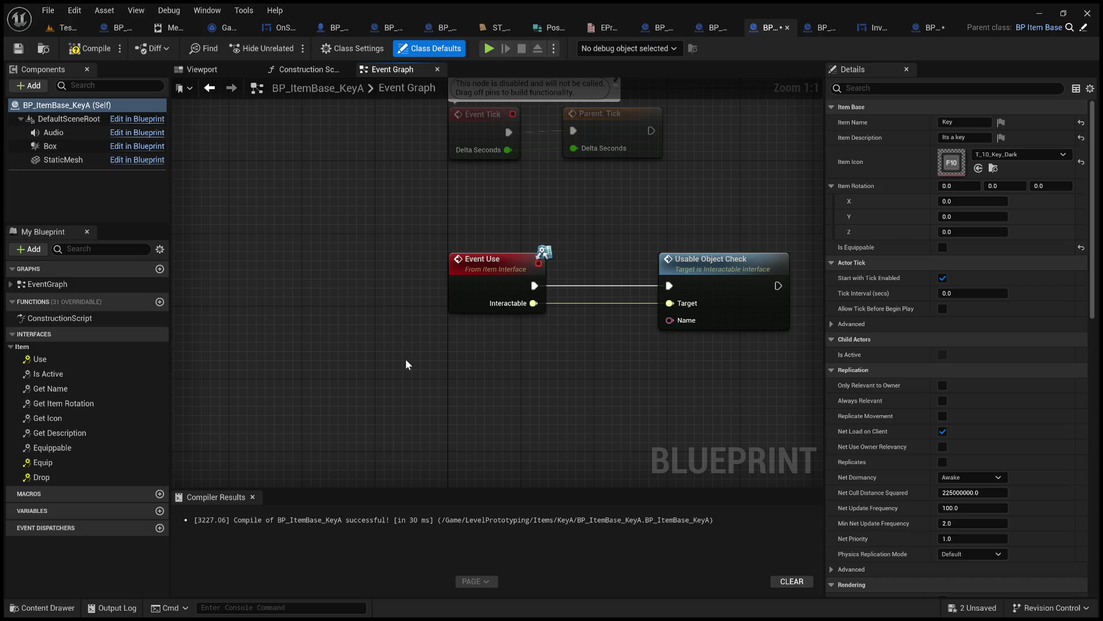
key(ctrl+v)
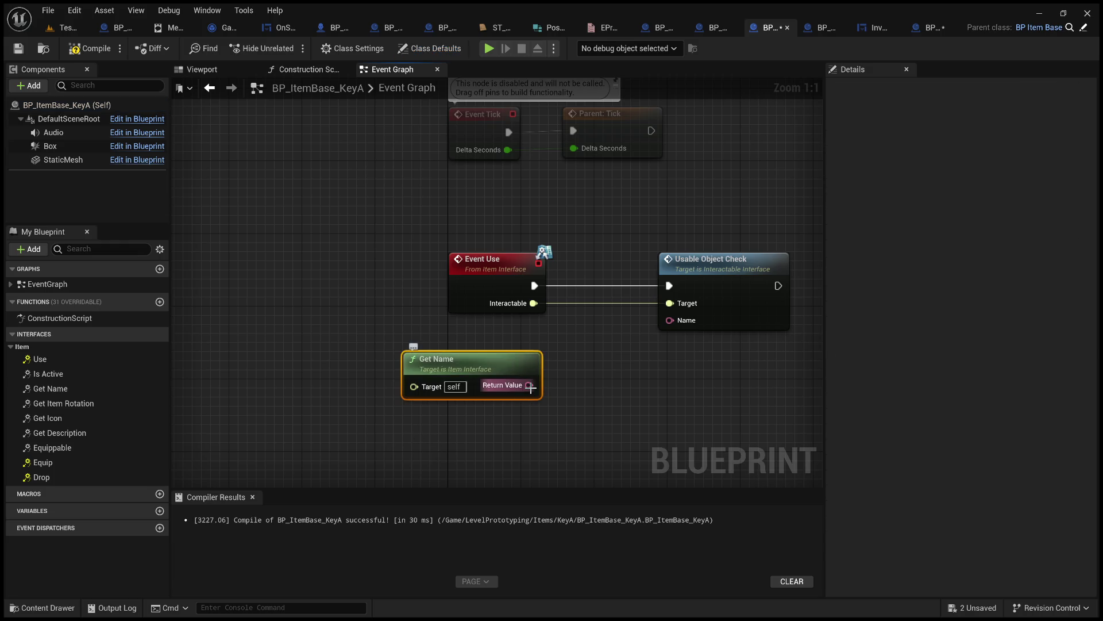
mouse_move(530, 388)
mouse_down()
mouse_move(574, 386)
mouse_move(670, 320)
mouse_up()
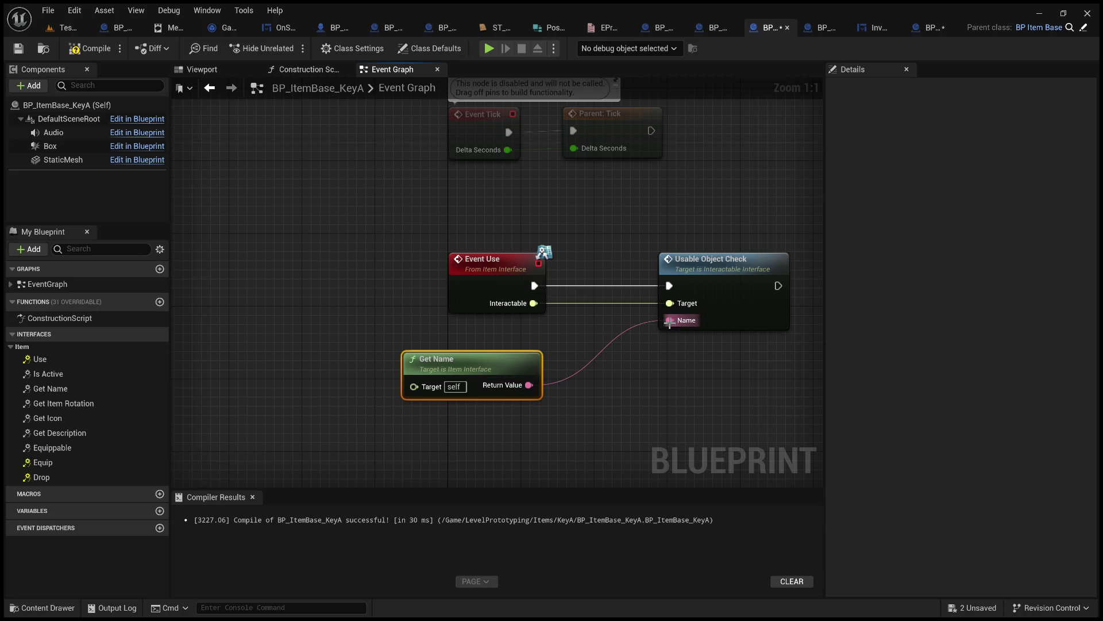
click(86, 48)
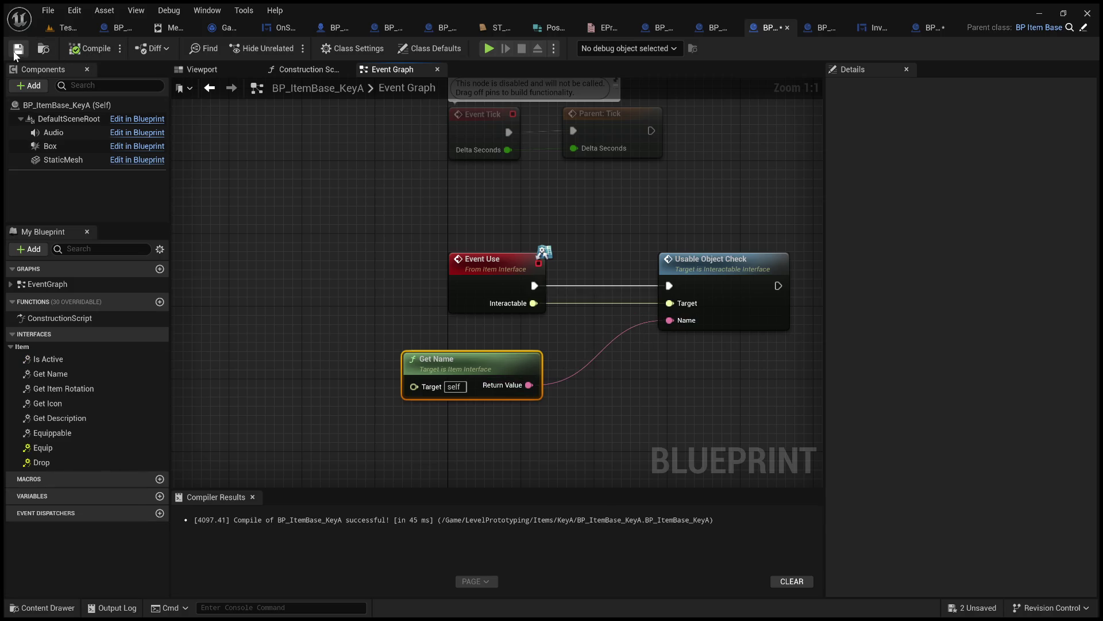
click(77, 32)
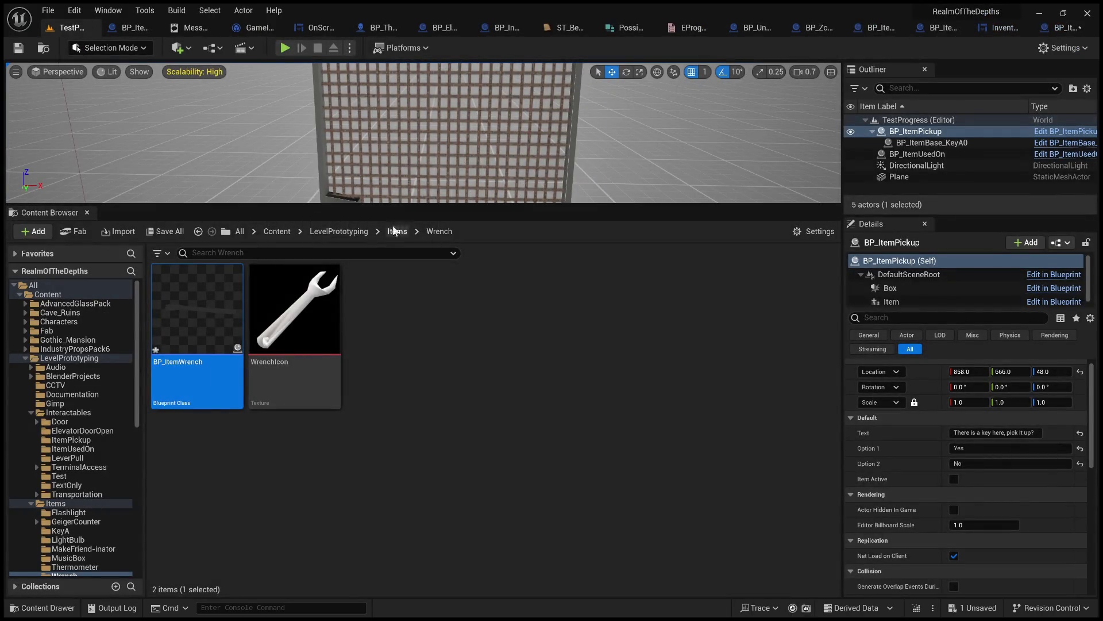
- Frame the item pickup, start a play test, and pick up the key
drag(505, 207, 528, 478)
key(f)
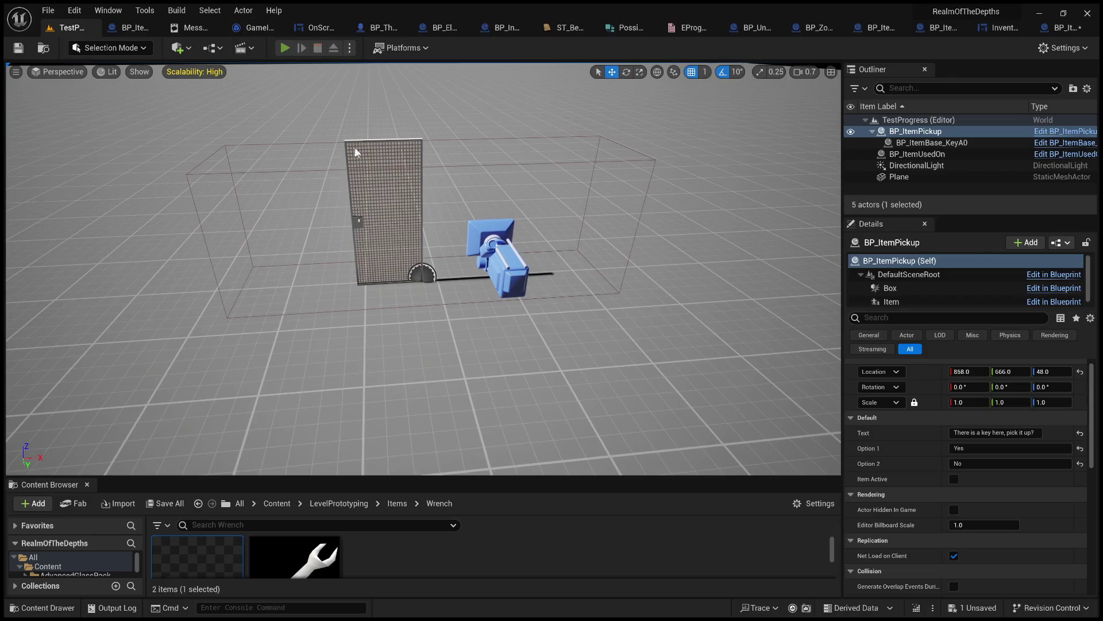
key(alt+p)
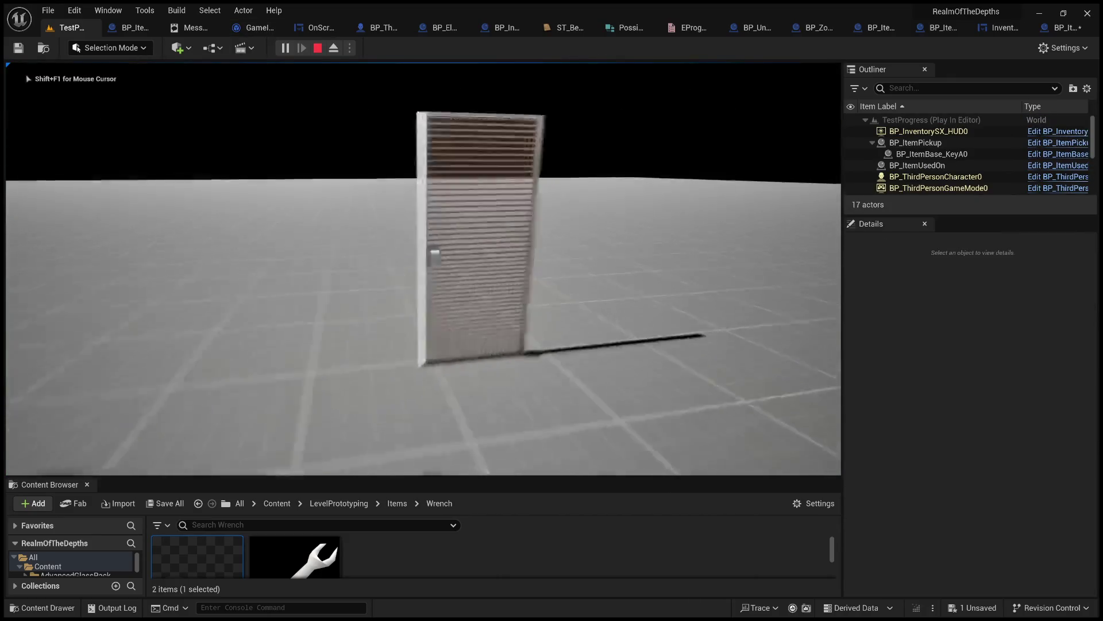
key(w)
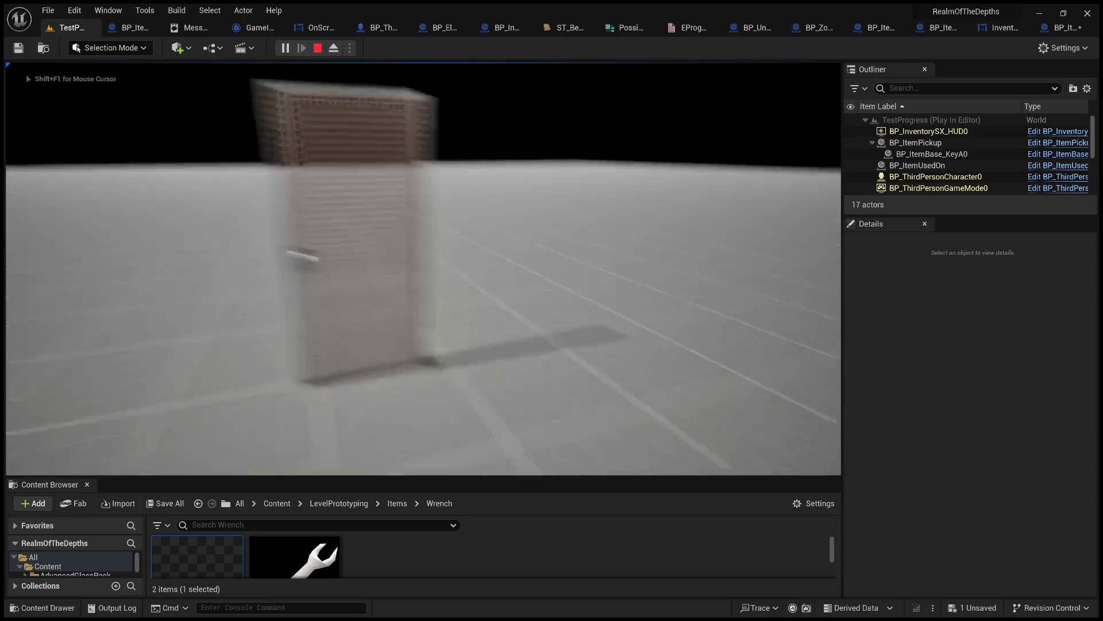
key(w)
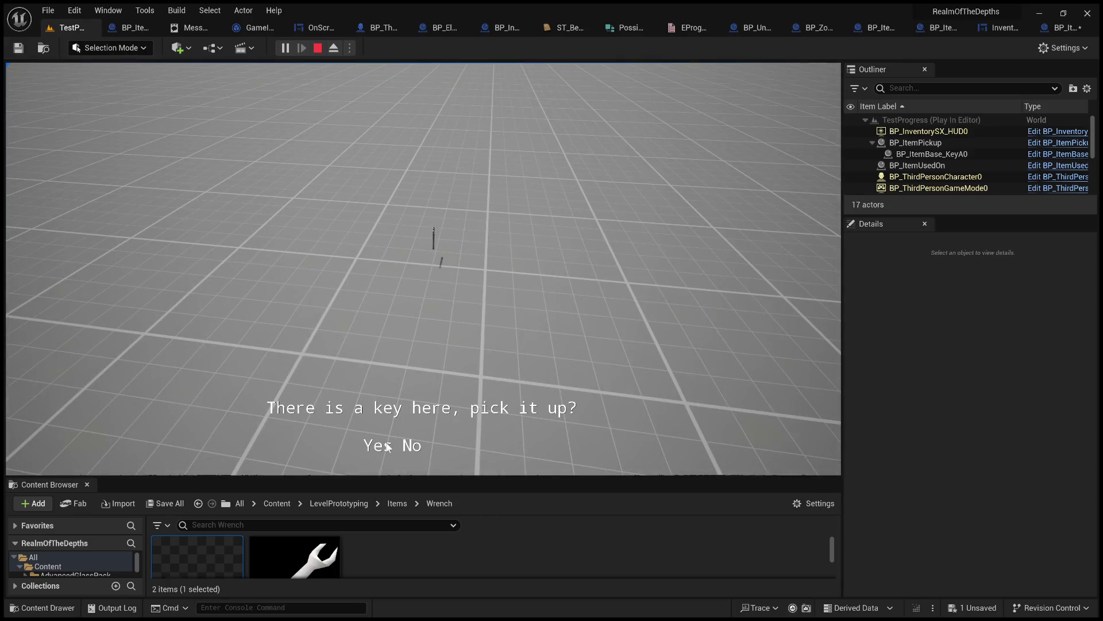
click(387, 448)
- Use the key from the inventory at the door, confirming it can't be used, then stop play
key(w)
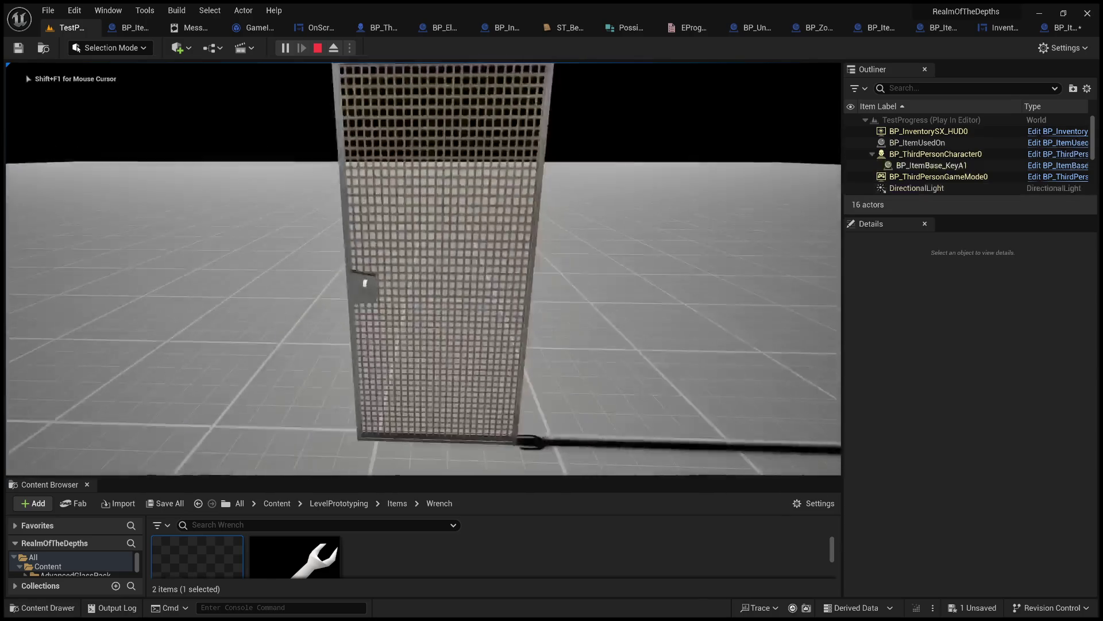
key(Tab)
click(573, 229)
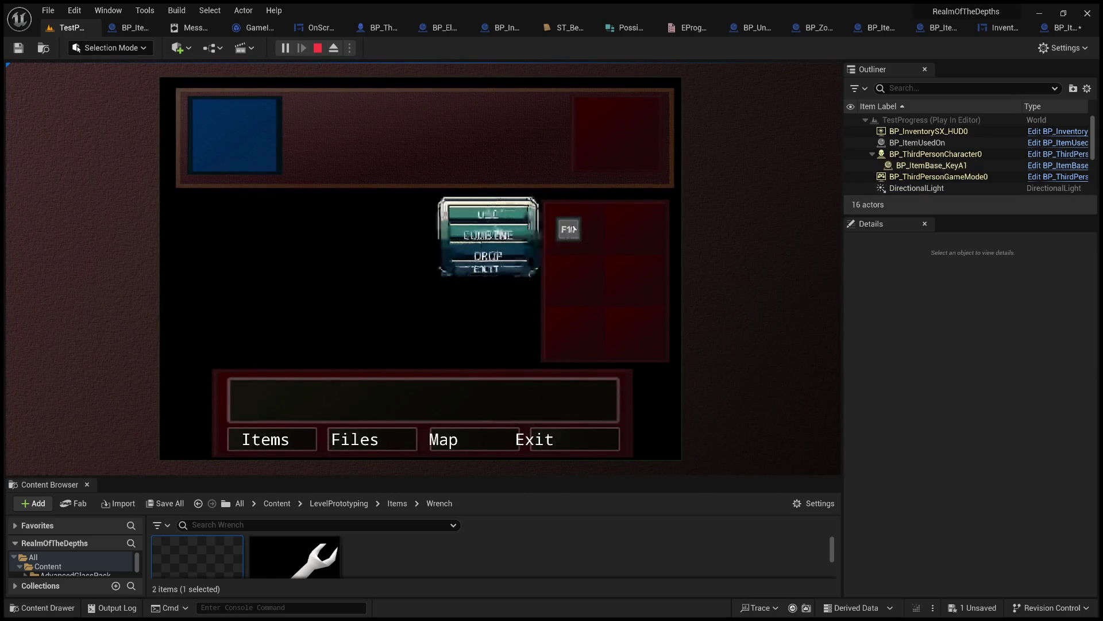
click(488, 214)
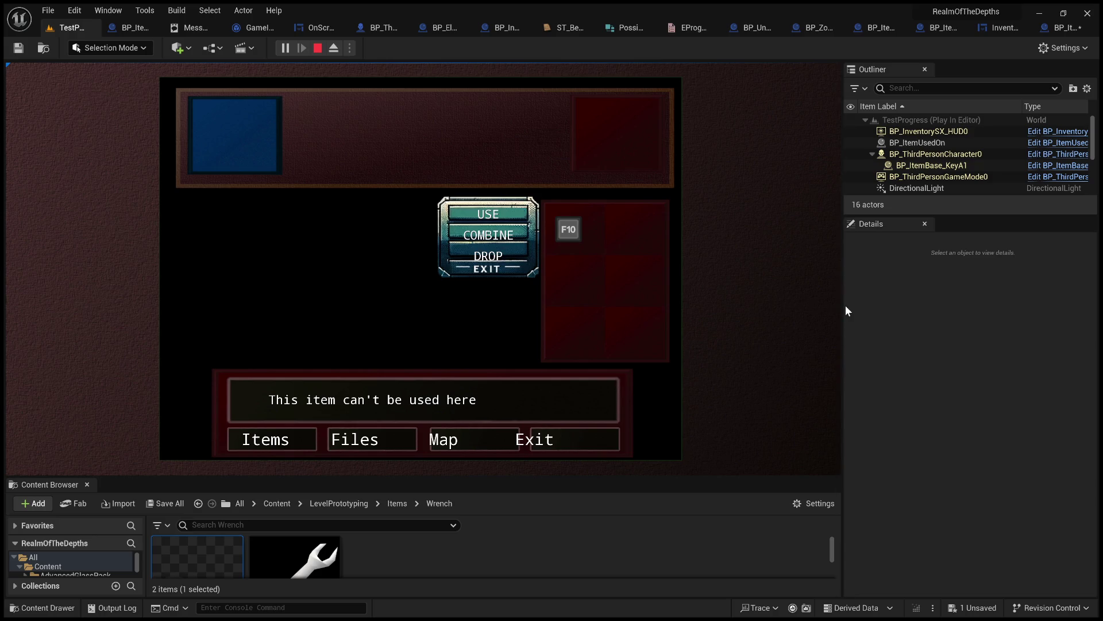
drag(843, 306, 738, 309)
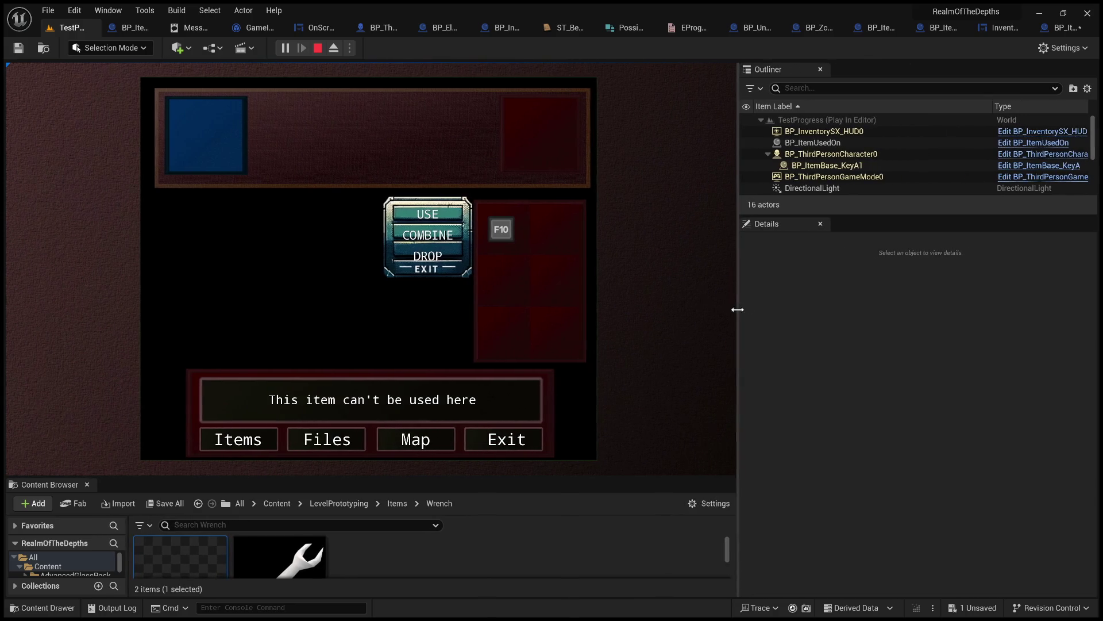
click(498, 445)
key(Escape)
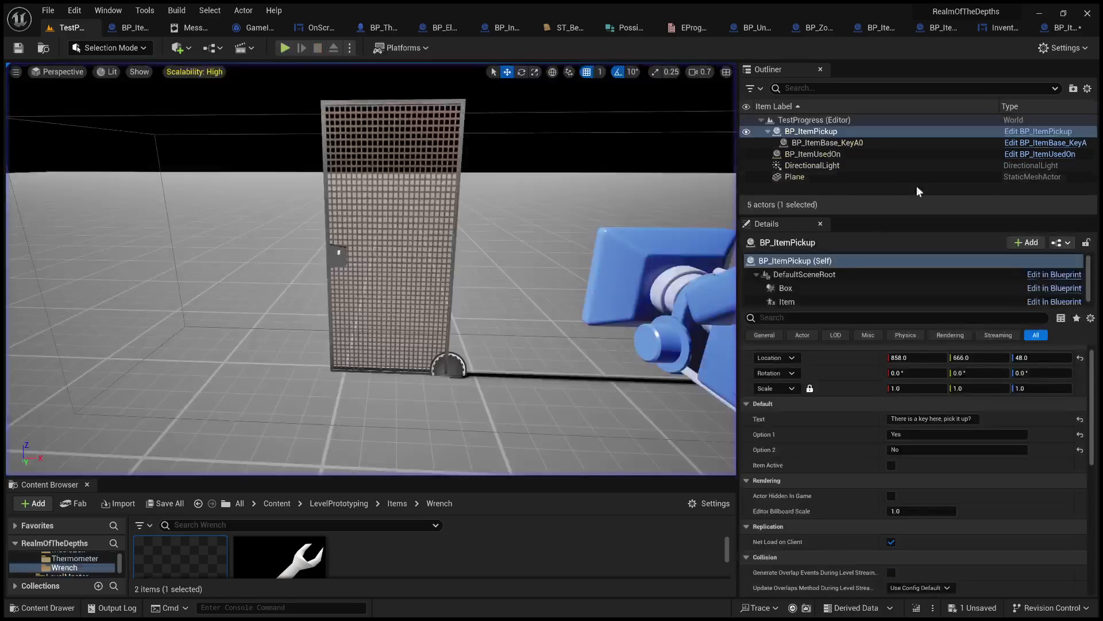
click(1060, 29)
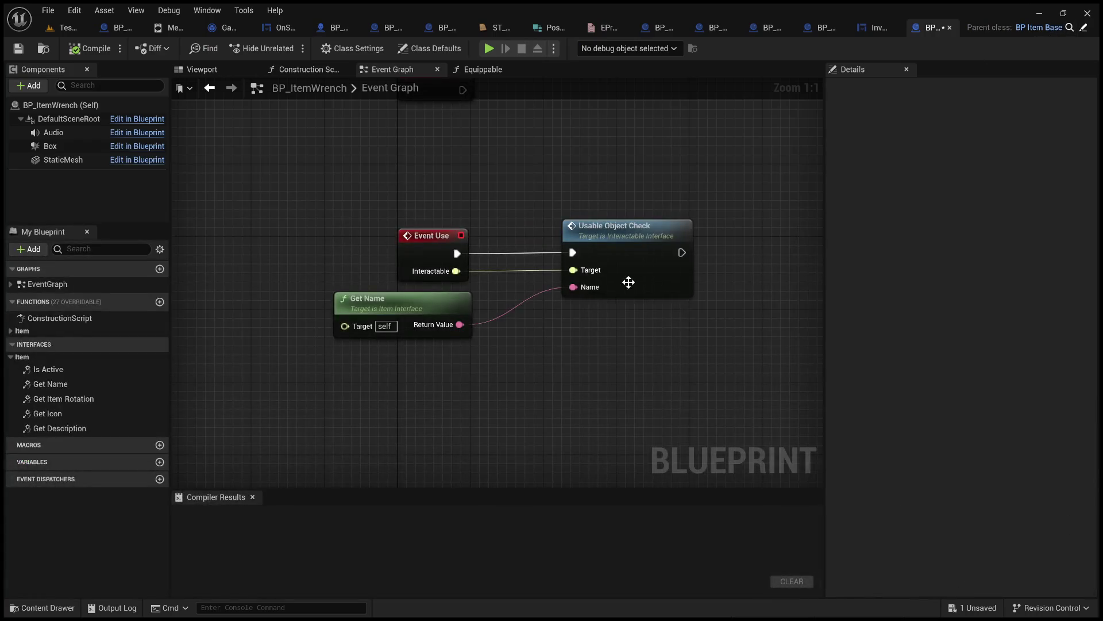
- Insert a Print String reading 'use' between Event Use and Usable Object Check, then compile
mouse_move(409, 270)
mouse_down()
mouse_move(451, 217)
mouse_move(450, 182)
mouse_move(229, 233)
mouse_move(343, 215)
mouse_up()
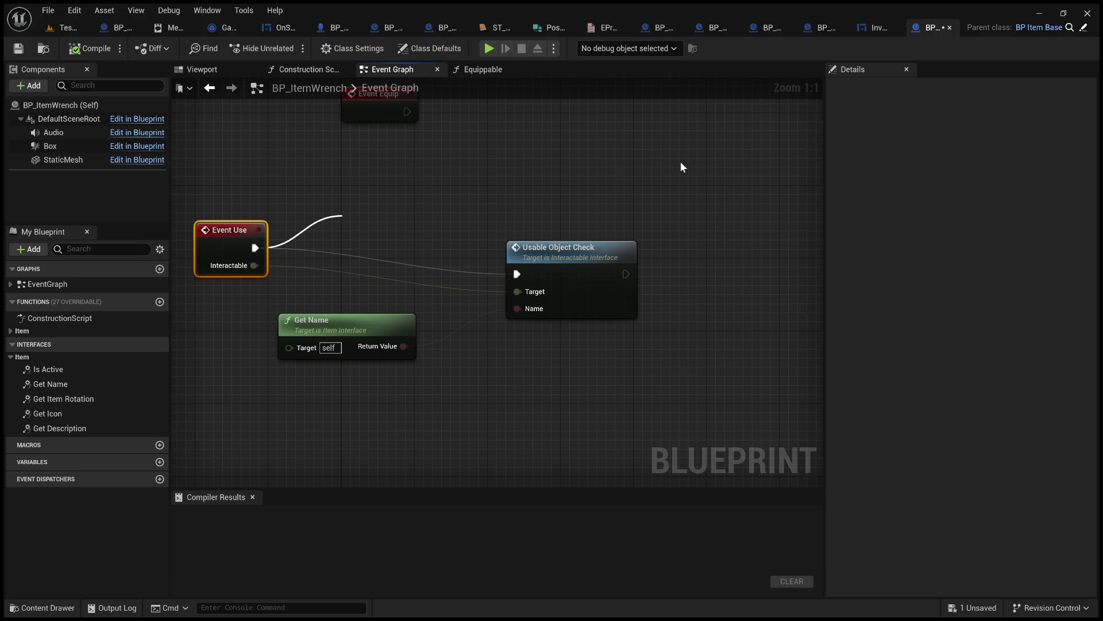
click(423, 297)
click(402, 256)
text(use)
key(Return)
click(391, 180)
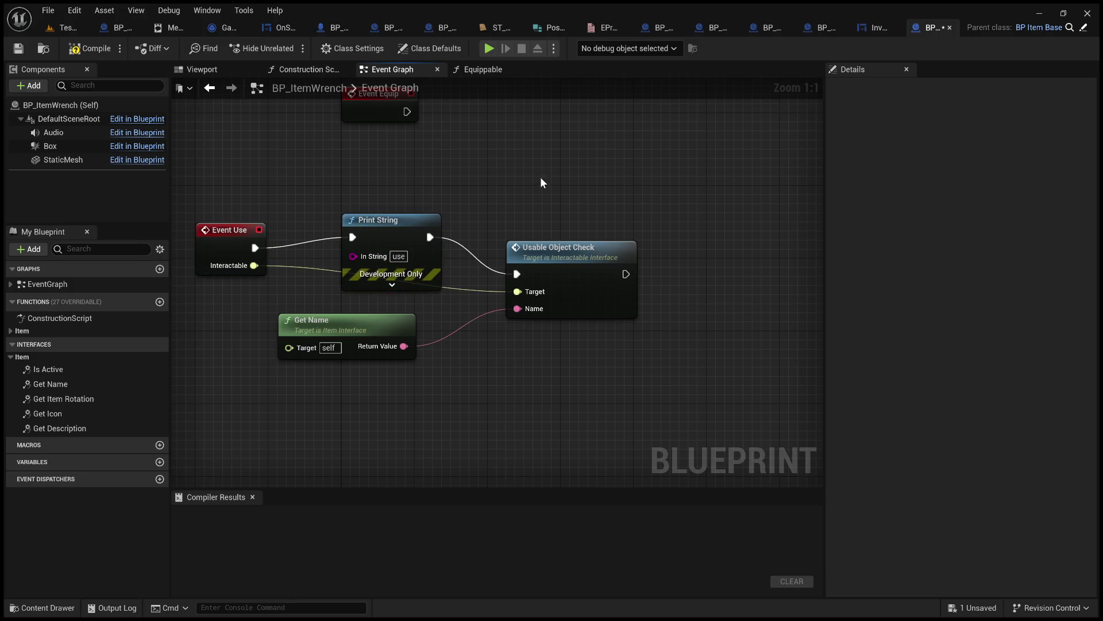
click(74, 49)
- Play-test again by picking up the key and using it from the inventory at the door
click(64, 28)
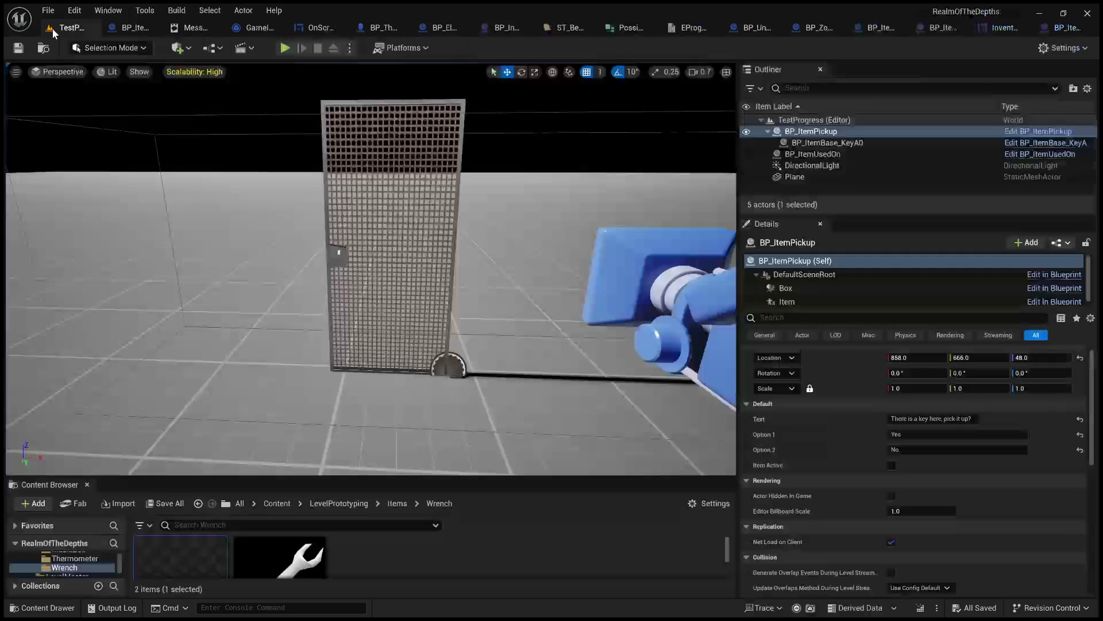
click(285, 48)
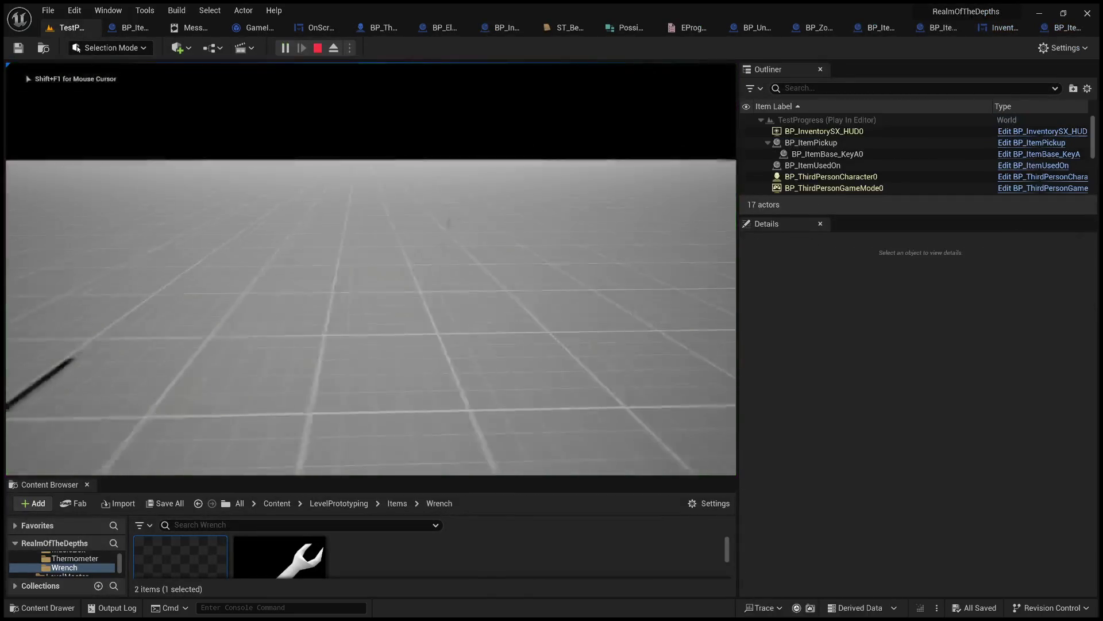
key(shift+F1)
click(371, 446)
key(w)
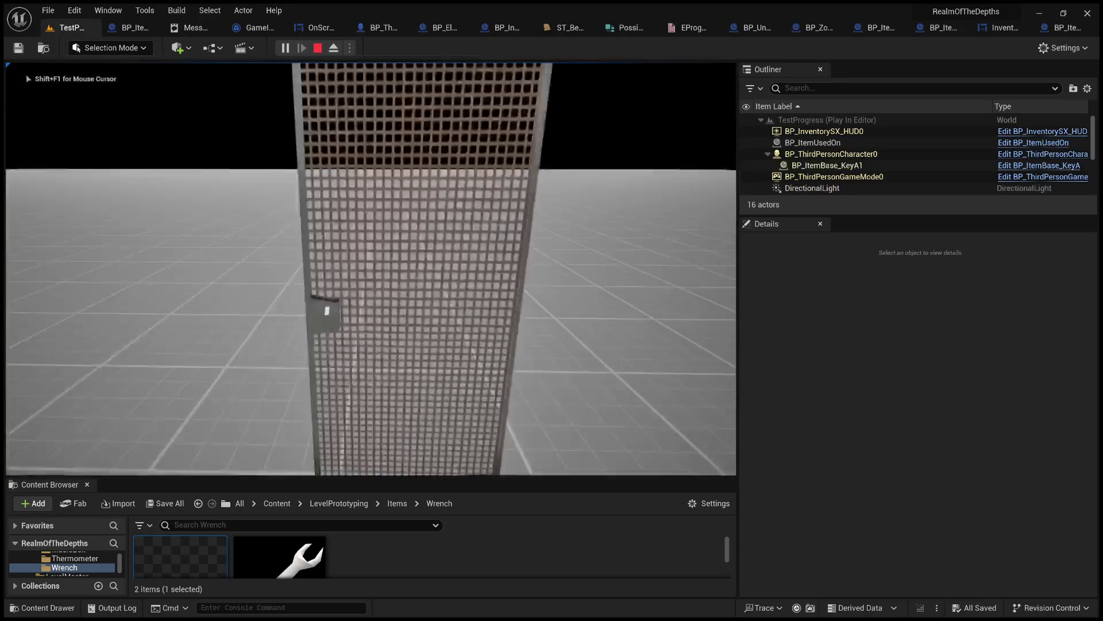
key(Tab)
click(427, 214)
click(494, 443)
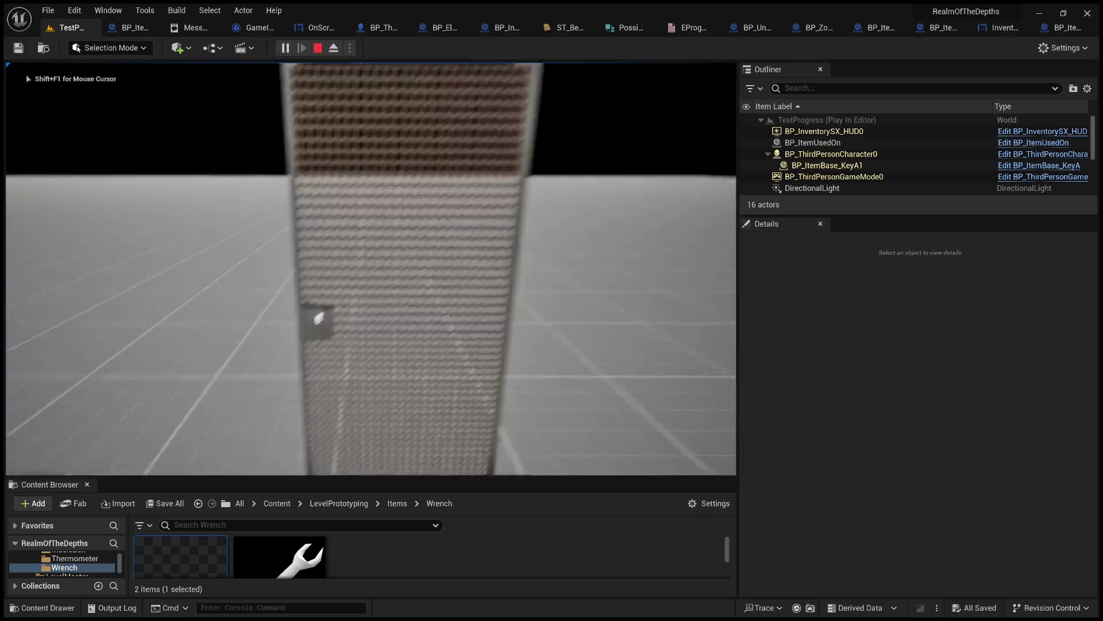
key(Escape)
click(997, 29)
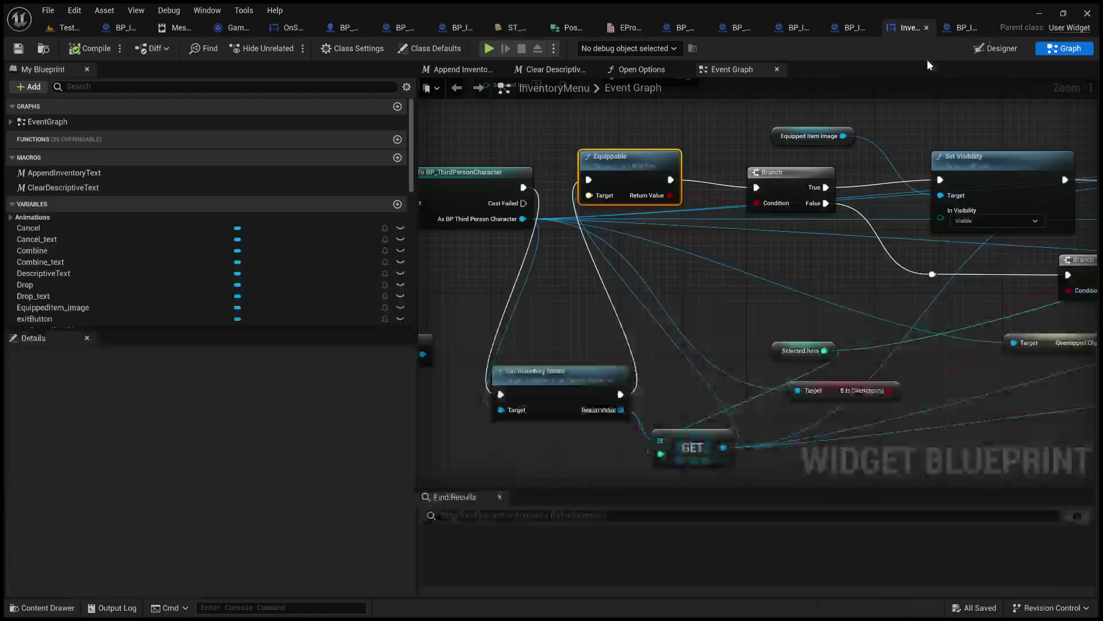
drag(679, 136, 974, 245)
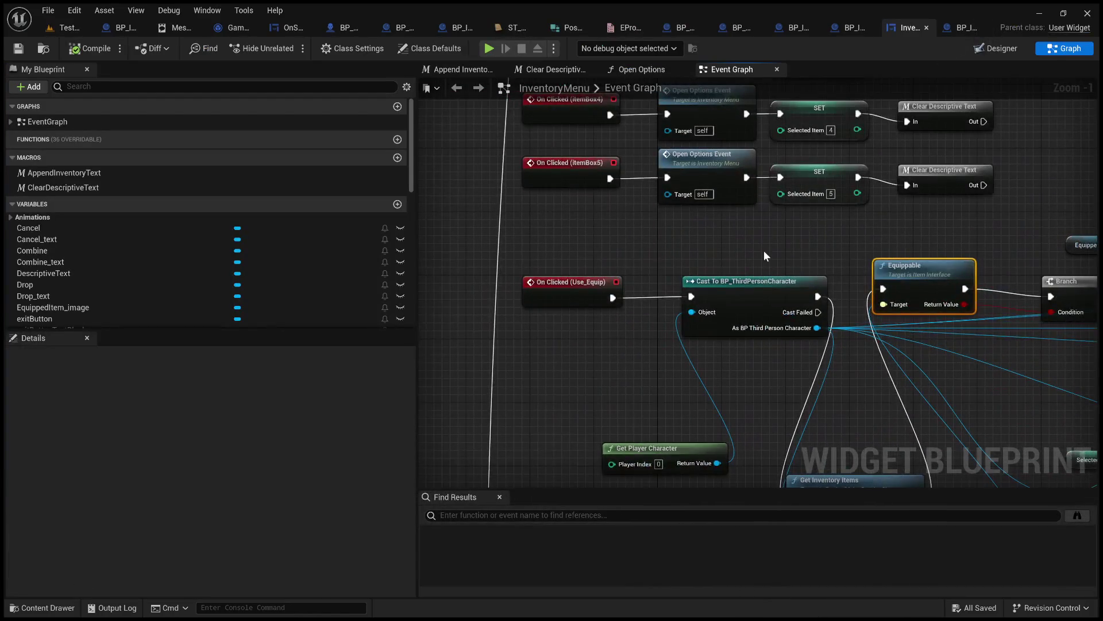
drag(773, 239, 614, 205)
mouse_move(699, 217)
mouse_down()
mouse_move(601, 145)
mouse_move(591, 158)
mouse_move(404, 159)
mouse_up()
drag(733, 315, 421, 312)
mouse_move(592, 376)
mouse_down()
mouse_move(1101, 343)
mouse_move(943, 354)
mouse_move(1069, 359)
mouse_move(1007, 382)
mouse_move(911, 389)
mouse_move(639, 372)
mouse_up()
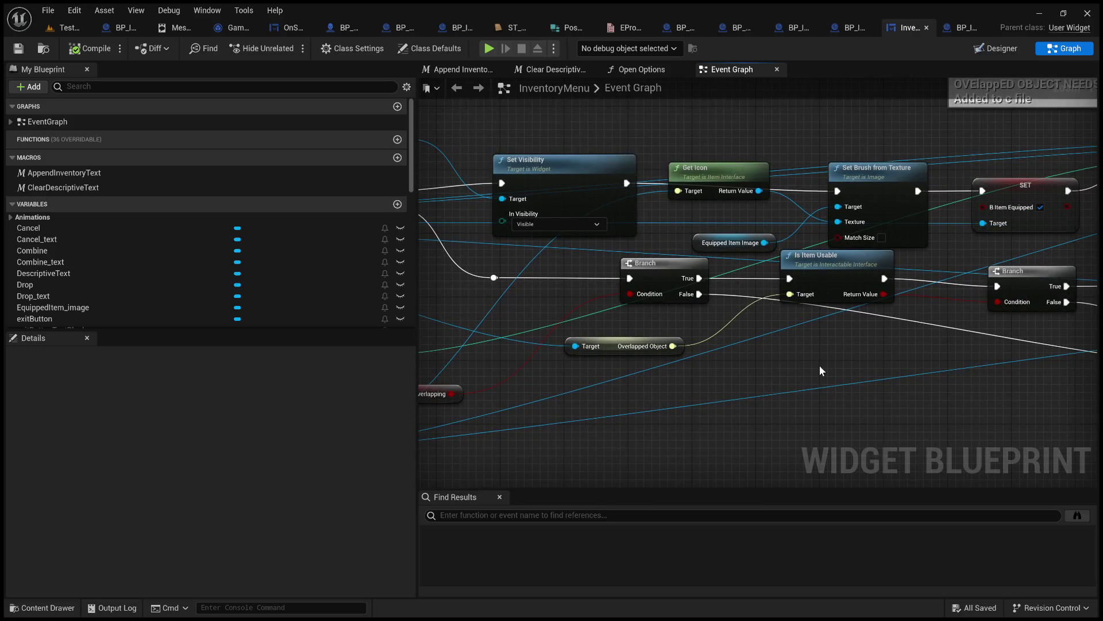
mouse_move(819, 365)
mouse_down()
mouse_move(457, 315)
mouse_move(299, 276)
mouse_move(913, 222)
mouse_up()
scroll(913, 222, down, 6)
scroll(712, 288, up, 3)
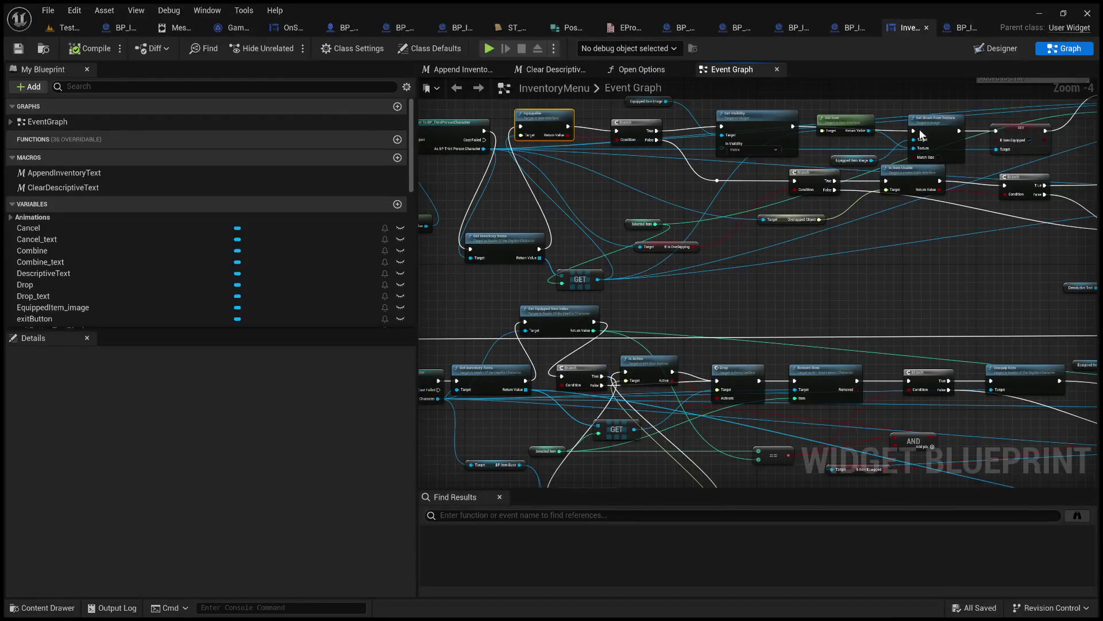
scroll(850, 253, up, 3)
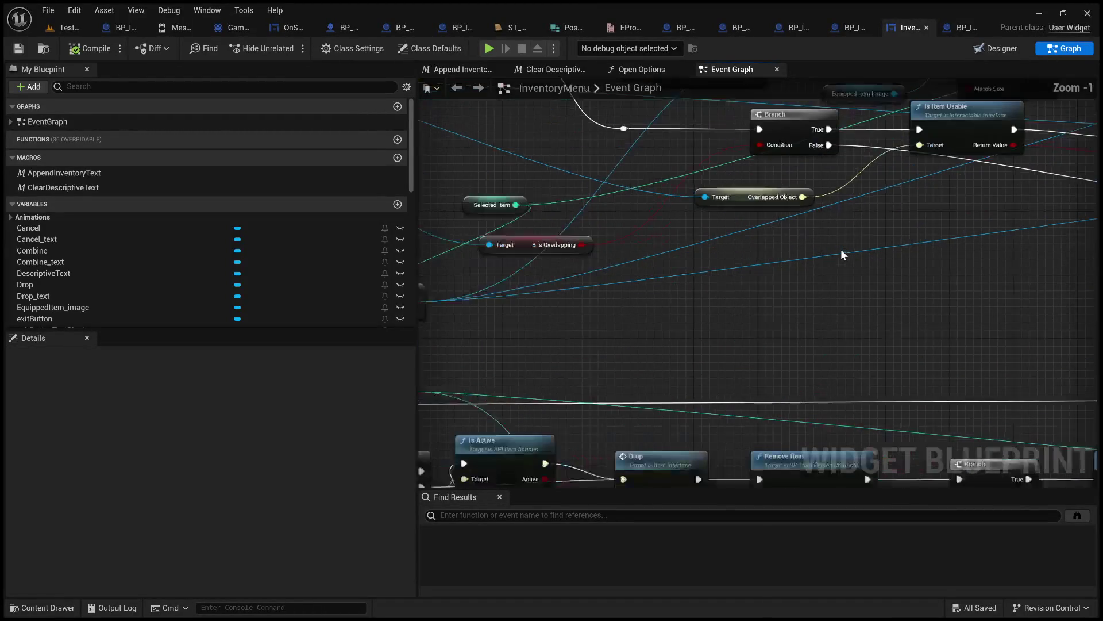
mouse_move(854, 211)
mouse_down()
mouse_move(883, 236)
mouse_move(821, 235)
mouse_move(713, 368)
mouse_up()
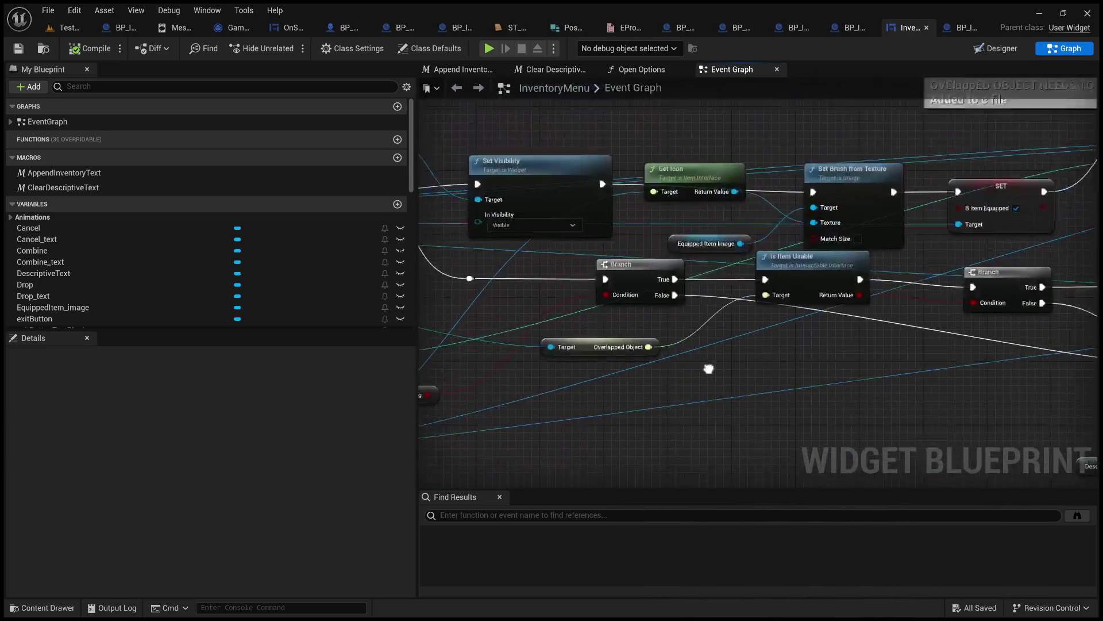
scroll(723, 363, up, 1)
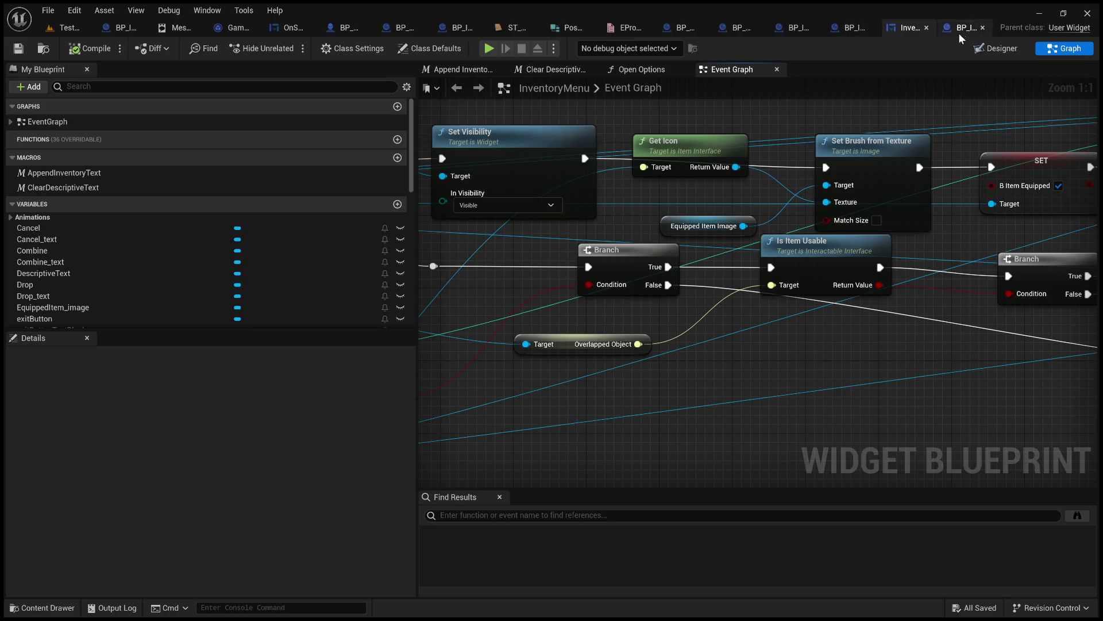
- From Is Item Usable in BP_ItemUsedOn, find all b_ItemUsedSuccessfuly references and jump to the Event Graph getter
click(847, 29)
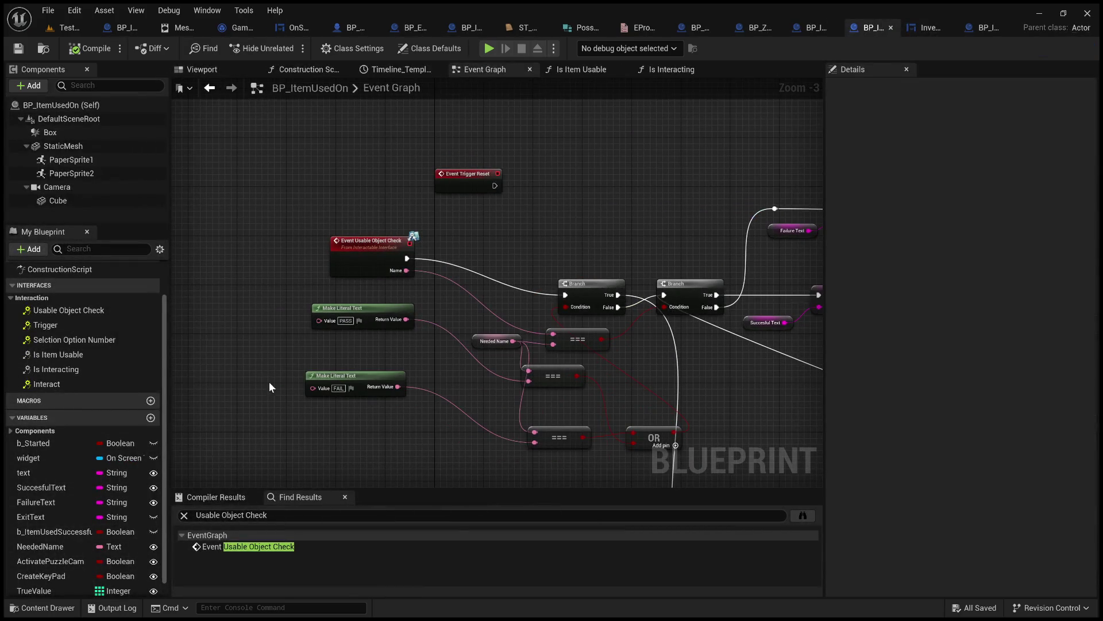
double_click(73, 356)
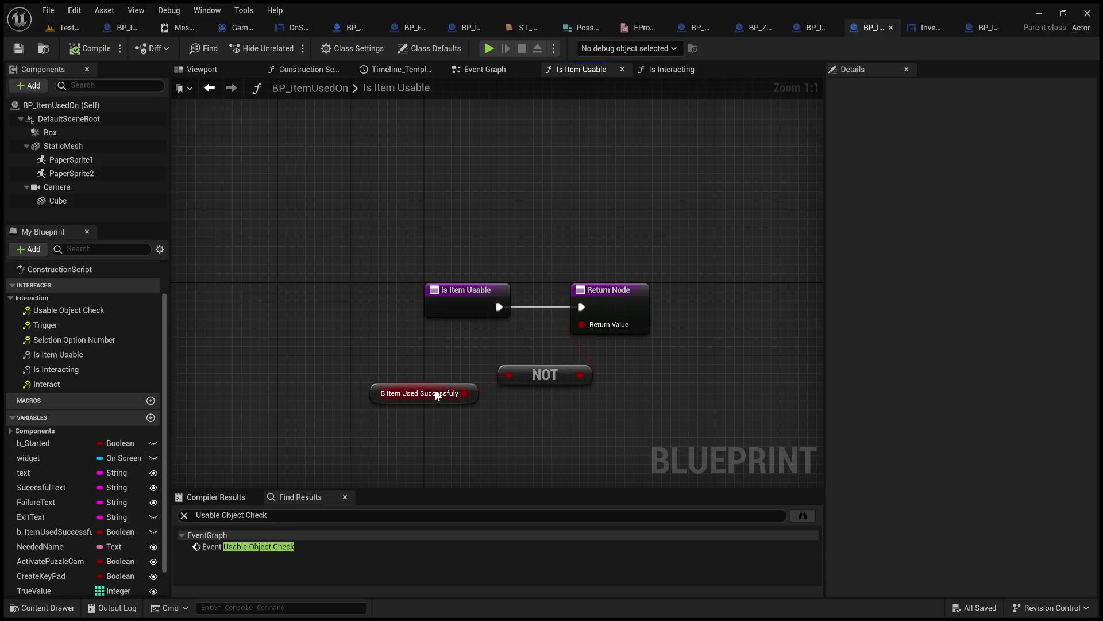
click(438, 390)
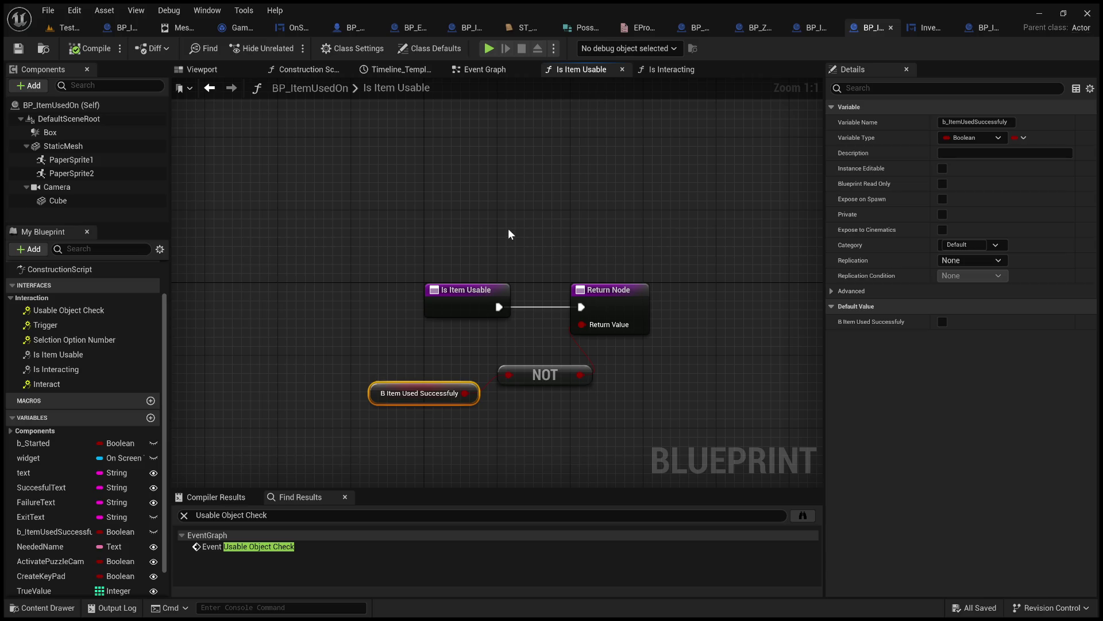
key(shift+alt+f)
click(277, 581)
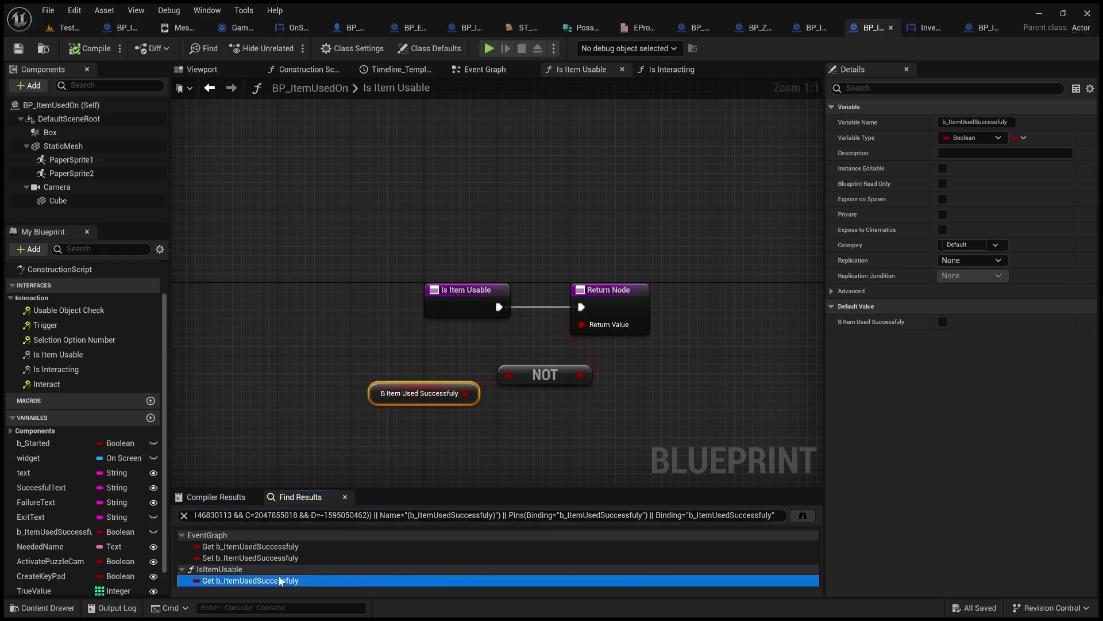
click(284, 549)
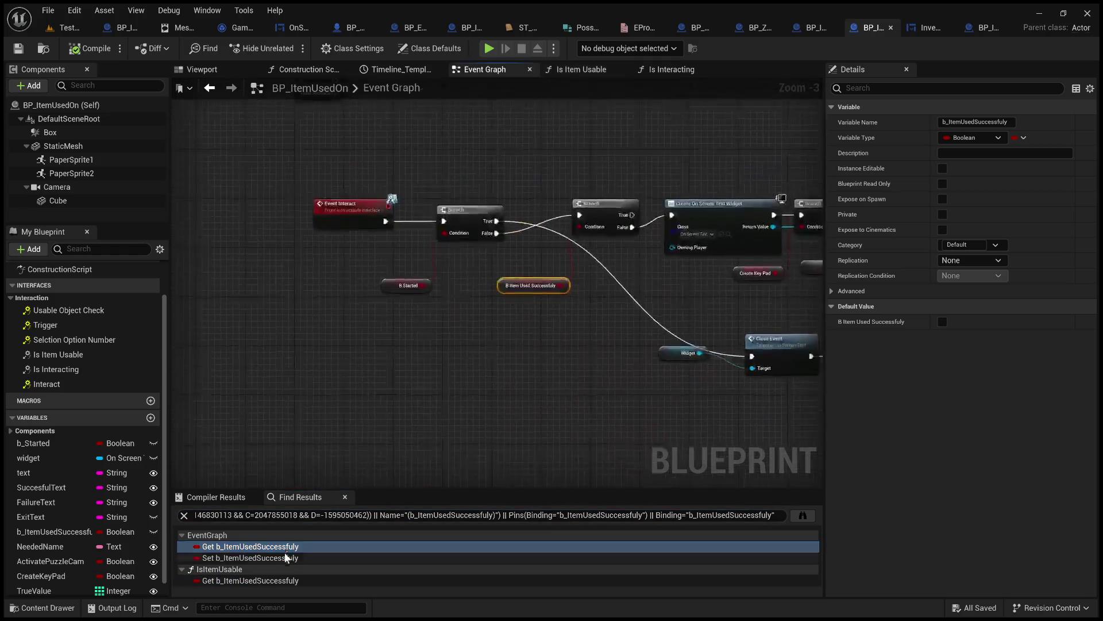
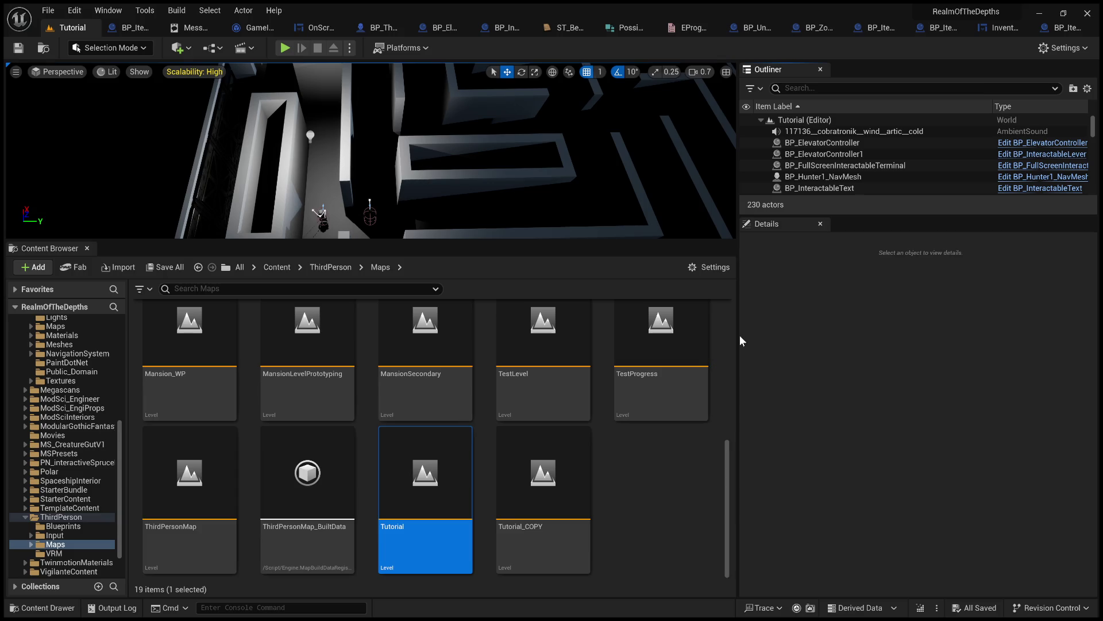
- Widen the level viewport, fly the camera toward the ambient sound actor, and start Play-in-Editor
drag(740, 337, 979, 337)
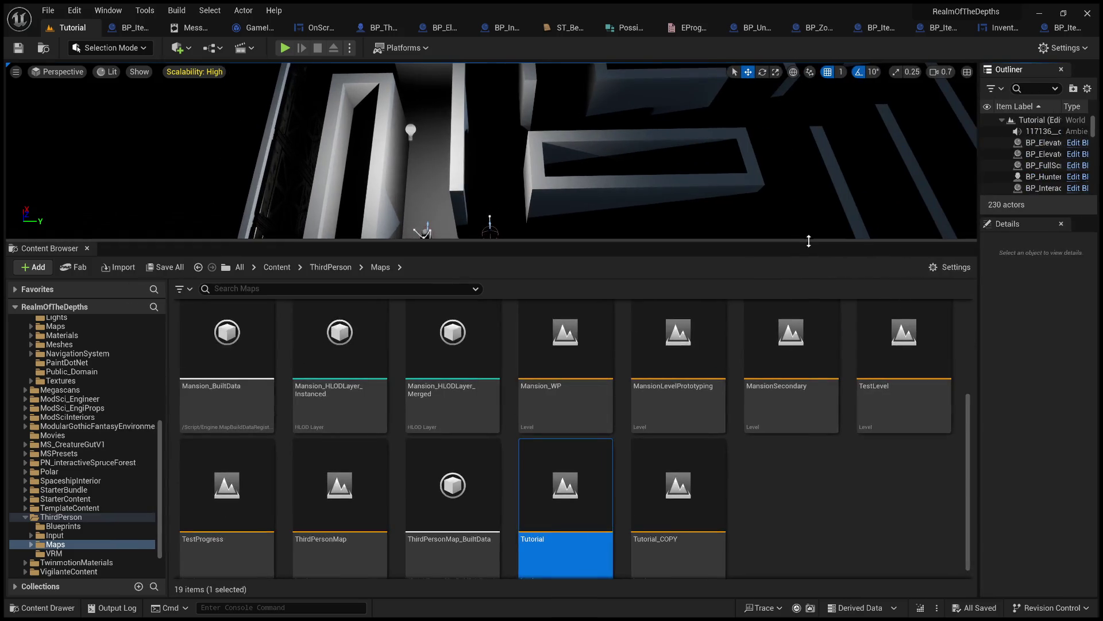
drag(804, 240, 803, 437)
mouse_move(488, 247)
mouse_down()
mouse_move(419, 236)
mouse_move(466, 236)
mouse_move(465, 213)
mouse_move(497, 178)
mouse_up()
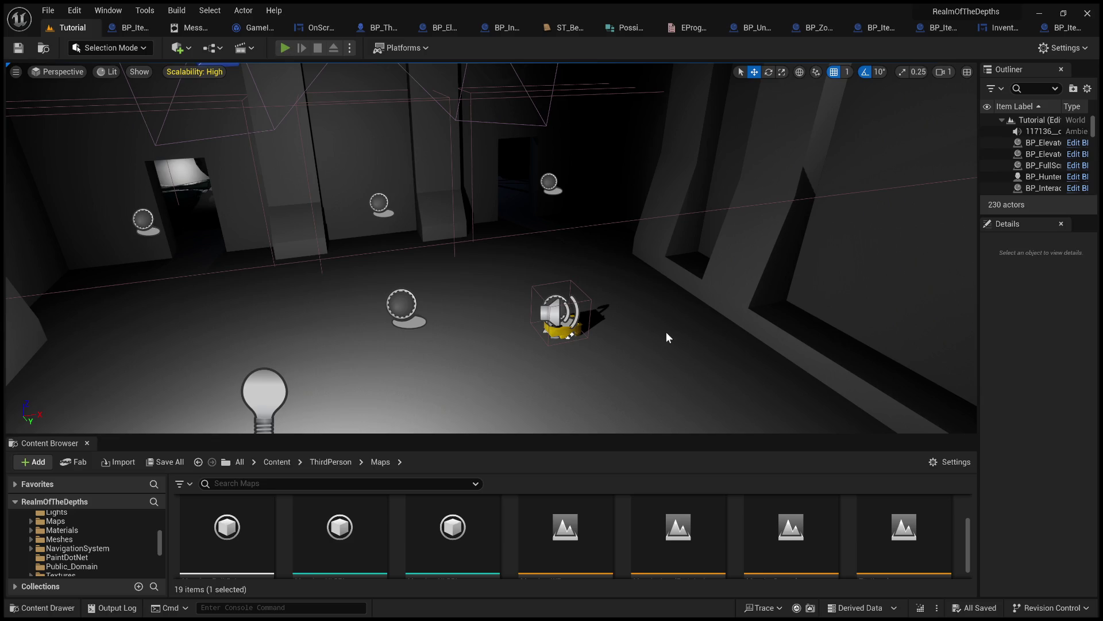
key(alt+p)
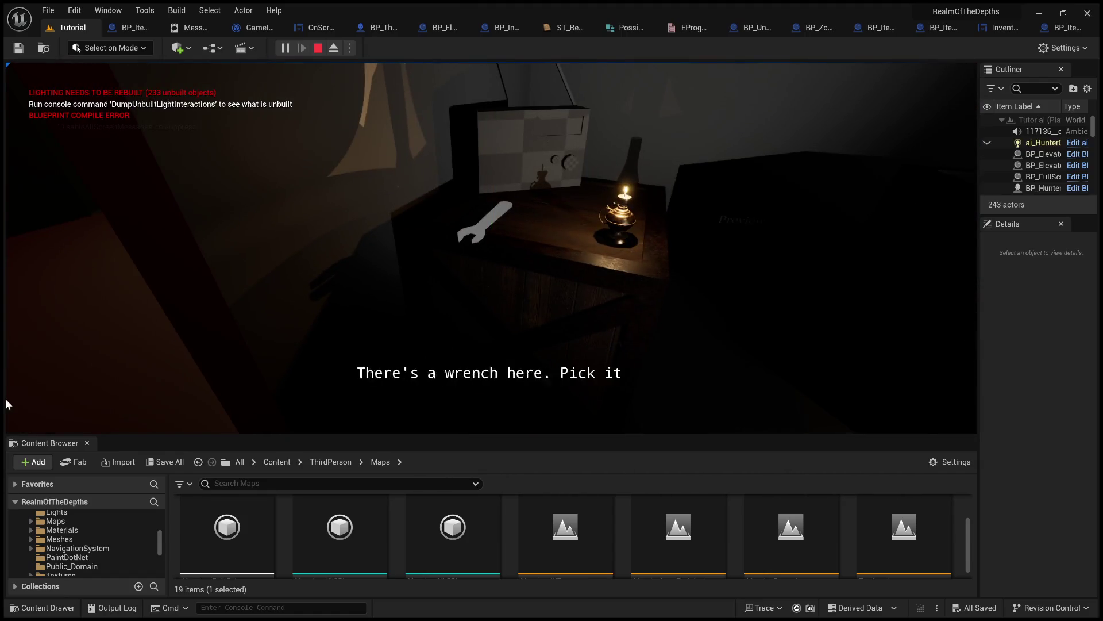
- Pick up the wrench, examine the sealed door, and choose USE on the wrench in the inventory
click(340, 407)
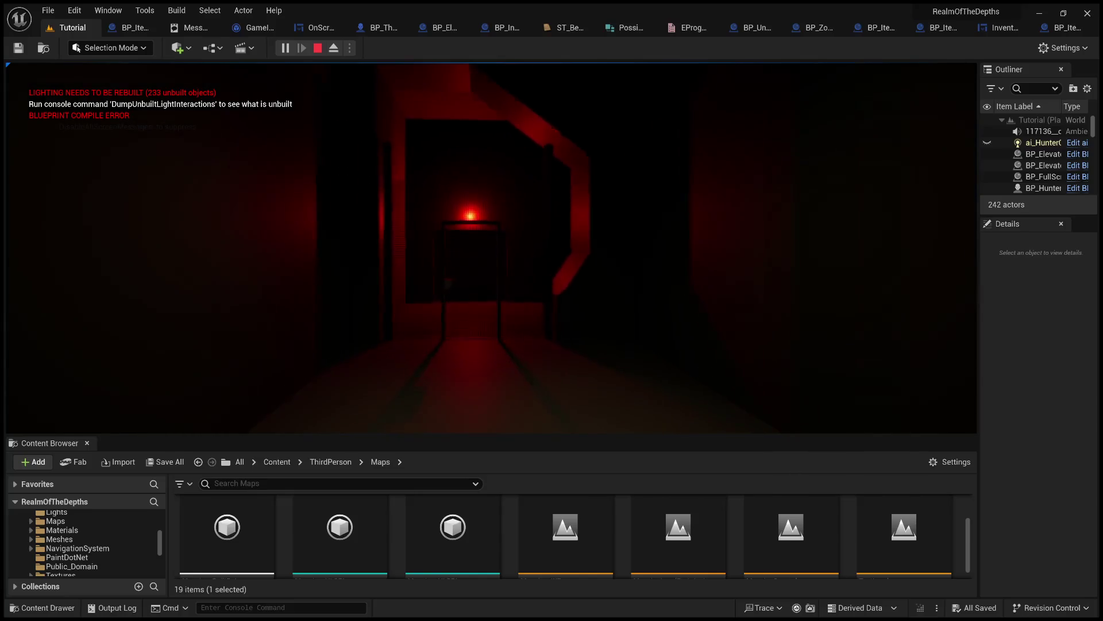
key(e)
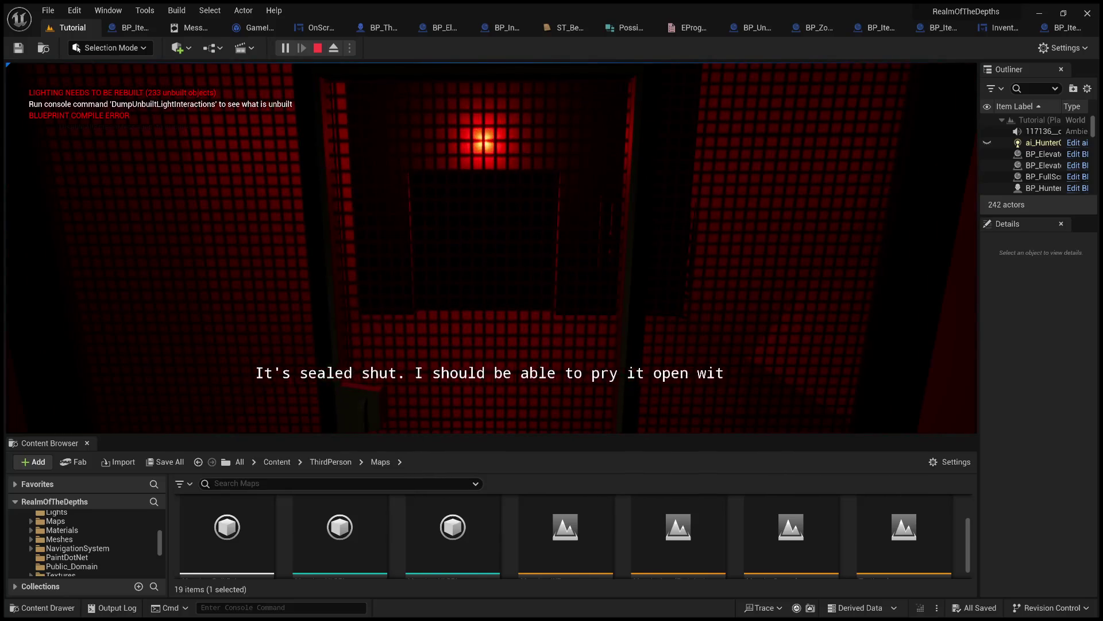
key(Tab)
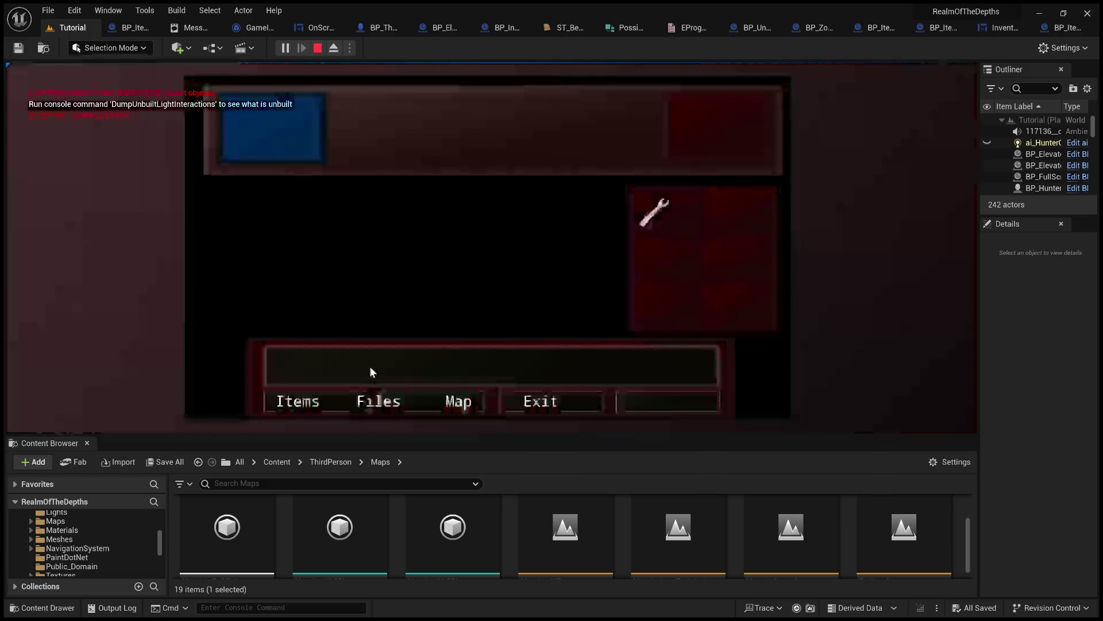
click(656, 214)
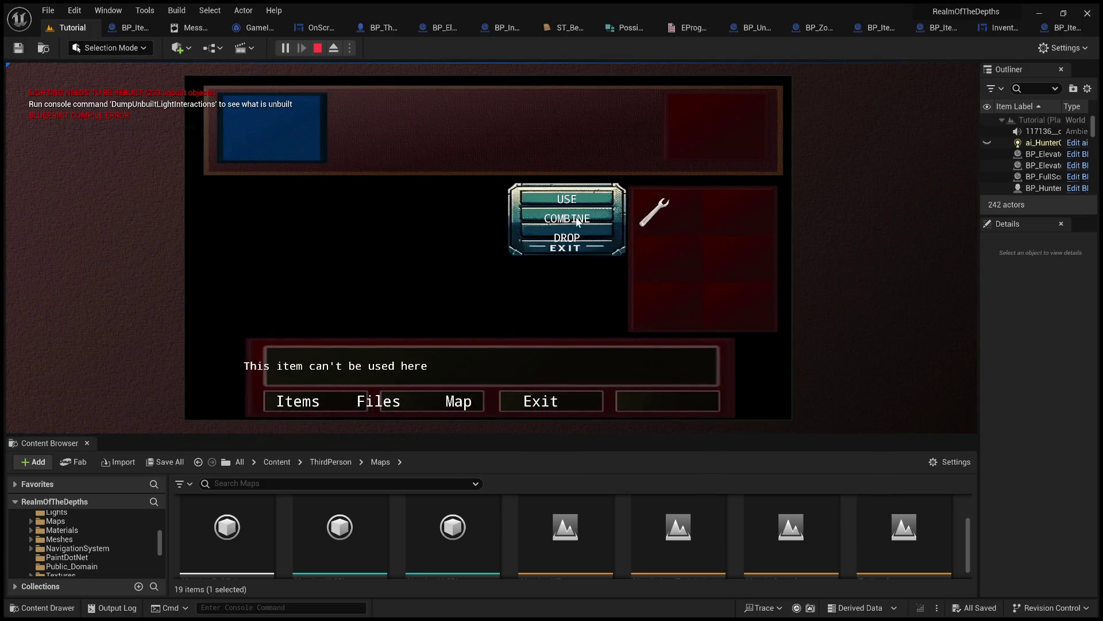
drag(851, 435, 848, 573)
click(589, 248)
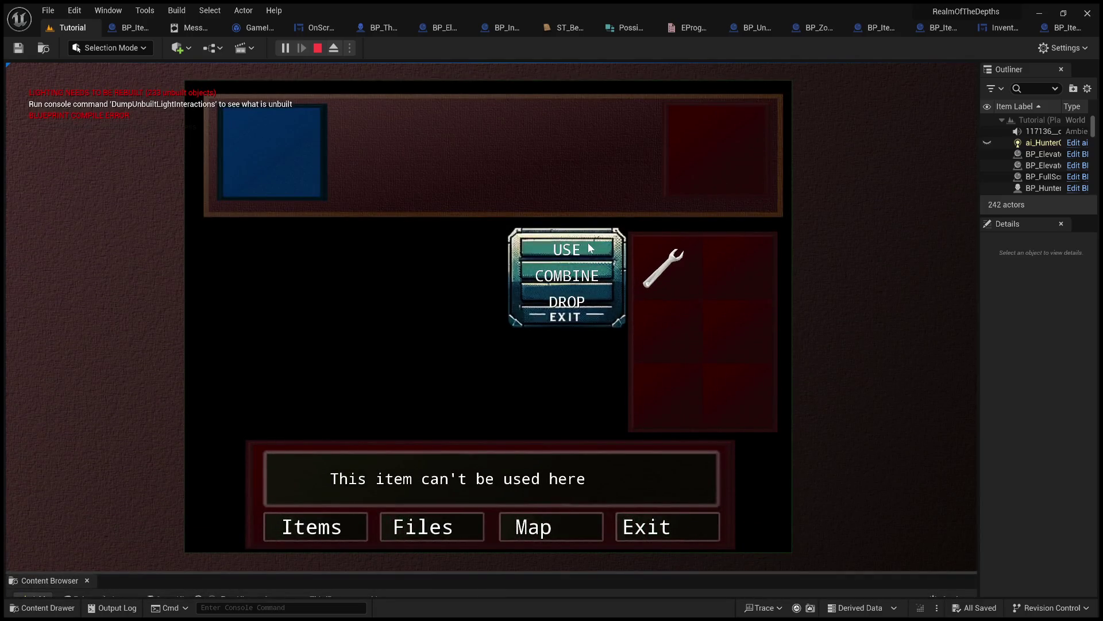
- Close the inventory, examine the sealed door again, and stop the test play
click(654, 523)
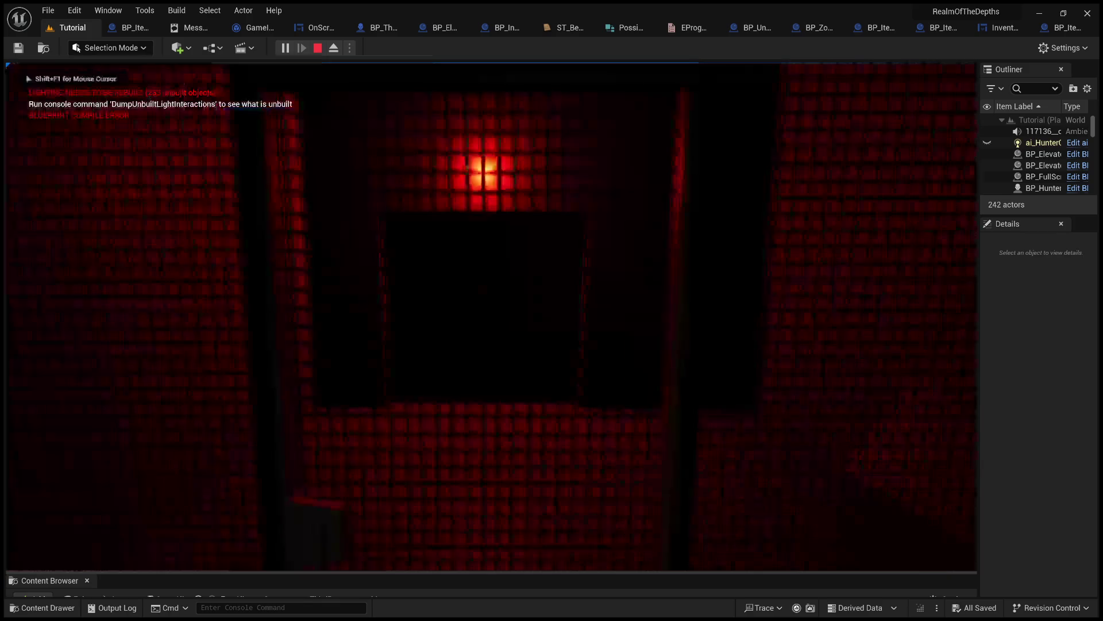
key(e)
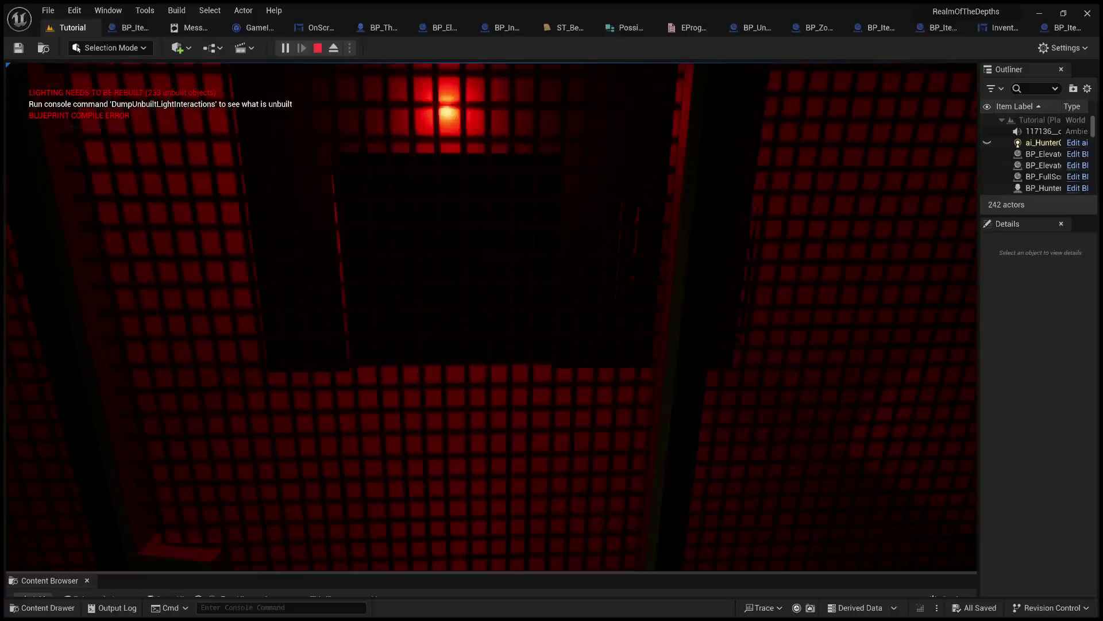
key(Escape)
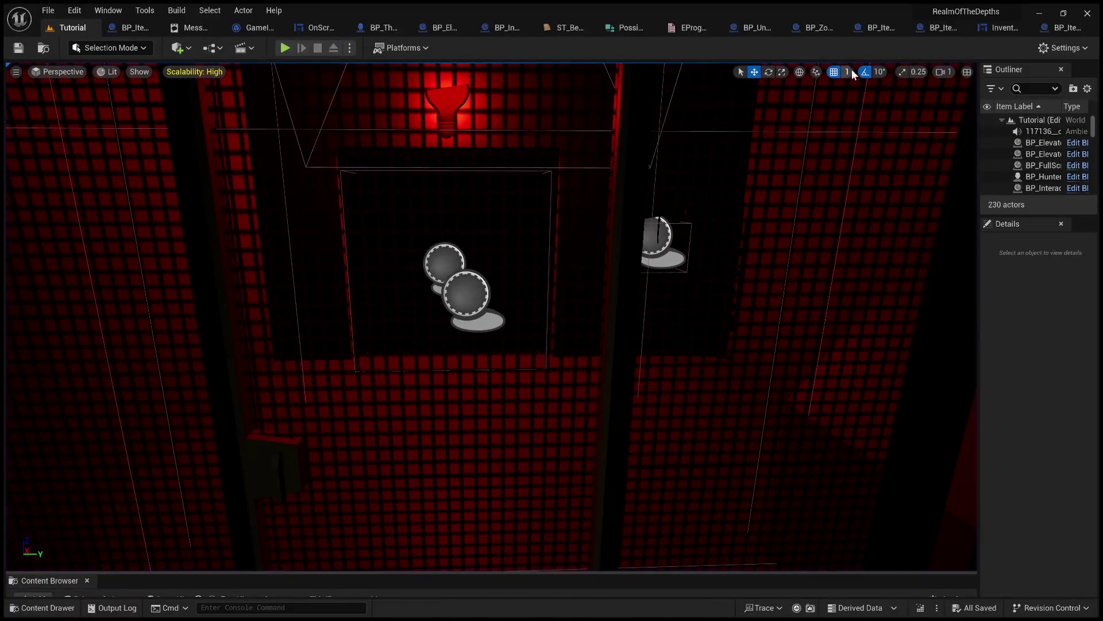
- Review InventoryMenu's Use_Equip logic, including the GET nodes and Unequip Item branch, then switch to BP_ItemWrench
click(988, 29)
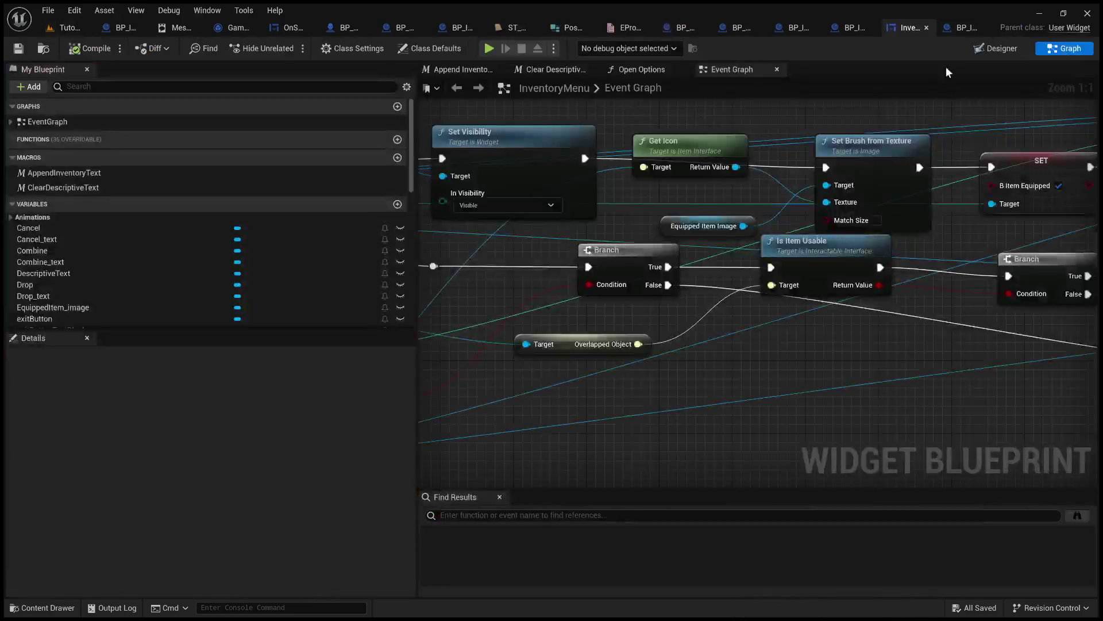
scroll(887, 381, down, 2)
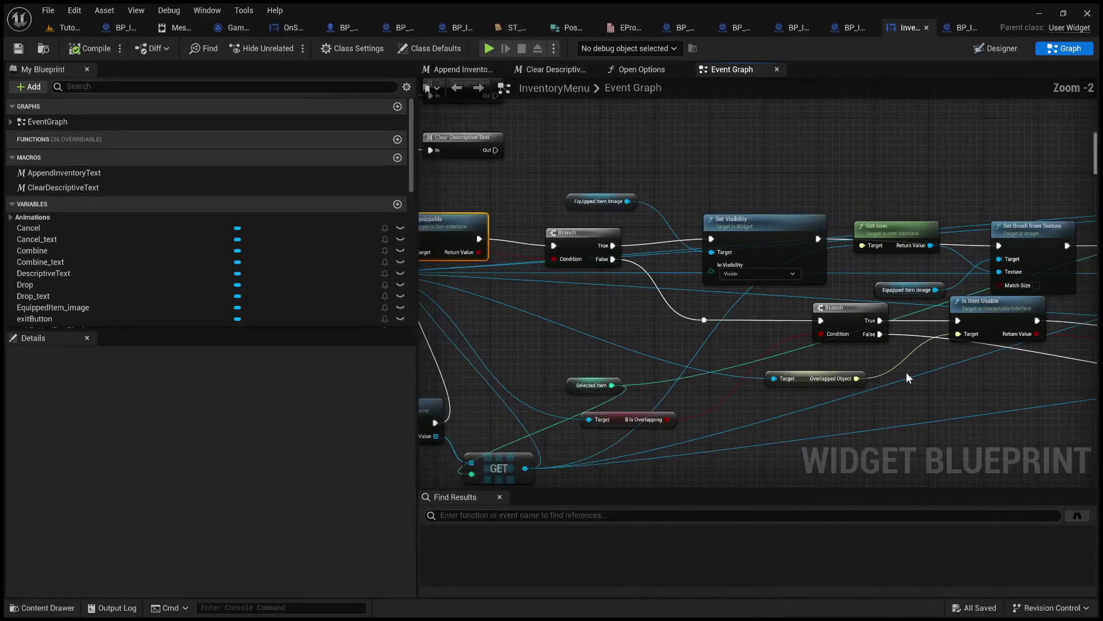
drag(757, 283, 819, 285)
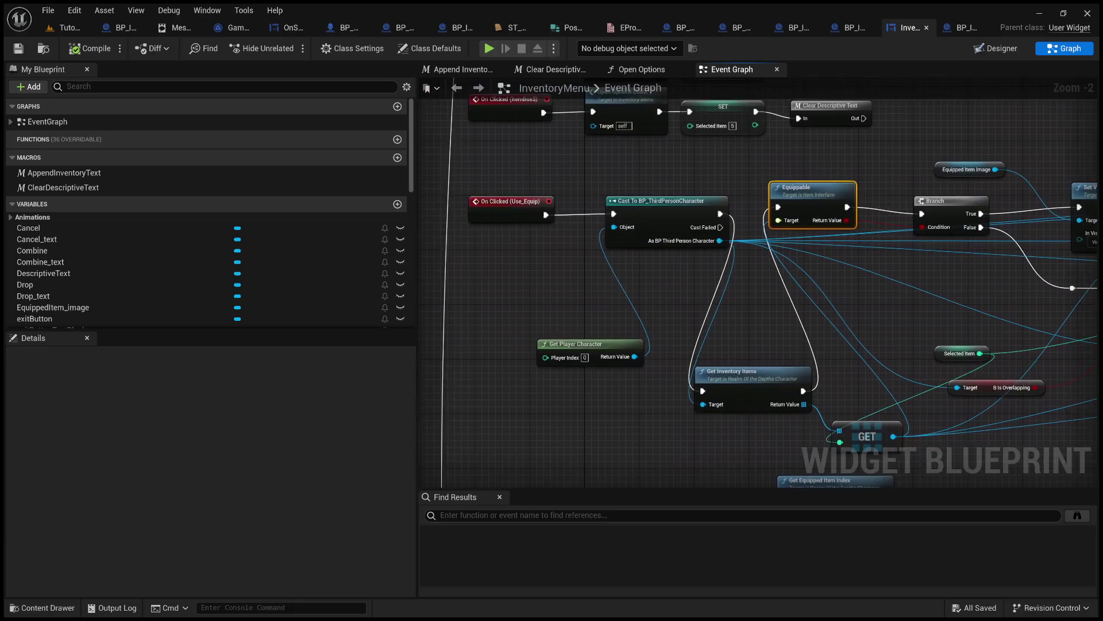
scroll(888, 271, up, 2)
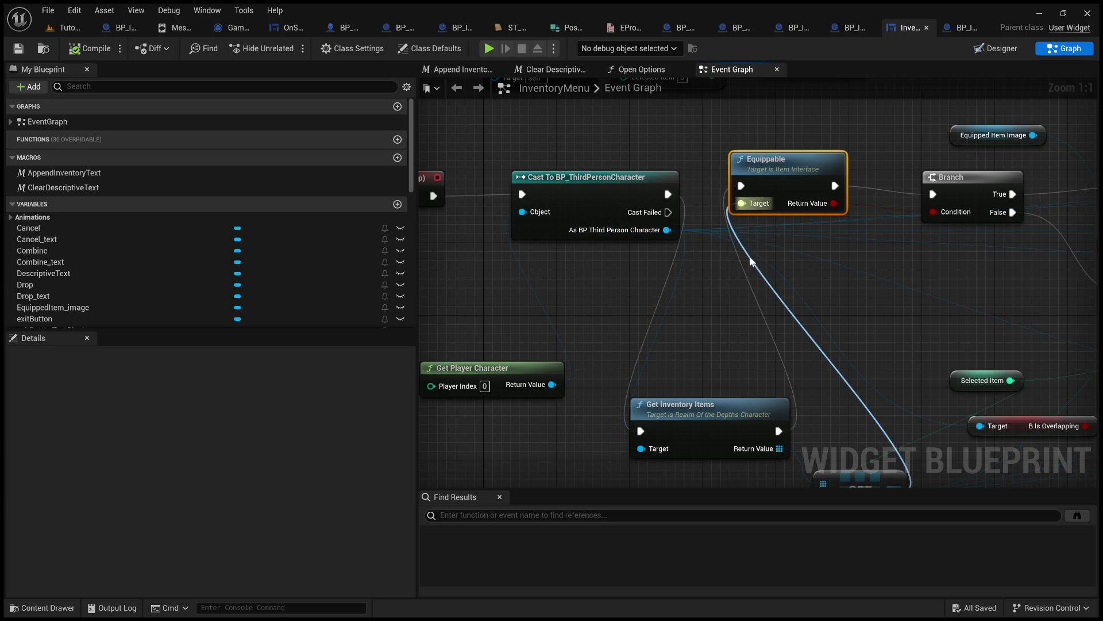
drag(763, 259, 738, 226)
mouse_move(841, 302)
mouse_down()
mouse_move(704, 87)
mouse_move(736, 99)
mouse_move(776, 266)
mouse_move(802, 322)
mouse_move(687, 300)
mouse_move(762, 288)
mouse_move(801, 237)
mouse_move(620, 288)
mouse_move(669, 316)
mouse_move(628, 300)
mouse_move(562, 301)
mouse_move(721, 303)
mouse_move(667, 305)
mouse_move(671, 319)
mouse_move(733, 276)
mouse_move(457, 283)
mouse_move(242, 260)
mouse_move(439, 269)
mouse_move(659, 249)
mouse_move(719, 273)
mouse_move(825, 266)
mouse_move(845, 247)
mouse_move(368, 256)
mouse_move(582, 264)
mouse_move(423, 270)
mouse_up()
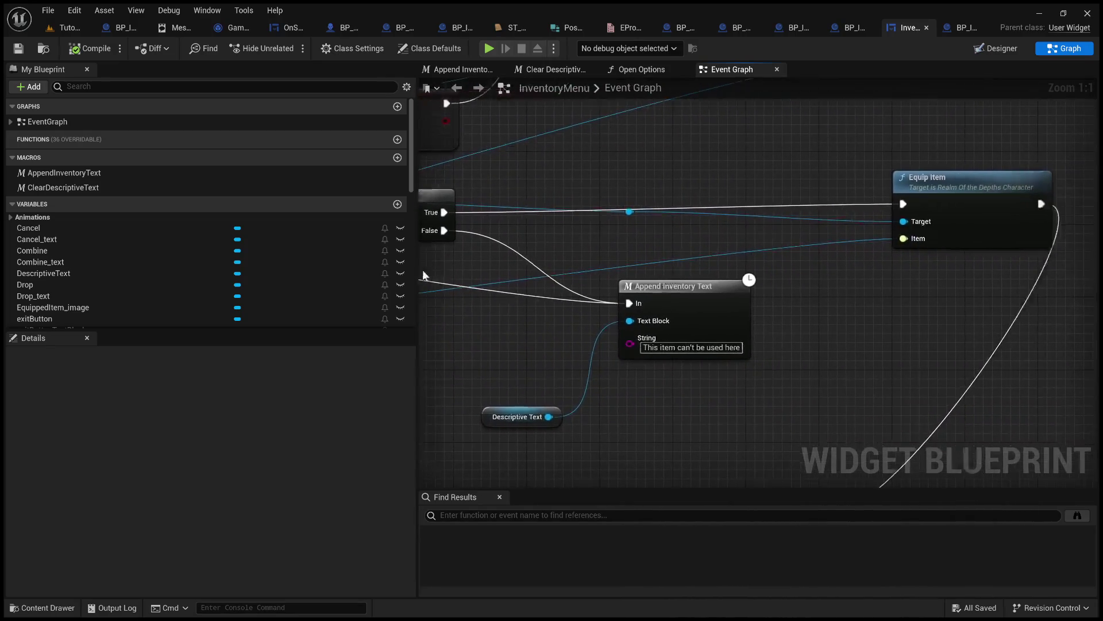
scroll(571, 292, down, 4)
scroll(621, 368, up, 2)
drag(626, 369, 793, 281)
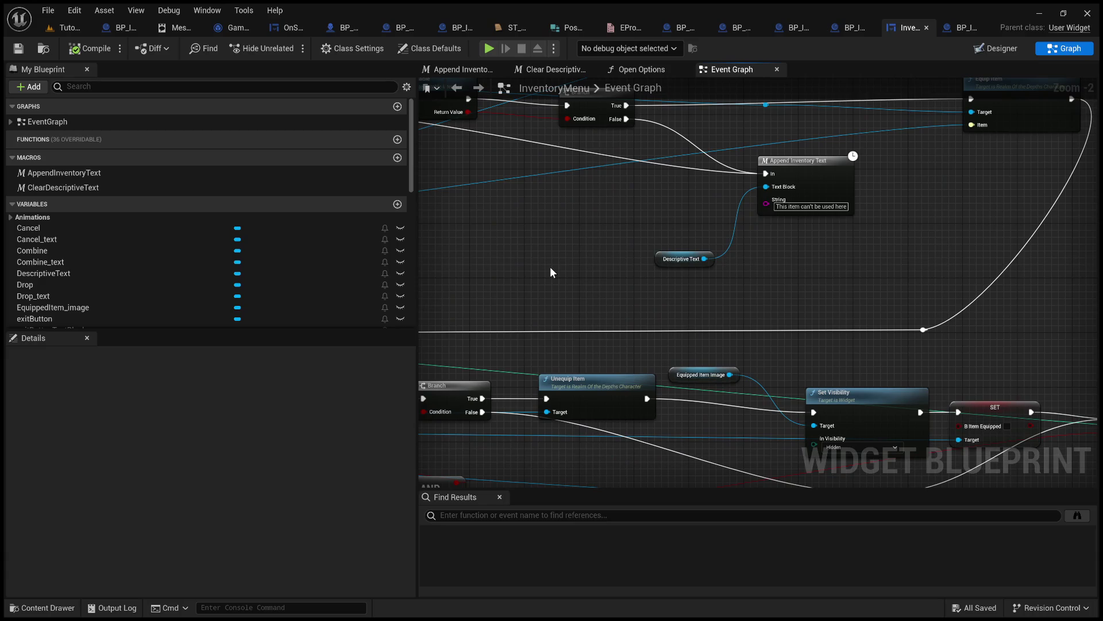
click(959, 28)
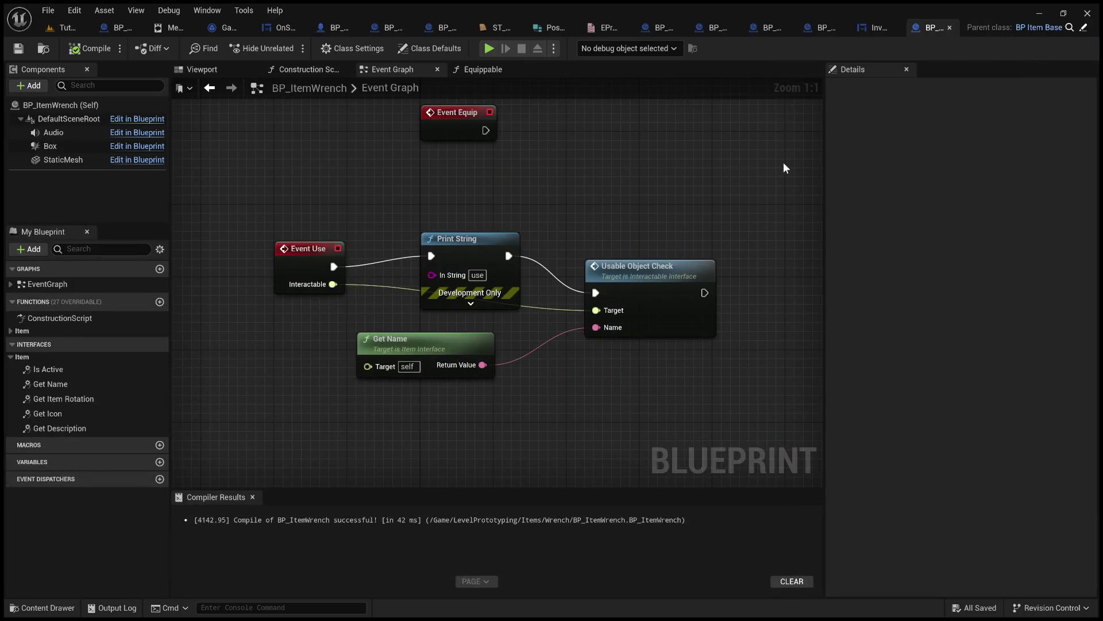
- Search the InventoryMenu graph for 'Us' and scroll through the Use matches
click(877, 27)
text(Use)
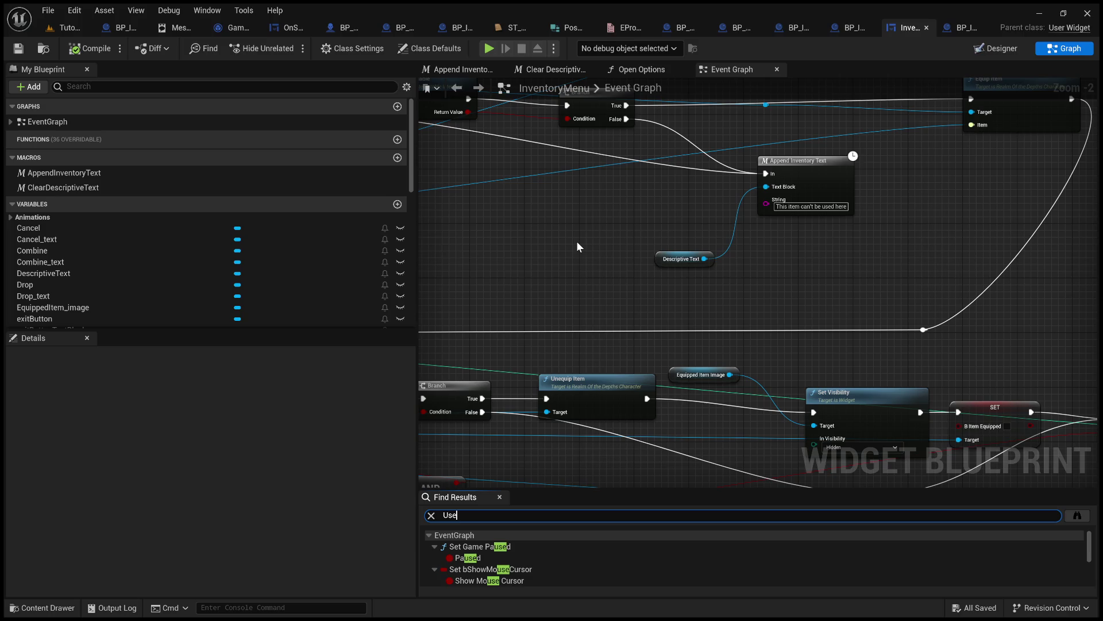
scroll(516, 568, down, 1)
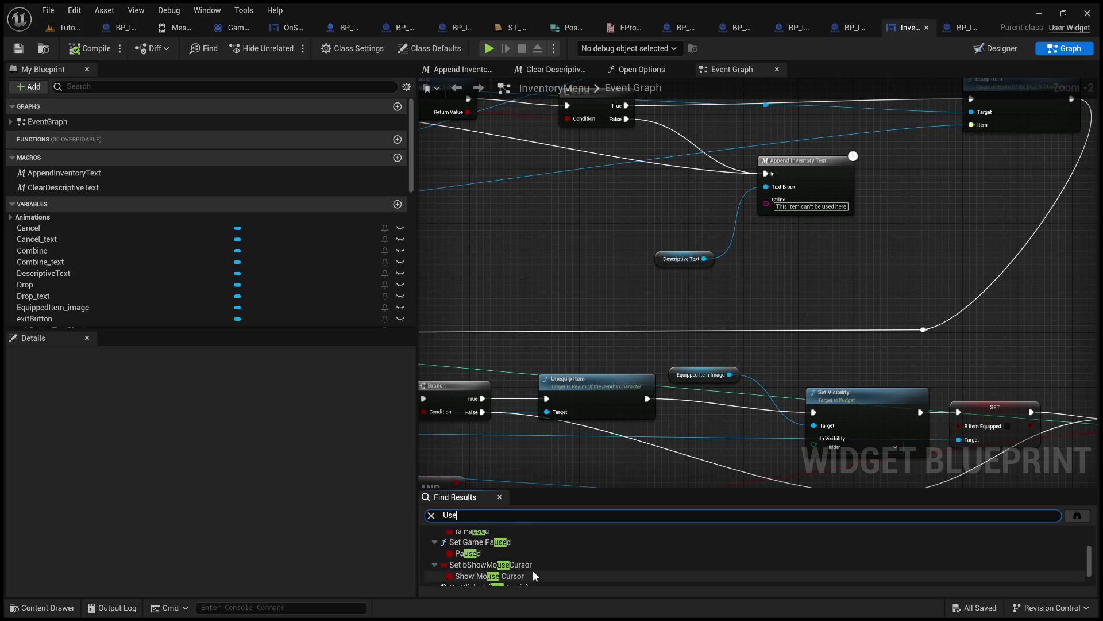
scroll(538, 570, up, 1)
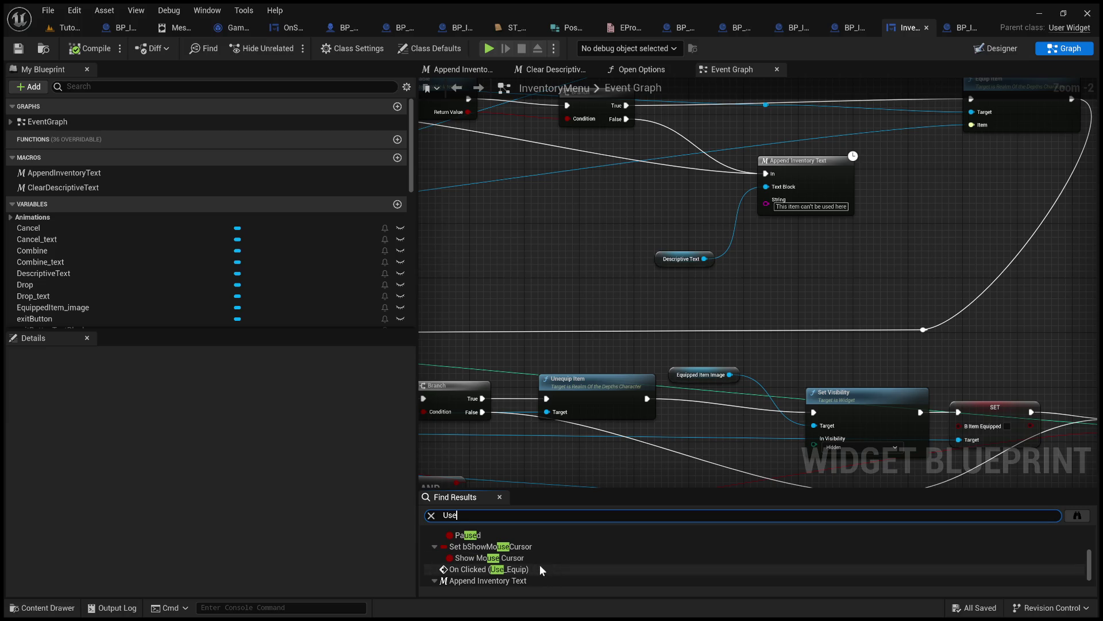
scroll(542, 569, down, 2)
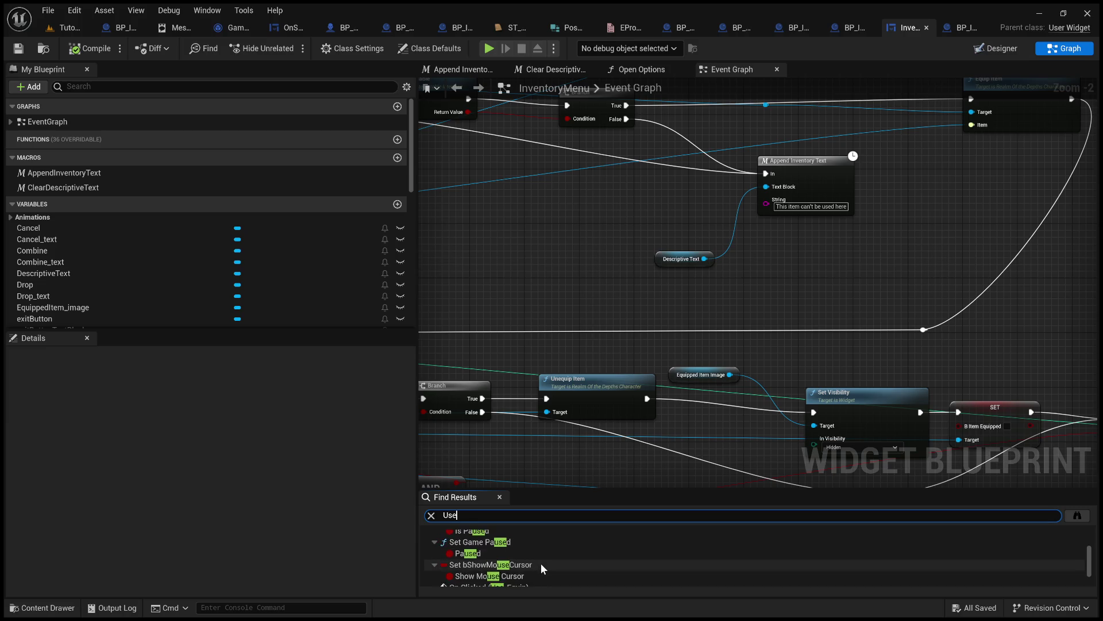
scroll(547, 574, up, 3)
scroll(542, 577, up, 3)
scroll(536, 564, up, 4)
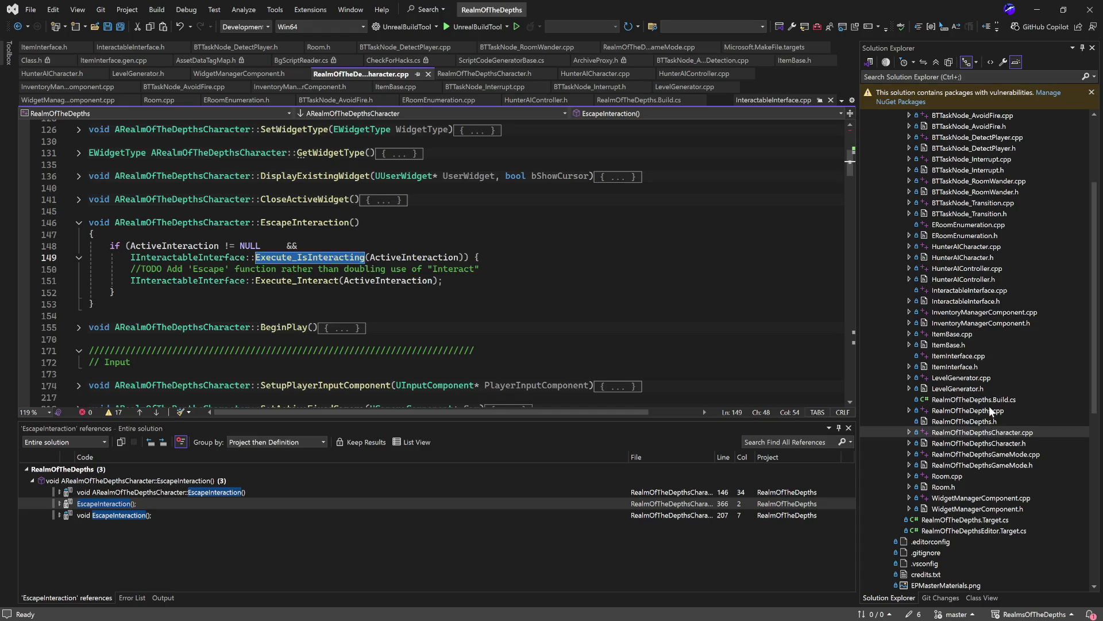
- Open ItemBase.cpp in Visual Studio and scroll through its code
scroll(999, 370, up, 3)
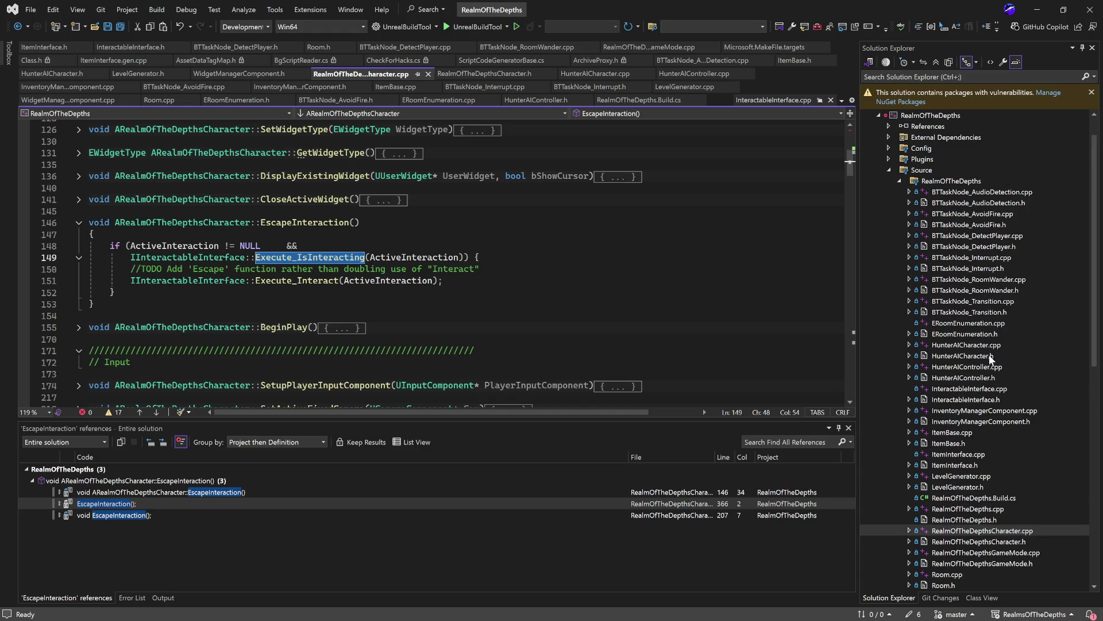
double_click(954, 432)
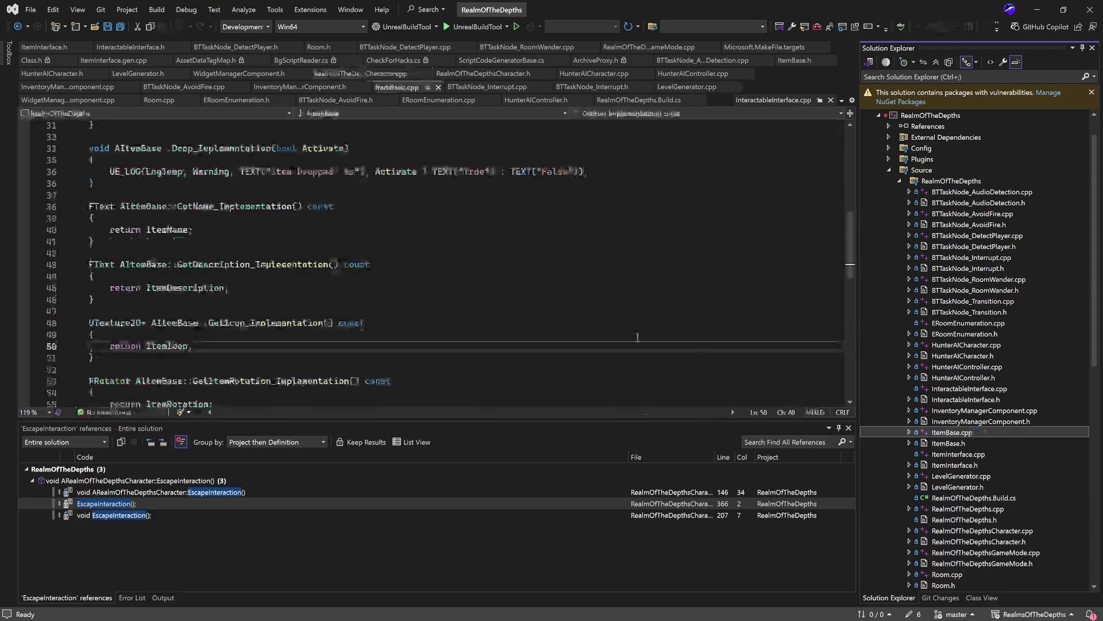
click(333, 300)
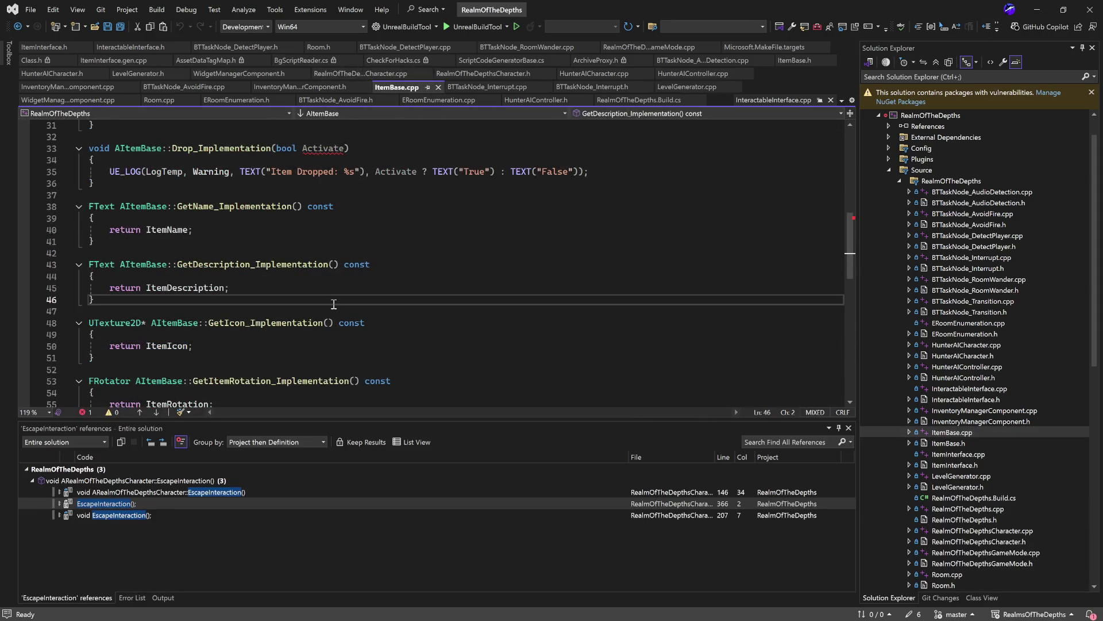
scroll(339, 306, down, 7)
scroll(400, 333, up, 6)
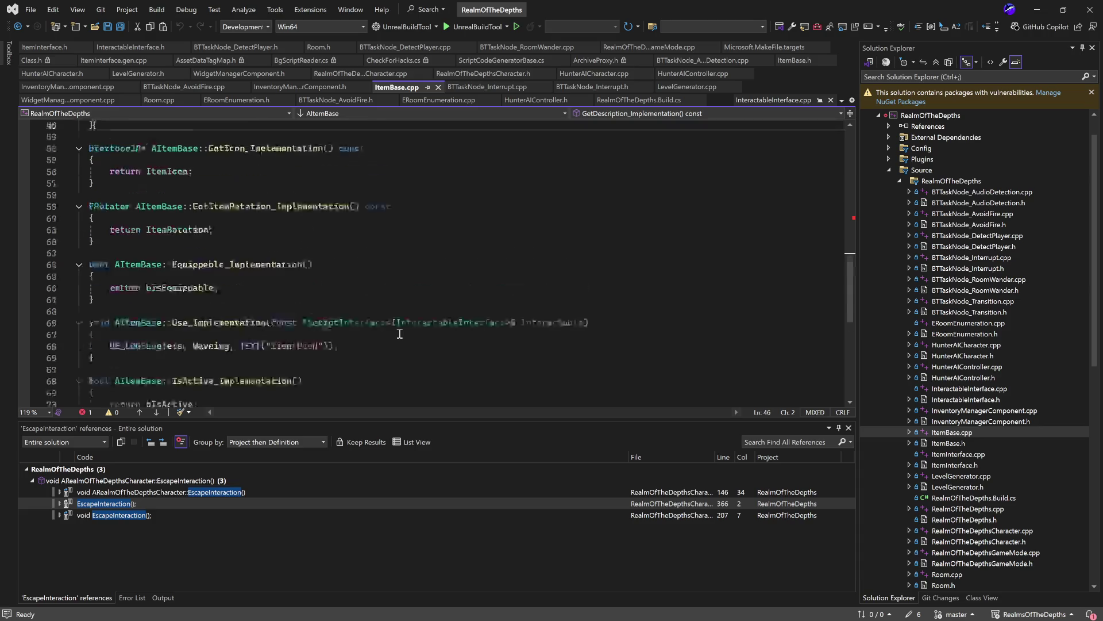
scroll(386, 319, up, 2)
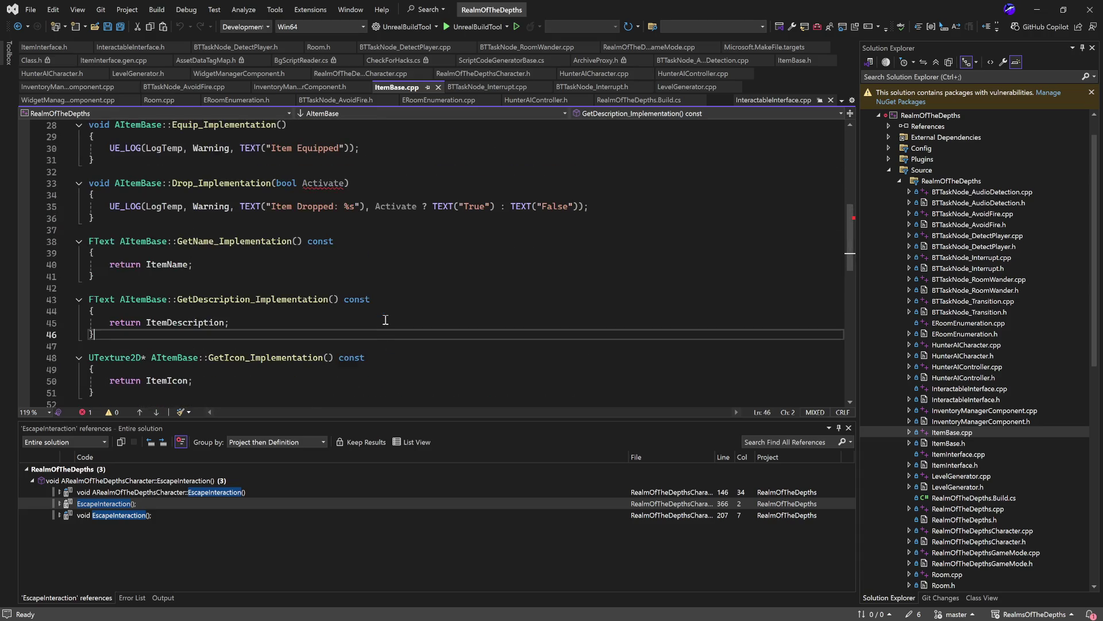
scroll(328, 286, up, 2)
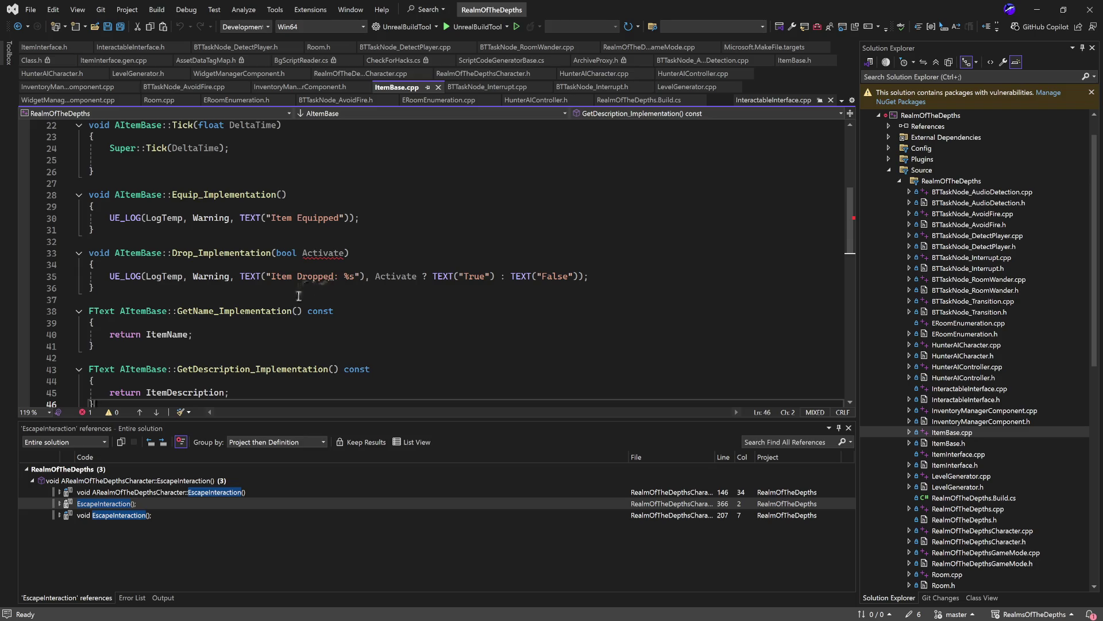
scroll(293, 300, up, 7)
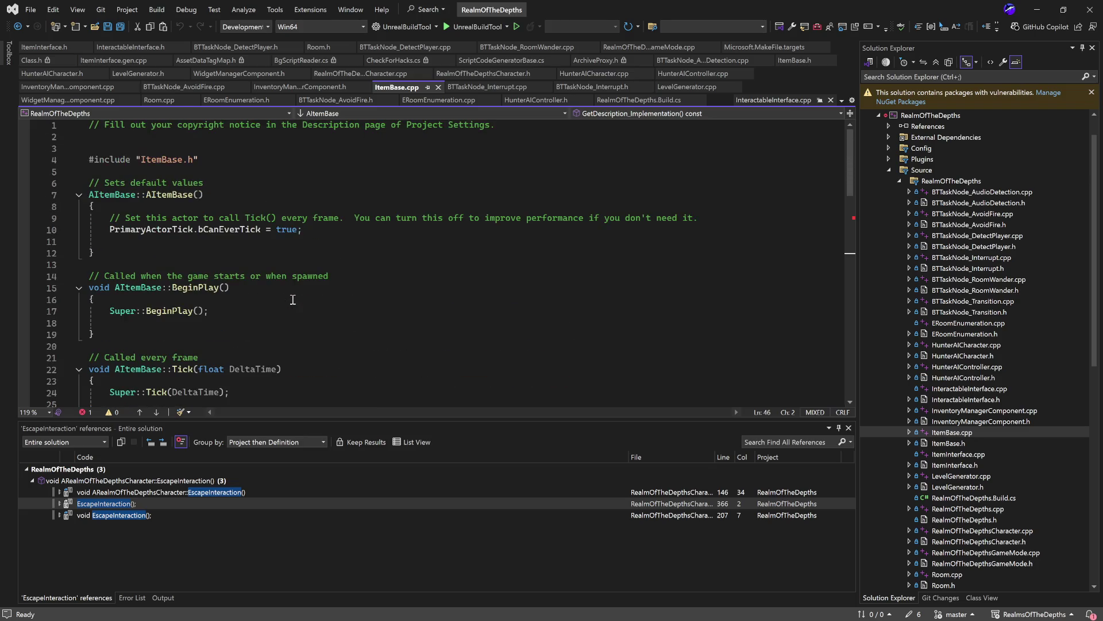
scroll(293, 299, down, 4)
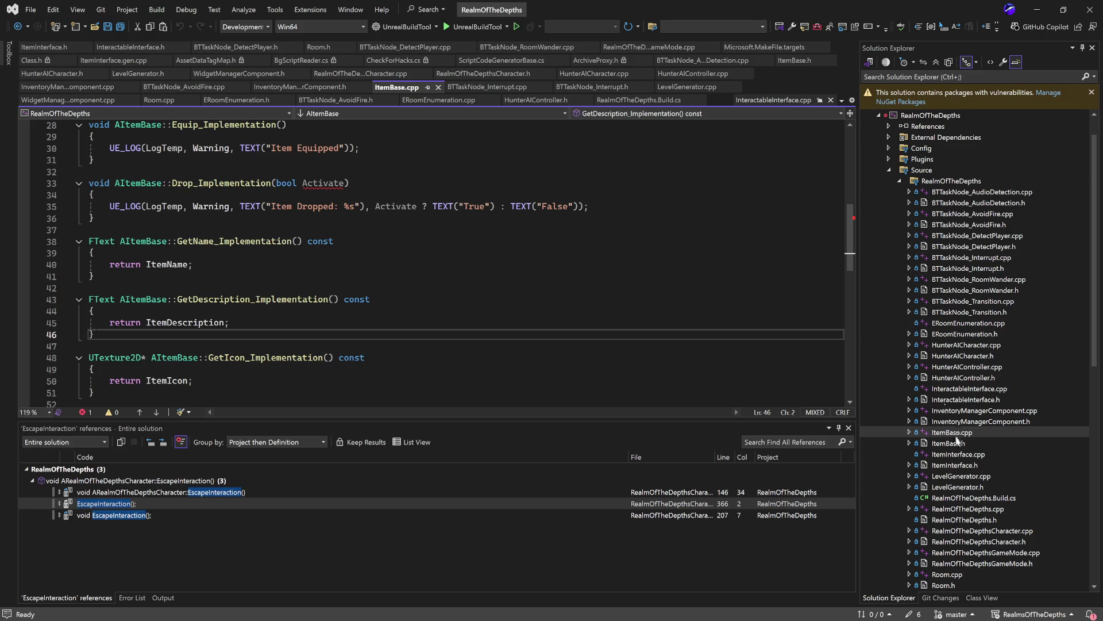
- Open InteractableInterface.h, then ItemInterface.h, and scroll down to the Use declaration
double_click(964, 400)
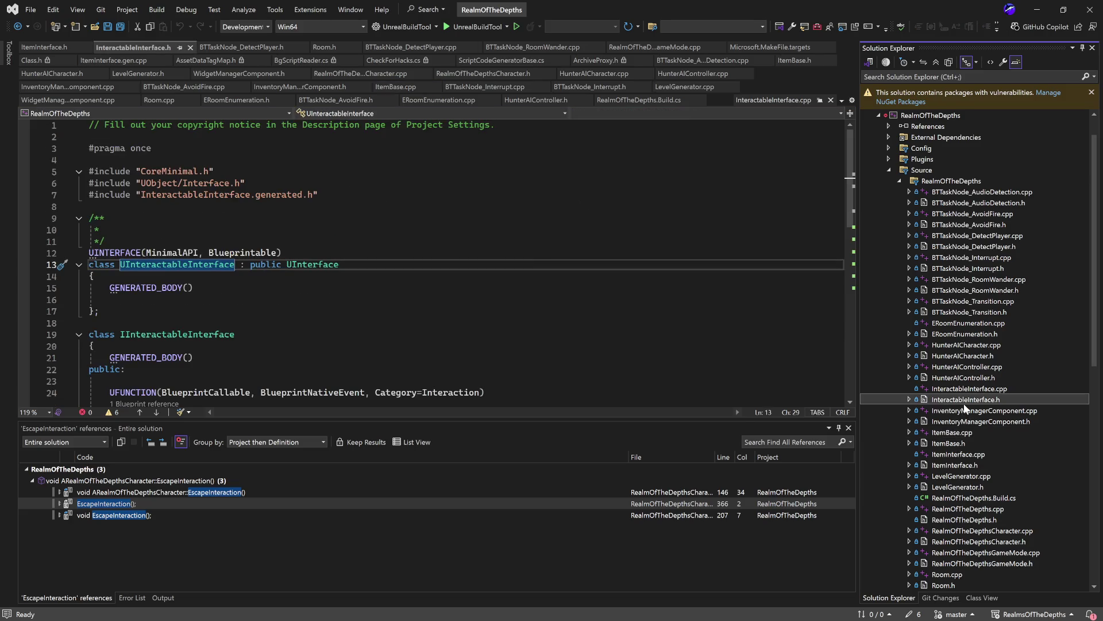
click(969, 465)
double_click(969, 464)
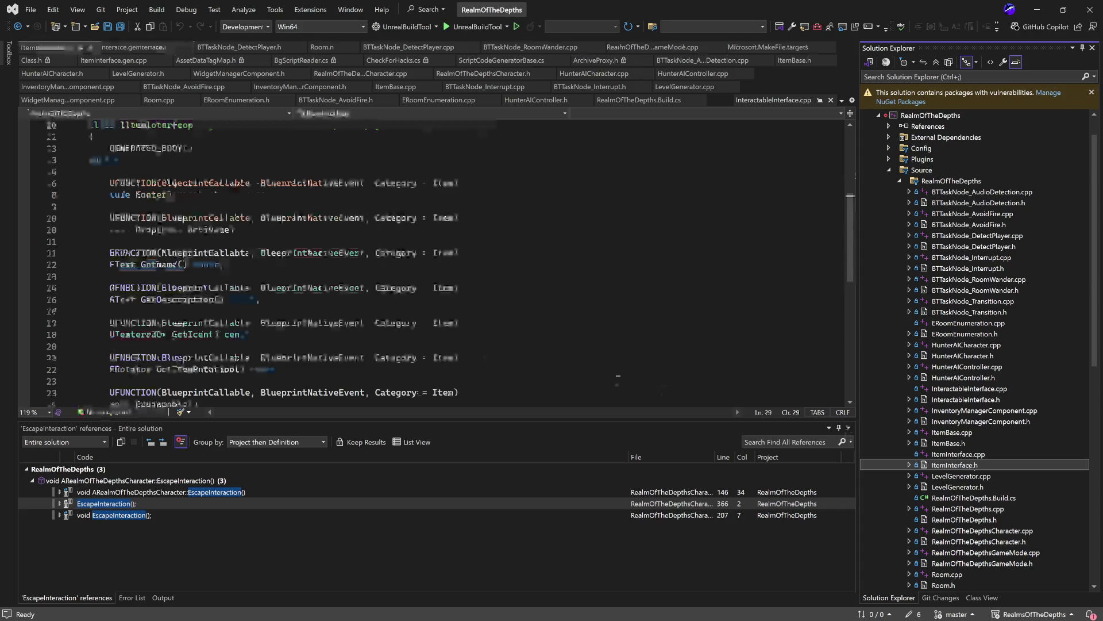
scroll(469, 327, down, 3)
scroll(469, 326, down, 4)
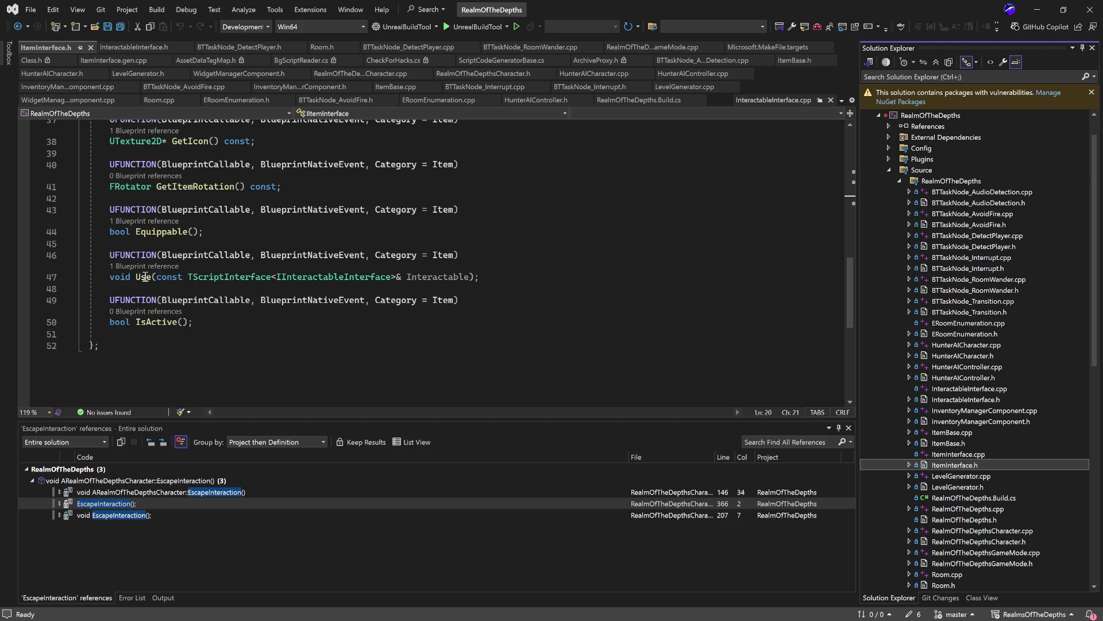
- Find all references to the Use function declared in ItemInterface.h with Shift+F12
double_click(960, 454)
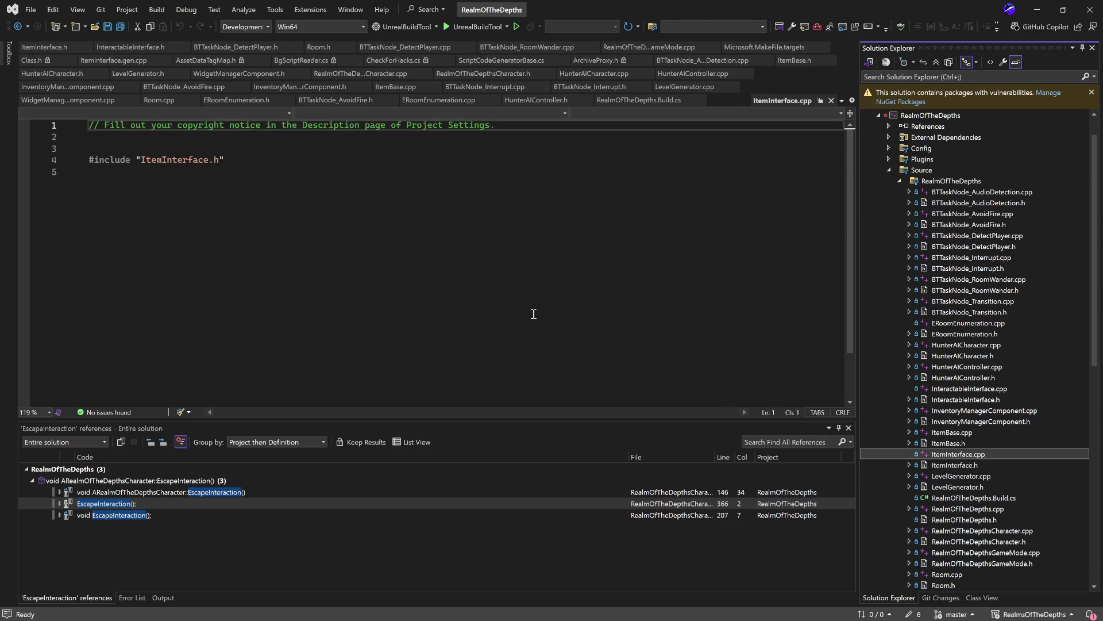
double_click(959, 463)
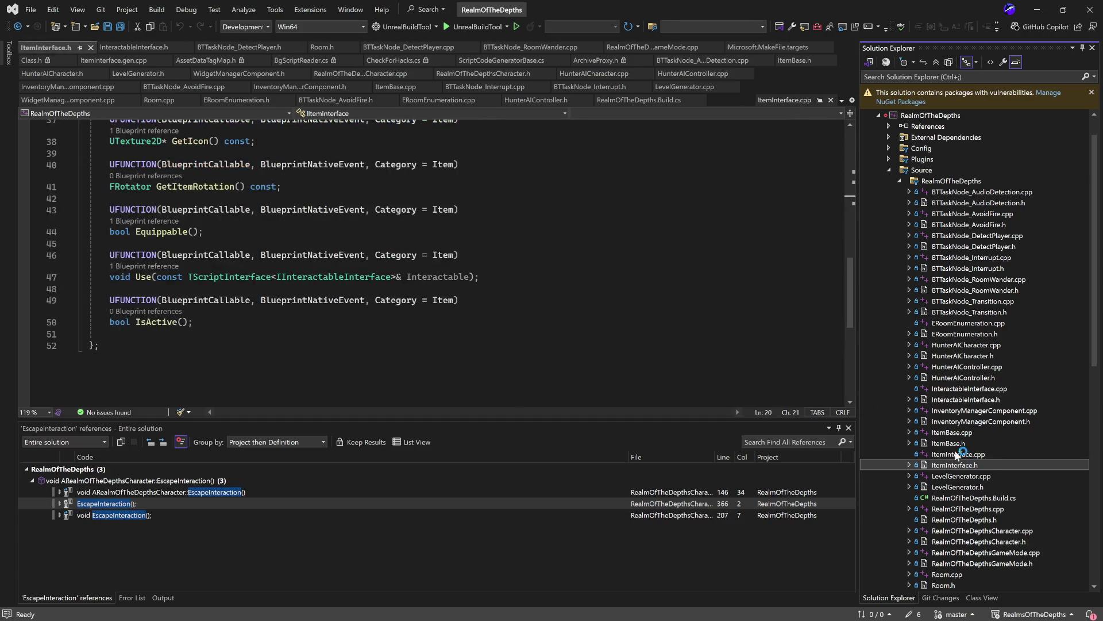
click(143, 279)
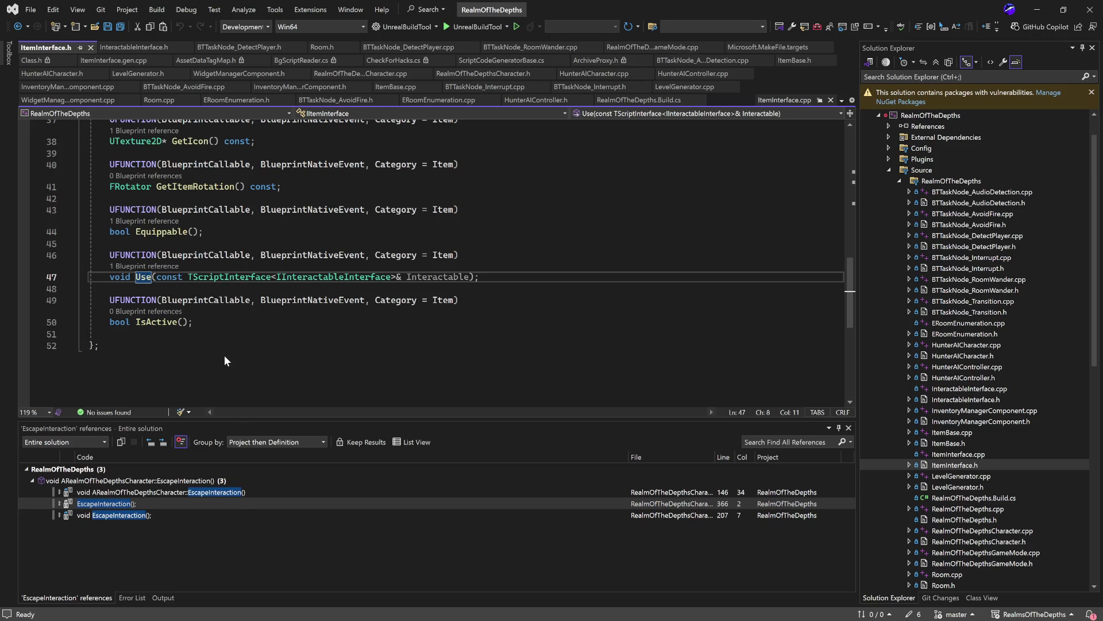
key(shift+F12)
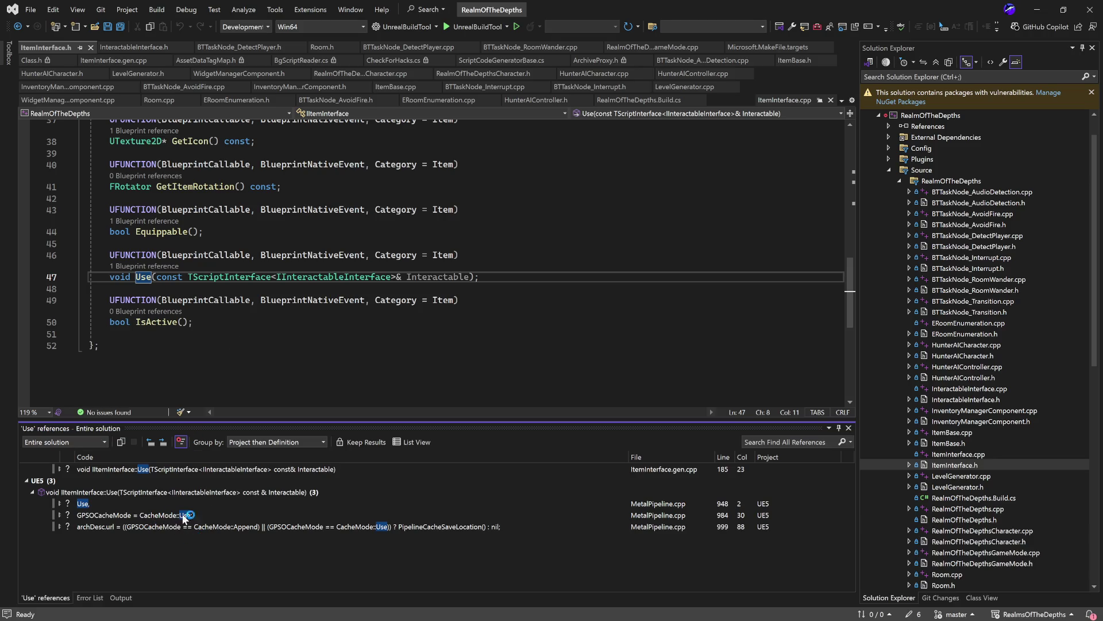
- Browse the Use references in MetalPipeline.cpp and the generated IItemInterface::Use, then return to Unreal Editor
click(257, 501)
click(159, 478)
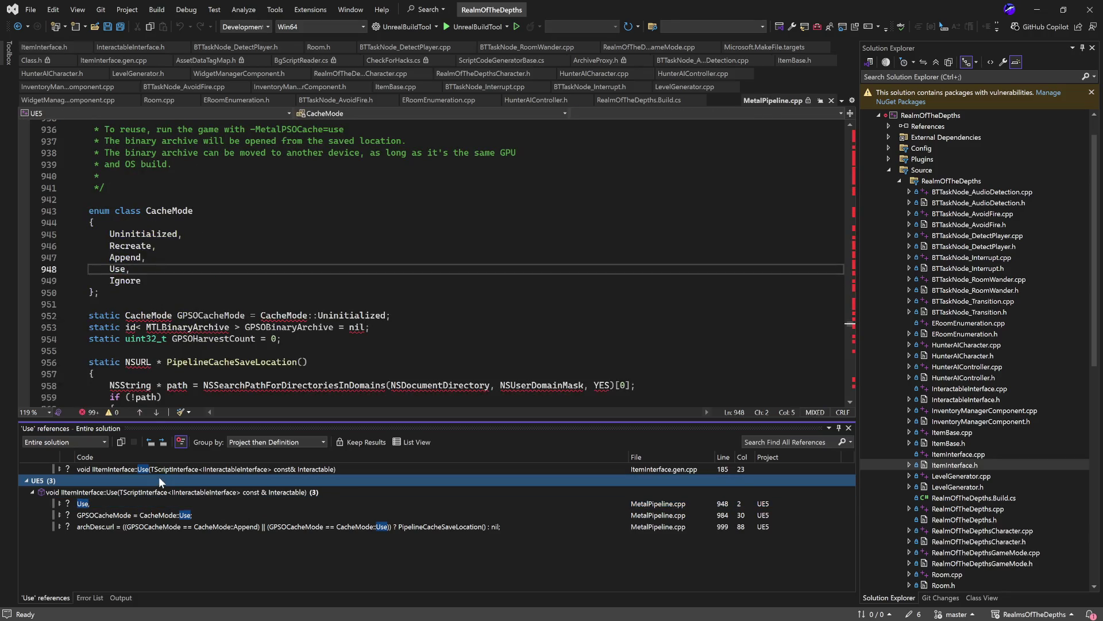
click(161, 470)
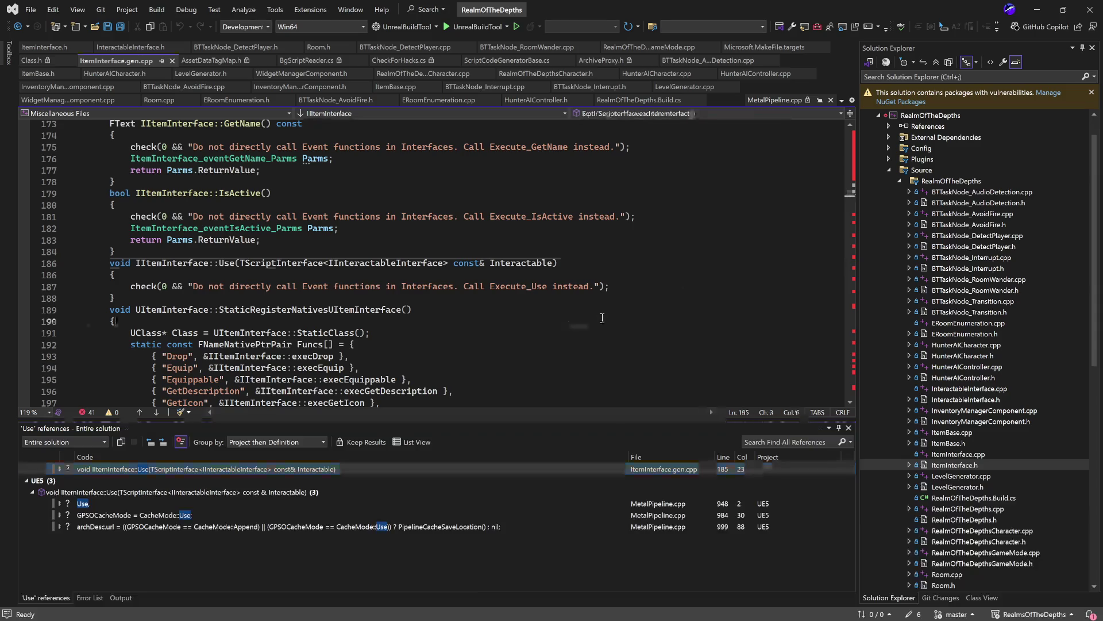
click(602, 317)
click(980, 467)
click(983, 455)
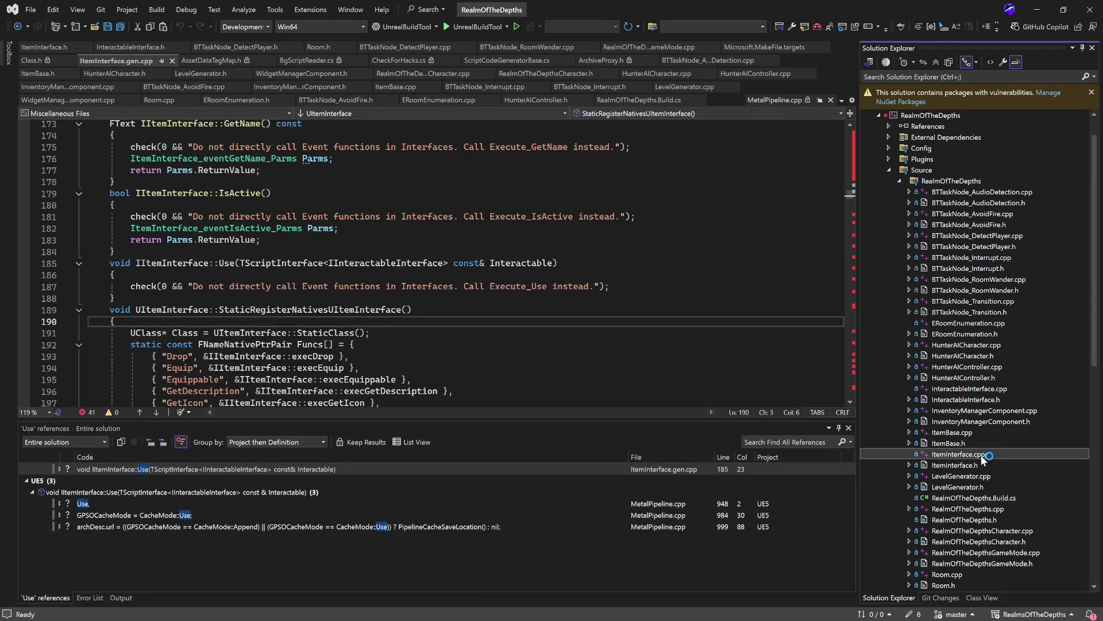
key(alt+Tab)
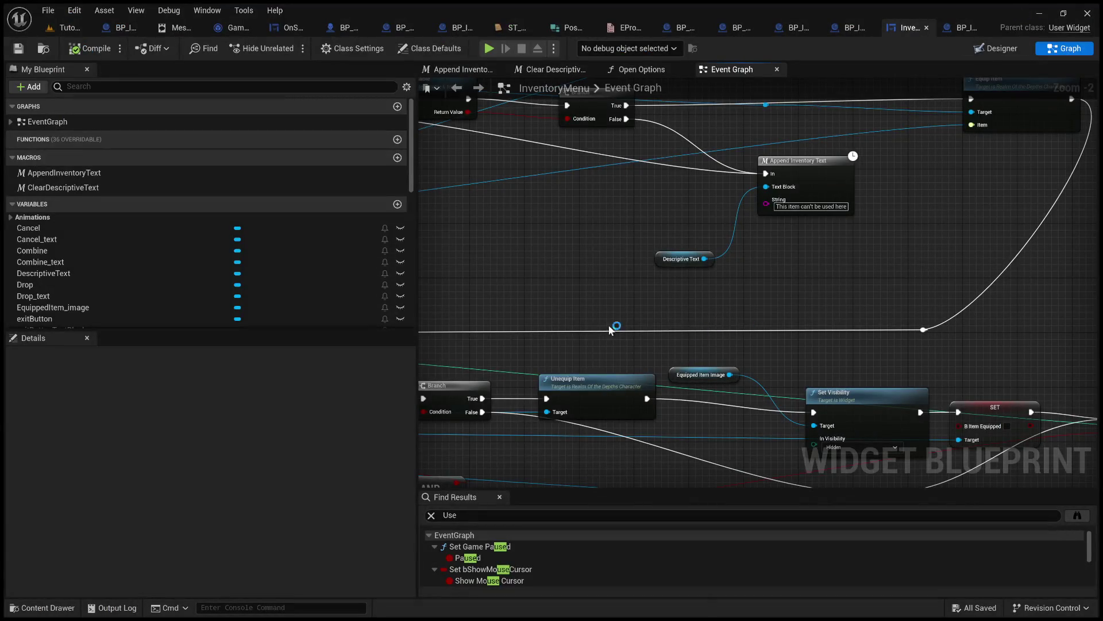
scroll(517, 286, down, 4)
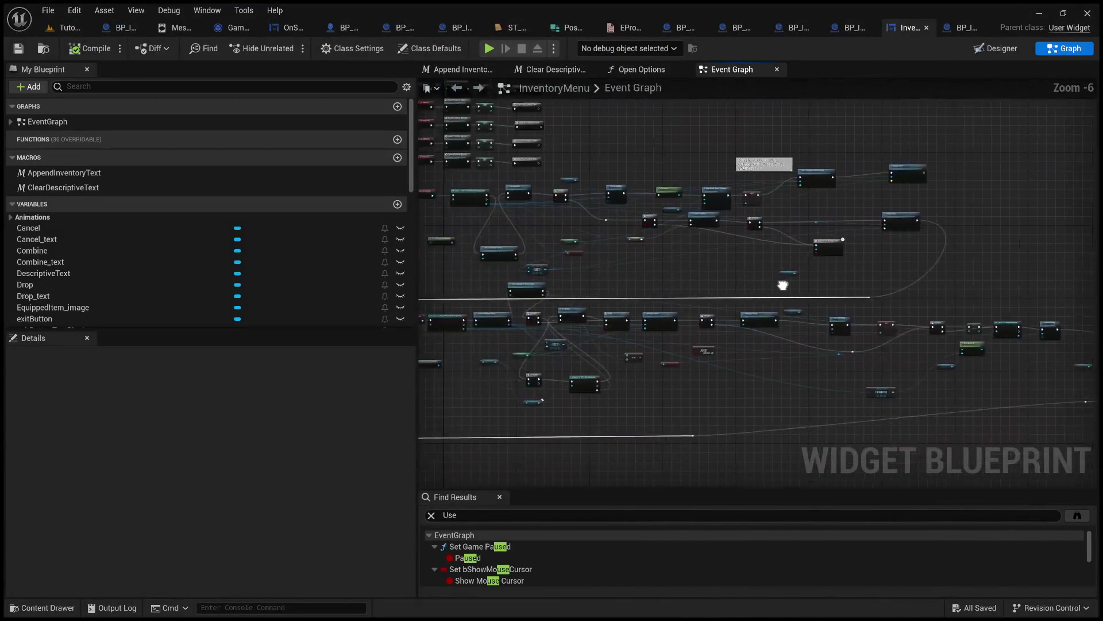
drag(782, 286, 871, 306)
key(alt+Tab)
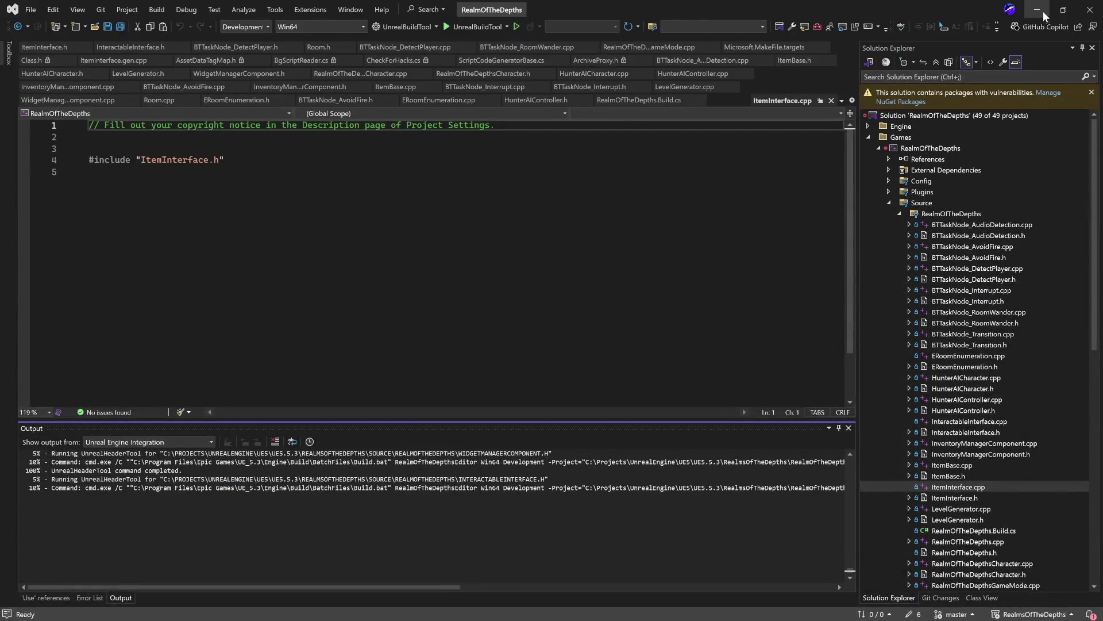
click(1043, 12)
scroll(823, 284, up, 4)
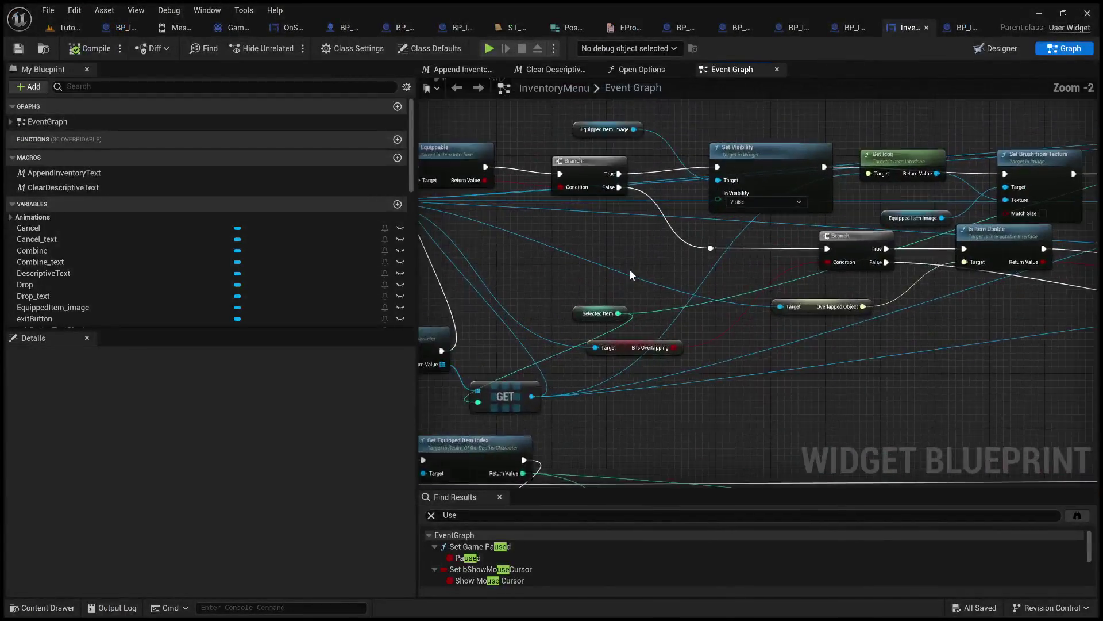
scroll(631, 273, up, 3)
mouse_move(630, 273)
mouse_down()
mouse_move(649, 287)
mouse_move(230, 247)
mouse_up()
mouse_move(747, 276)
mouse_down()
mouse_move(402, 305)
mouse_move(593, 343)
mouse_up()
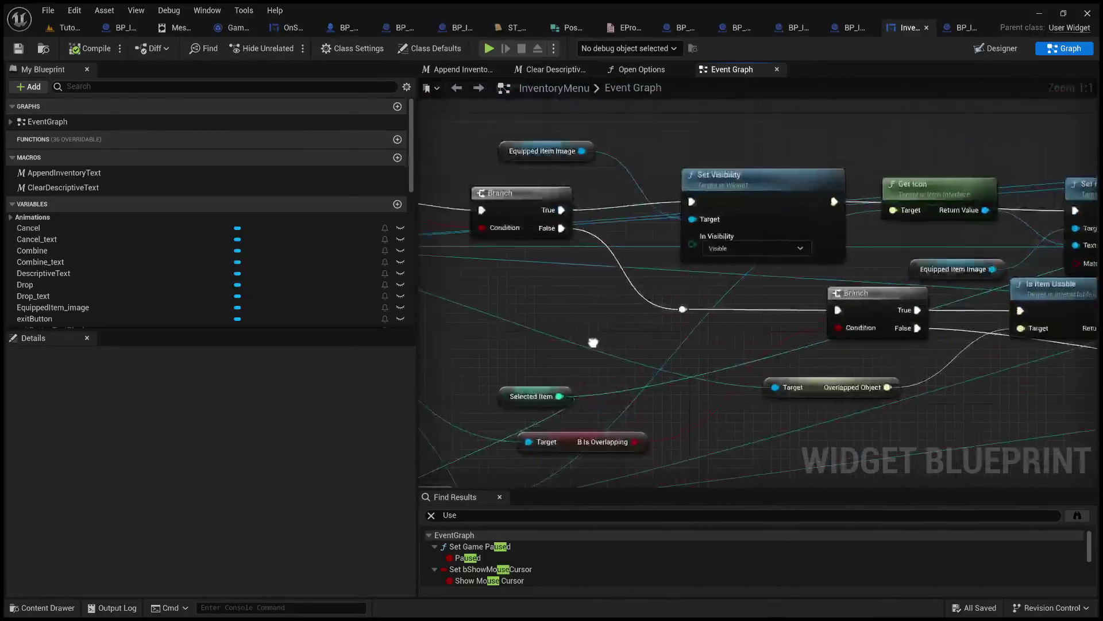
drag(648, 279, 700, 333)
scroll(707, 339, down, 7)
drag(781, 412, 767, 209)
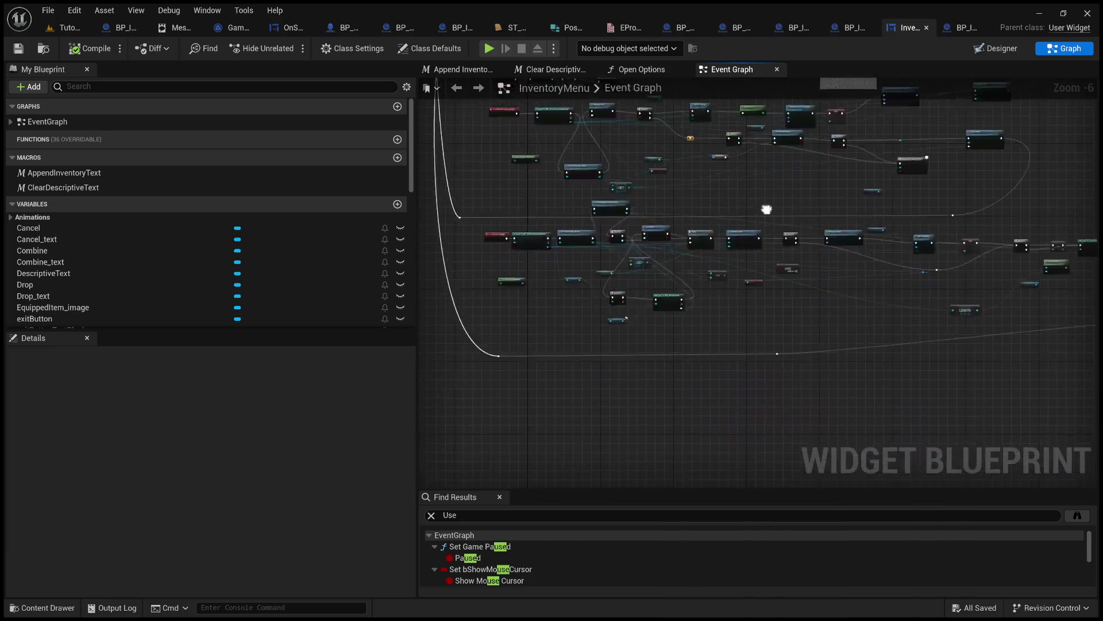
scroll(713, 224, up, 3)
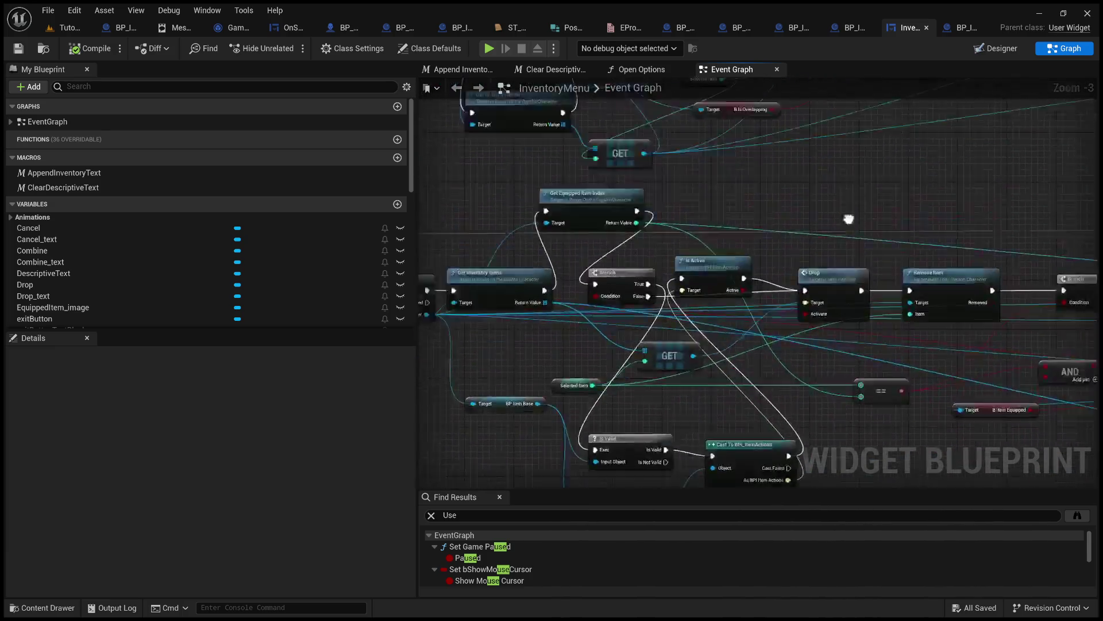
scroll(784, 332, up, 2)
mouse_move(784, 332)
mouse_down()
mouse_move(714, 301)
mouse_move(755, 305)
mouse_move(763, 290)
mouse_move(711, 285)
mouse_move(857, 313)
mouse_move(783, 319)
mouse_up()
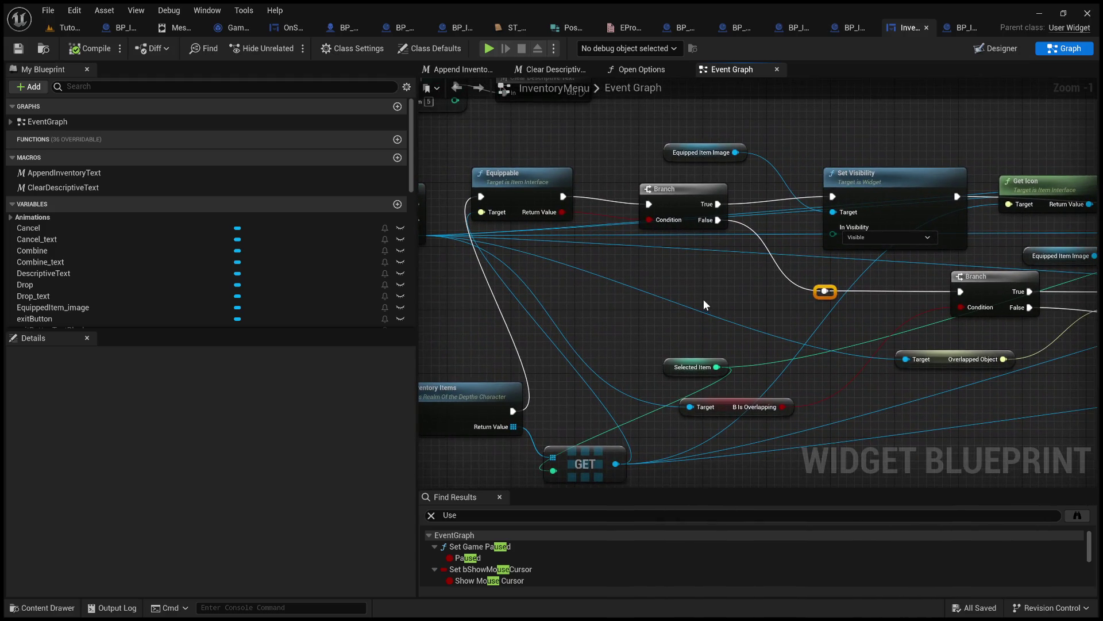
mouse_move(756, 302)
mouse_down()
mouse_move(513, 280)
mouse_move(358, 283)
mouse_move(784, 293)
mouse_move(758, 295)
mouse_move(770, 264)
mouse_move(940, 208)
mouse_move(837, 180)
mouse_move(615, 167)
mouse_move(618, 77)
mouse_up()
scroll(764, 294, down, 4)
scroll(764, 294, up, 4)
scroll(731, 309, down, 5)
scroll(730, 308, up, 5)
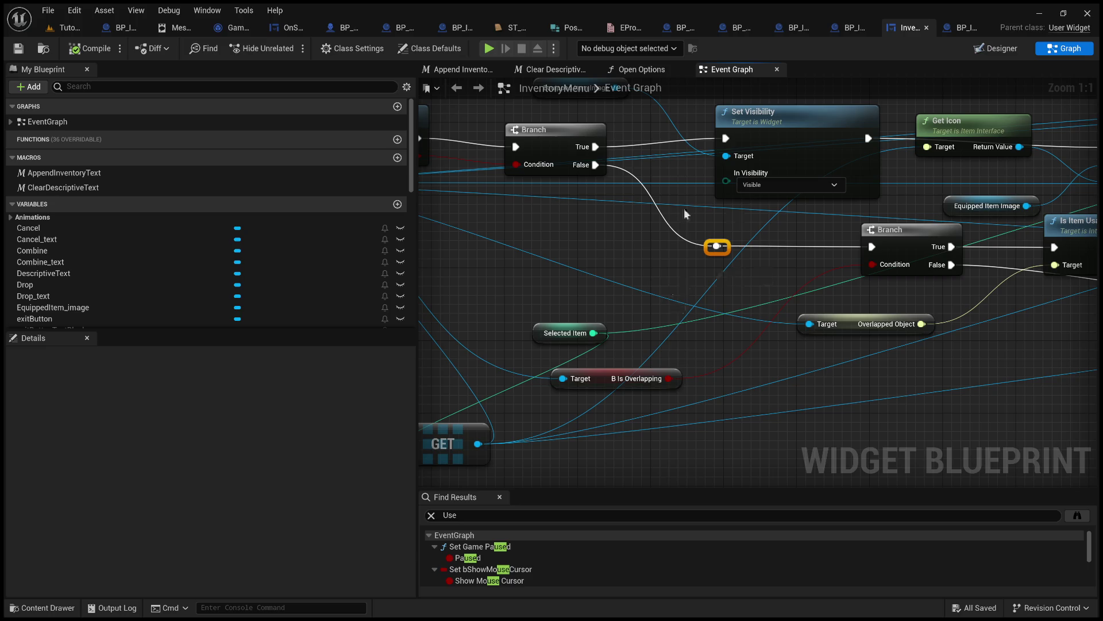
mouse_move(672, 275)
mouse_down()
mouse_move(492, 241)
mouse_move(627, 254)
mouse_move(494, 290)
mouse_move(771, 302)
mouse_move(691, 319)
mouse_move(491, 261)
mouse_move(993, 293)
mouse_move(847, 264)
mouse_move(953, 281)
mouse_move(908, 291)
mouse_move(954, 311)
mouse_move(515, 287)
mouse_move(440, 296)
mouse_move(541, 296)
mouse_up()
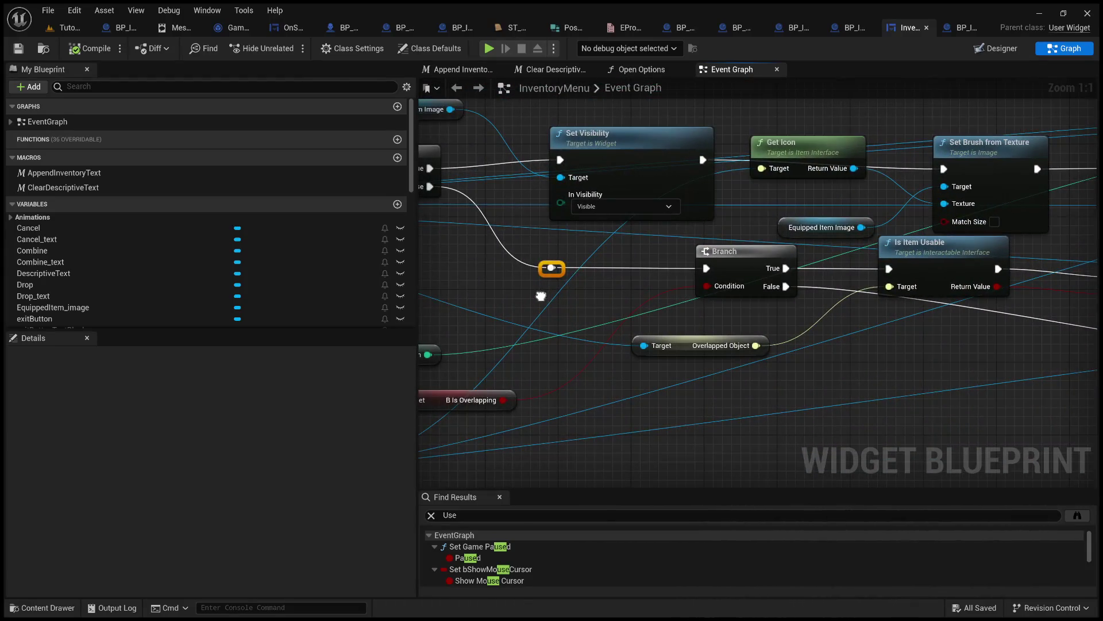
- In BP_ItemWrench, delete the Print String node and wire Event Use directly to Usable Object Check
click(849, 25)
mouse_move(633, 217)
mouse_down()
mouse_move(632, 182)
mouse_move(574, 225)
mouse_up()
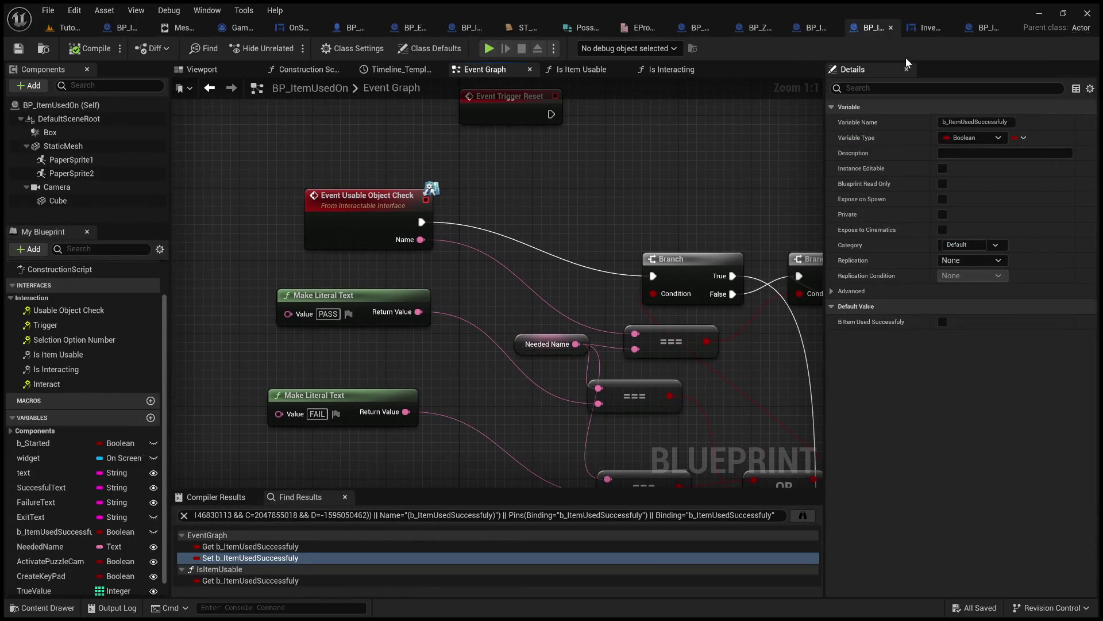
click(987, 26)
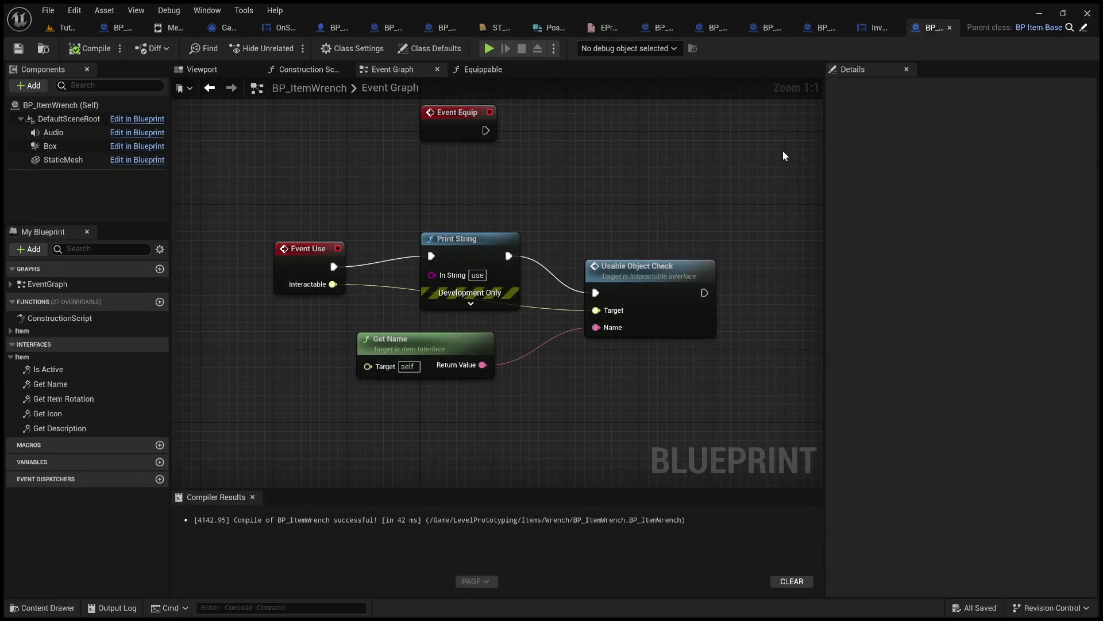
drag(467, 253, 485, 244)
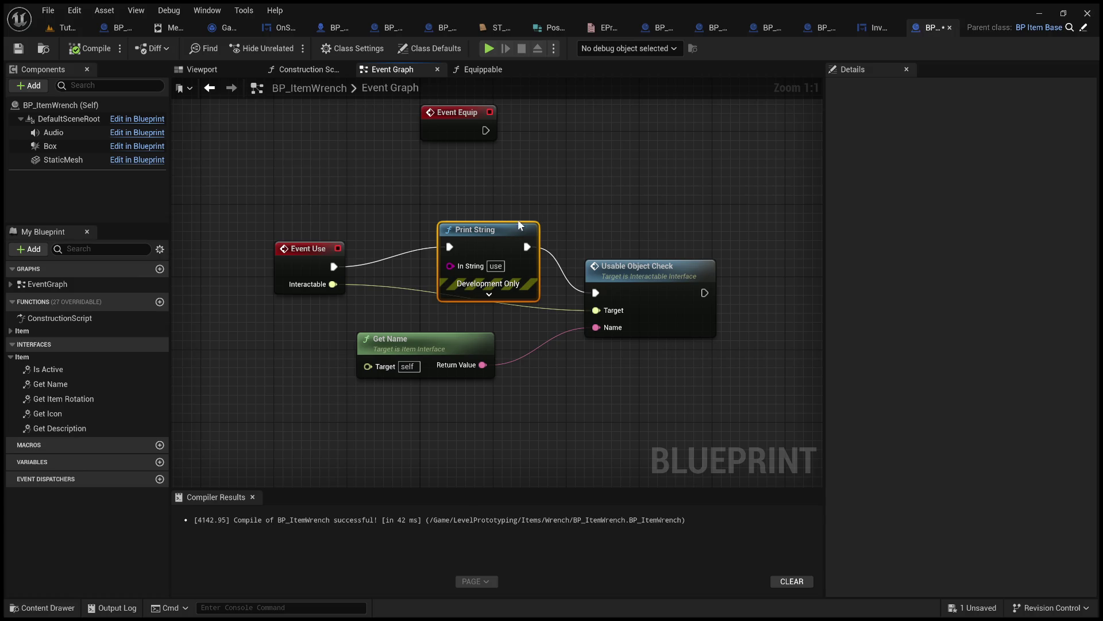
key(Delete)
mouse_move(335, 267)
mouse_down()
mouse_move(607, 289)
mouse_move(596, 293)
mouse_up()
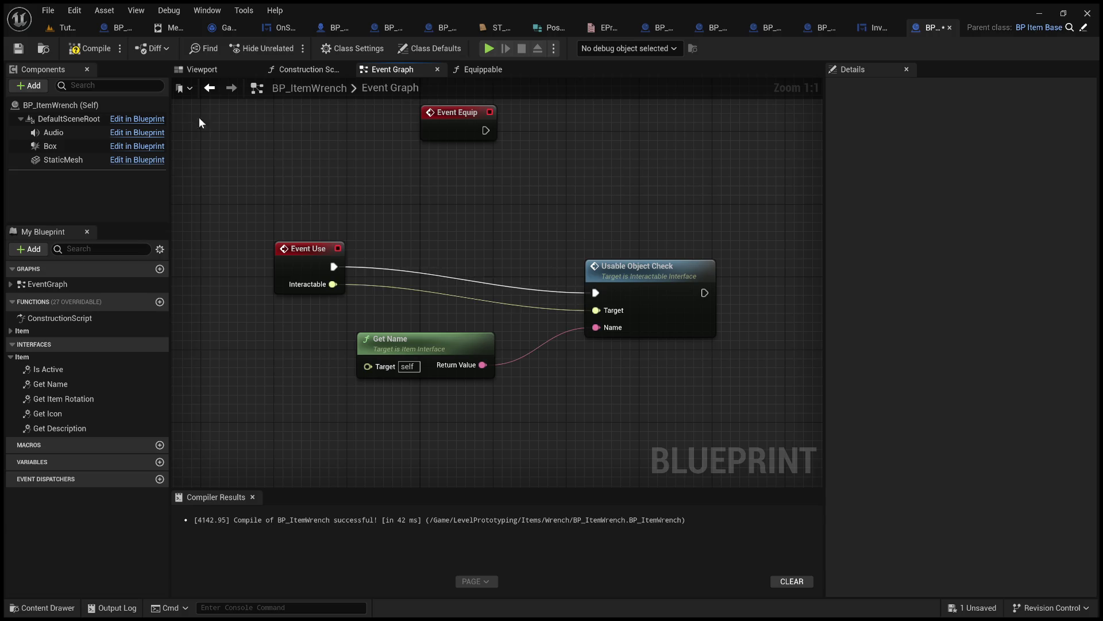
- Compile and save BP_ItemWrench, then go back to the InventoryMenu graph
click(86, 48)
click(18, 48)
scroll(591, 223, down, 1)
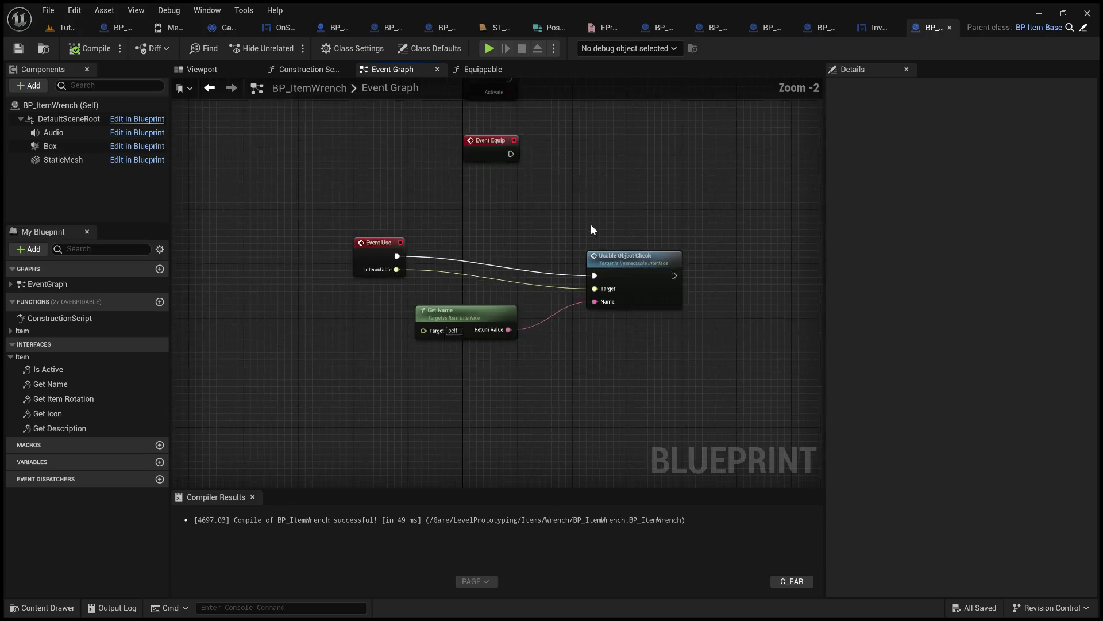
click(866, 32)
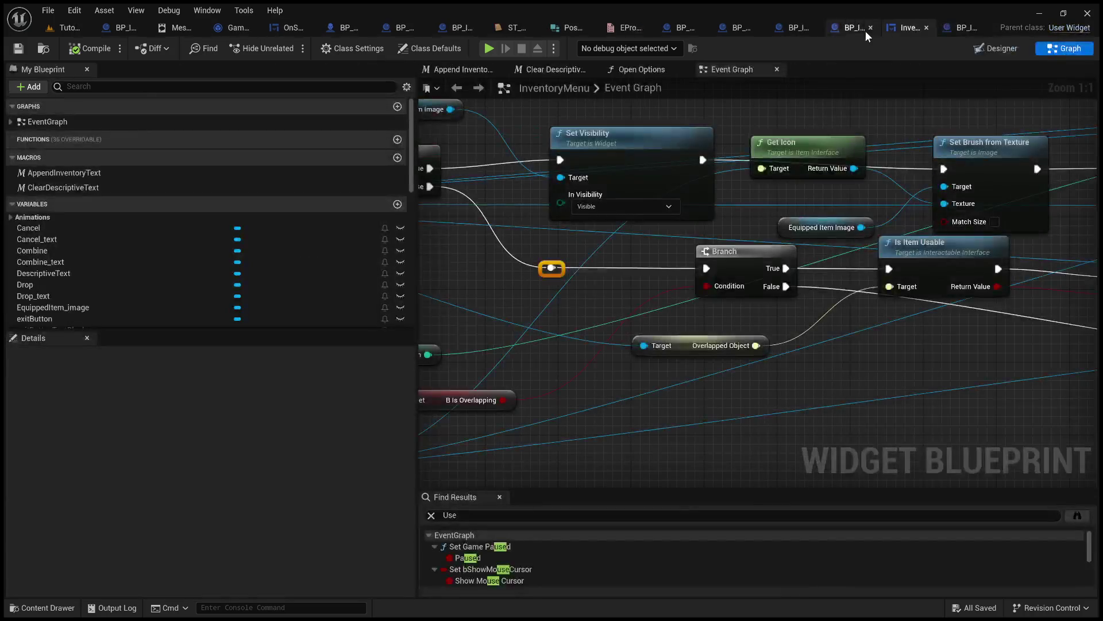
- Pan past Is Item Usable and the Equip Item nodes to the GET node, and drag a wire from its output
mouse_move(594, 302)
mouse_down()
mouse_move(447, 273)
mouse_move(549, 328)
mouse_move(759, 365)
mouse_up()
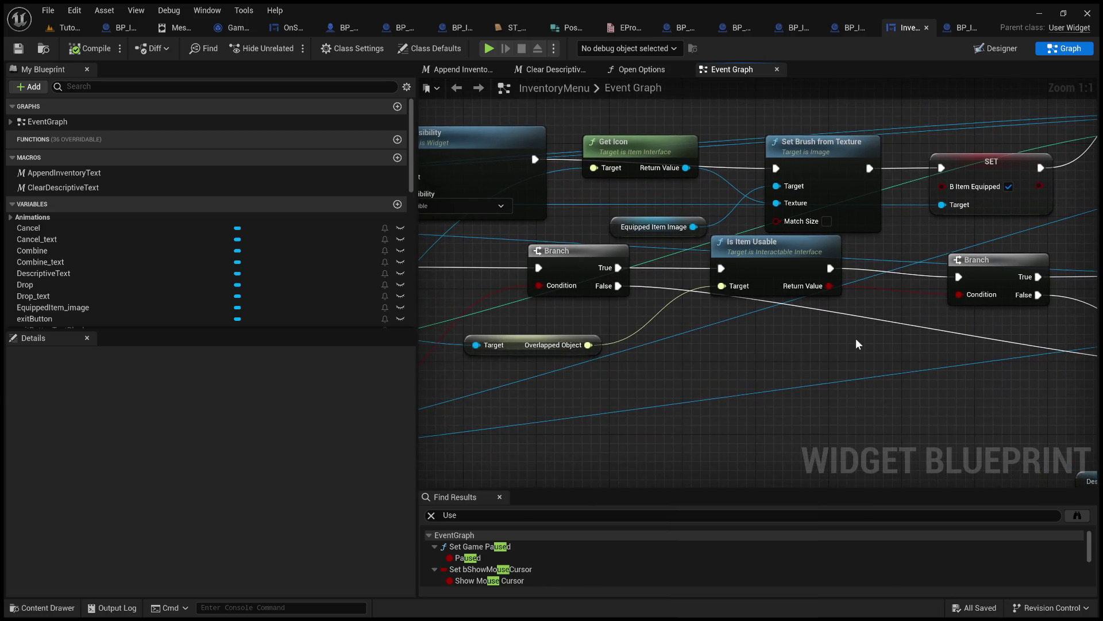
mouse_move(834, 355)
mouse_down()
mouse_move(937, 354)
mouse_move(589, 325)
mouse_up()
mouse_move(897, 345)
mouse_down()
mouse_move(559, 322)
mouse_move(839, 351)
mouse_up()
click(683, 247)
mouse_move(599, 266)
mouse_down()
mouse_move(748, 279)
mouse_move(750, 388)
mouse_move(870, 368)
mouse_move(829, 396)
mouse_move(916, 403)
mouse_move(488, 399)
mouse_move(708, 399)
mouse_up()
mouse_move(694, 283)
mouse_down()
mouse_move(850, 299)
mouse_move(862, 349)
mouse_move(786, 343)
mouse_move(896, 291)
mouse_move(865, 255)
mouse_move(880, 252)
mouse_up()
mouse_move(794, 391)
mouse_down()
mouse_move(691, 396)
mouse_move(738, 214)
mouse_up()
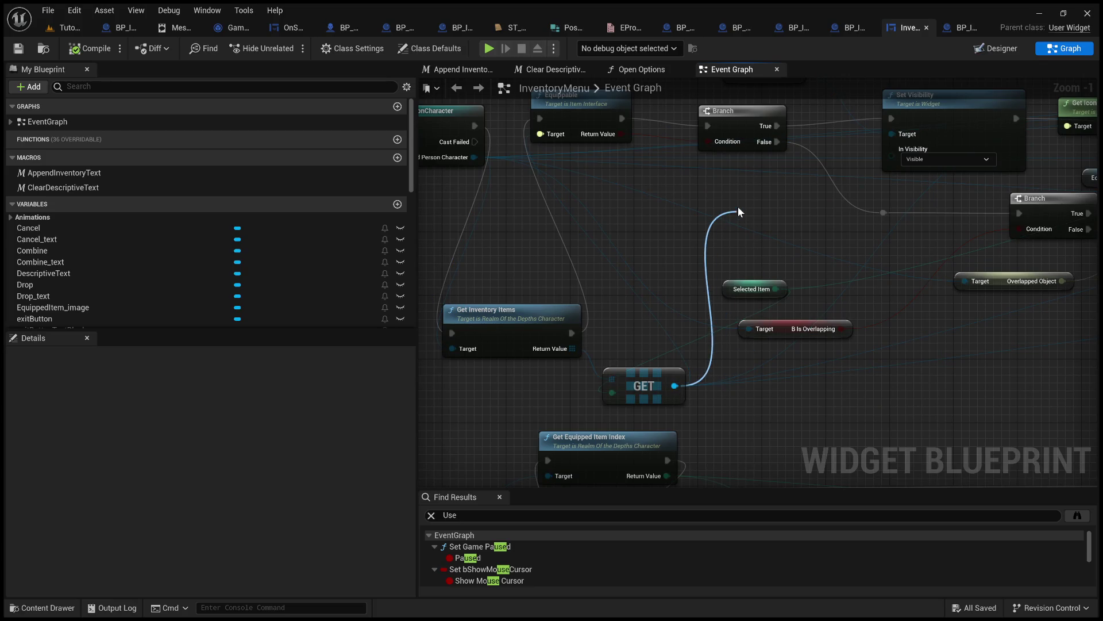
- Add a Use item-interface node on the GET wire and place it right of Selected Item
click(790, 361)
drag(756, 219, 856, 220)
scroll(729, 237, up, 1)
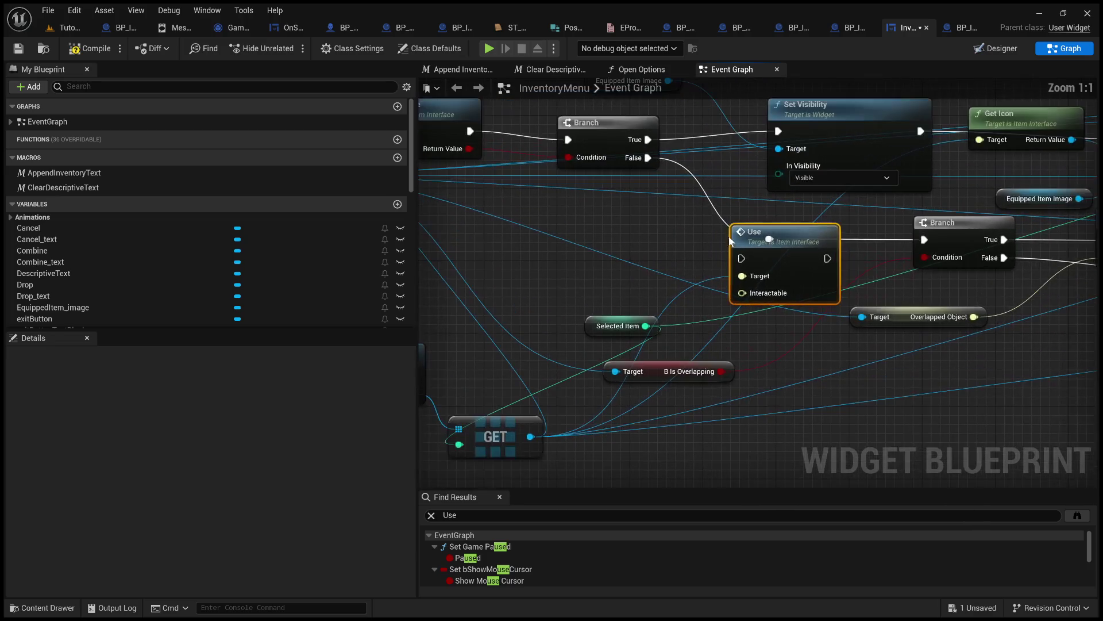
mouse_move(767, 253)
mouse_down()
mouse_move(600, 265)
mouse_move(957, 328)
mouse_up()
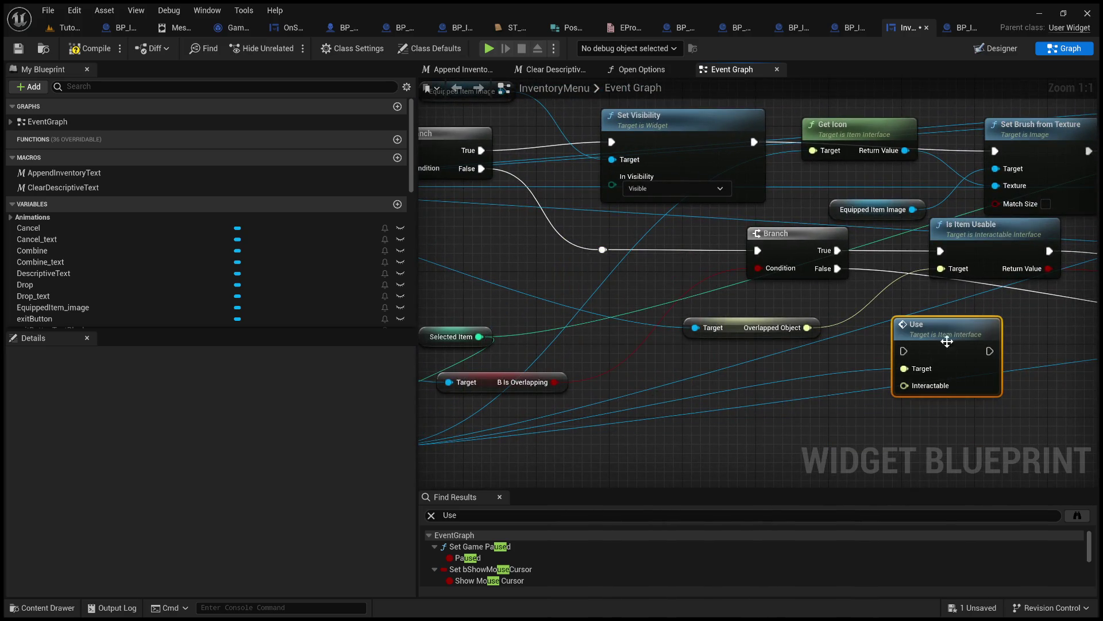
drag(838, 364, 741, 331)
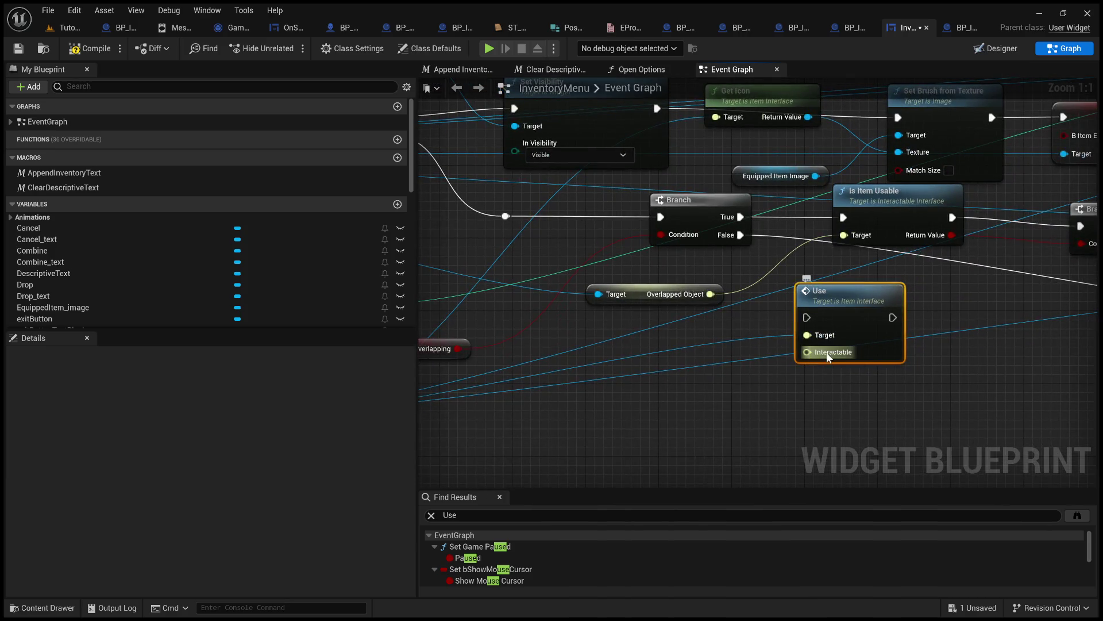
click(963, 28)
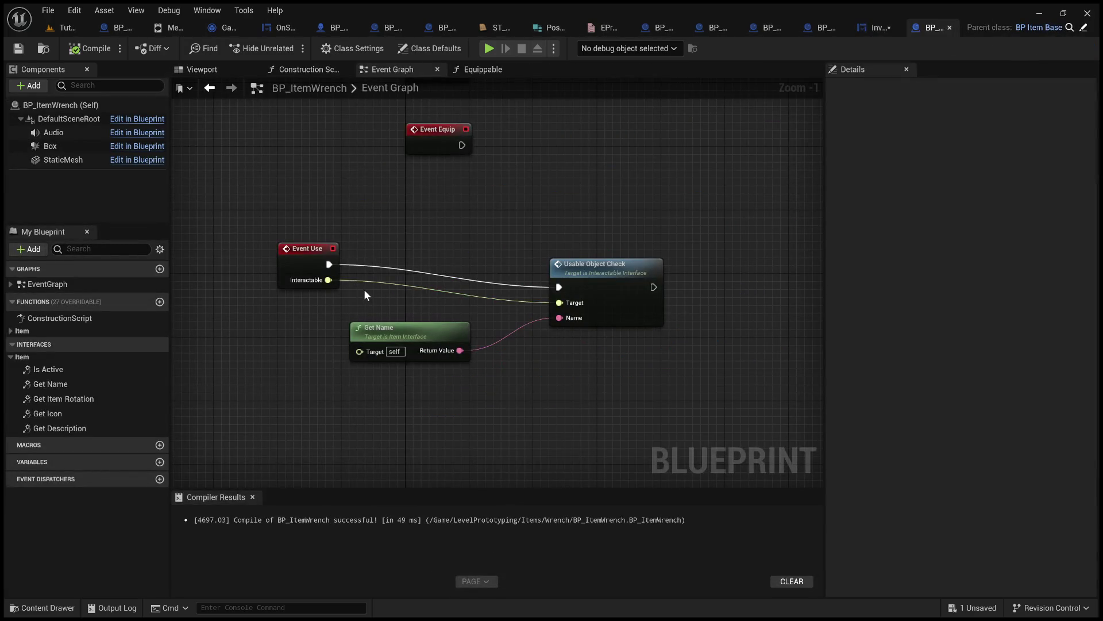
click(881, 27)
- Run Use from the Branch's True output and chain Is Item Usable after it
drag(755, 316, 629, 360)
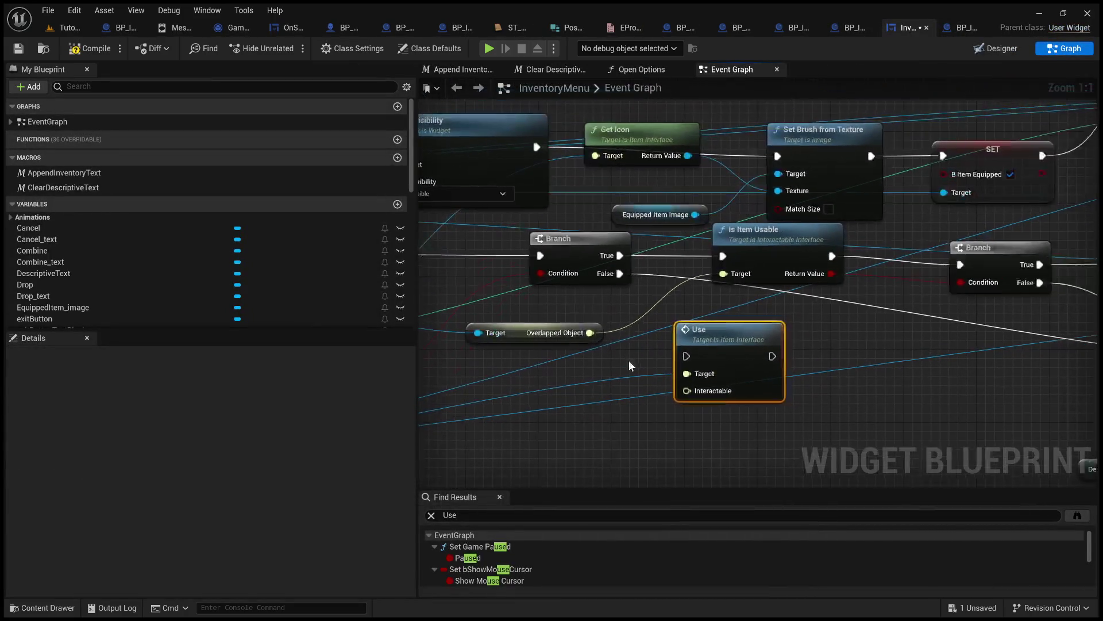
drag(724, 336, 717, 307)
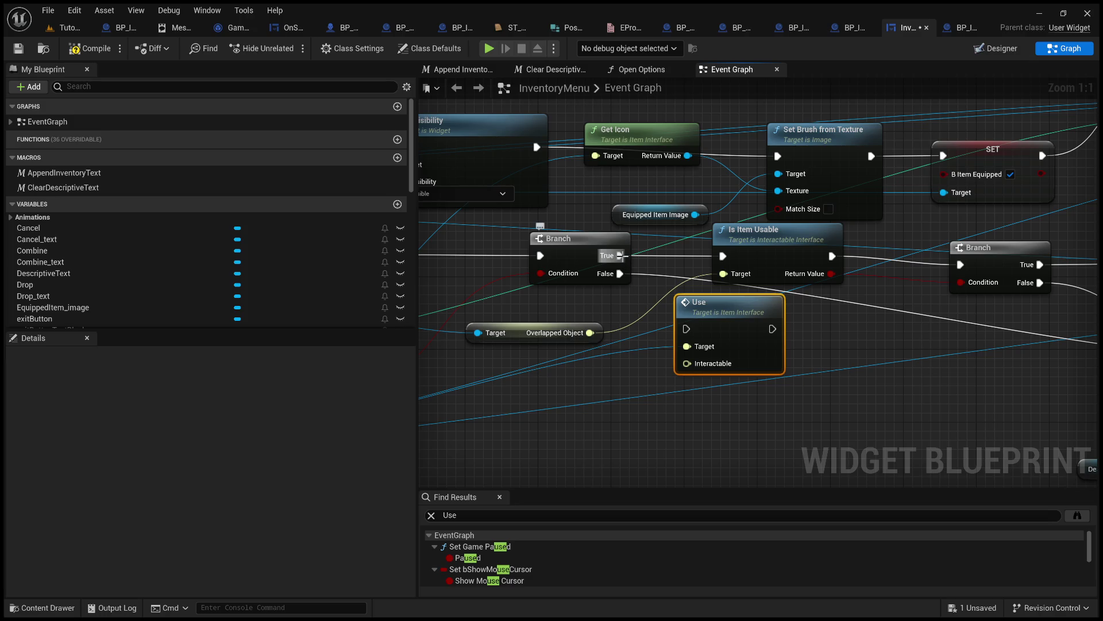
drag(619, 255, 694, 329)
drag(759, 228, 826, 254)
mouse_move(771, 329)
mouse_down()
mouse_move(796, 266)
mouse_move(851, 309)
mouse_up()
scroll(643, 364, down, 2)
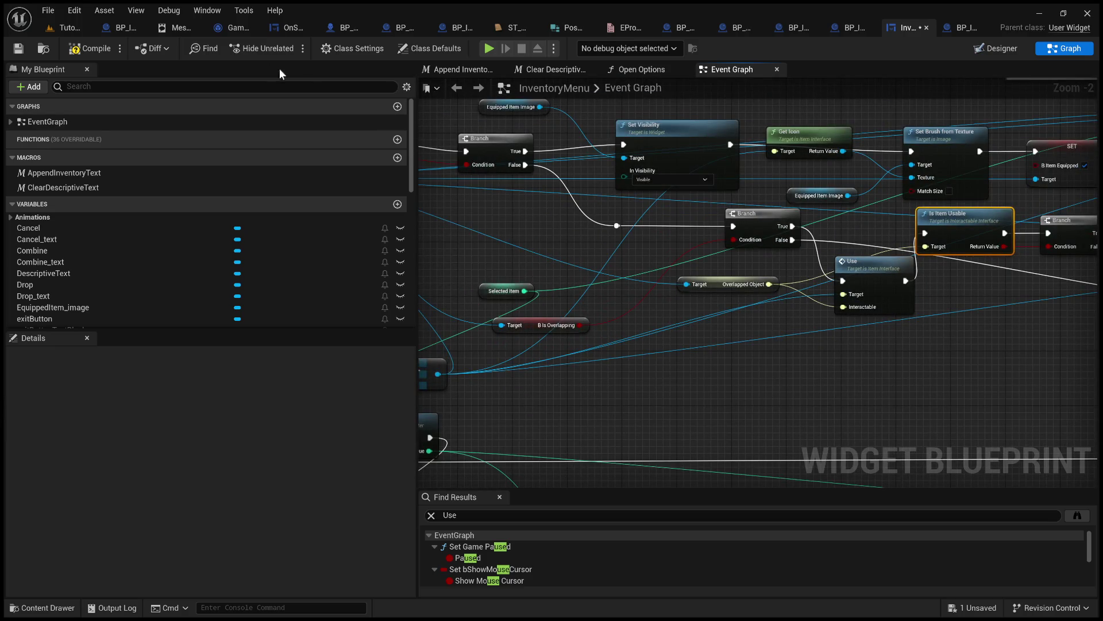
- Compile the InventoryMenu blueprint and start a play test of the Tutorial level
click(82, 53)
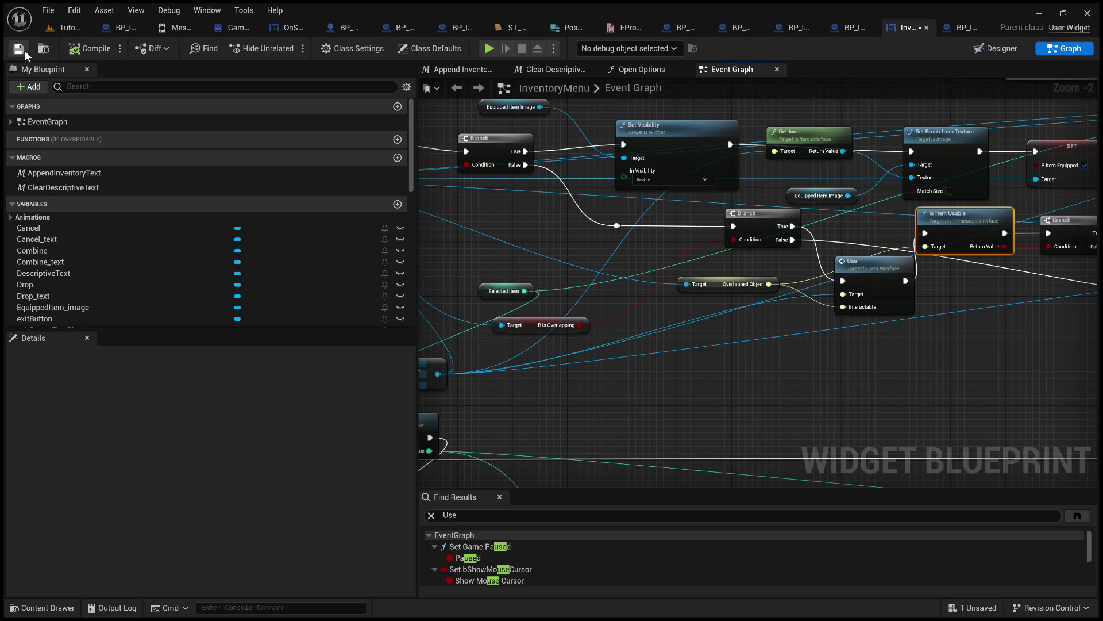
click(67, 26)
click(286, 49)
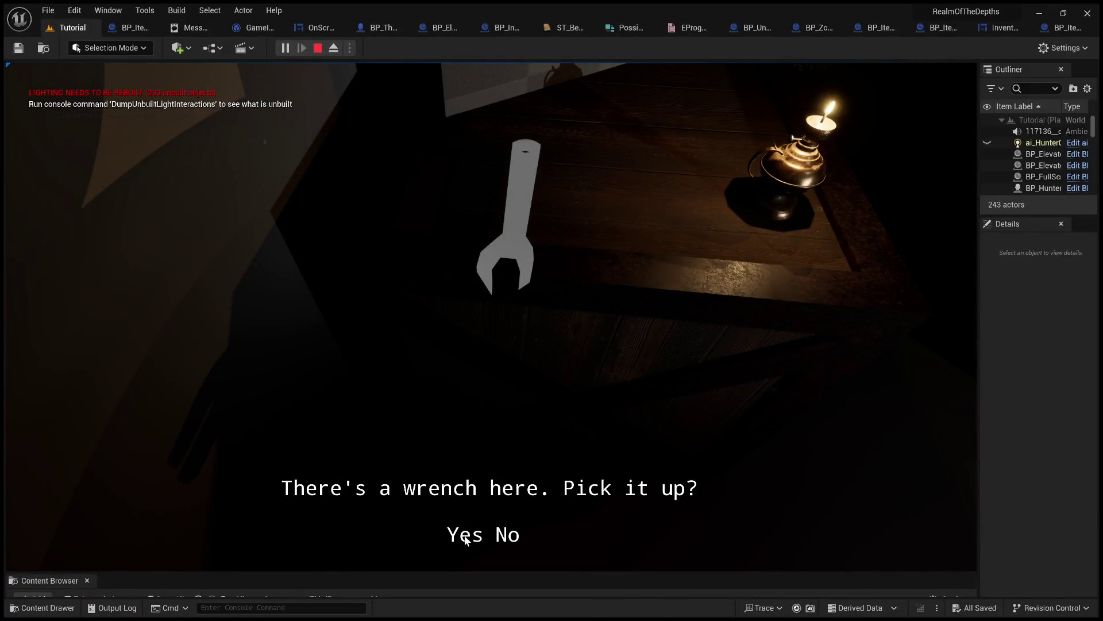
- Pick up the wrench and try USE on it at the sealed door from the inventory
click(466, 539)
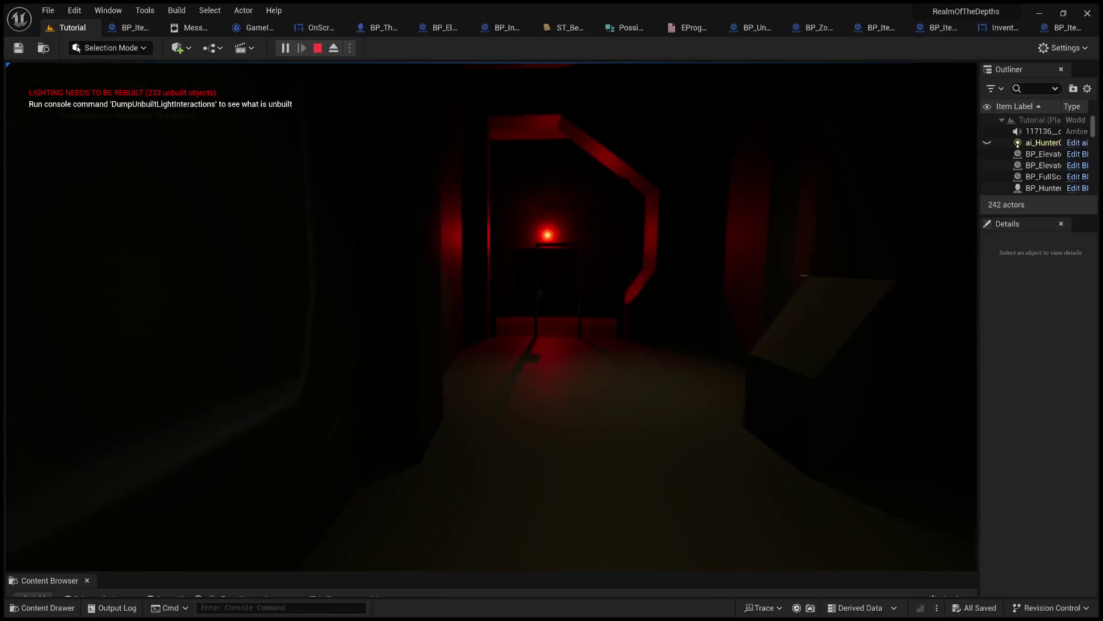
key(Tab)
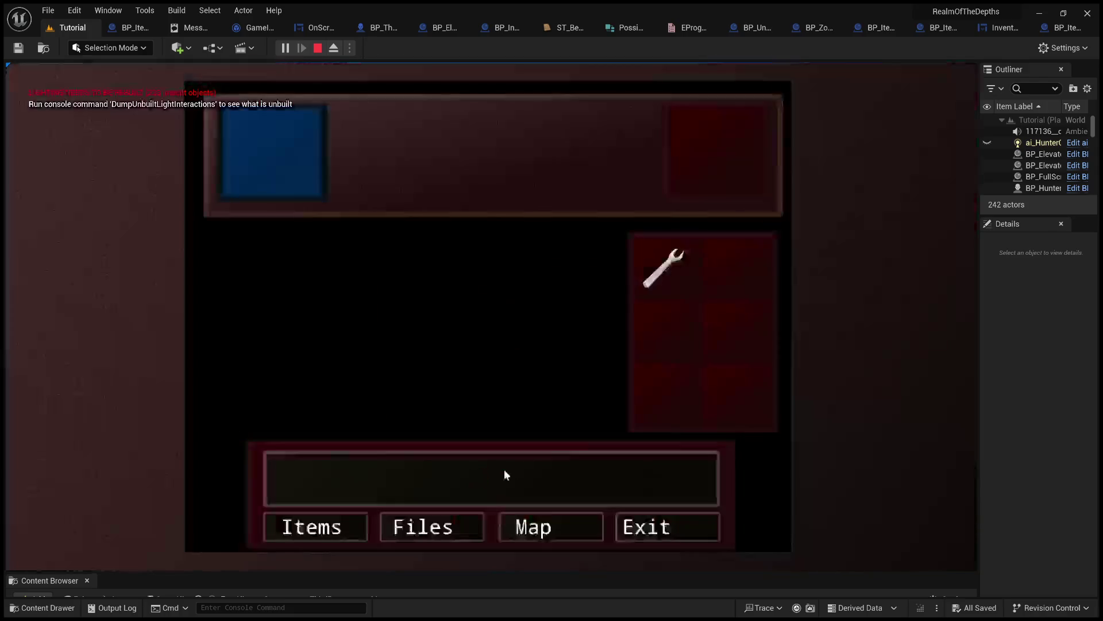
click(661, 270)
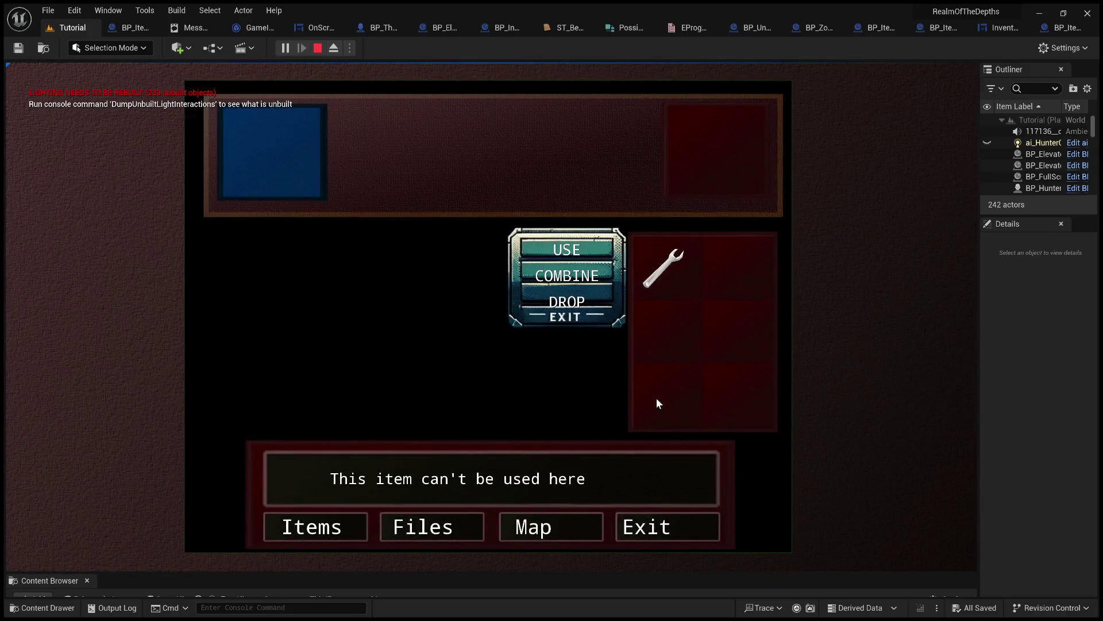
click(654, 529)
key(Tab)
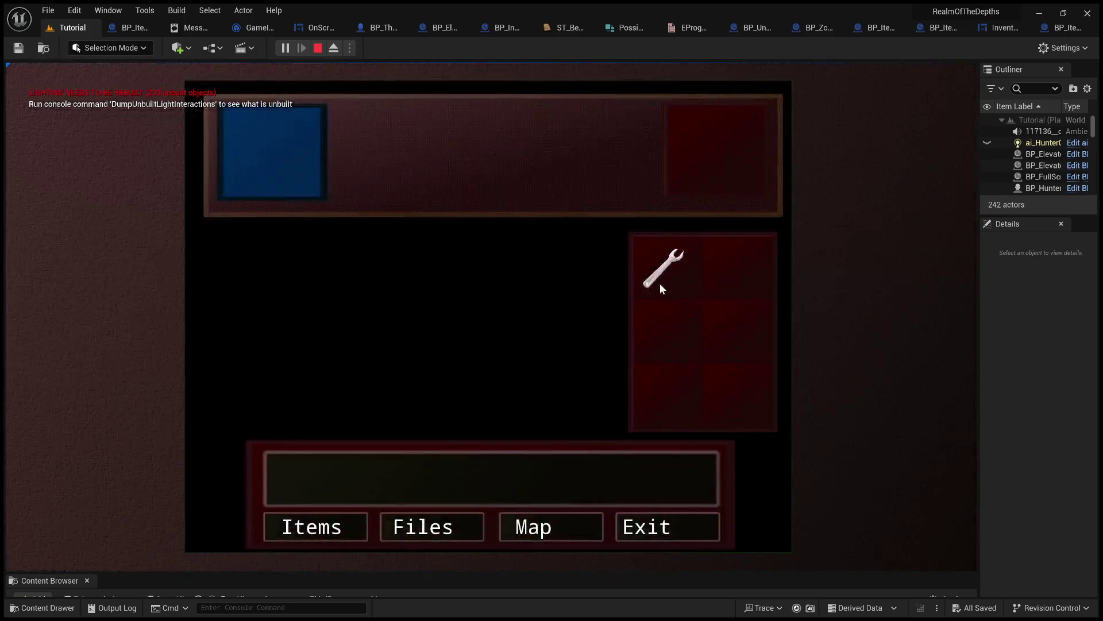
click(660, 284)
click(592, 257)
- Retry USE on the wrench, then end the play session and open BP_ItemWrench's graph
click(682, 537)
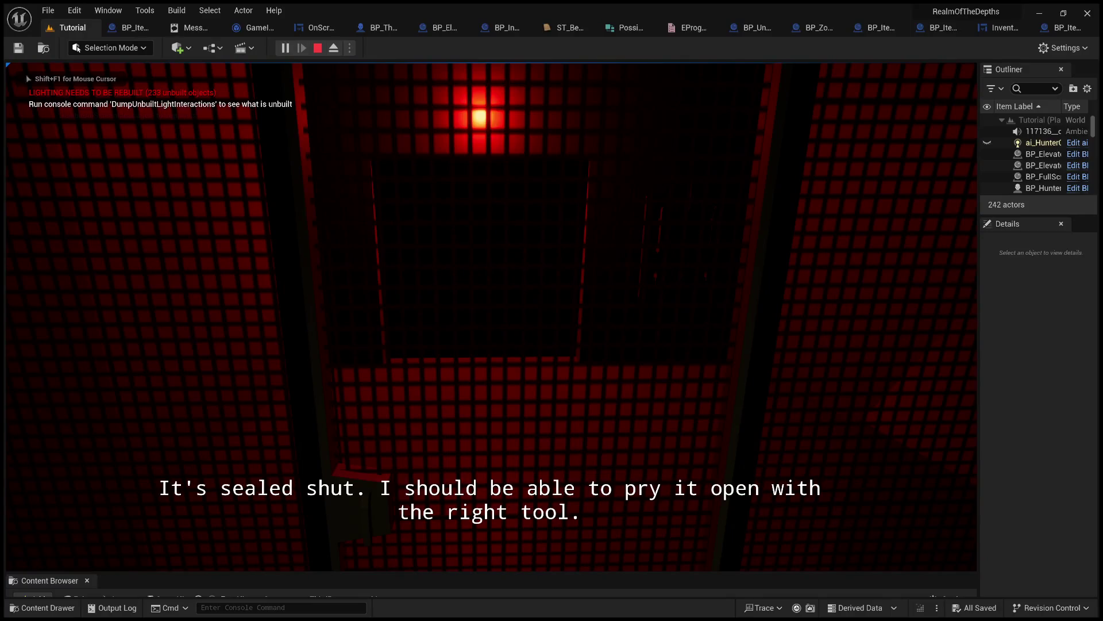
key(Tab)
click(658, 269)
click(553, 248)
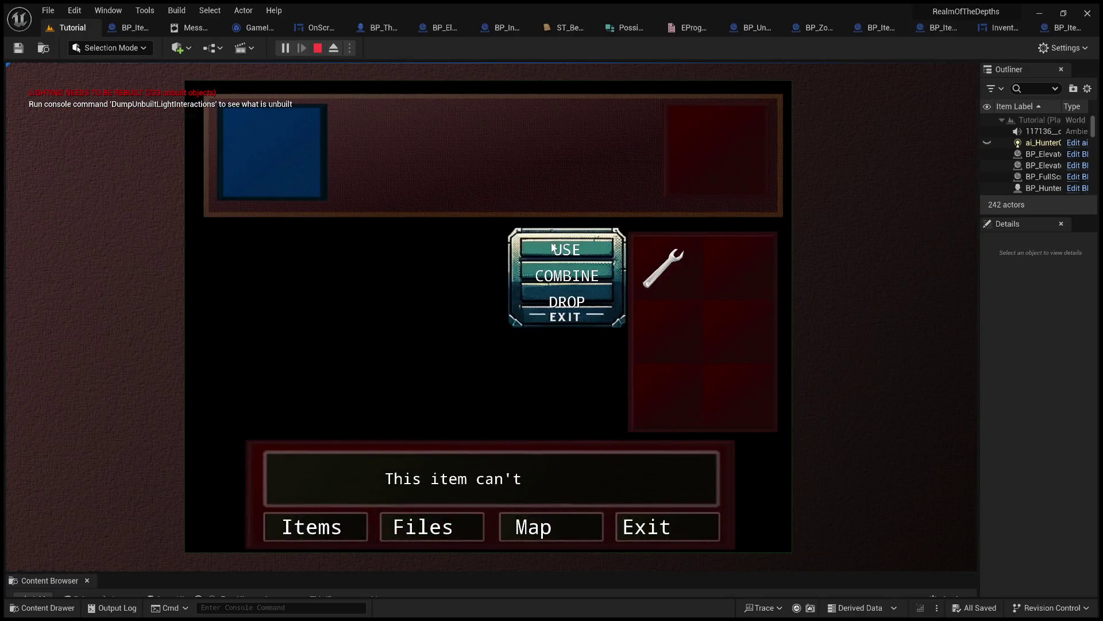
click(665, 537)
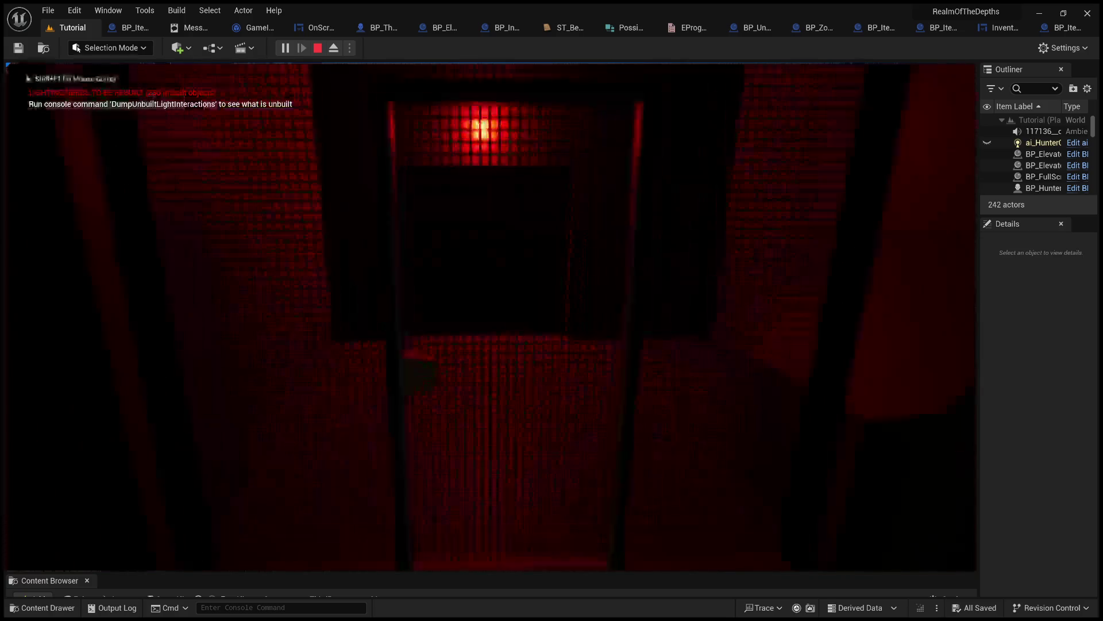
key(Escape)
click(1065, 29)
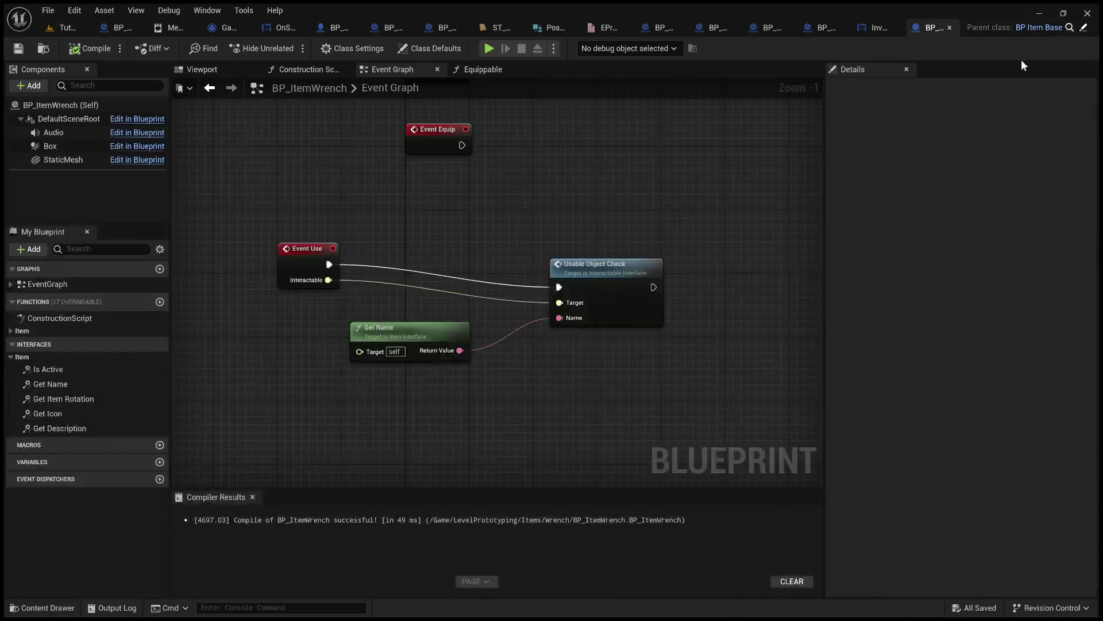
- Inspect BP_ItemWrench's Class Settings and compare them with the BP_ItemBase_KeyA blueprint
mouse_move(328, 266)
mouse_down()
mouse_move(416, 226)
mouse_move(358, 201)
mouse_move(313, 262)
mouse_up()
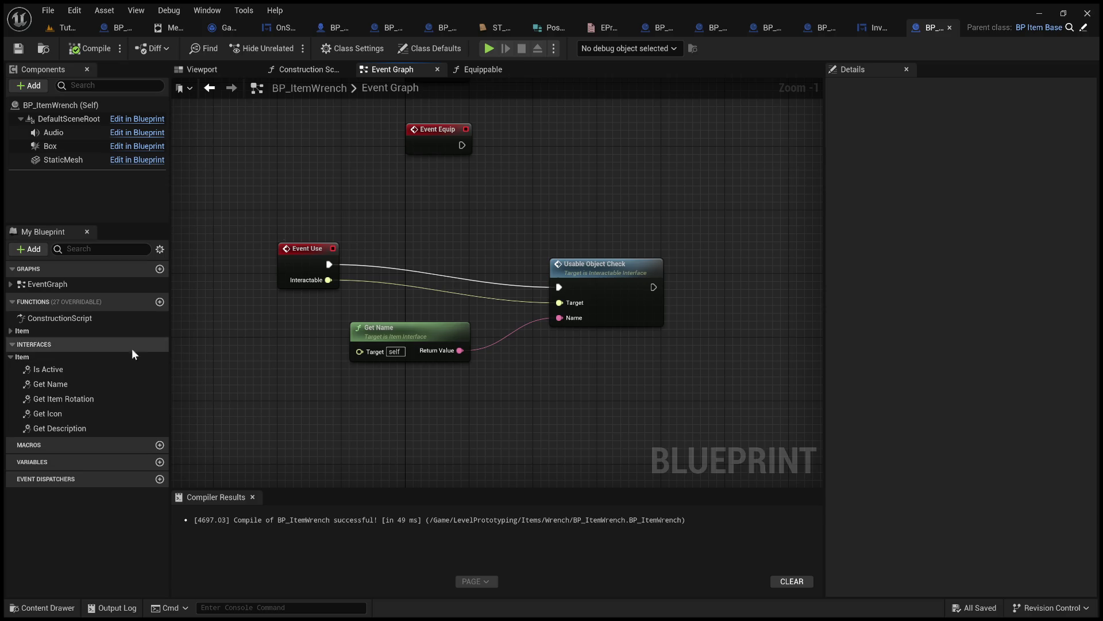
click(11, 331)
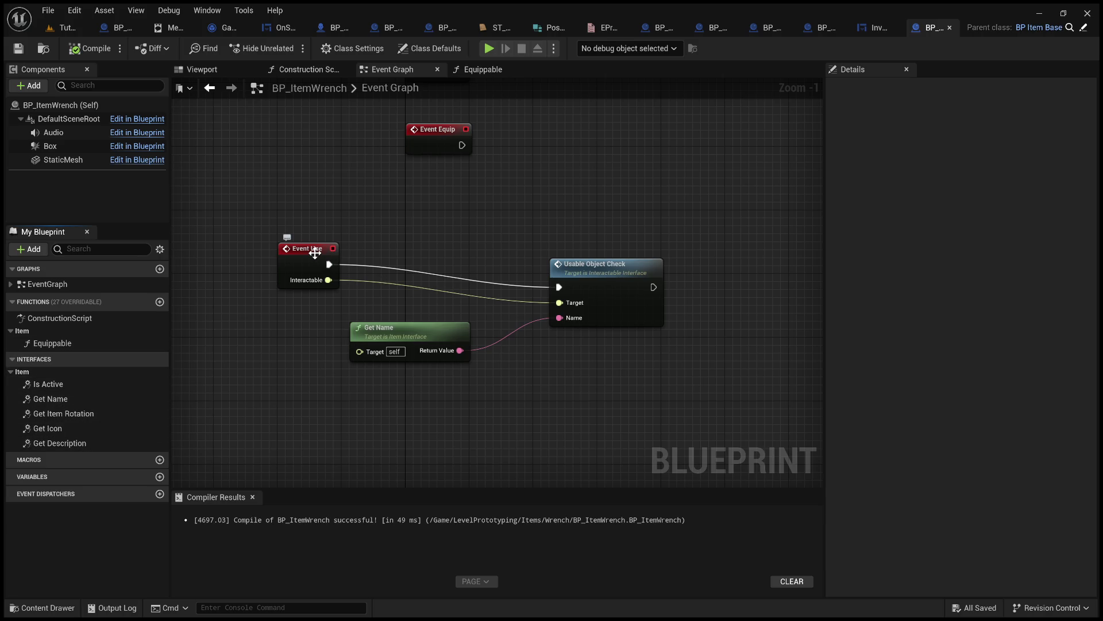
click(349, 50)
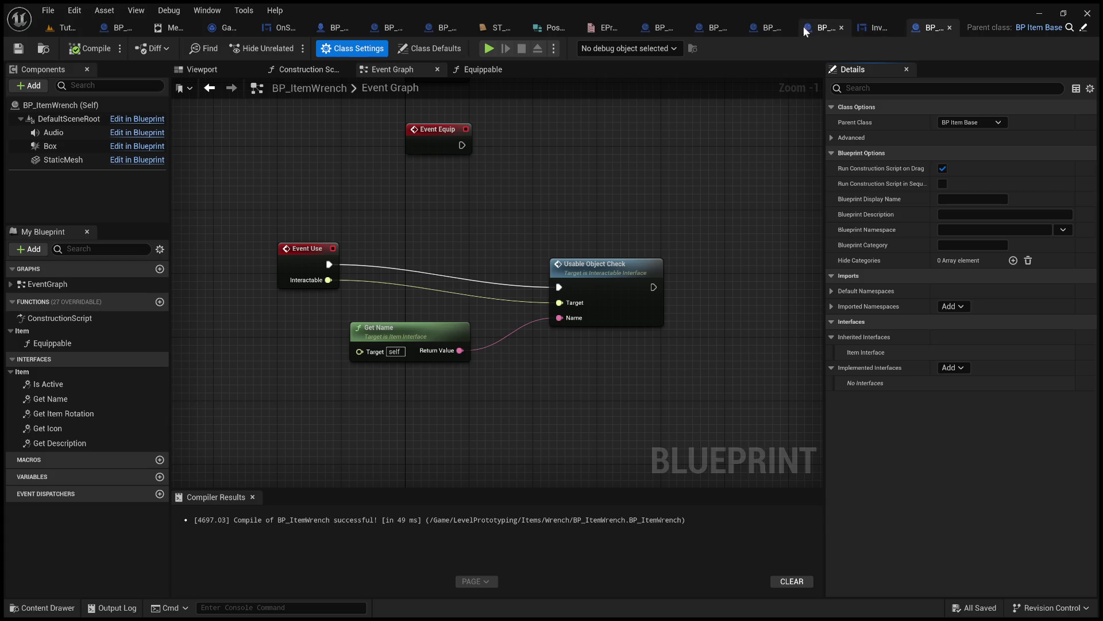
click(754, 30)
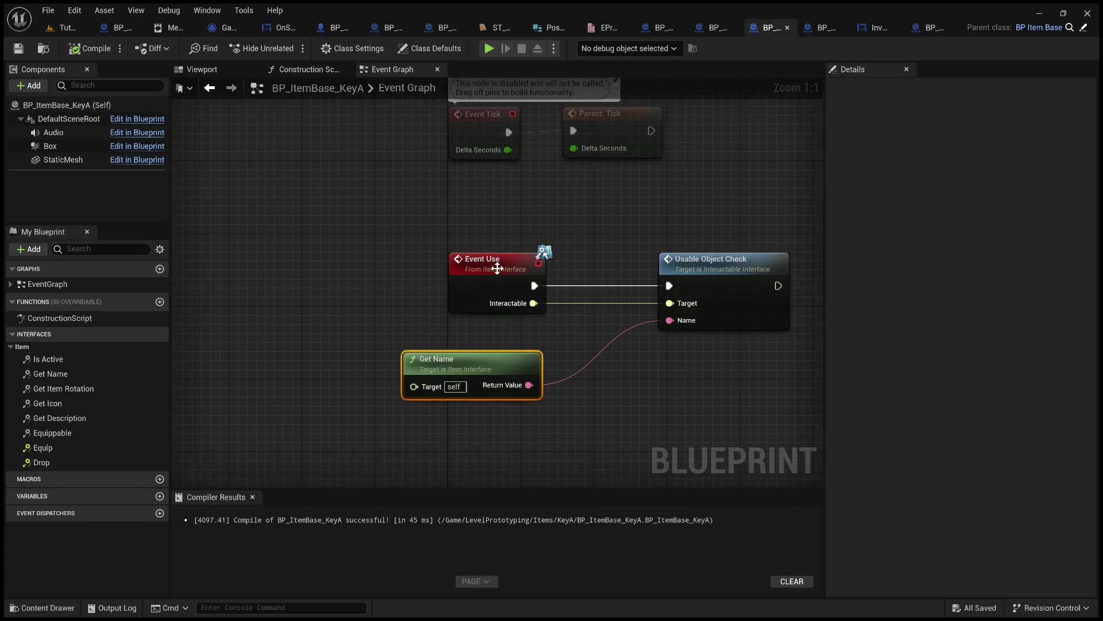
- Back in BP_ItemWrench, delete the Event Use node along with its wires
click(929, 27)
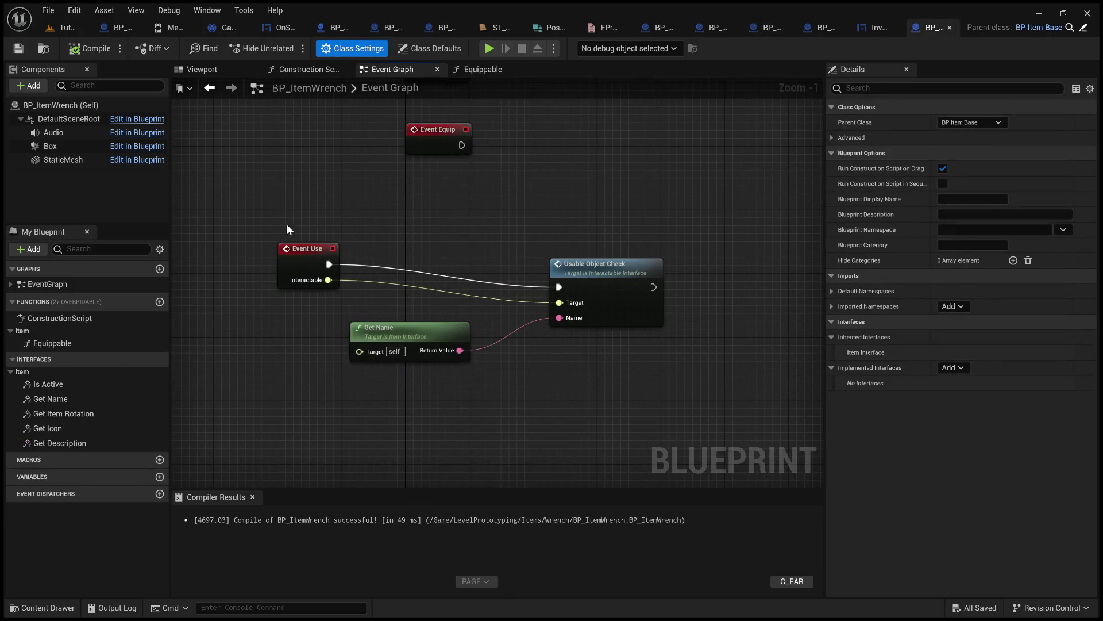
click(295, 251)
key(Delete)
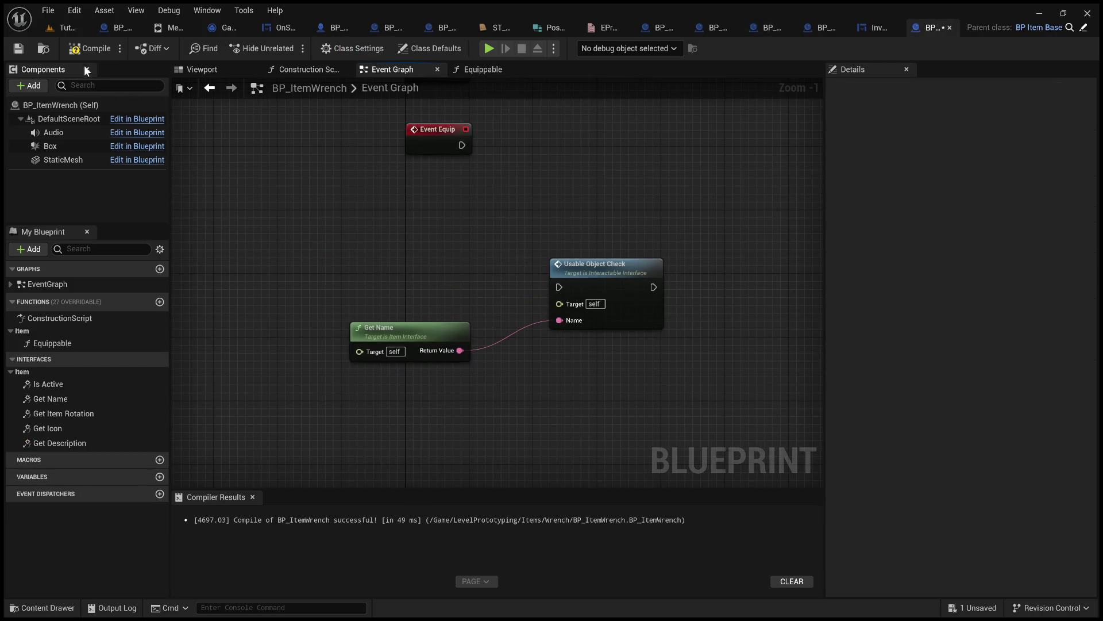
- Compile the wrench blueprint and add a new Event Use node beside Get Name
click(89, 48)
click(47, 383)
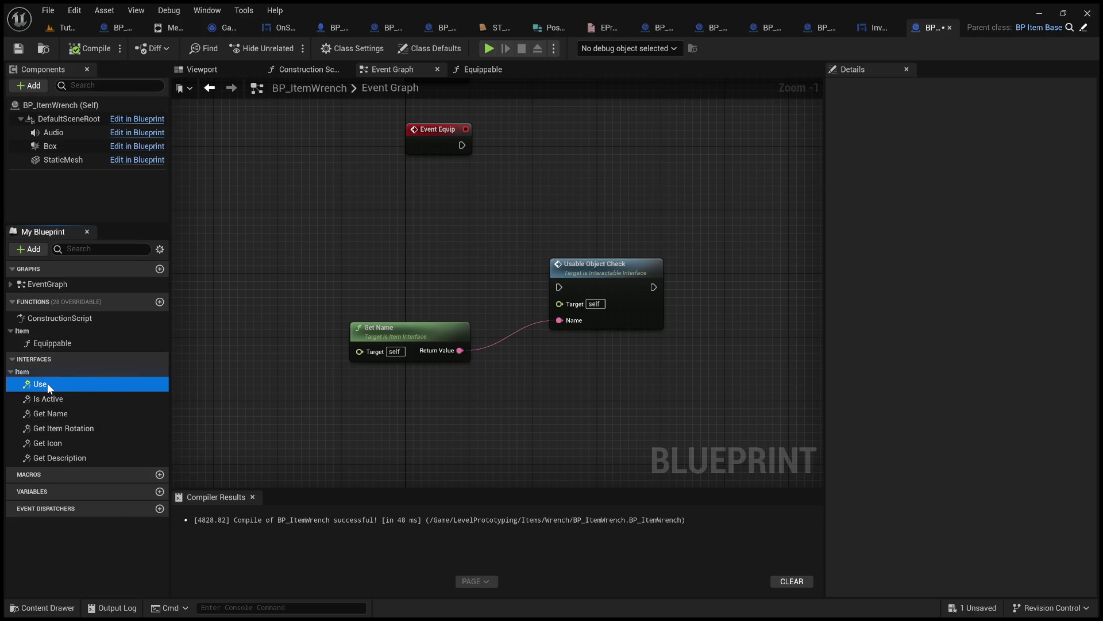
double_click(47, 382)
mouse_move(439, 422)
mouse_down()
mouse_move(425, 221)
mouse_move(572, 253)
mouse_move(550, 188)
mouse_move(587, 248)
mouse_up()
- Add a 'Hello' Print String after Event Use, wired into Usable Object Check with Interactable as Target
mouse_move(572, 190)
mouse_down()
mouse_move(498, 174)
mouse_move(490, 189)
mouse_move(592, 251)
mouse_up()
drag(436, 232, 587, 265)
click(68, 27)
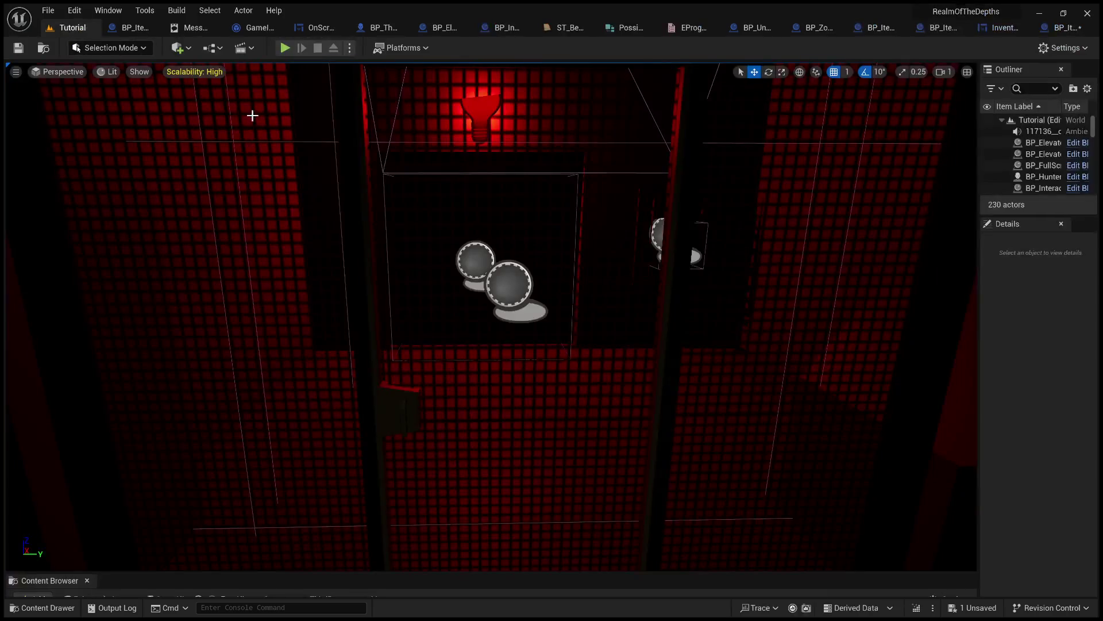
- Play-test: pick up the wrench, walk to the sealed door, and try using it twice from the inventory
key(alt+p)
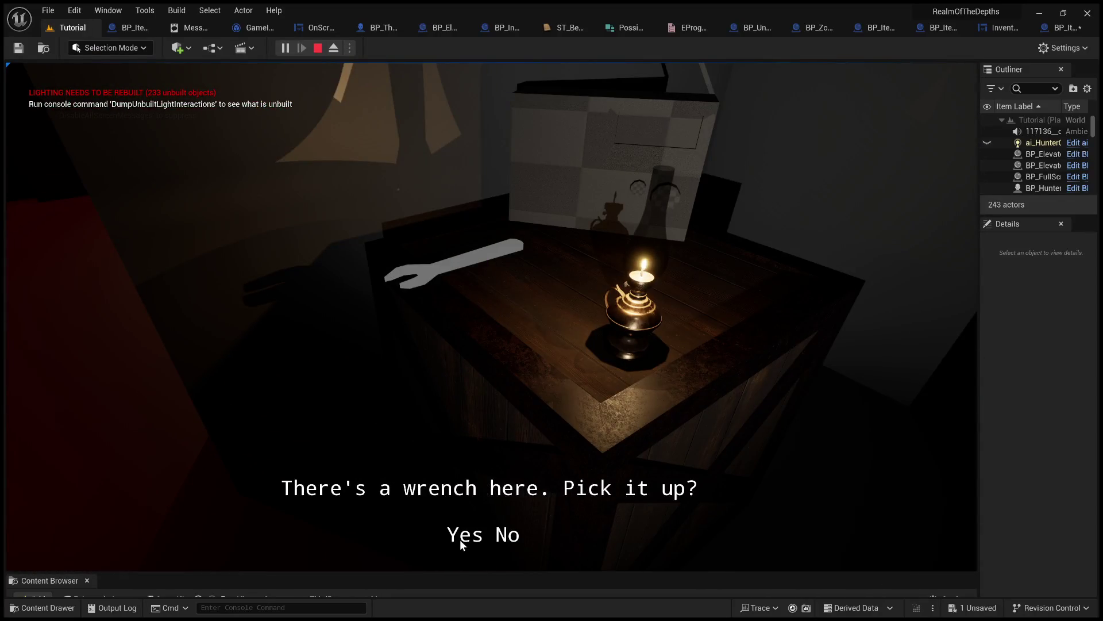
click(461, 537)
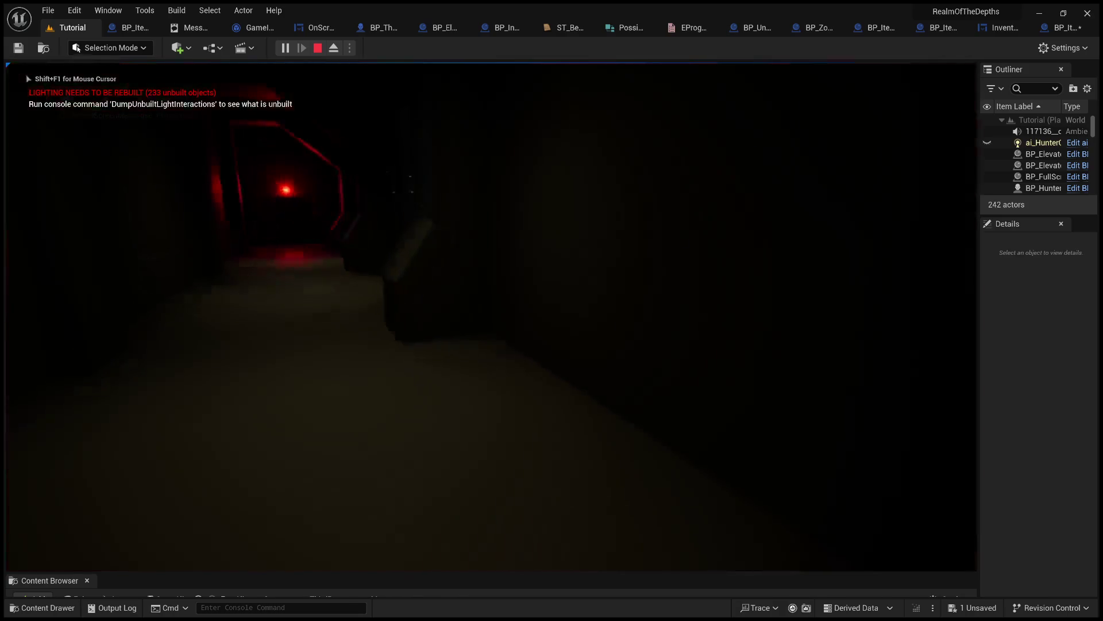
key(w)
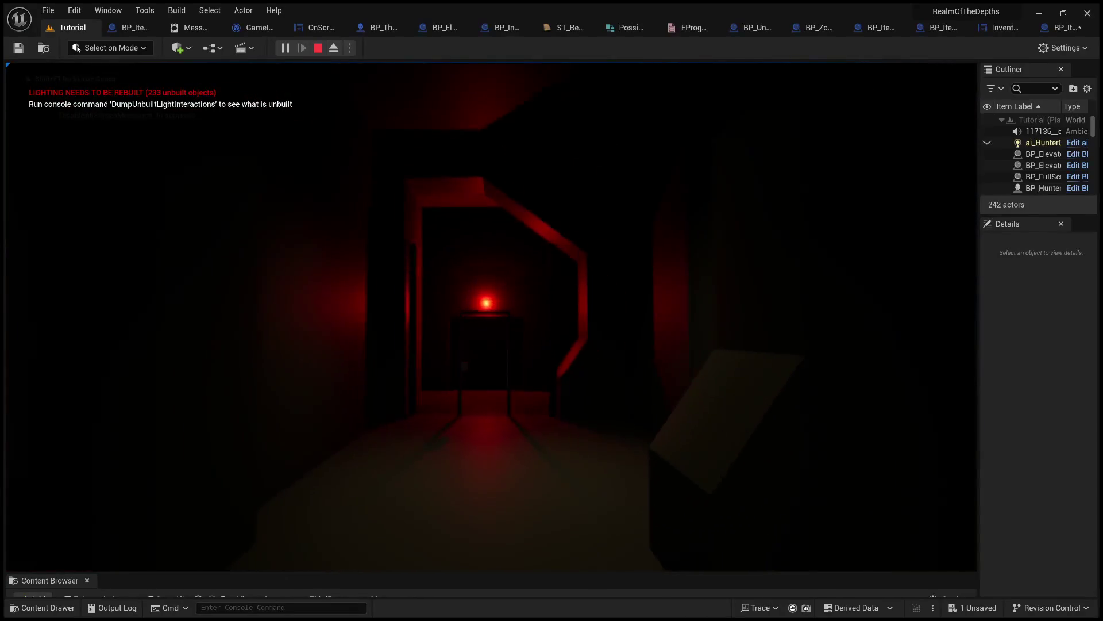
key(w)
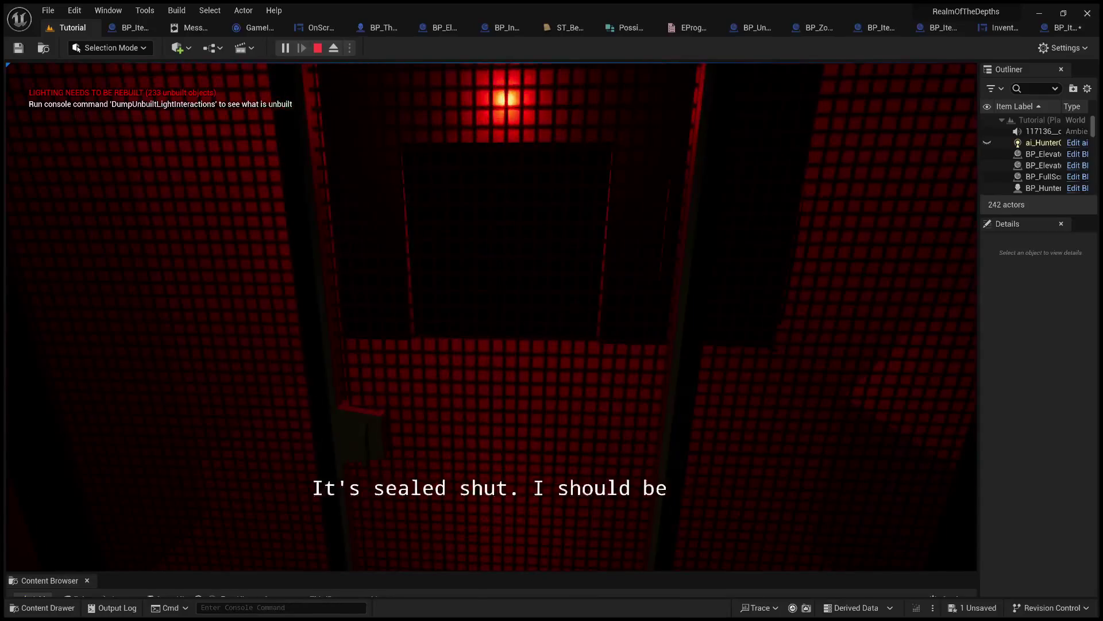
key(Tab)
click(687, 279)
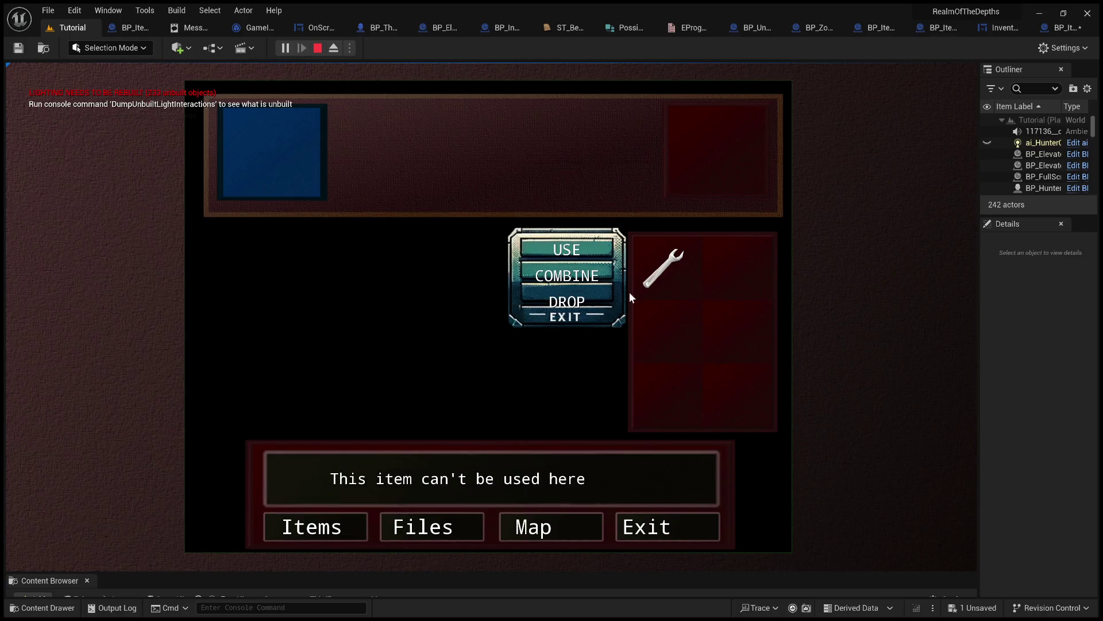
click(565, 253)
click(565, 253)
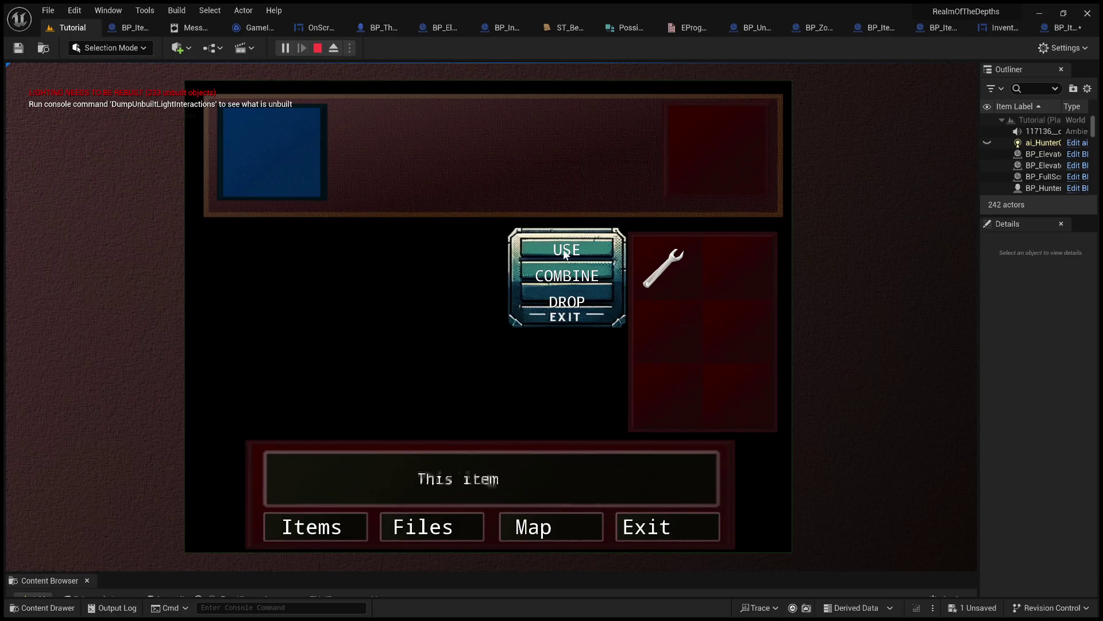
- Recheck the wrench's inventory actions, then stop the play test and return to BP_ItemWrench
click(643, 523)
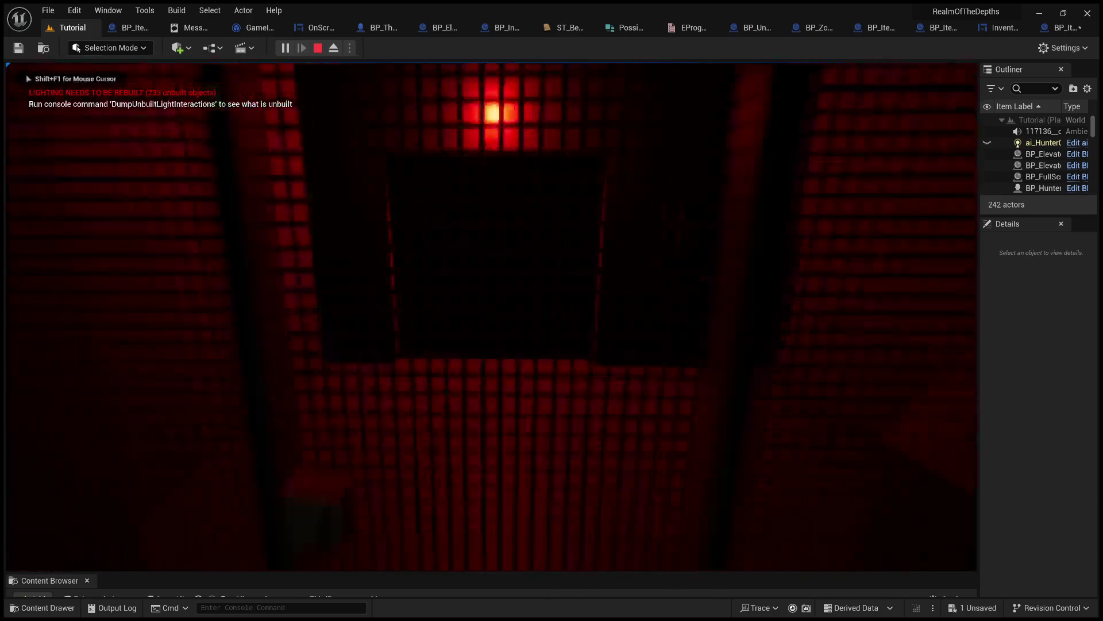
key(Tab)
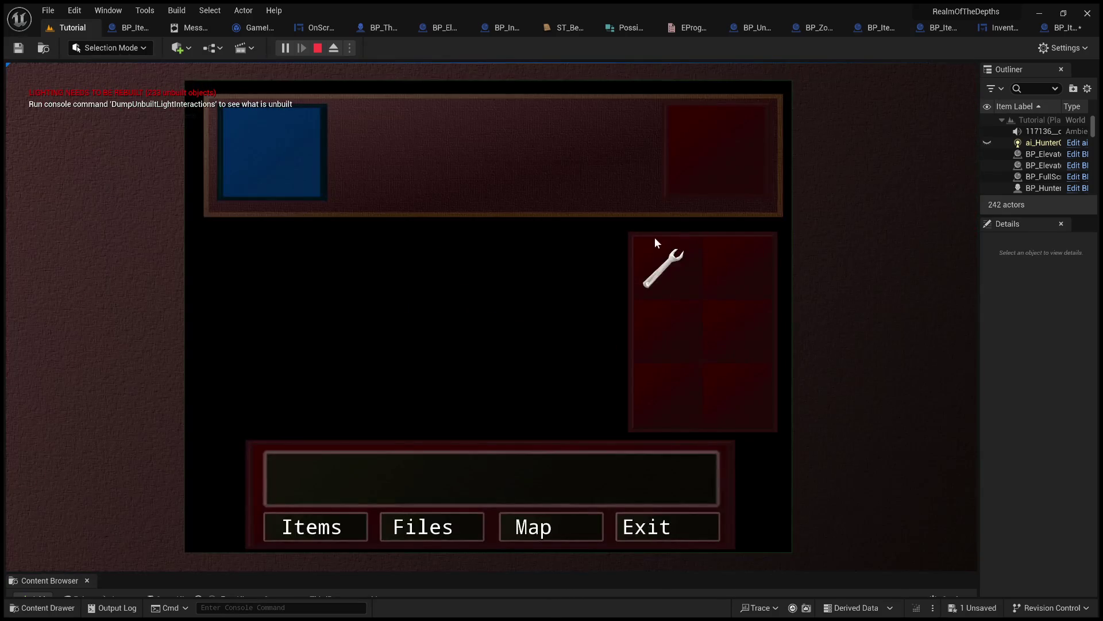
click(662, 263)
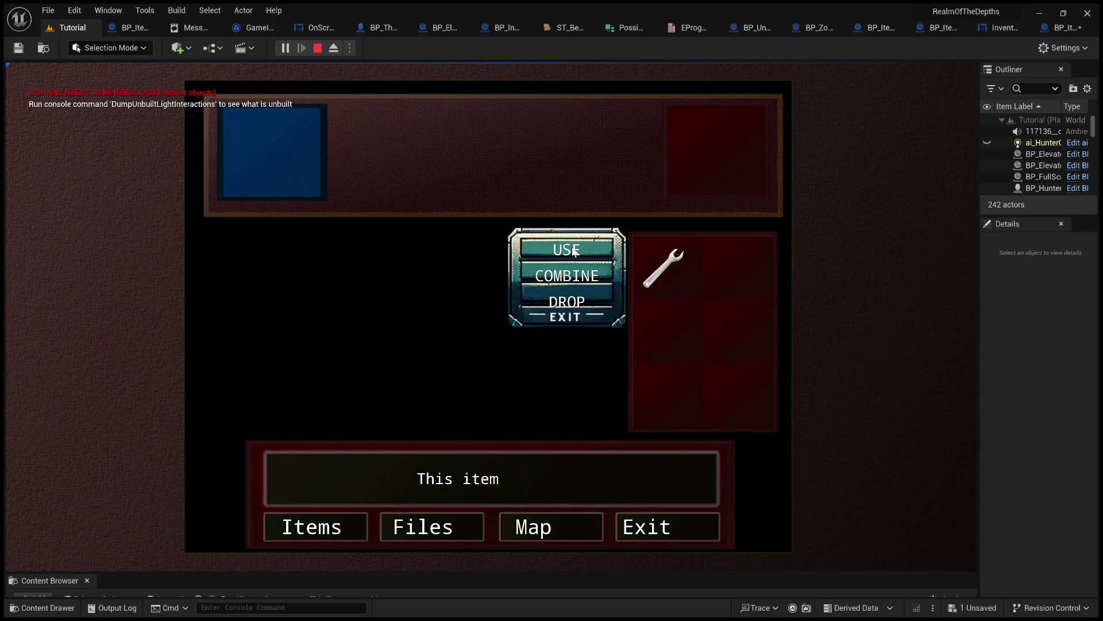
click(665, 530)
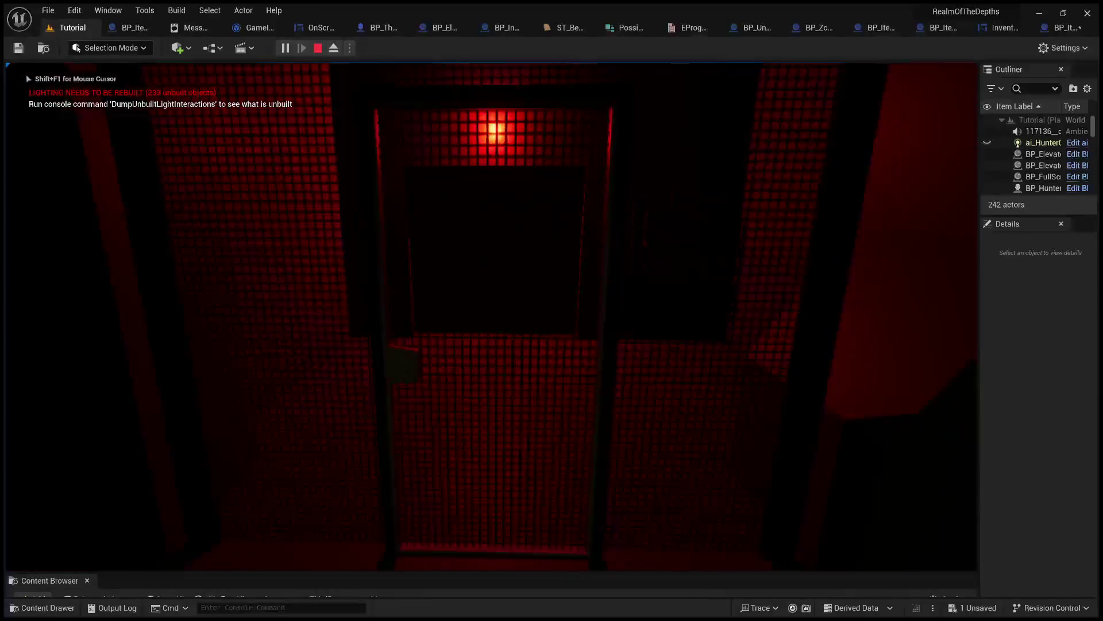
key(Escape)
click(1065, 29)
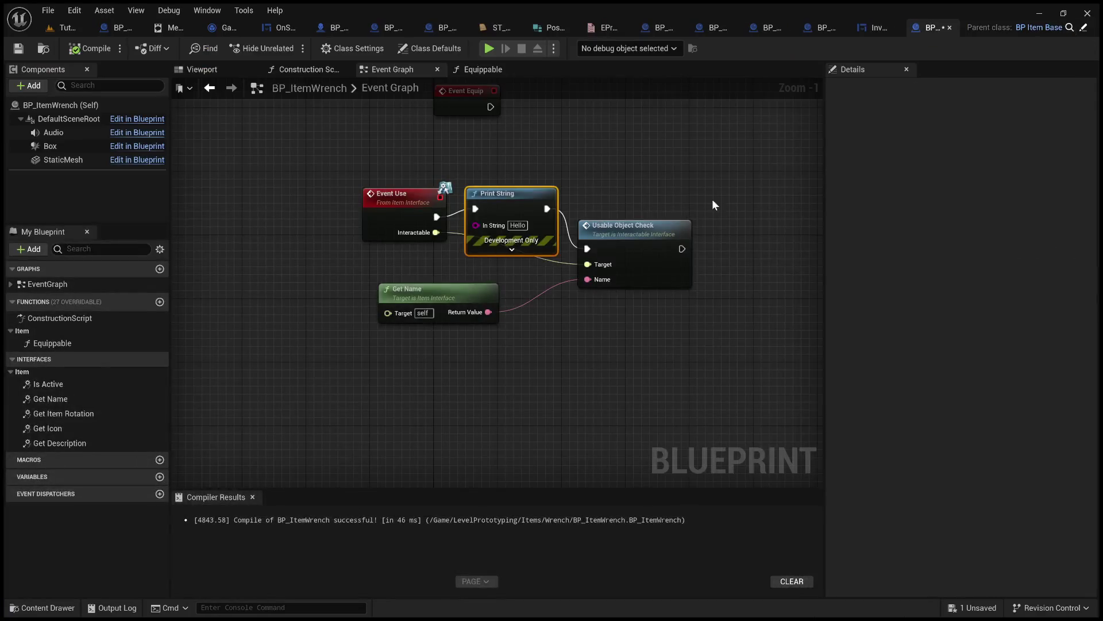
- Inspect the InventoryMenu widget's Event Graph around the Equippable and Branch nodes
click(878, 28)
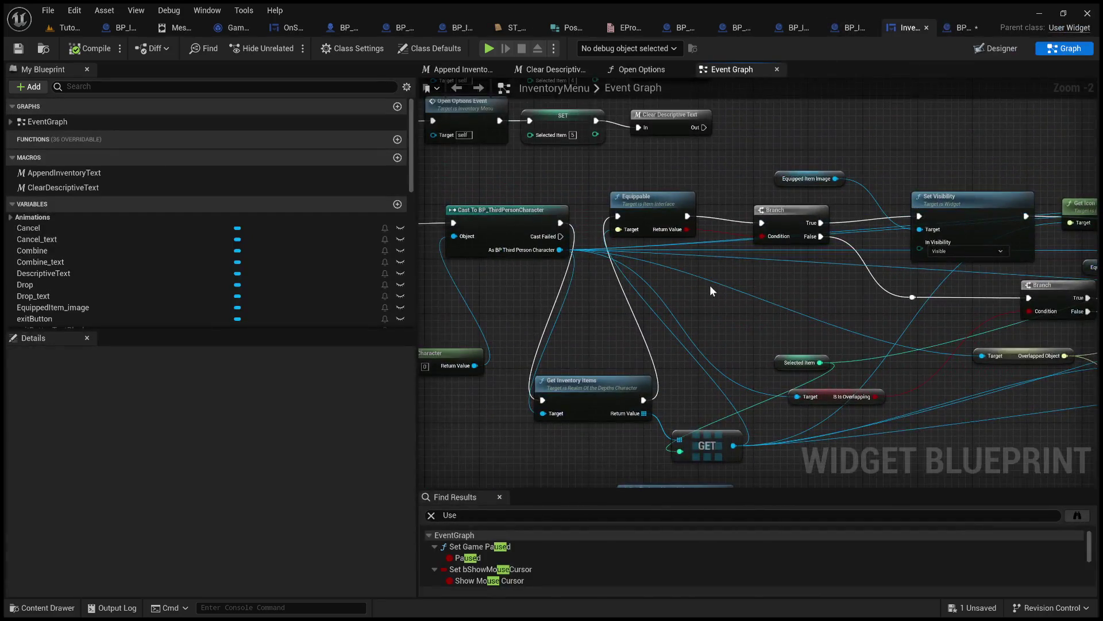
drag(709, 285, 803, 276)
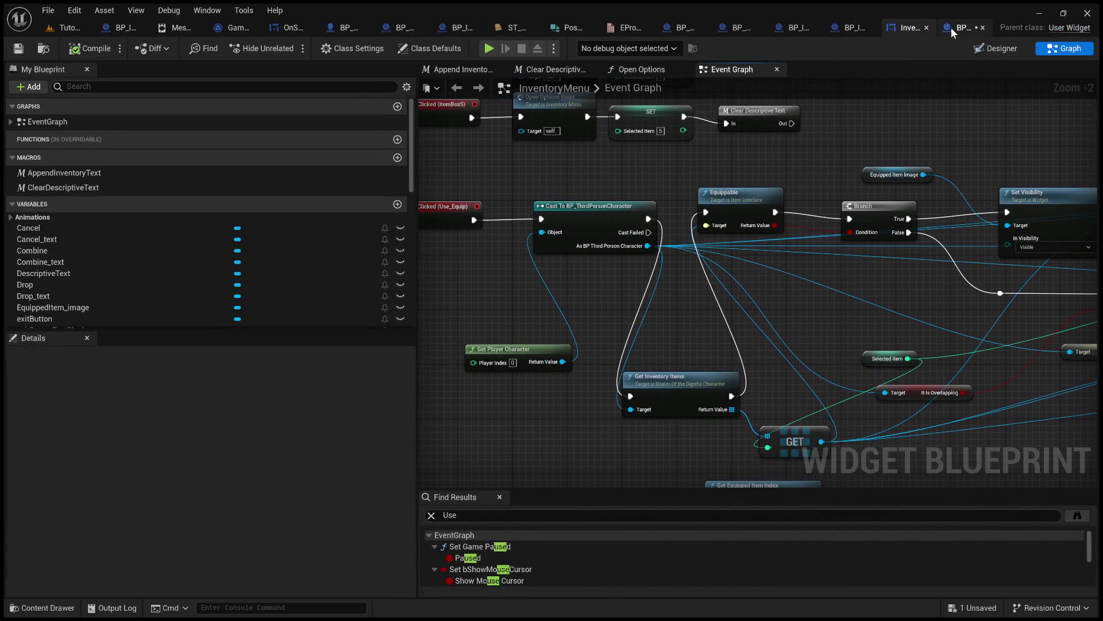
scroll(805, 265, up, 3)
mouse_move(805, 266)
mouse_down()
mouse_move(525, 263)
mouse_move(637, 293)
mouse_move(750, 291)
mouse_move(1003, 252)
mouse_move(1003, 222)
mouse_move(776, 311)
mouse_up()
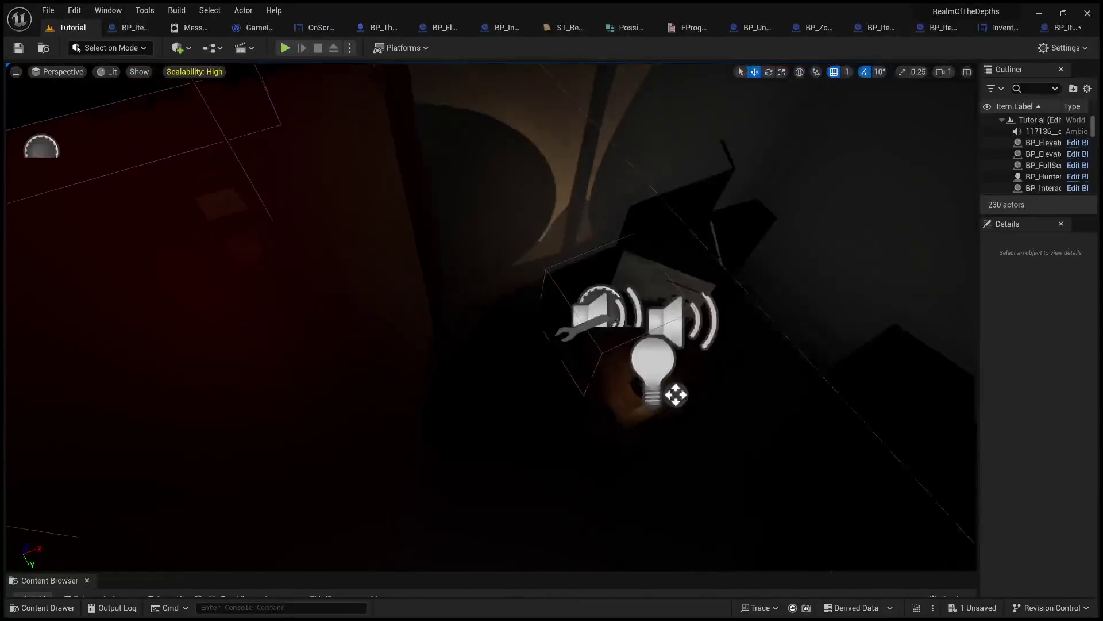
- Select the wrench pickup on the desk and inspect its Item component settings
click(497, 260)
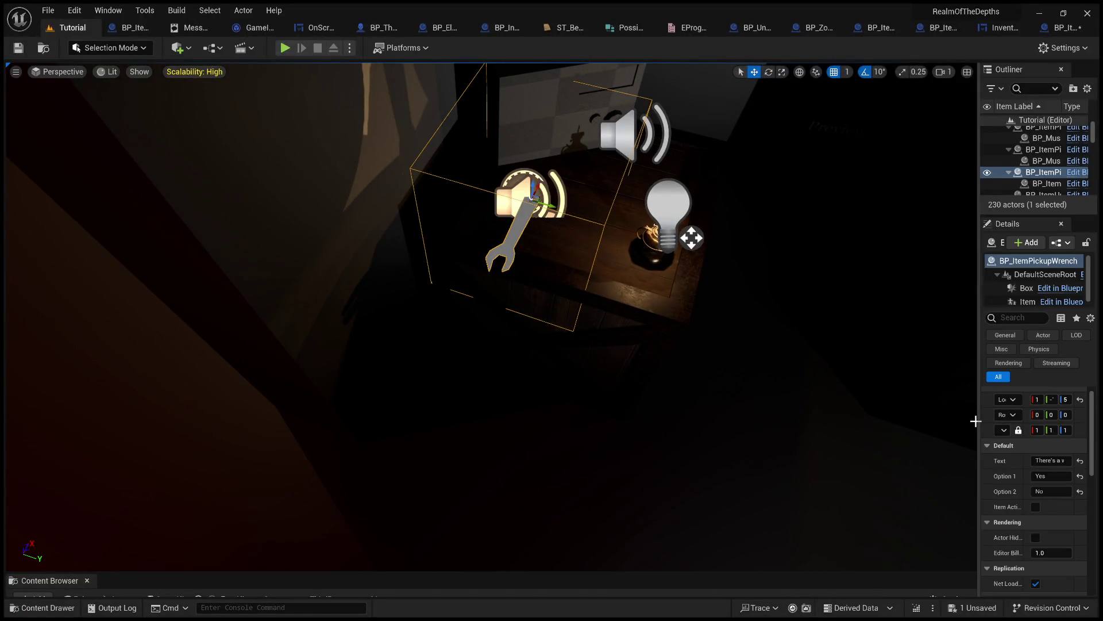
drag(979, 421, 630, 426)
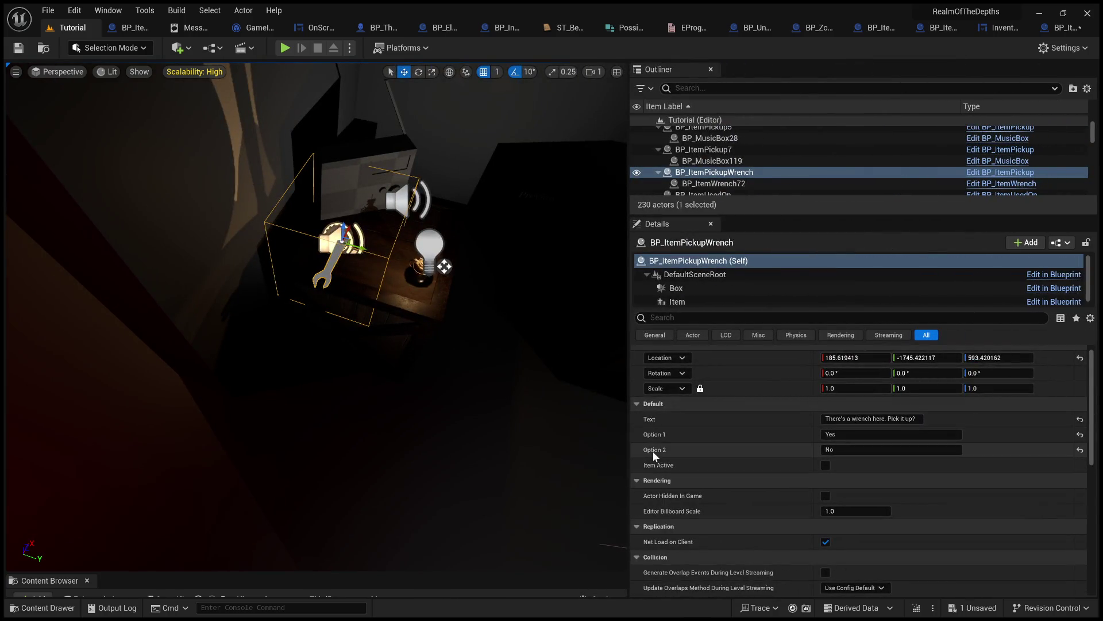
click(696, 303)
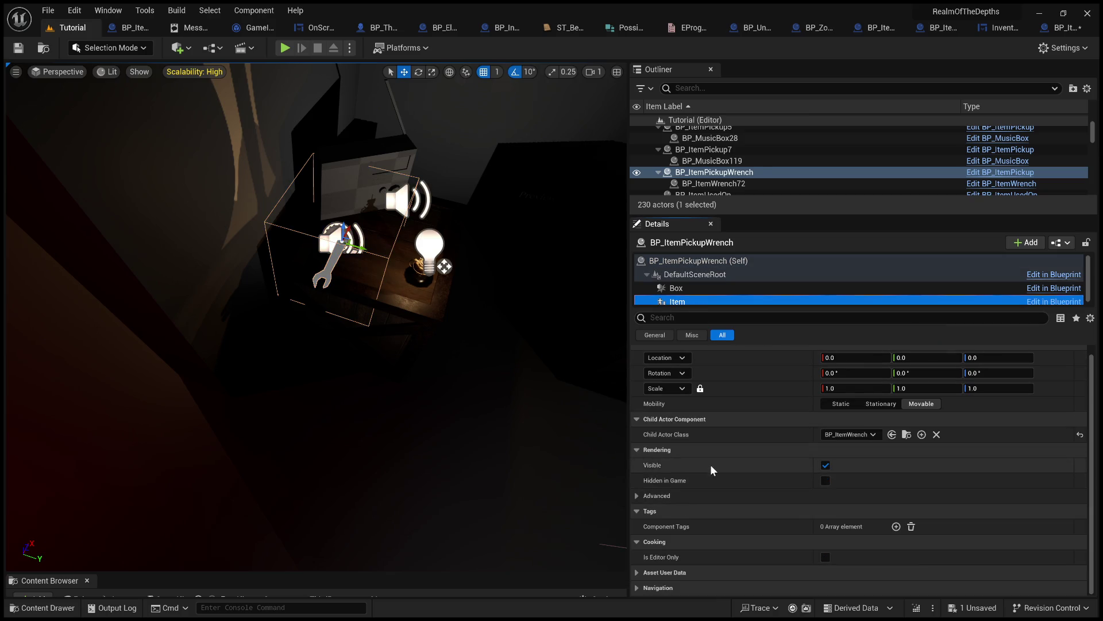
scroll(711, 464, up, 1)
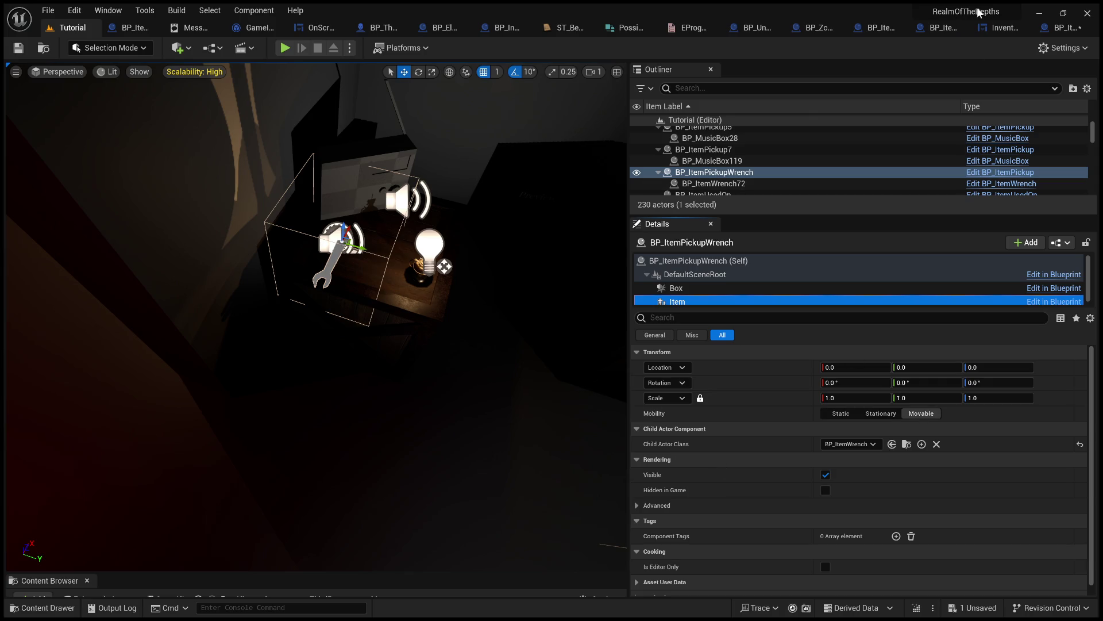
- Turn off Is Equippable in BP_ItemWrench's class defaults, then compile and save it
click(1056, 26)
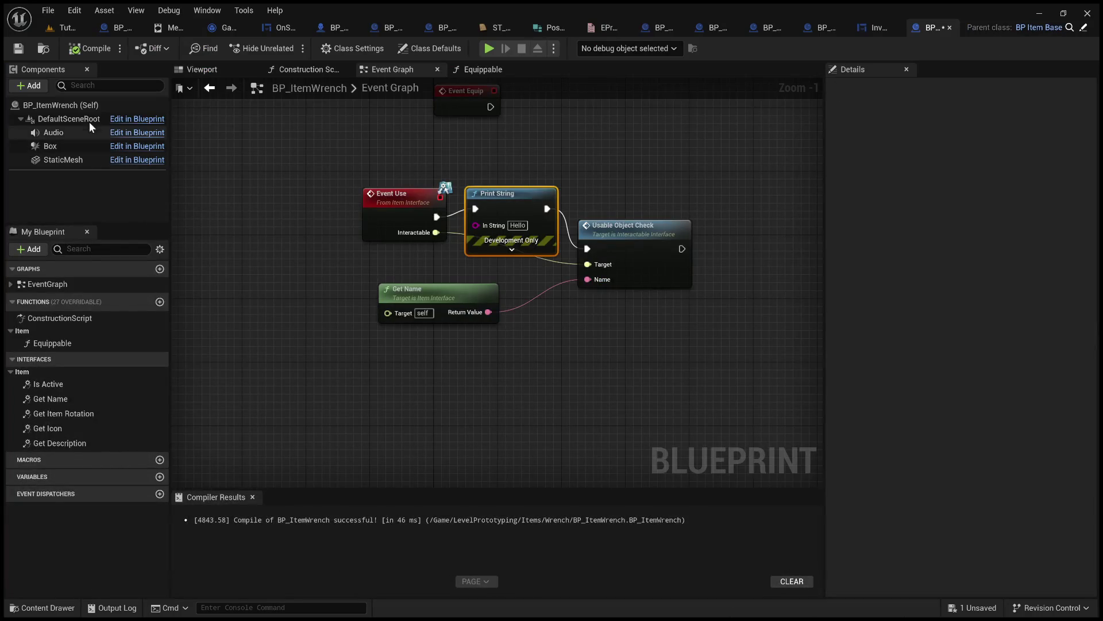
click(92, 105)
click(943, 248)
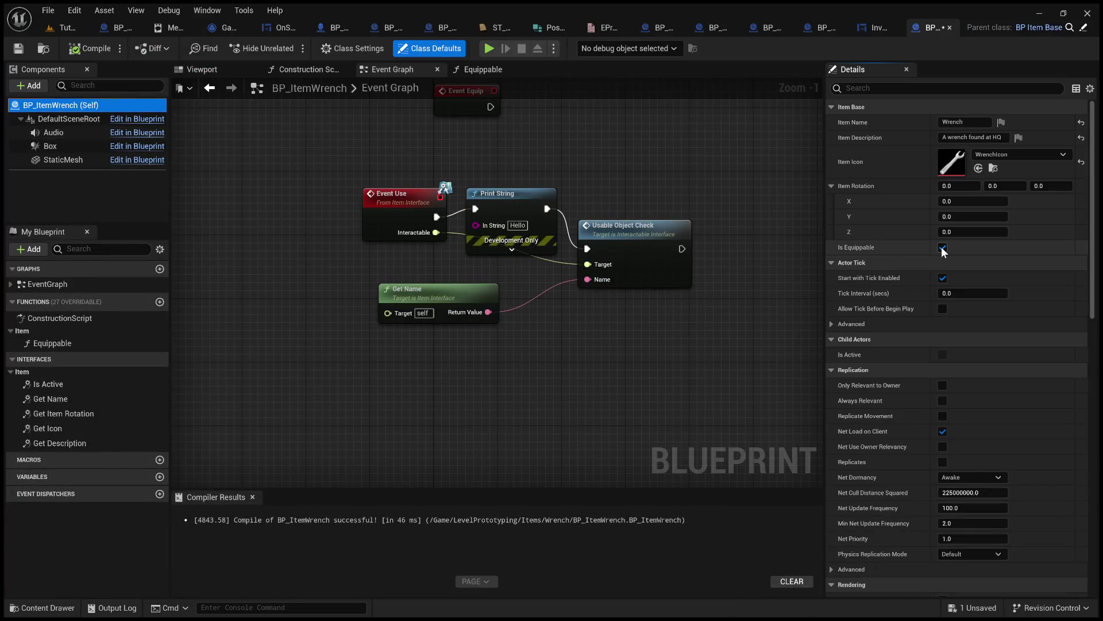
click(942, 247)
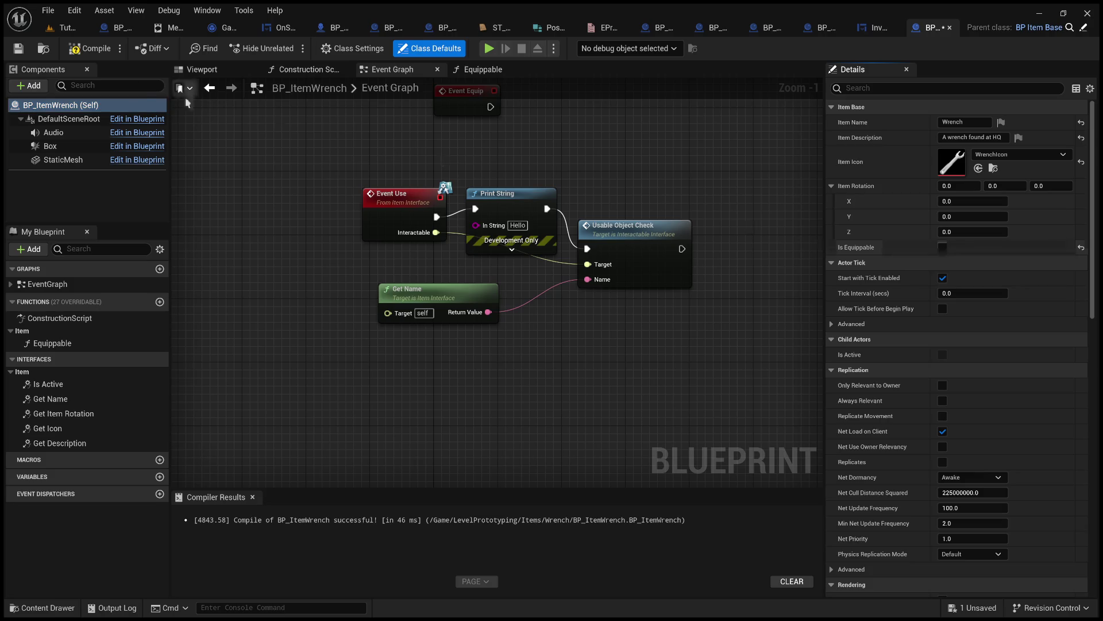
click(91, 48)
click(18, 51)
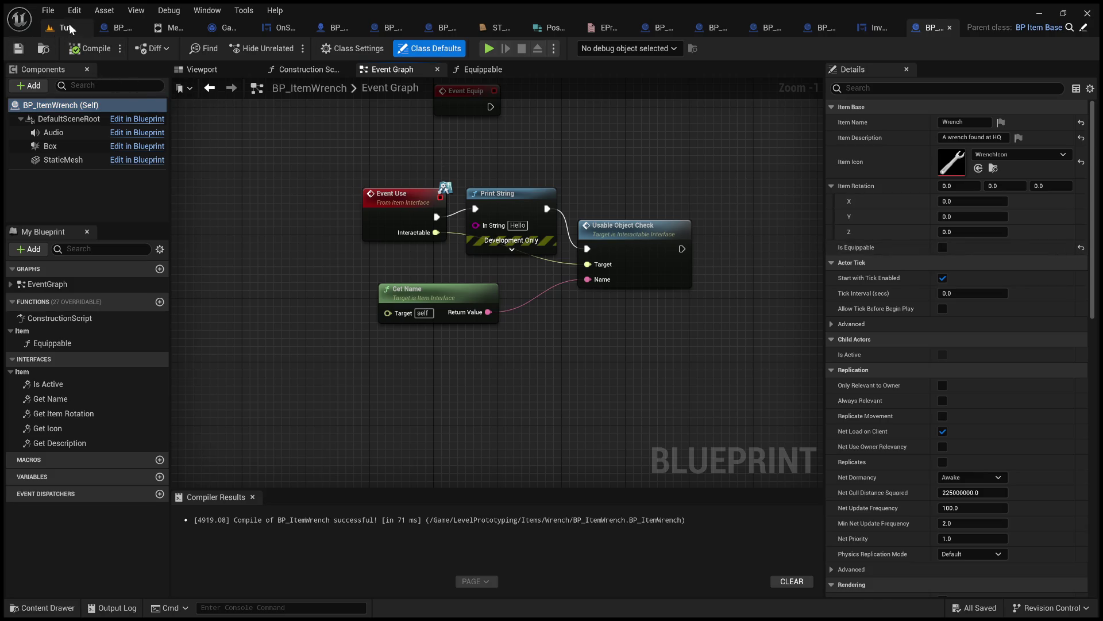
click(70, 29)
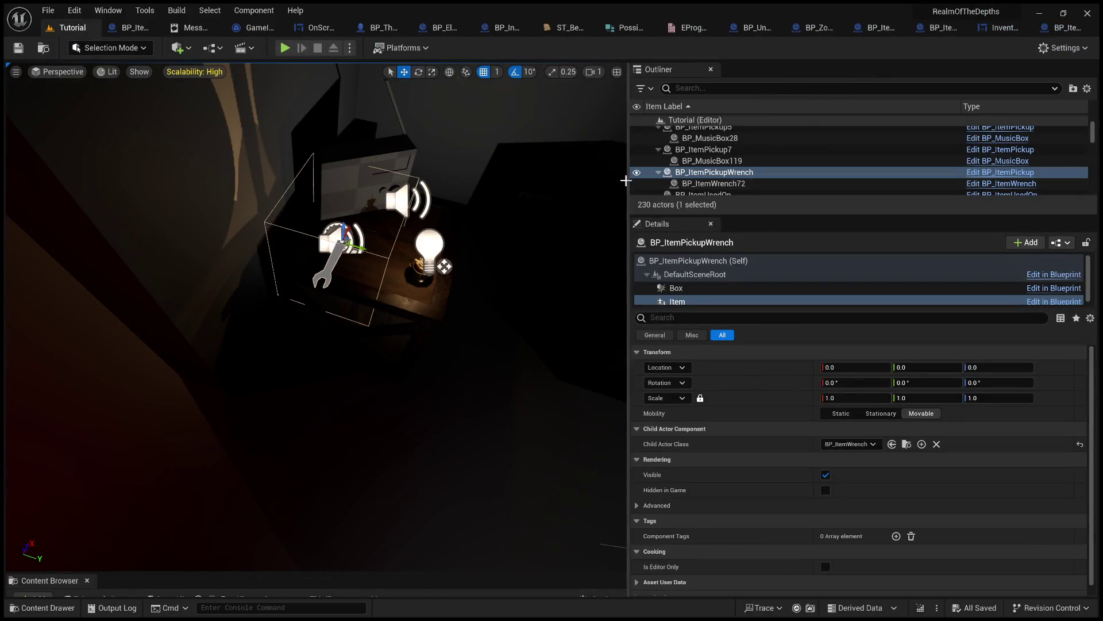
- Enlarge the viewport, start a play test, pick up the wrench and try USE from the inventory
drag(628, 179, 1070, 180)
drag(673, 424, 828, 555)
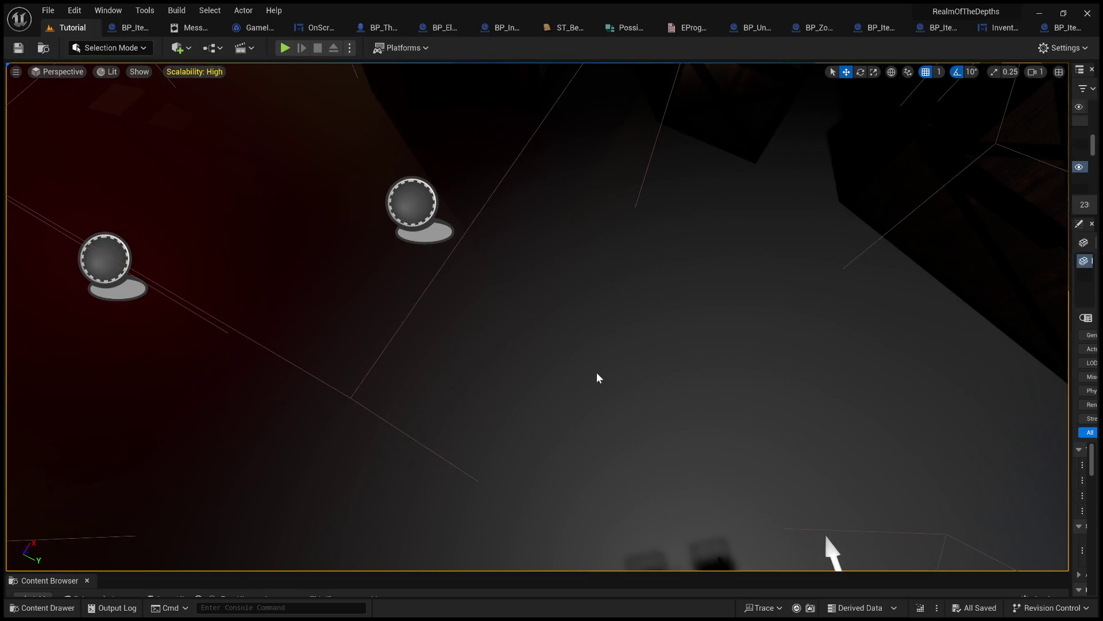
key(alt+p)
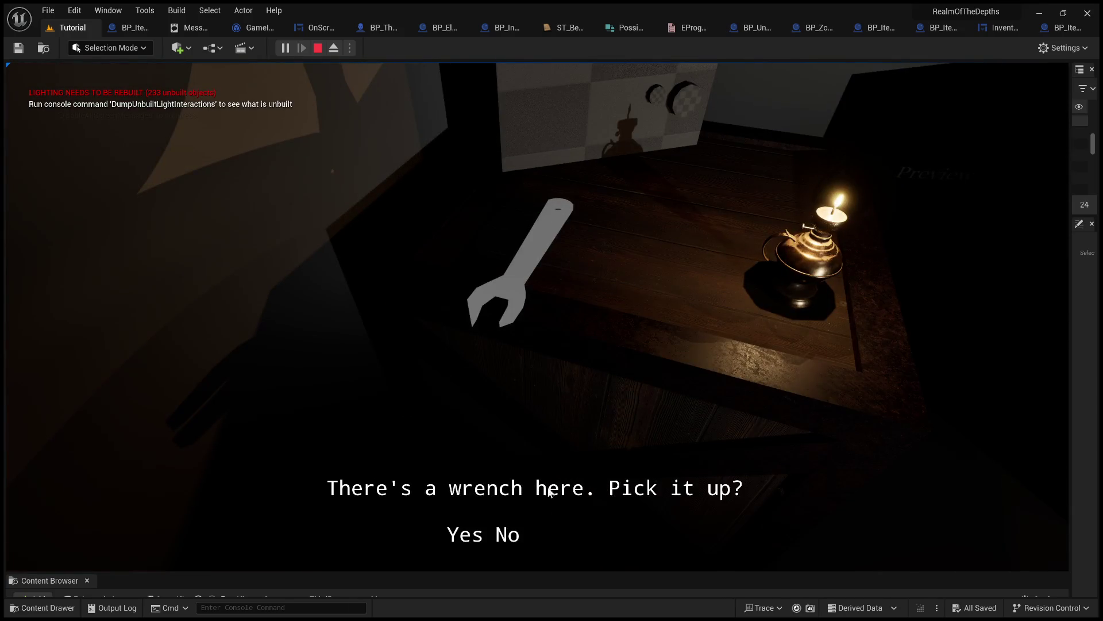
click(470, 539)
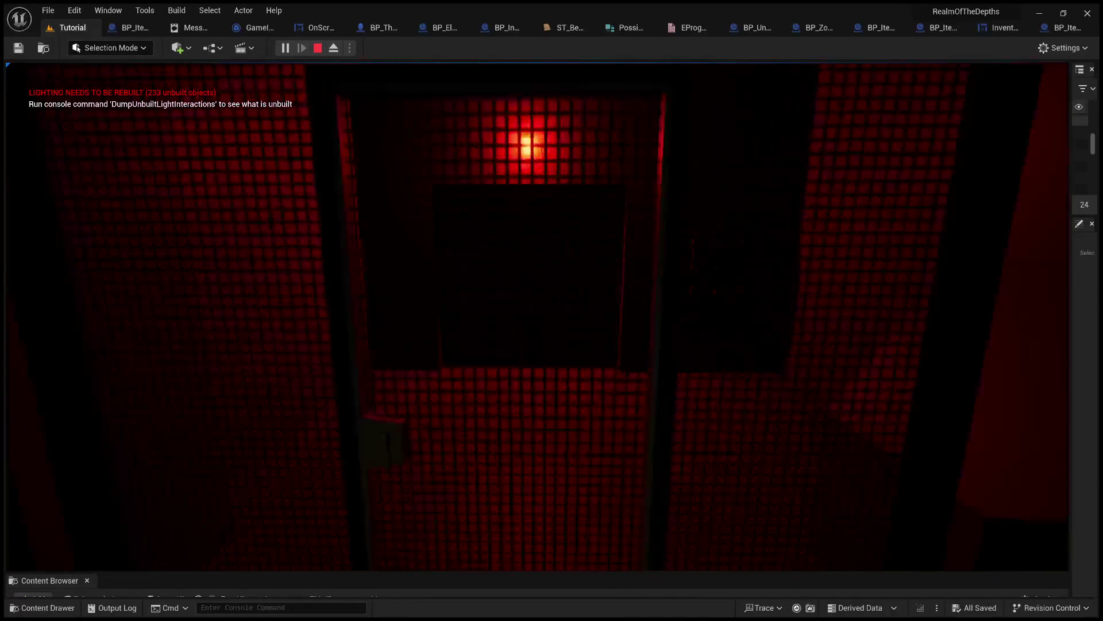
key(Tab)
click(726, 281)
click(620, 249)
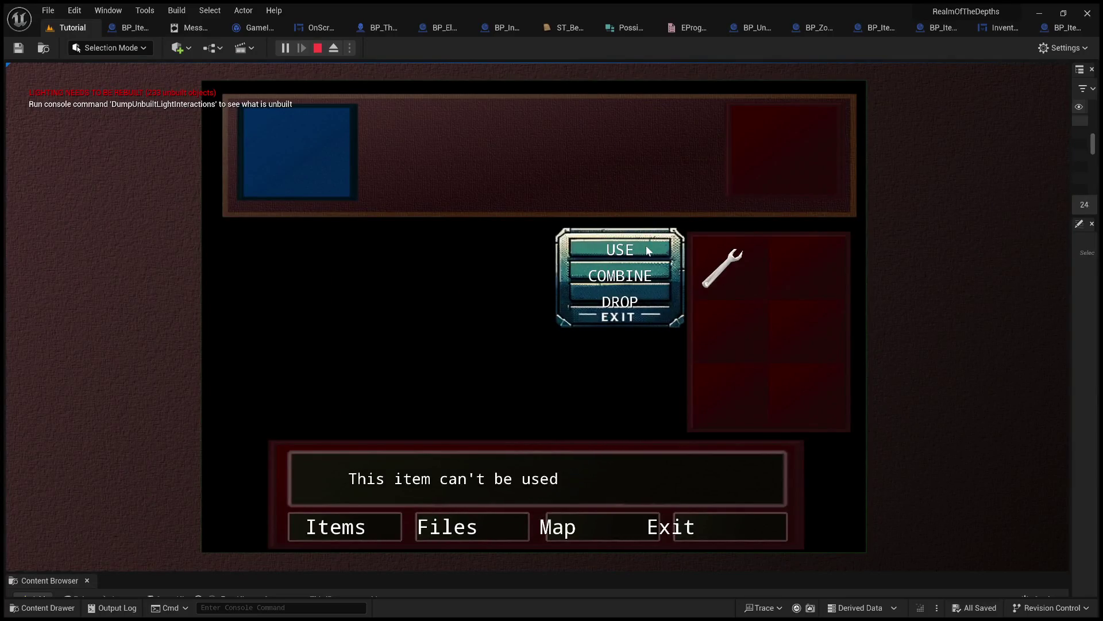
- Retry USE on the wrench, still getting 'This item can't be used here', then stop and open BP_ItemWrench
click(676, 527)
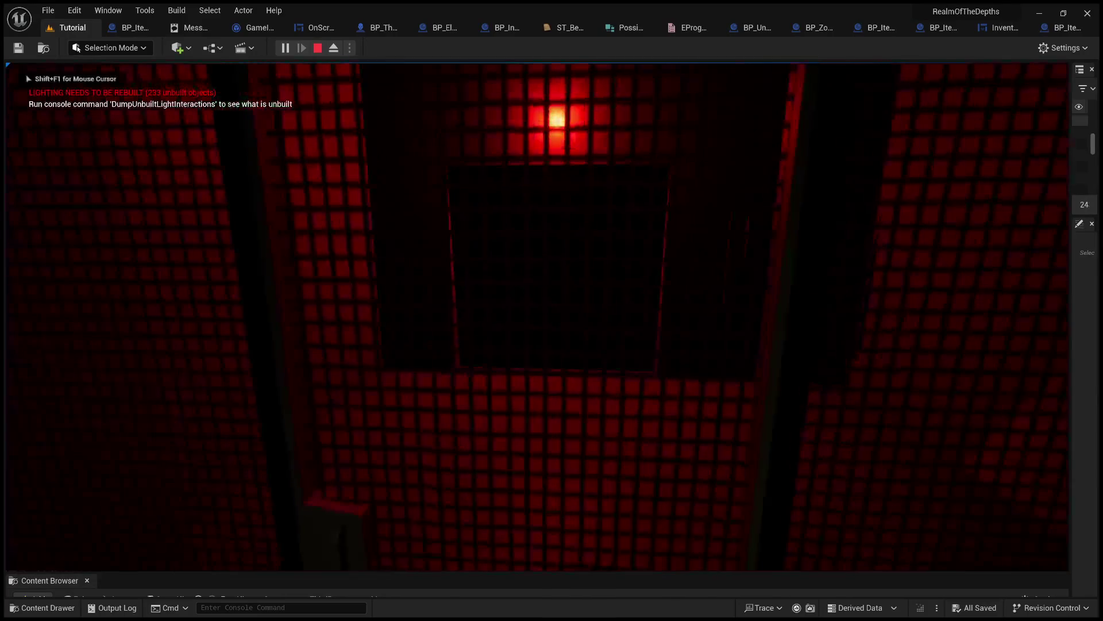
key(Tab)
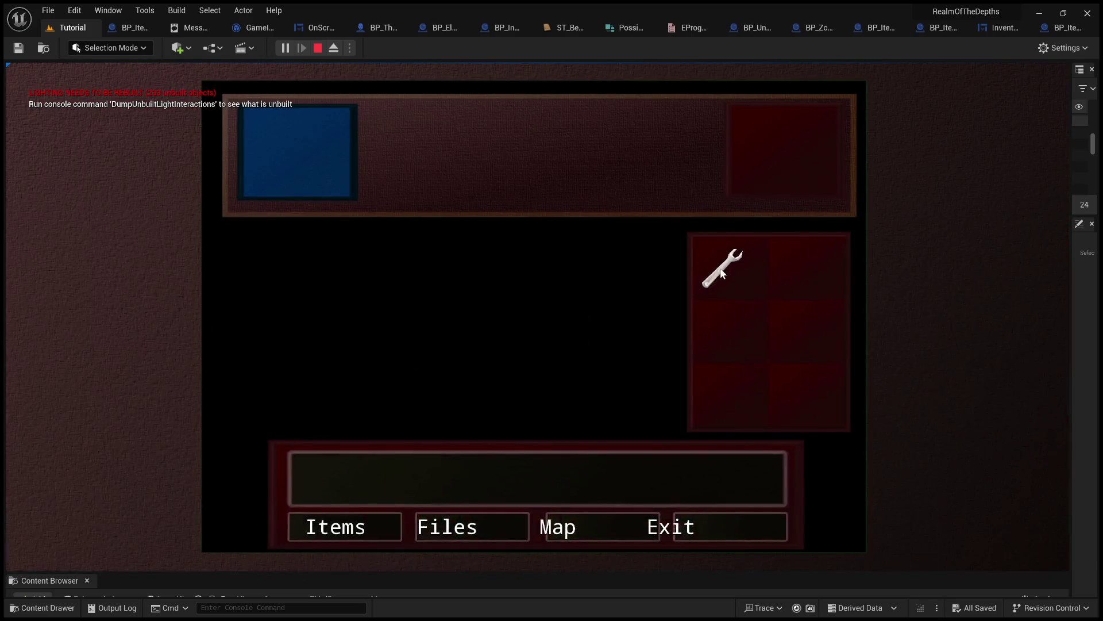
click(717, 265)
click(641, 249)
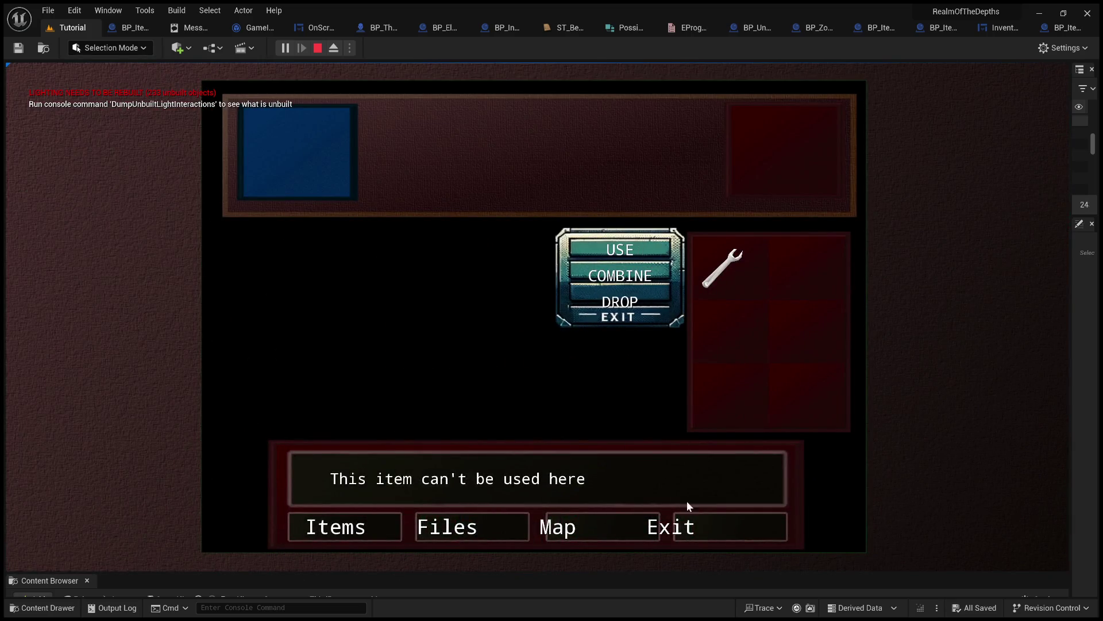
click(681, 531)
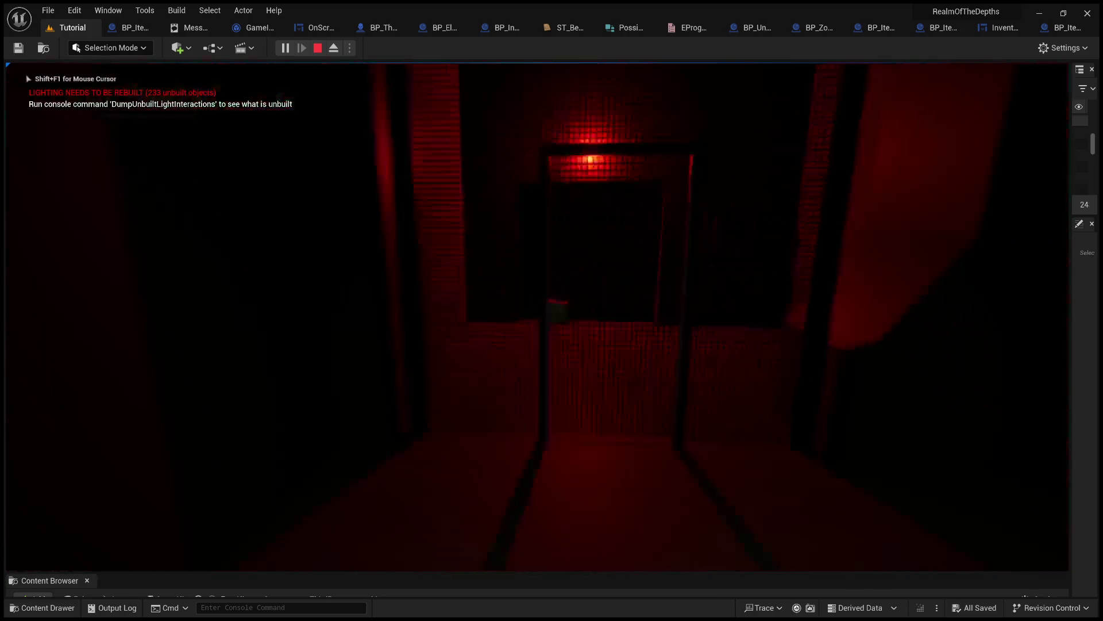
key(Escape)
click(1064, 27)
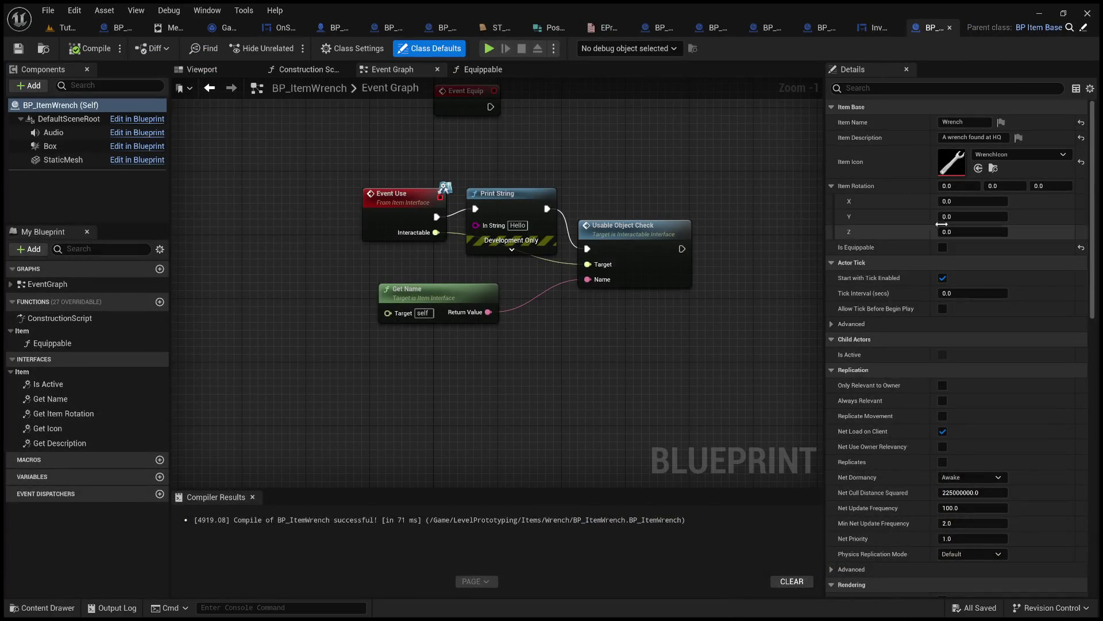
- In InventoryMenu, add a debug Print String showing Equippable's result and compile the widget
click(881, 26)
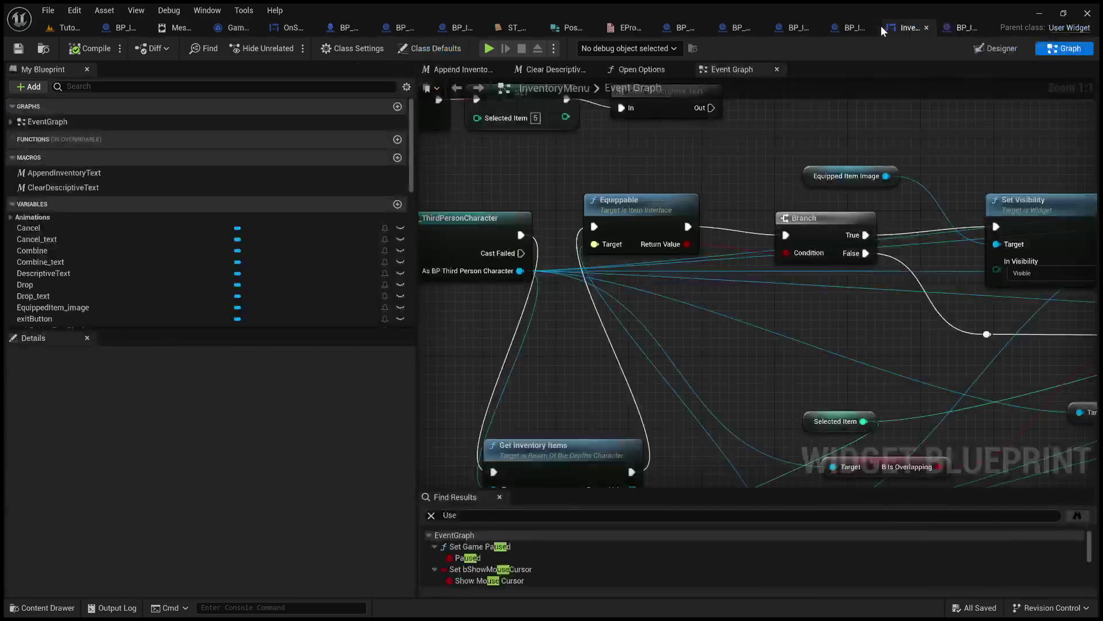
mouse_move(704, 265)
mouse_down()
mouse_move(803, 305)
mouse_move(810, 241)
mouse_move(712, 295)
mouse_move(673, 345)
mouse_move(676, 381)
mouse_up()
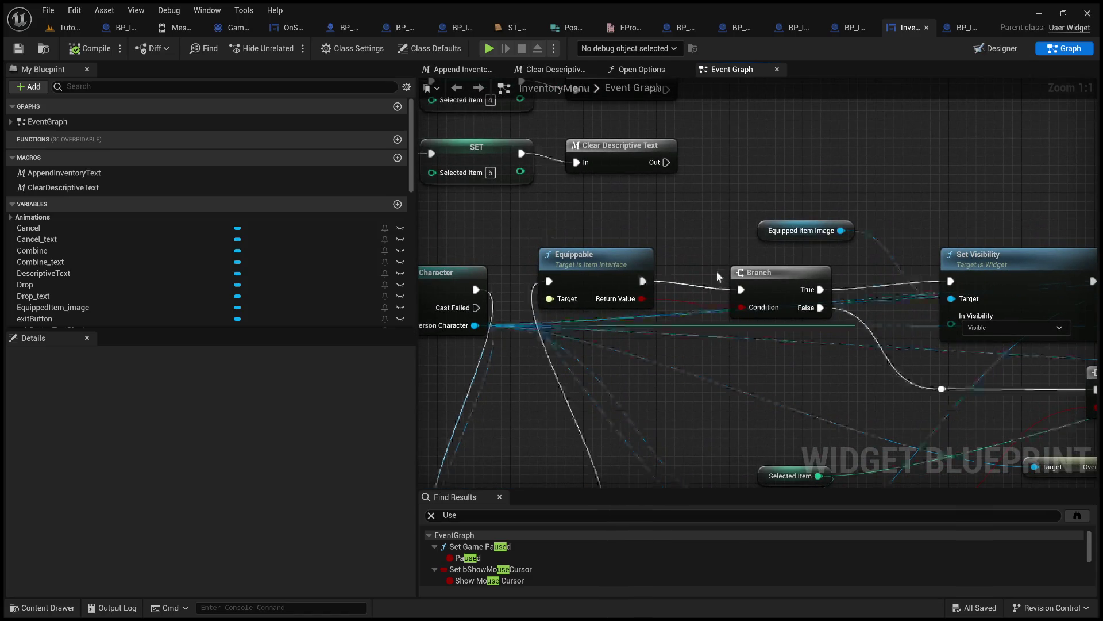
drag(643, 281, 707, 198)
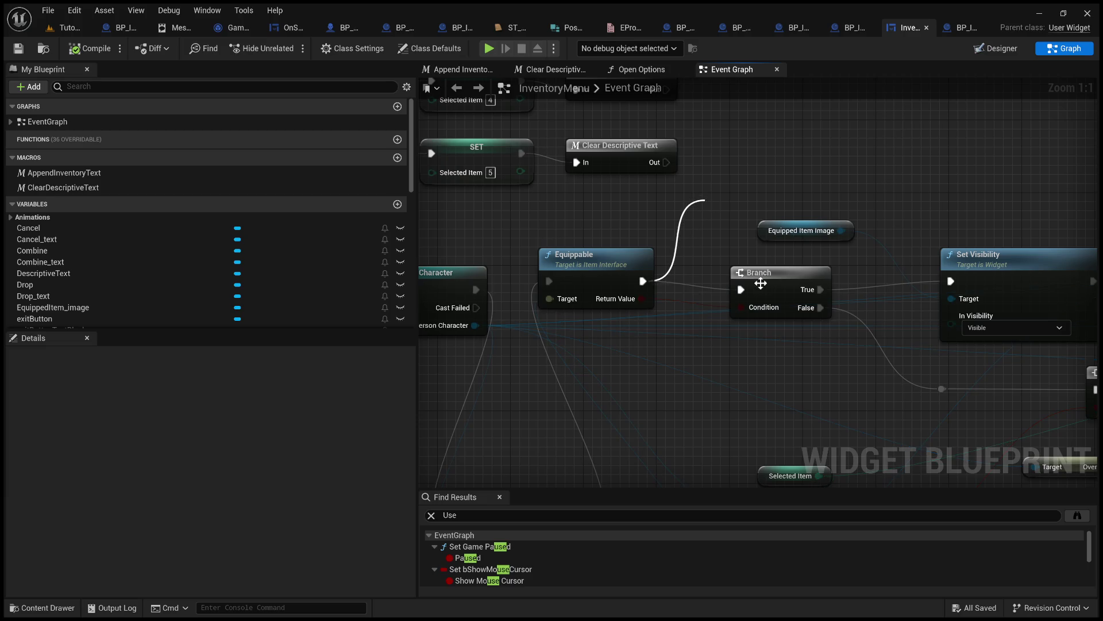
click(760, 283)
drag(642, 298, 720, 244)
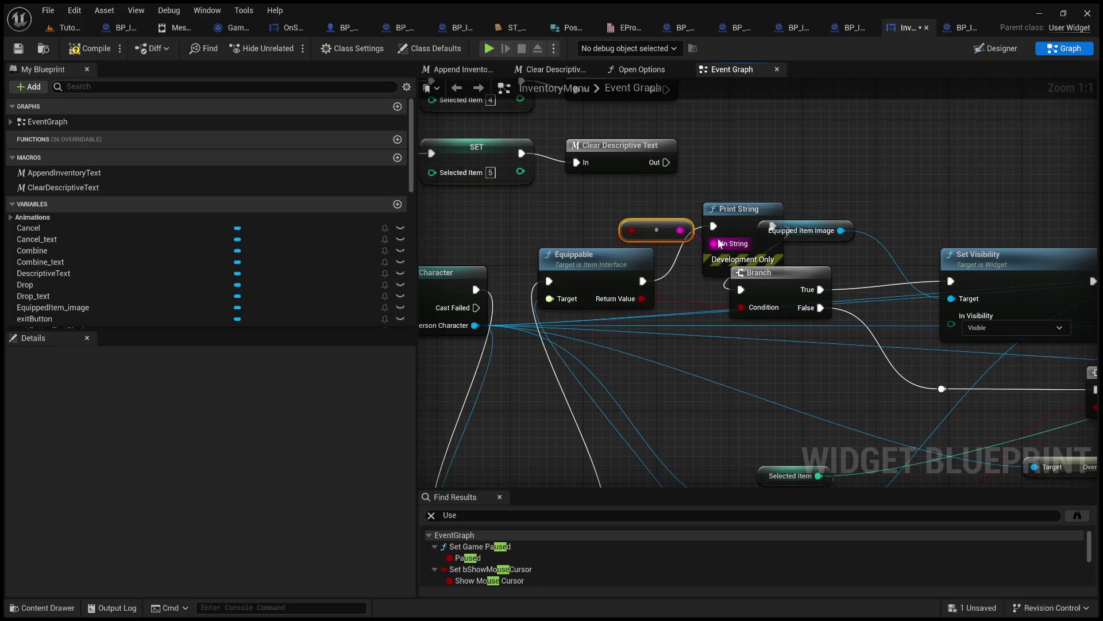
click(79, 48)
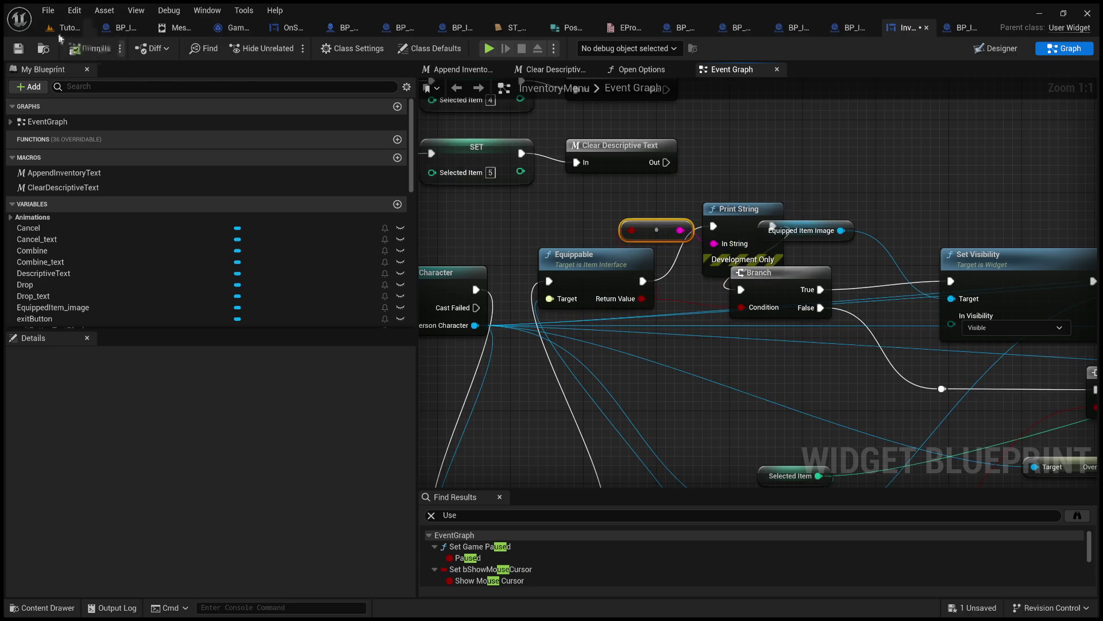
- Play-test: pick up the wrench, interact with the sealed door and USE the wrench, logging 'false'
click(64, 28)
mouse_move(492, 394)
mouse_down()
mouse_move(393, 86)
mouse_move(500, 498)
mouse_up()
key(alt+p)
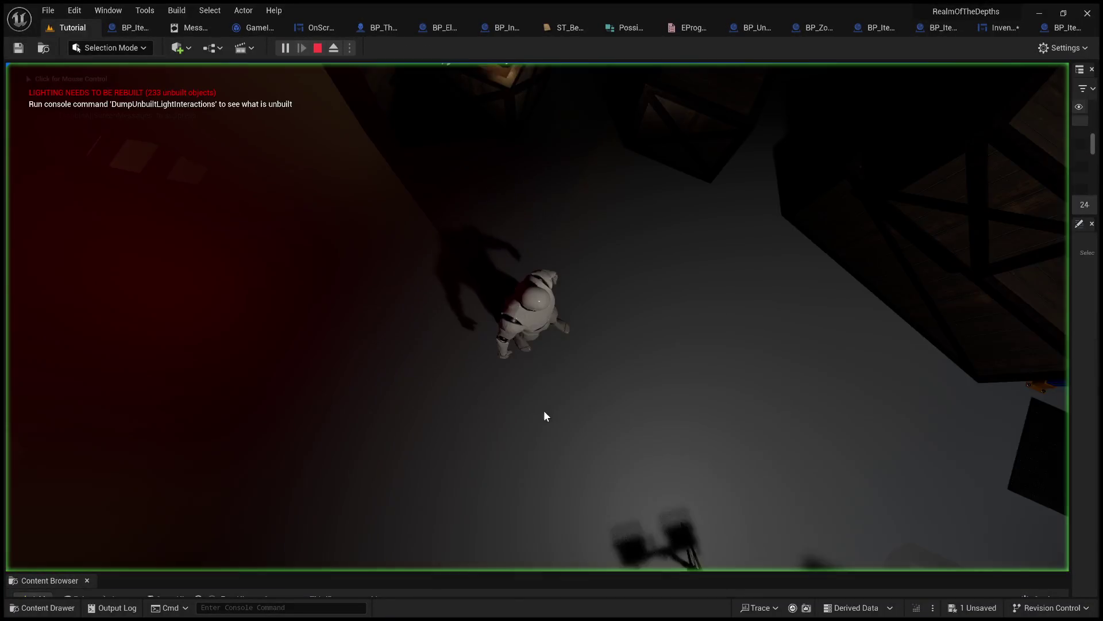
click(544, 410)
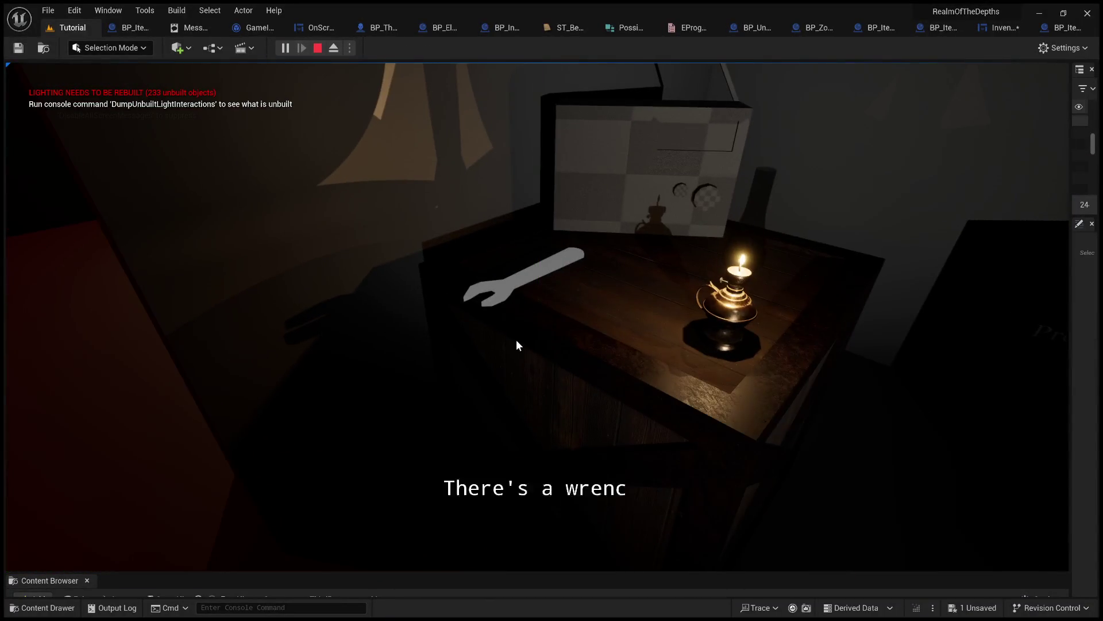
click(456, 534)
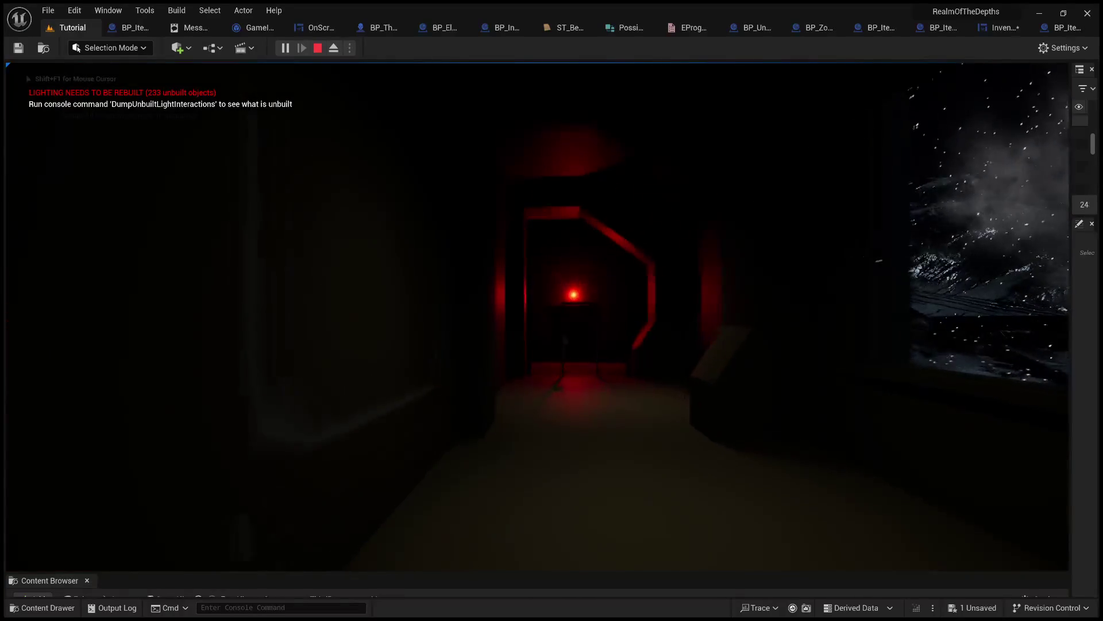
key(e)
key(Tab)
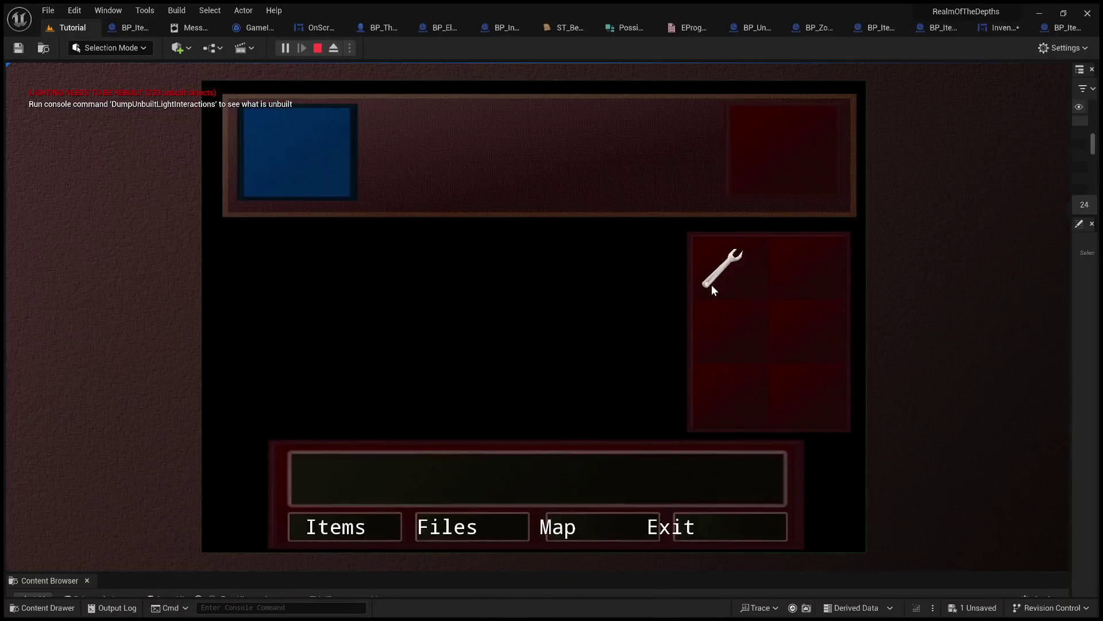
click(712, 289)
click(634, 248)
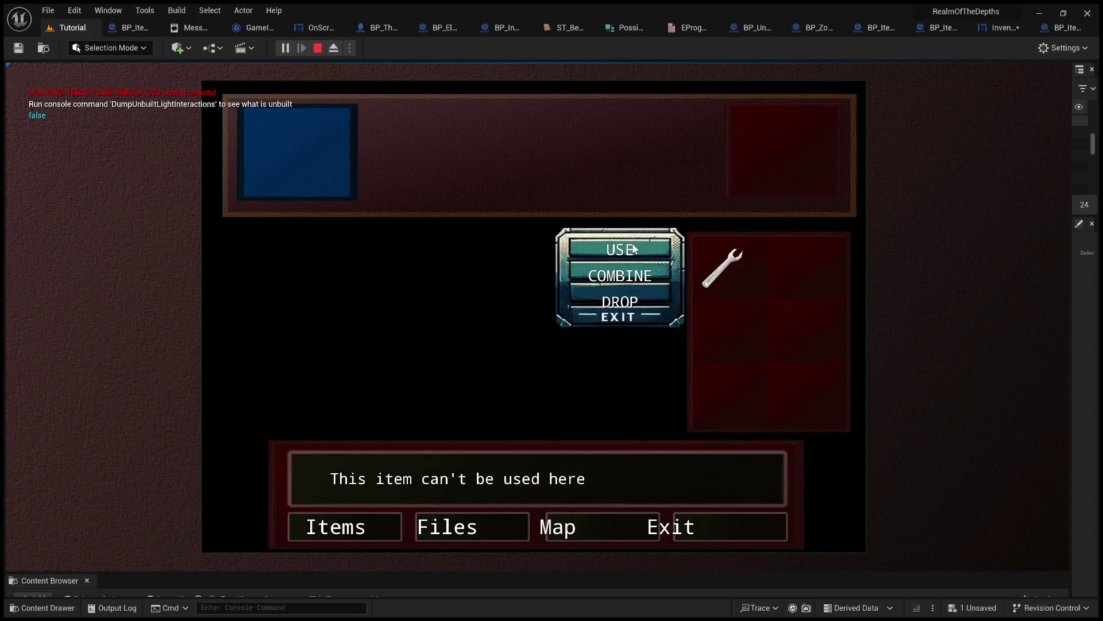
key(Escape)
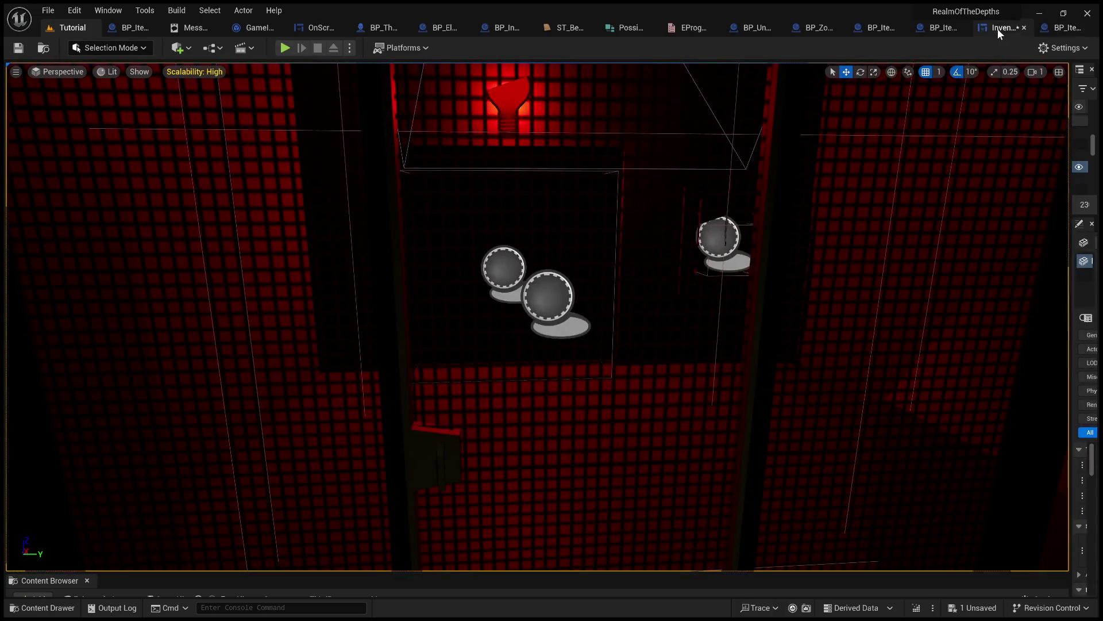
- Delete the debug Print String and wire Equippable's execution output straight into the Branch
click(998, 29)
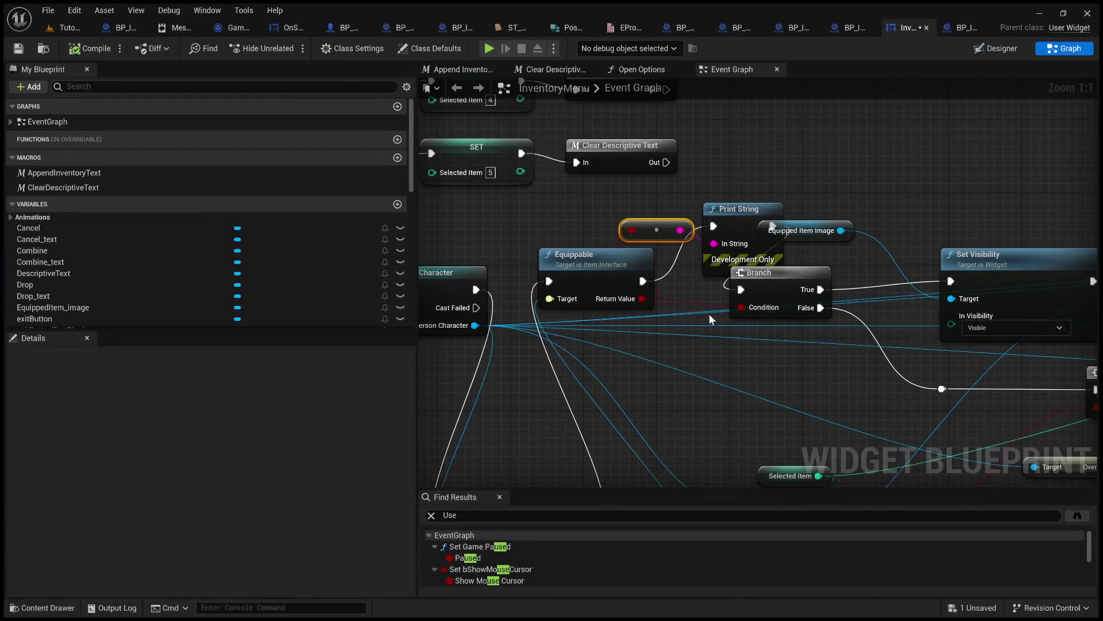
scroll(511, 269, down, 1)
click(589, 202)
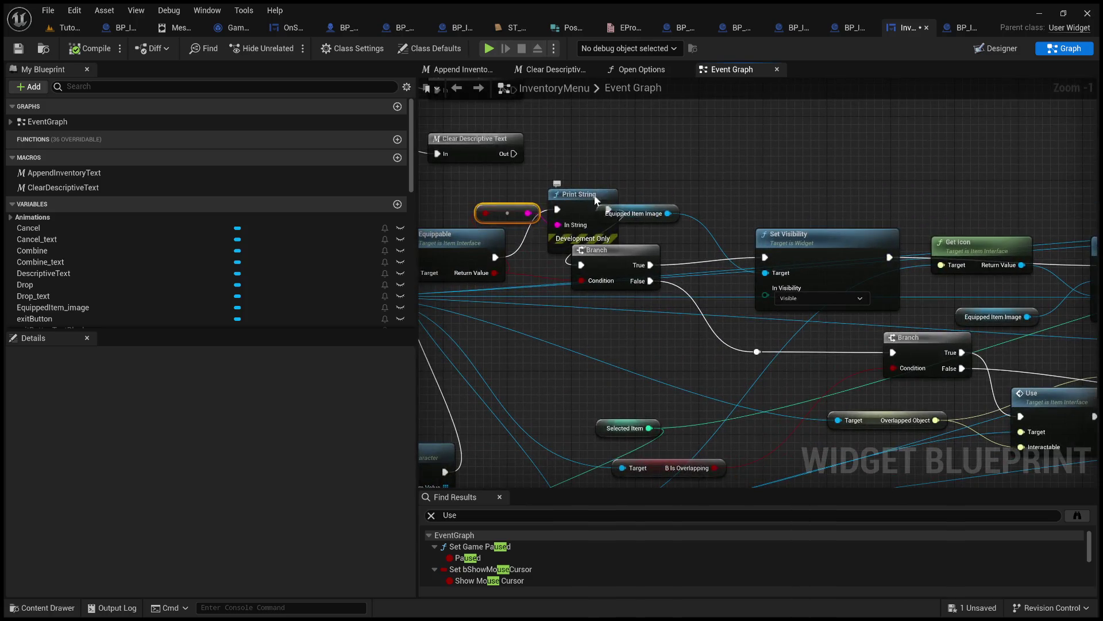
drag(589, 202, 611, 146)
key(Delete)
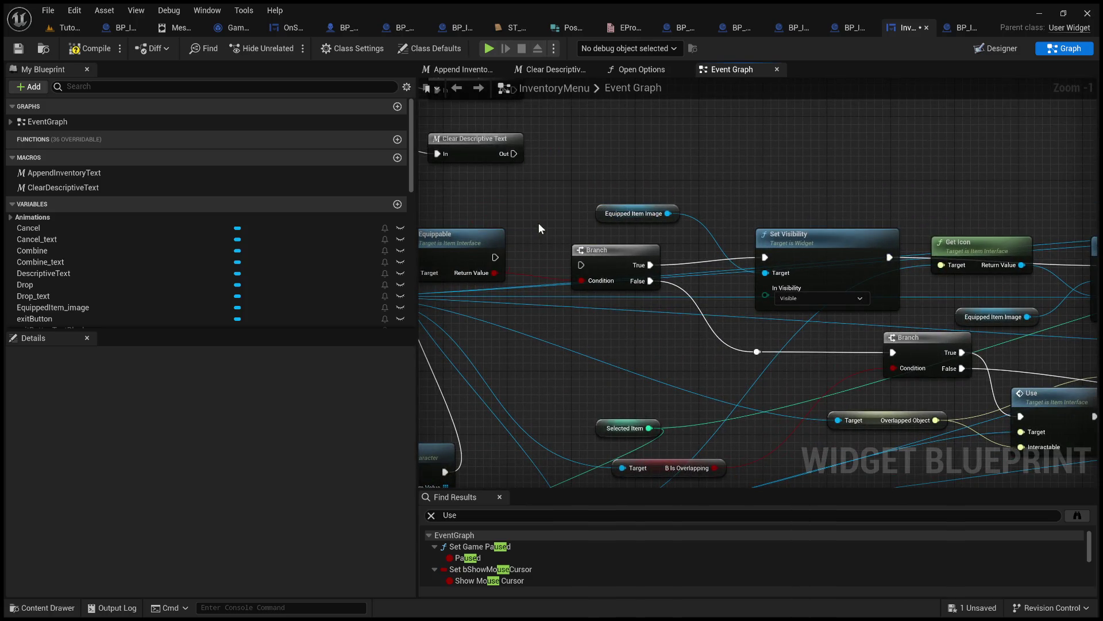
drag(498, 257, 581, 265)
- Survey the Branch, Use and character-cast nodes, then move the B Is Overlapping getter above Selected Item
drag(629, 318, 461, 289)
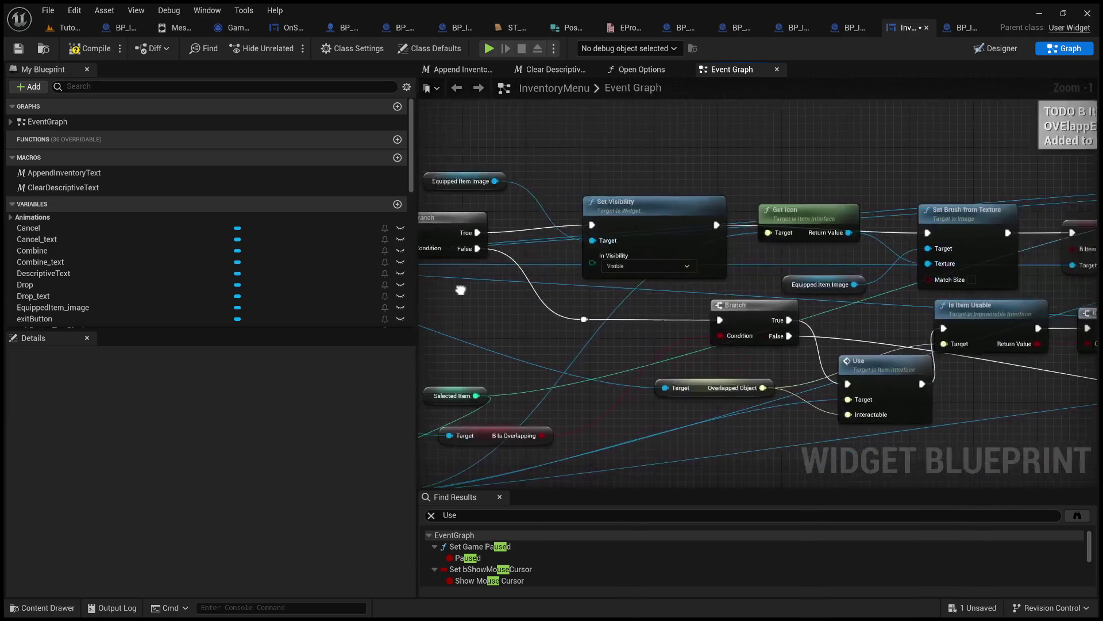
scroll(642, 347, up, 1)
mouse_move(642, 346)
mouse_down()
mouse_move(443, 357)
mouse_move(506, 328)
mouse_move(770, 279)
mouse_up()
mouse_move(653, 279)
mouse_down()
mouse_move(793, 315)
mouse_move(715, 265)
mouse_up()
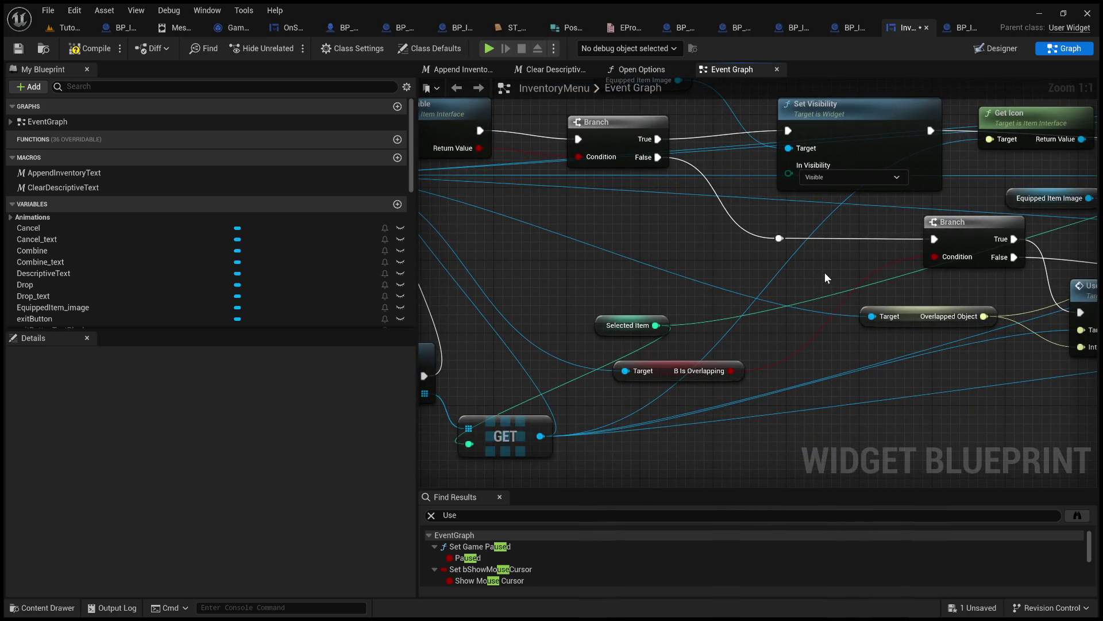
mouse_move(634, 245)
mouse_down()
mouse_move(889, 237)
mouse_move(588, 240)
mouse_up()
mouse_move(822, 264)
mouse_down()
mouse_move(126, 230)
mouse_move(275, 250)
mouse_move(398, 285)
mouse_move(758, 265)
mouse_up()
drag(644, 295, 1045, 304)
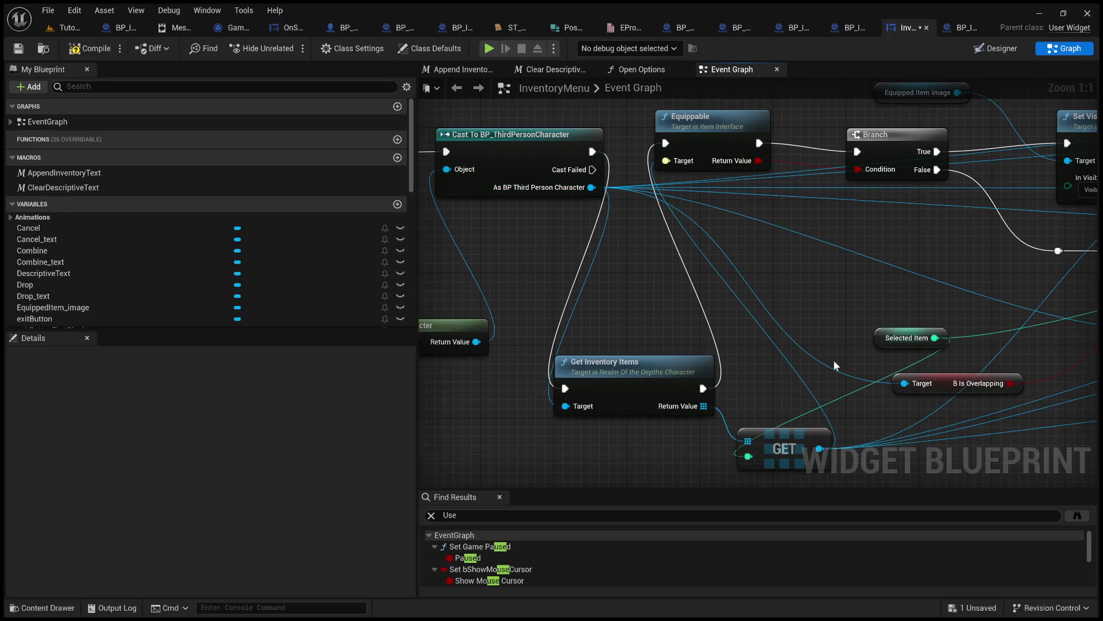
drag(958, 409, 825, 352)
click(845, 348)
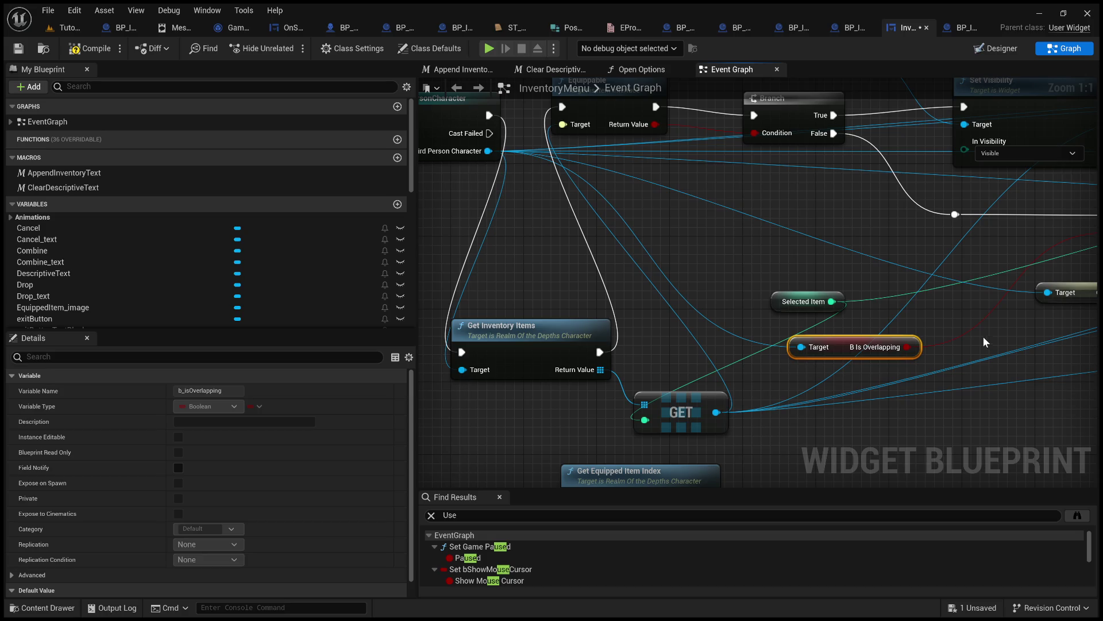
drag(849, 342, 712, 240)
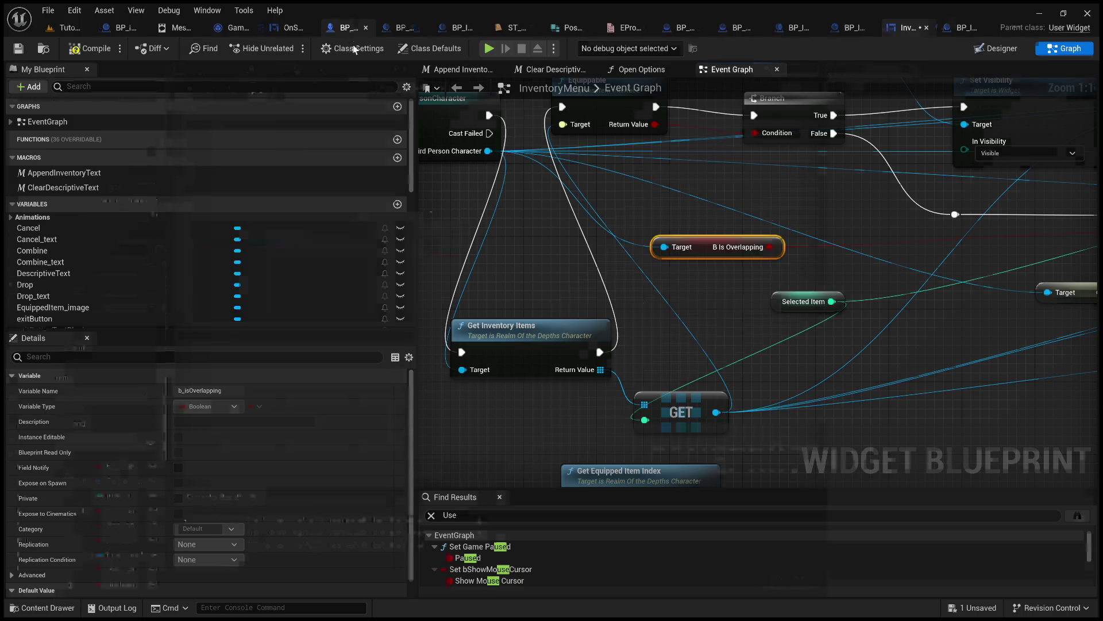
- In BP_ThirdPersonCharacter, find references to b_isOverlapping and visit both places it is set
click(347, 28)
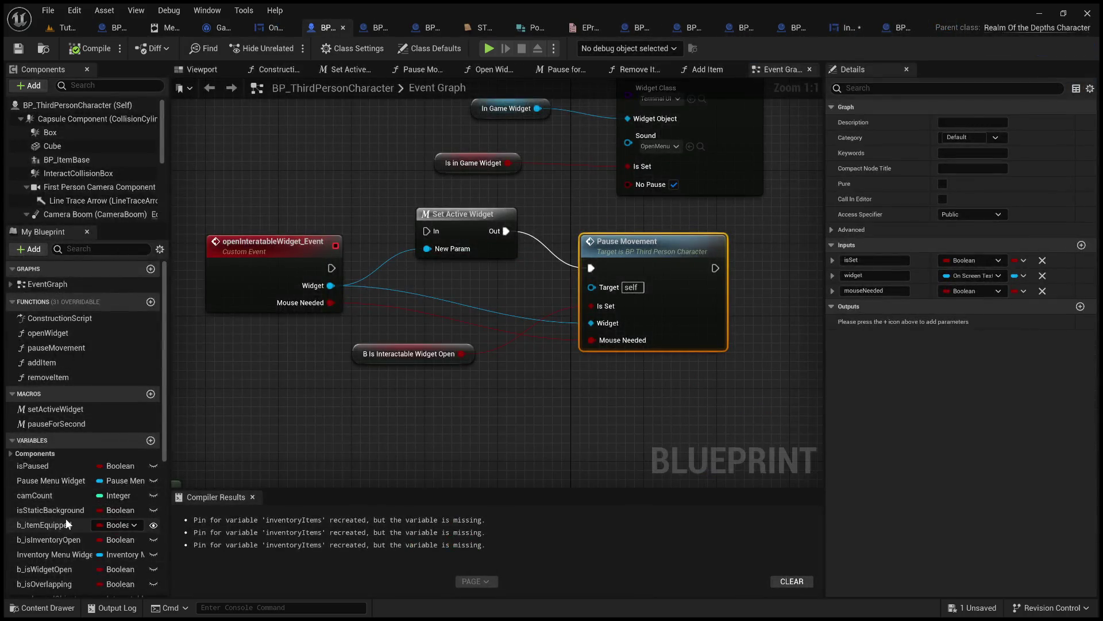
scroll(65, 519, down, 3)
scroll(56, 507, down, 3)
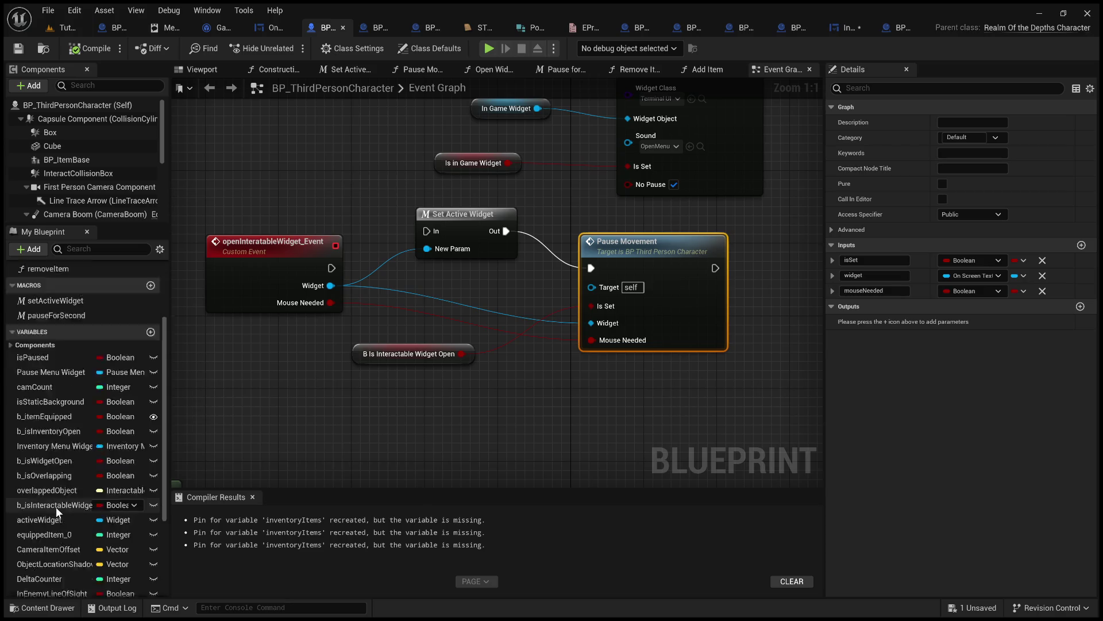
click(56, 404)
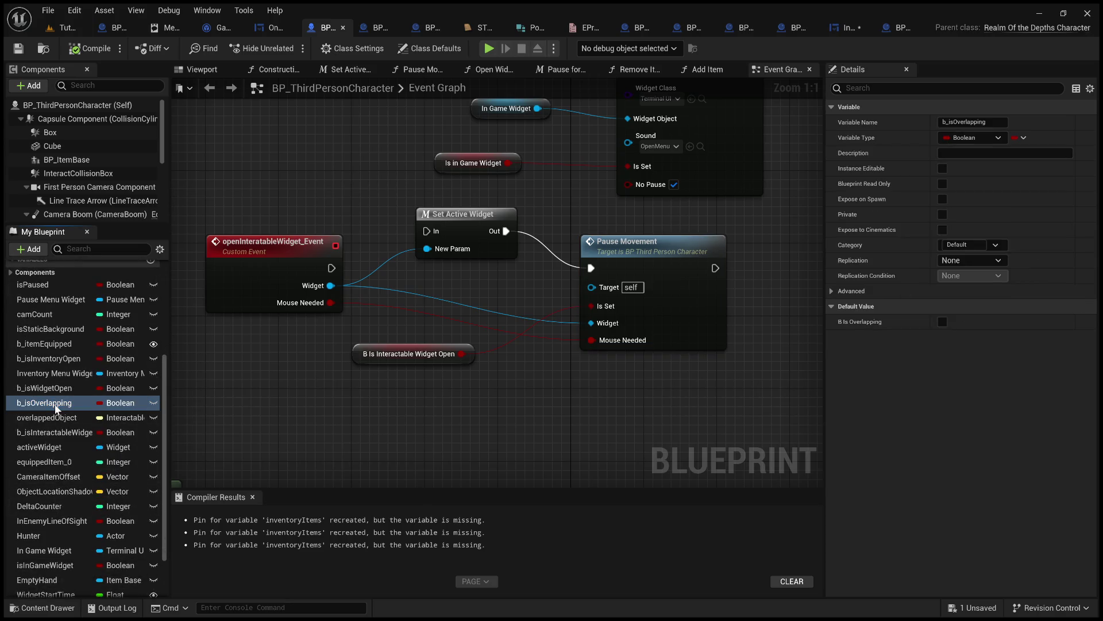
key(alt+shift+f)
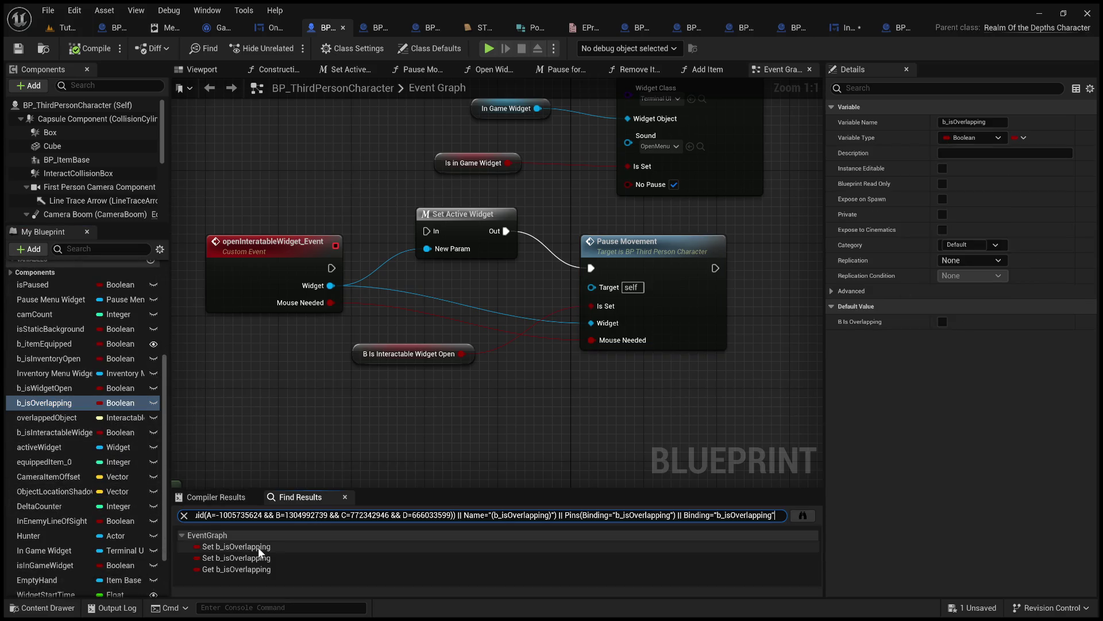
click(257, 547)
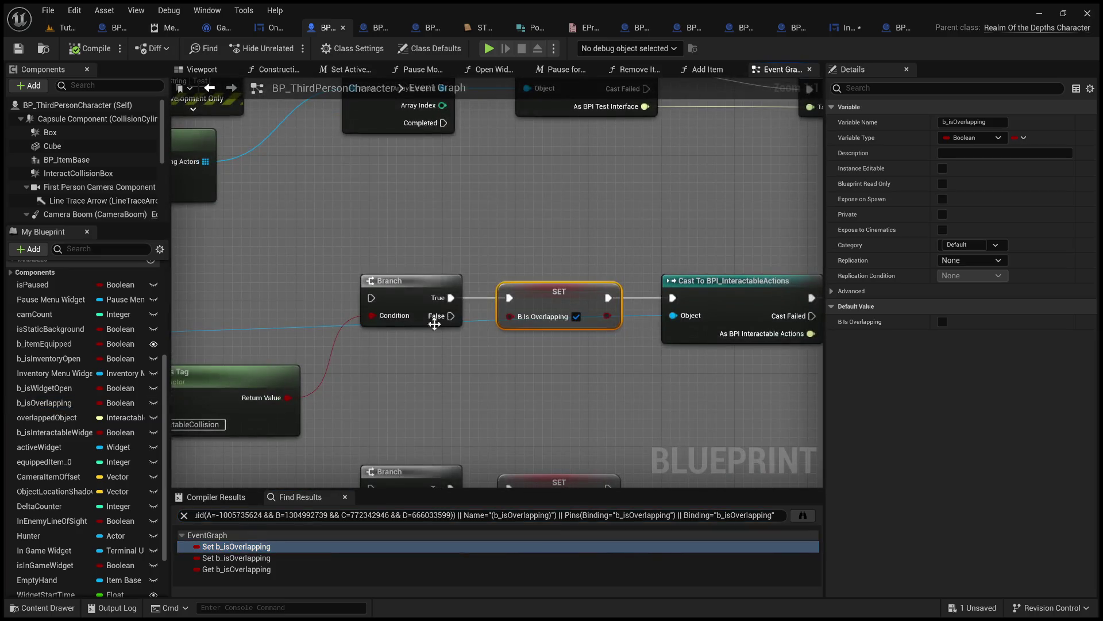
click(252, 557)
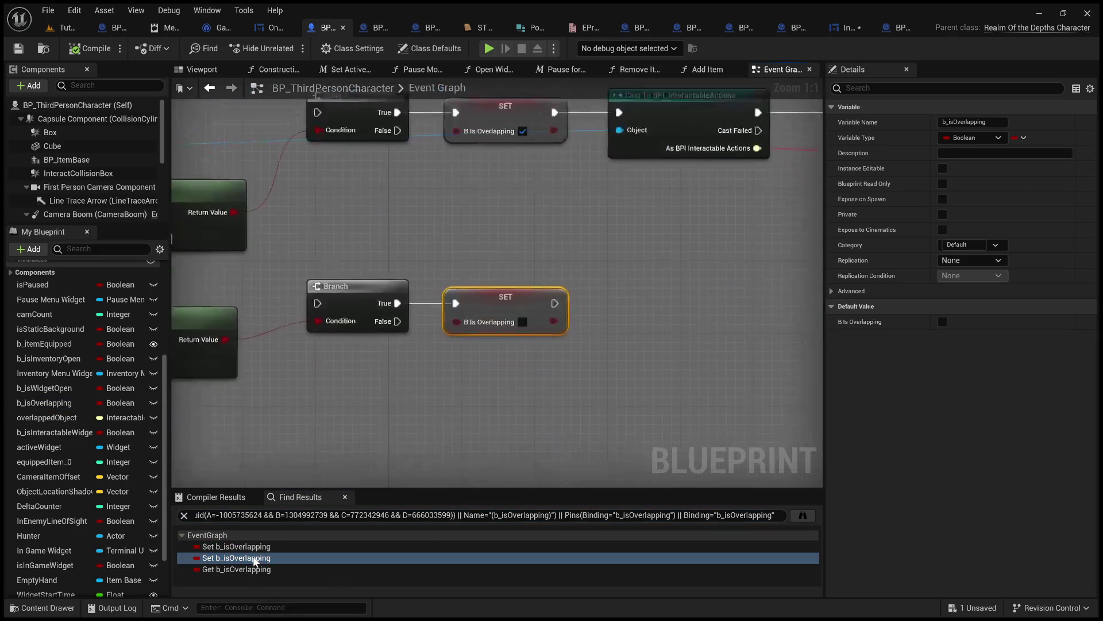
scroll(471, 361, down, 5)
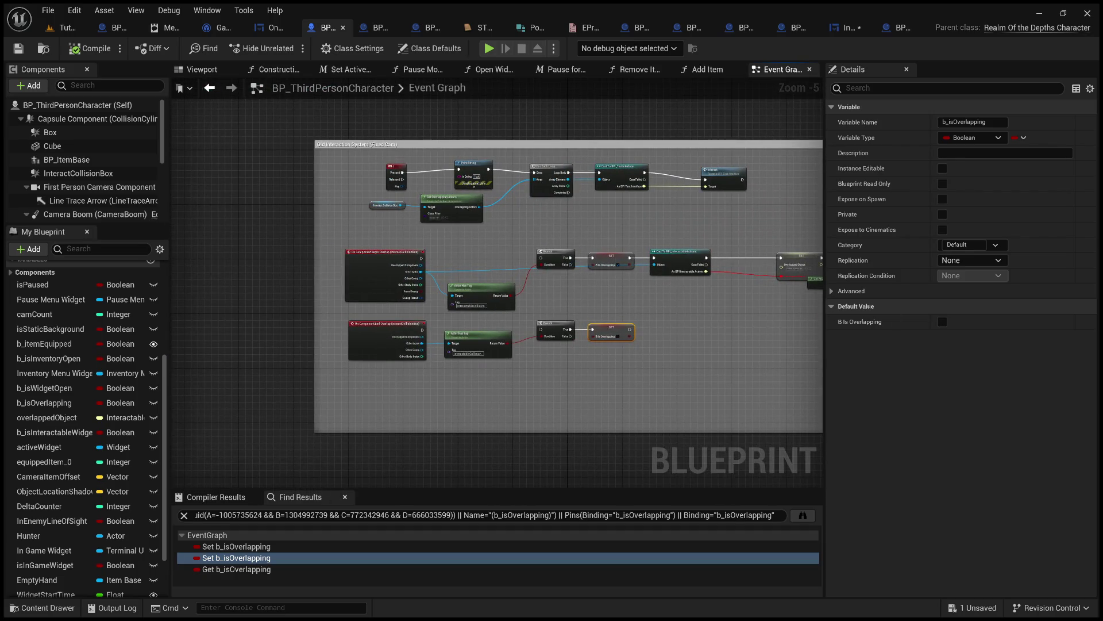
key(alt+Tab)
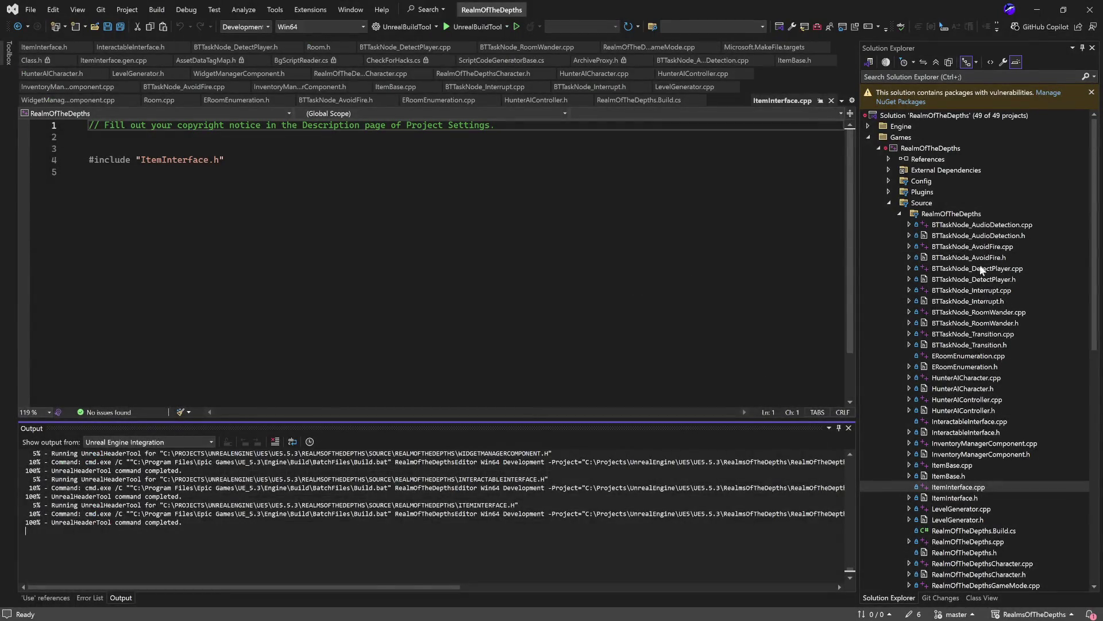
- Open RealmOfTheDepthsCharacter.cpp and select ActiveInteraction on line 148
scroll(989, 518, down, 5)
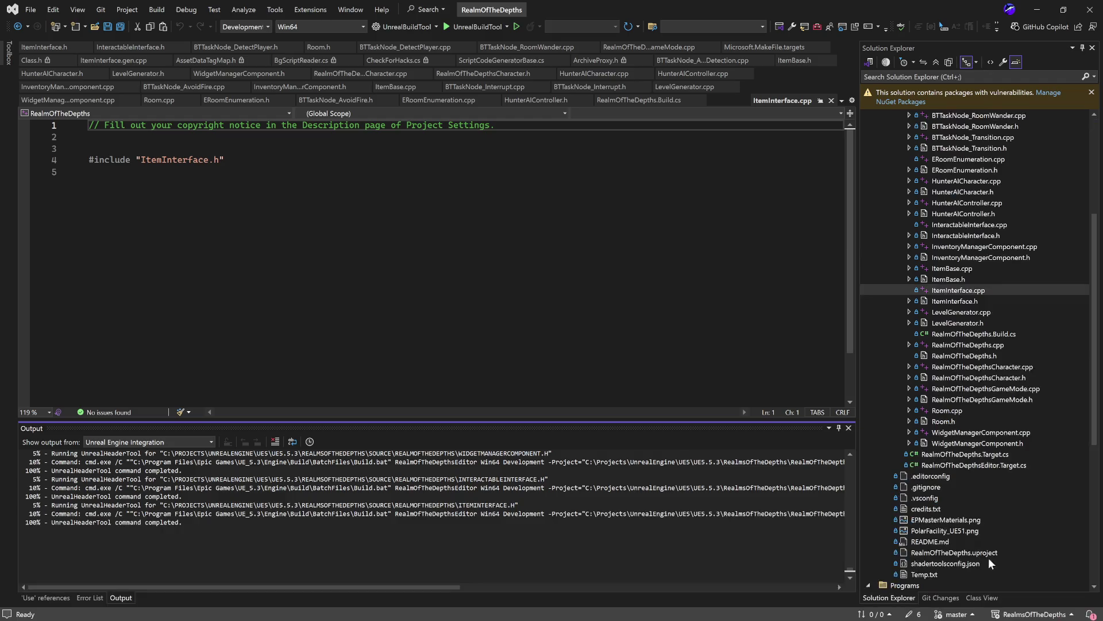
scroll(986, 479, up, 1)
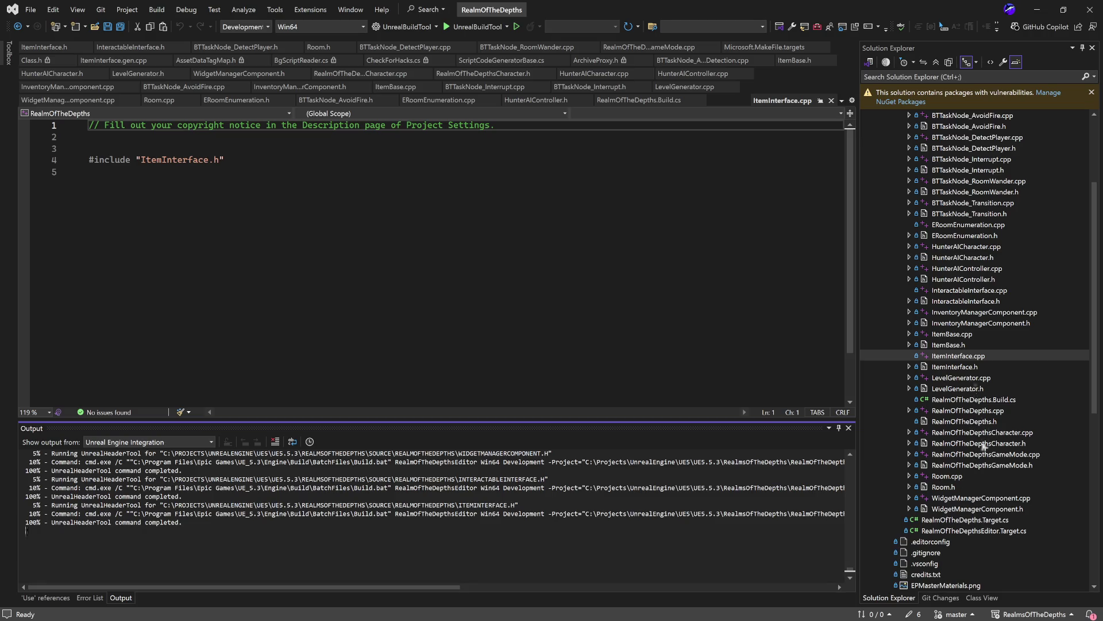
double_click(983, 432)
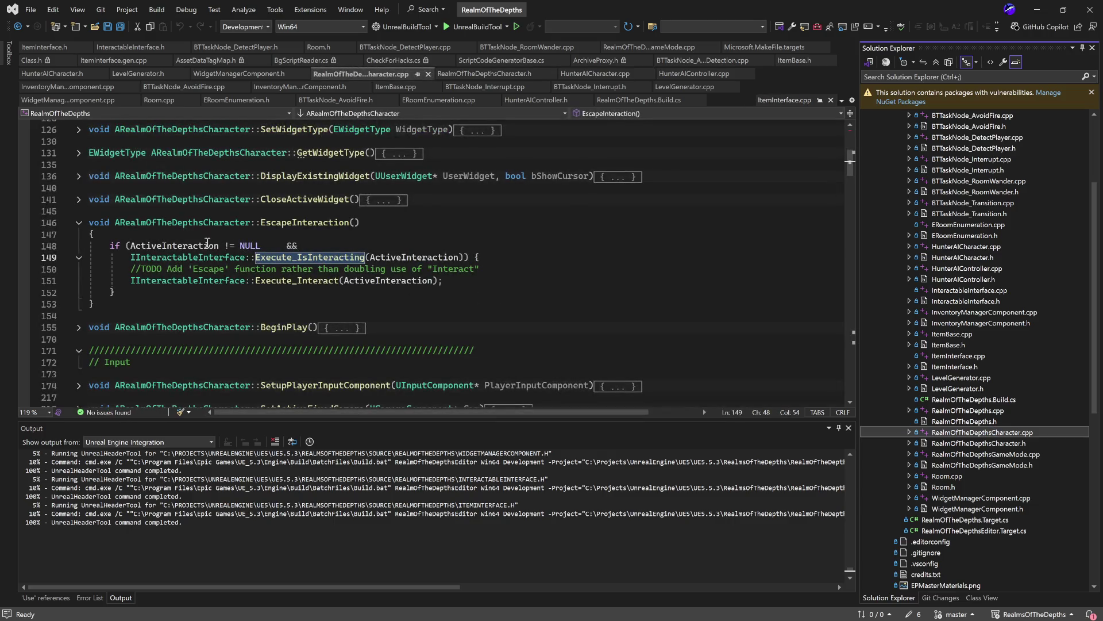
double_click(198, 244)
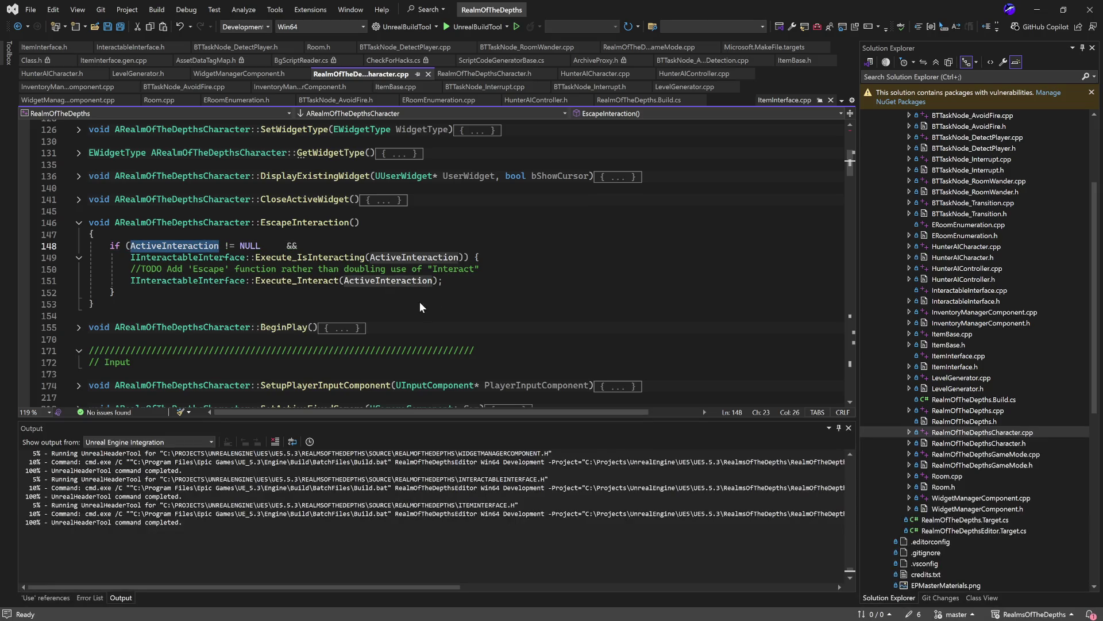
- Find all seven references to ActiveInteraction from its use inside EquipItem using Shift+F12
scroll(421, 299, down, 3)
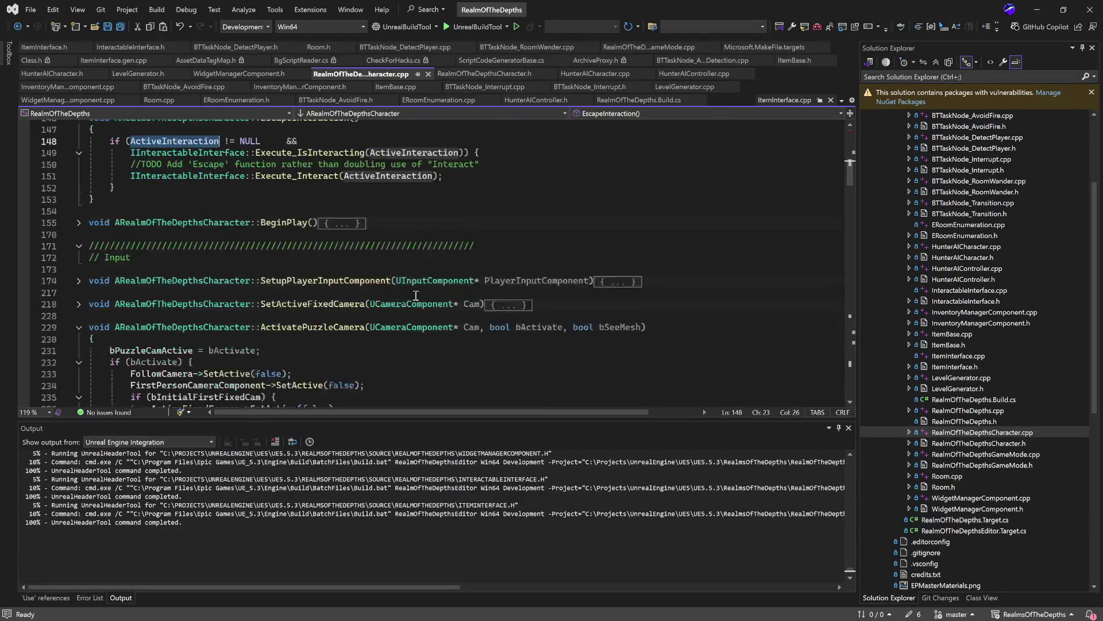
scroll(416, 295, down, 6)
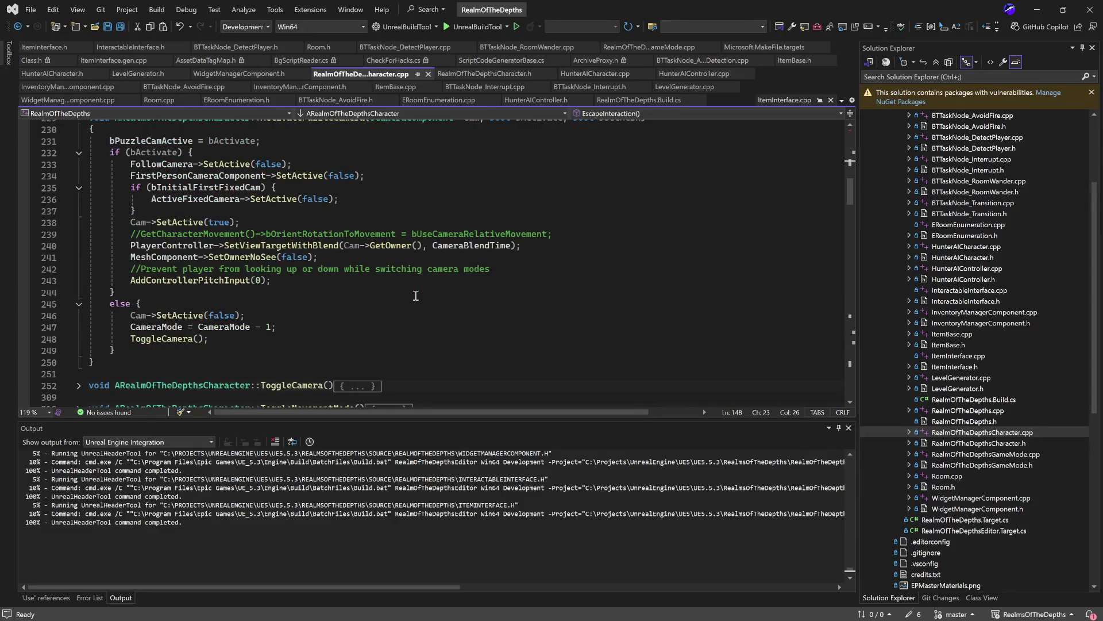
scroll(416, 295, down, 4)
scroll(501, 266, down, 8)
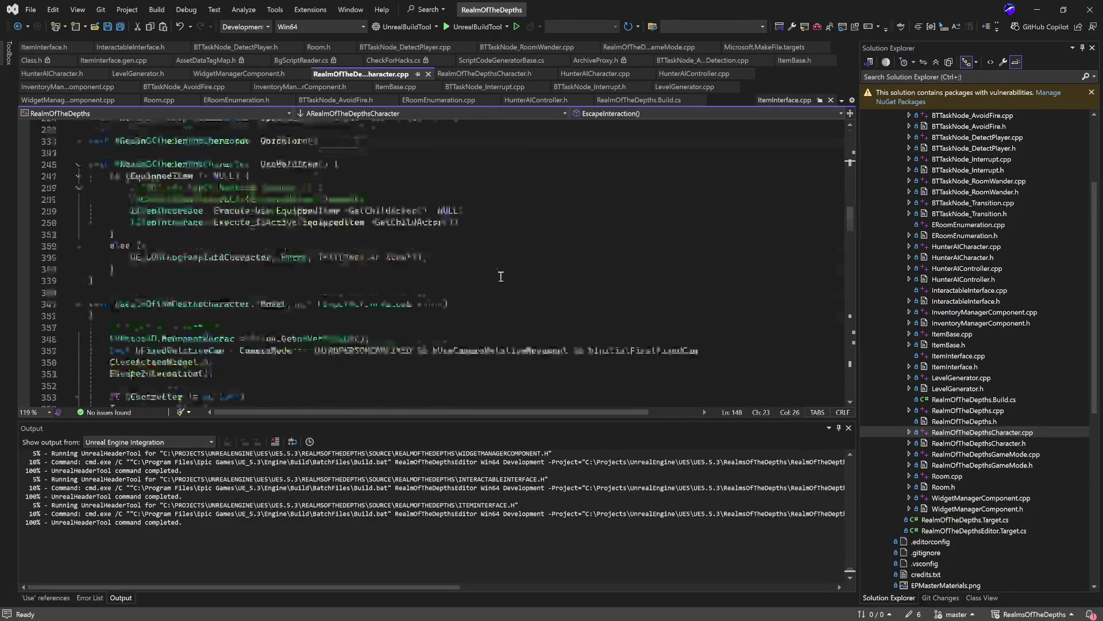
scroll(505, 285, down, 20)
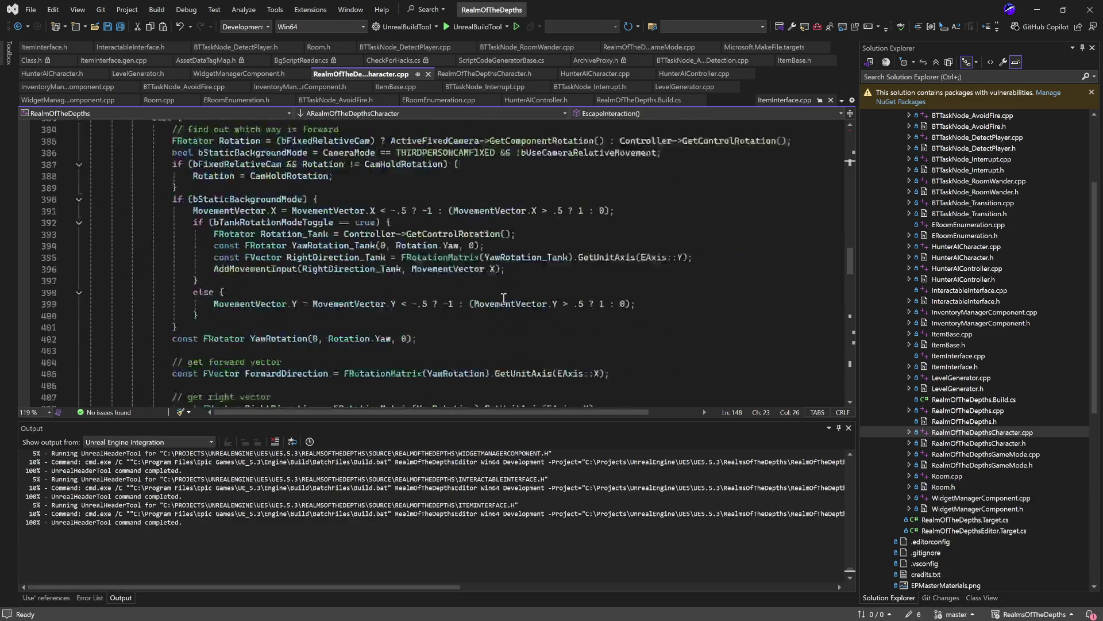
scroll(504, 297, down, 8)
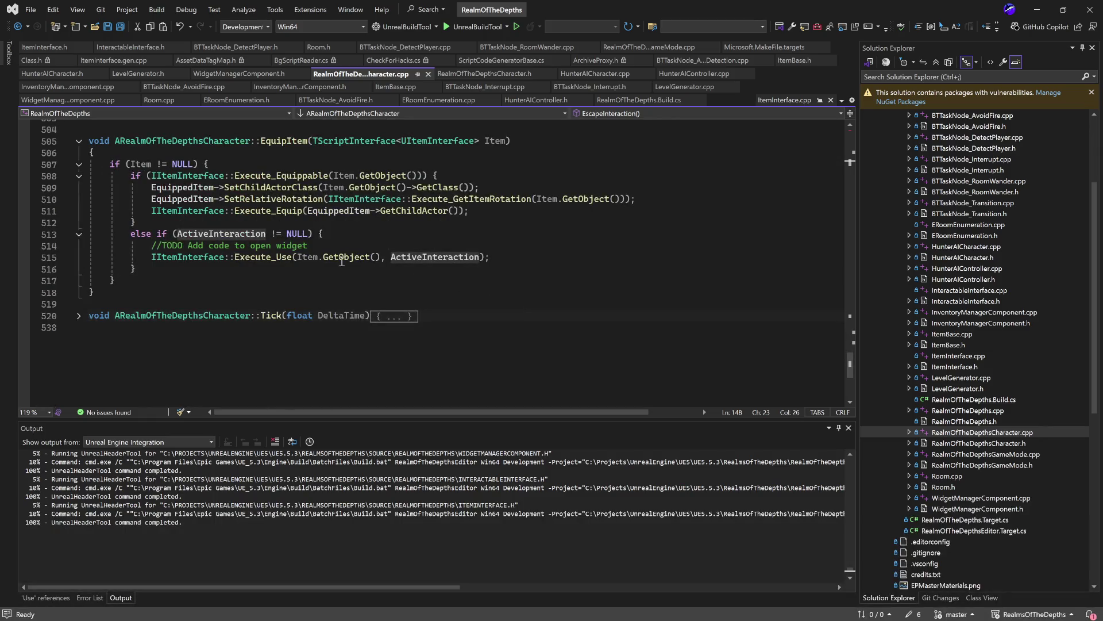
double_click(231, 235)
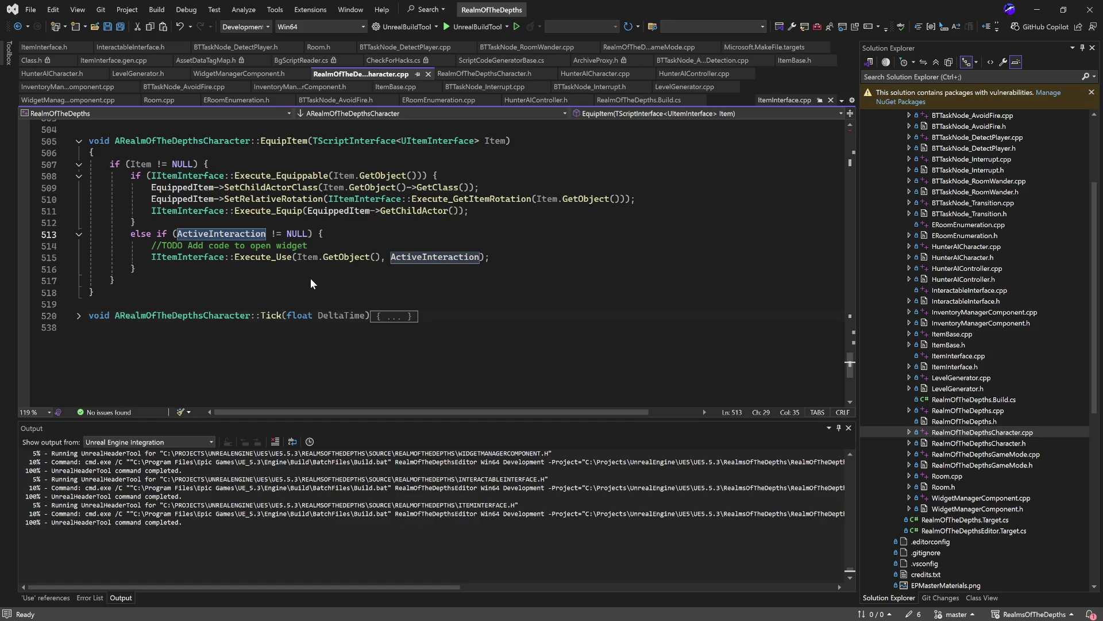
key(shift+F12)
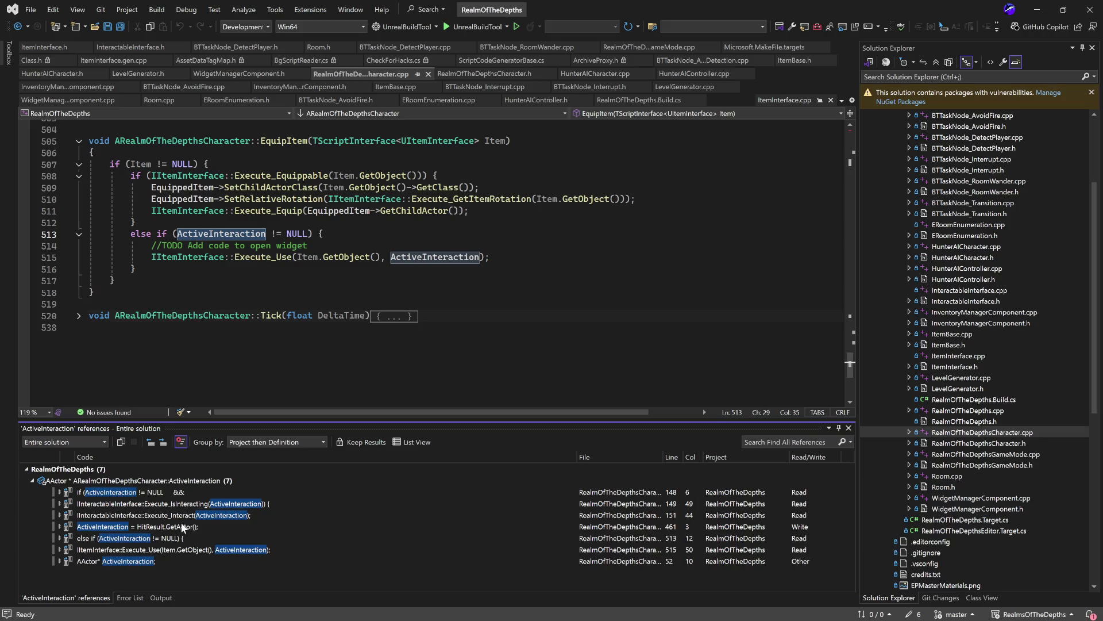
- Jump from the ActiveInteraction references to EquipItem's else-if block that uses the item
double_click(131, 560)
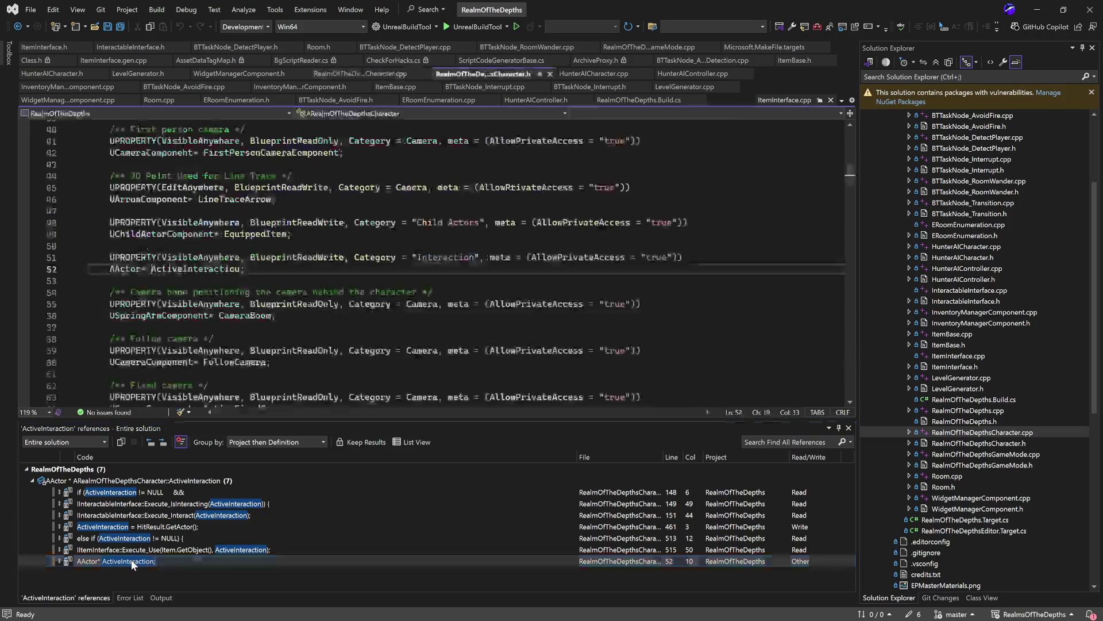
double_click(147, 538)
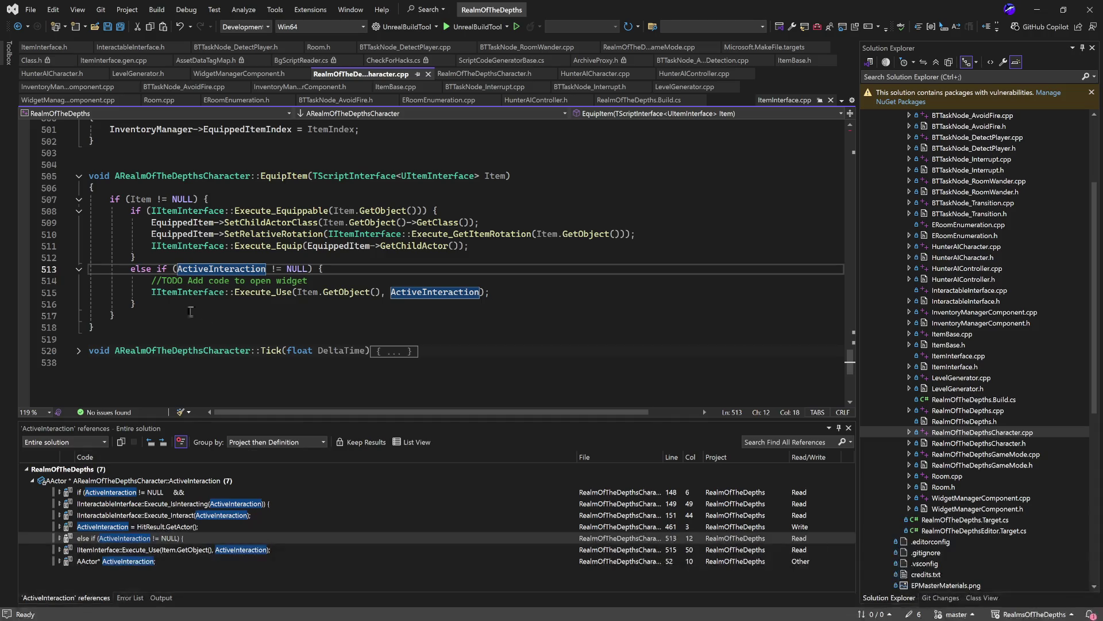
drag(165, 304, 48, 267)
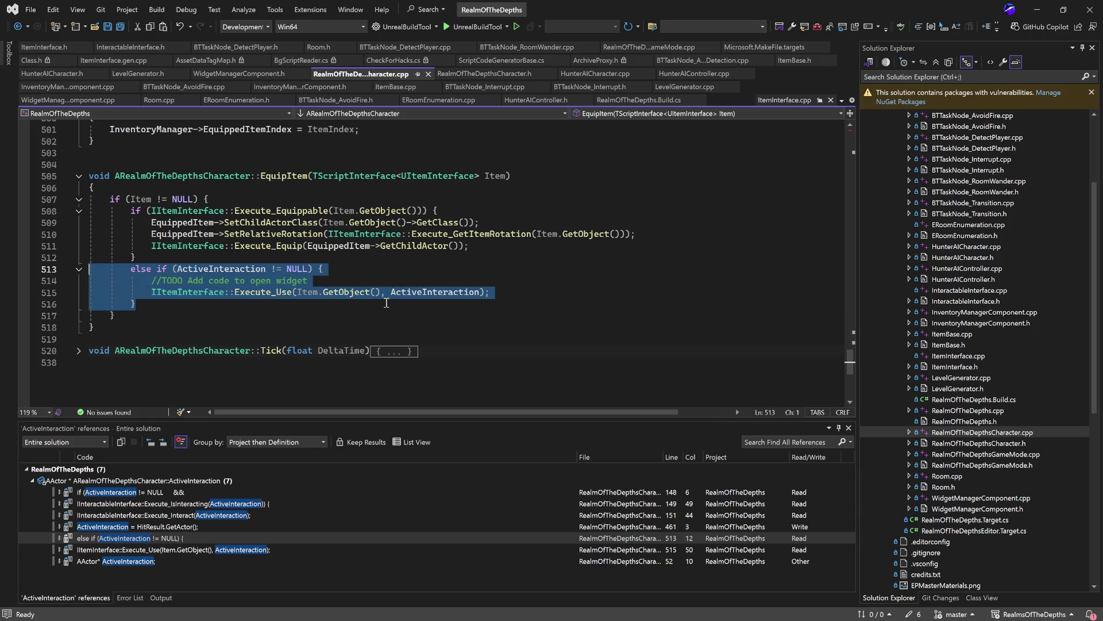
click(255, 166)
- Inspect the ActiveInteraction argument of EquipItem's Use call, then minimize Visual Studio
key(Down)
key(End)
key(Down)
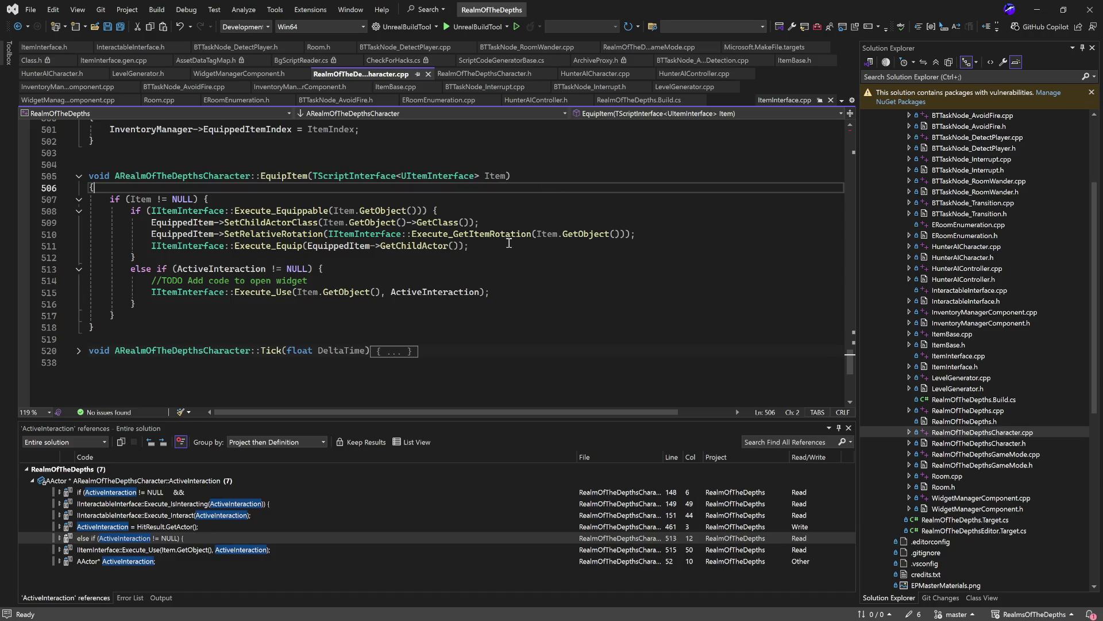
double_click(445, 295)
click(427, 313)
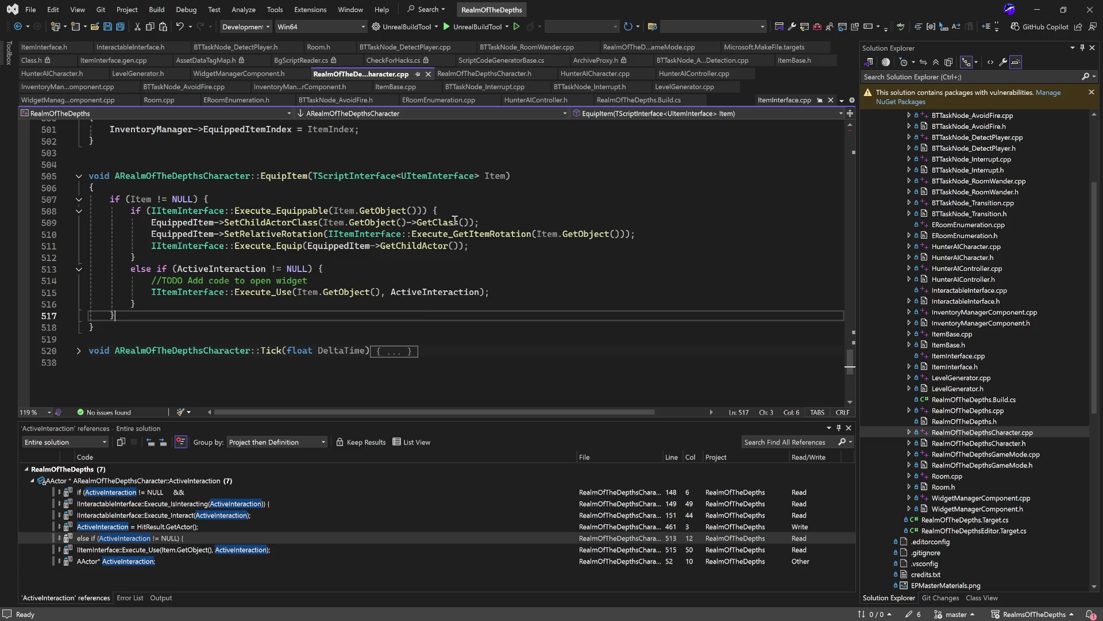
click(238, 258)
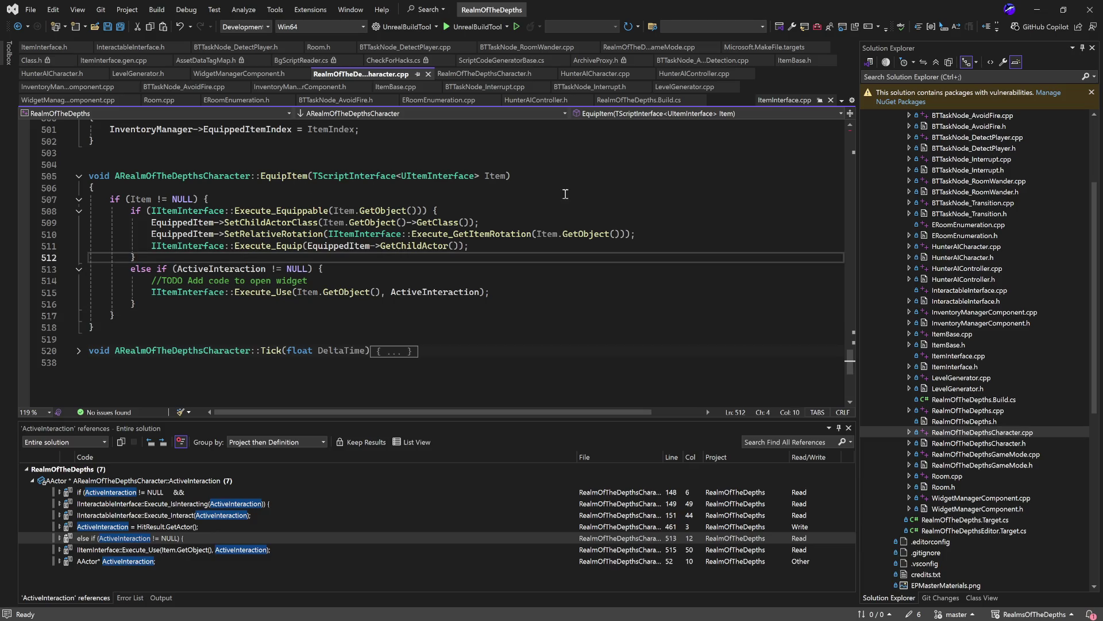
click(1032, 9)
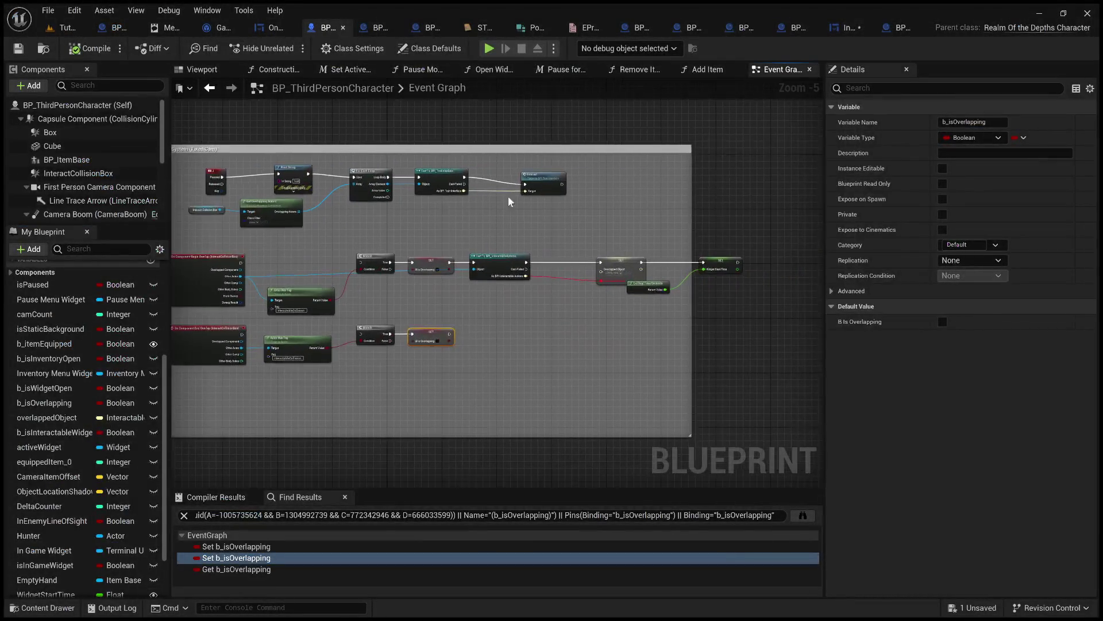
- Pan the InventoryMenu event graph to show the Equip Item, Is Item Usable, Branch and Set Visibility nodes
click(843, 29)
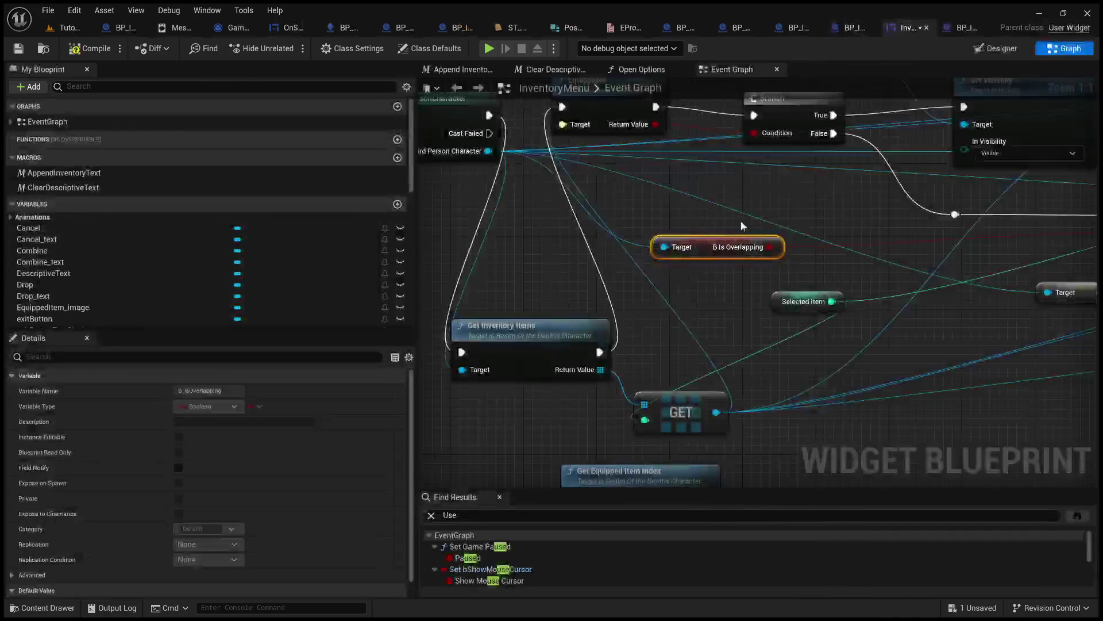
scroll(742, 226, down, 5)
scroll(737, 209, up, 4)
mouse_move(672, 297)
mouse_down()
mouse_move(696, 312)
mouse_move(466, 313)
mouse_move(55, 339)
mouse_up()
mouse_move(575, 322)
mouse_down()
mouse_move(662, 302)
mouse_move(863, 292)
mouse_move(741, 297)
mouse_move(735, 273)
mouse_up()
key(alt+Tab)
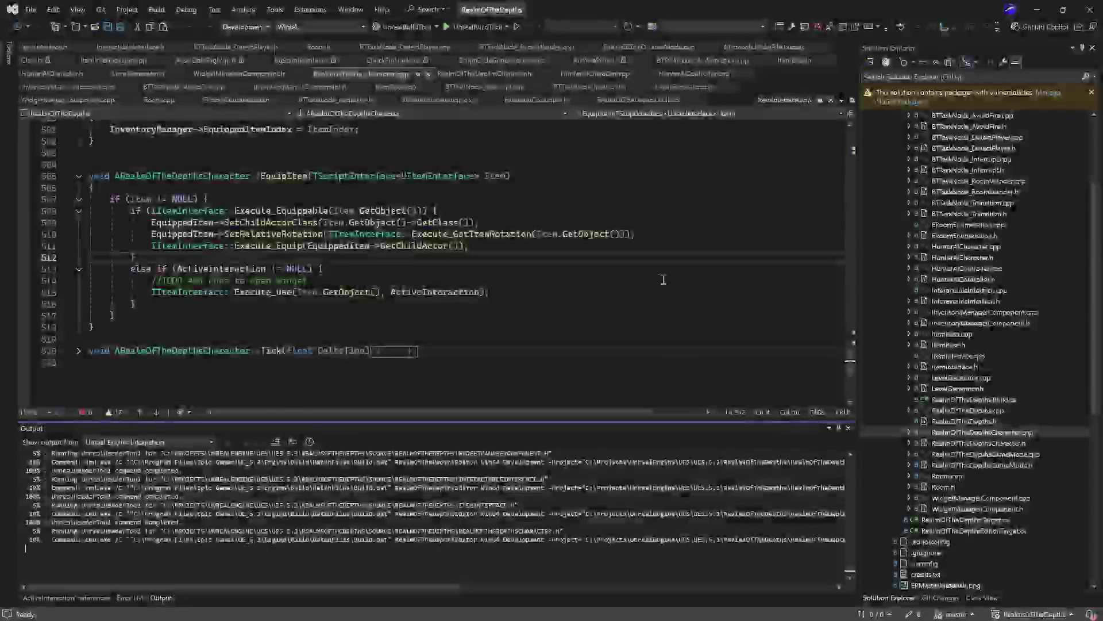
key(alt+Tab)
drag(820, 195, 592, 323)
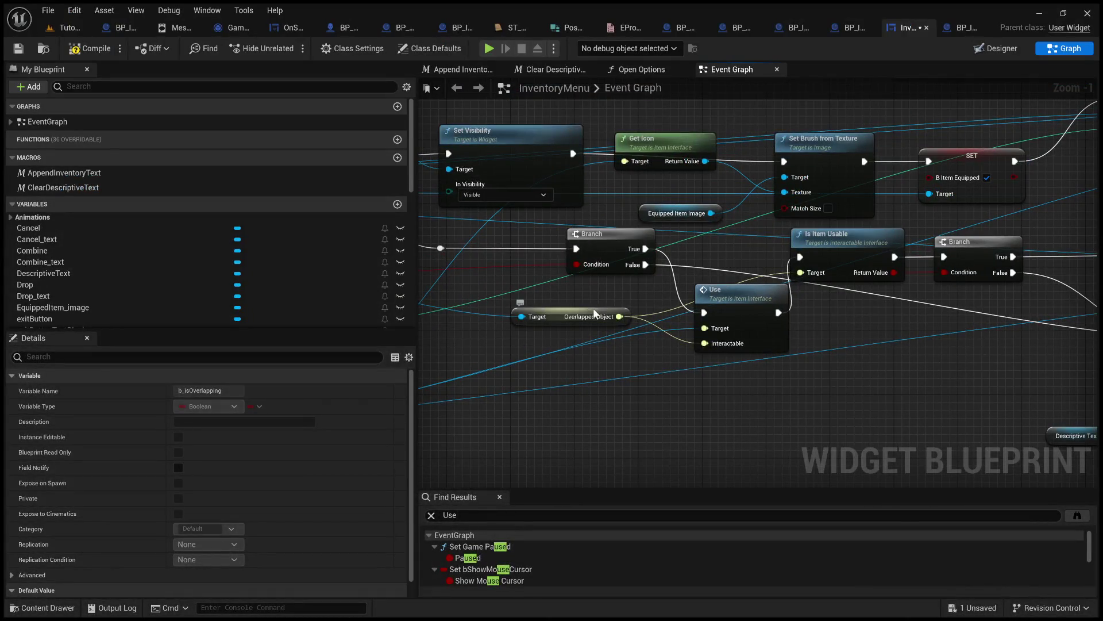
- Delete the Use node and wire Branch True into Is Item Usable
click(593, 313)
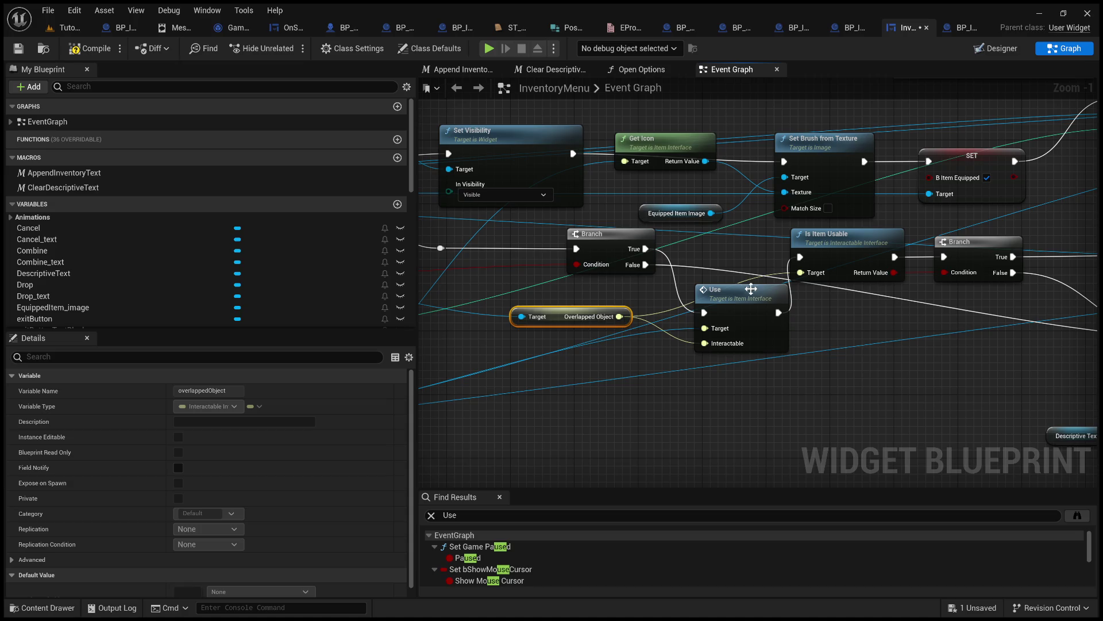
click(753, 292)
drag(610, 291, 620, 298)
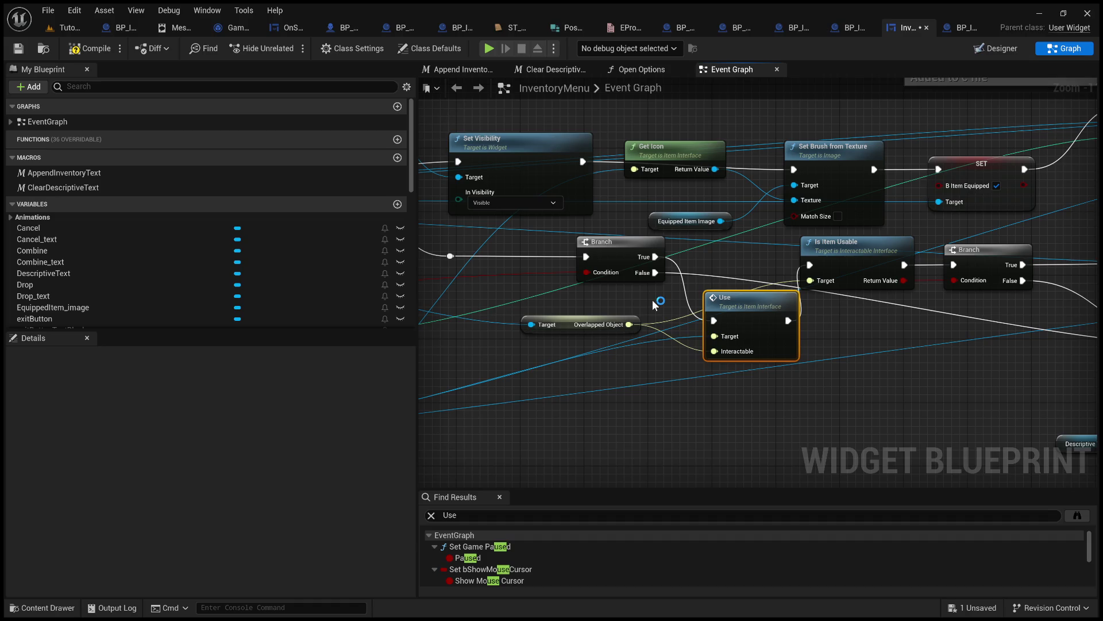
key(Delete)
mouse_move(658, 257)
mouse_down()
mouse_move(816, 264)
mouse_move(250, 240)
mouse_up()
mouse_move(625, 308)
mouse_down()
mouse_move(921, 302)
mouse_move(856, 300)
mouse_up()
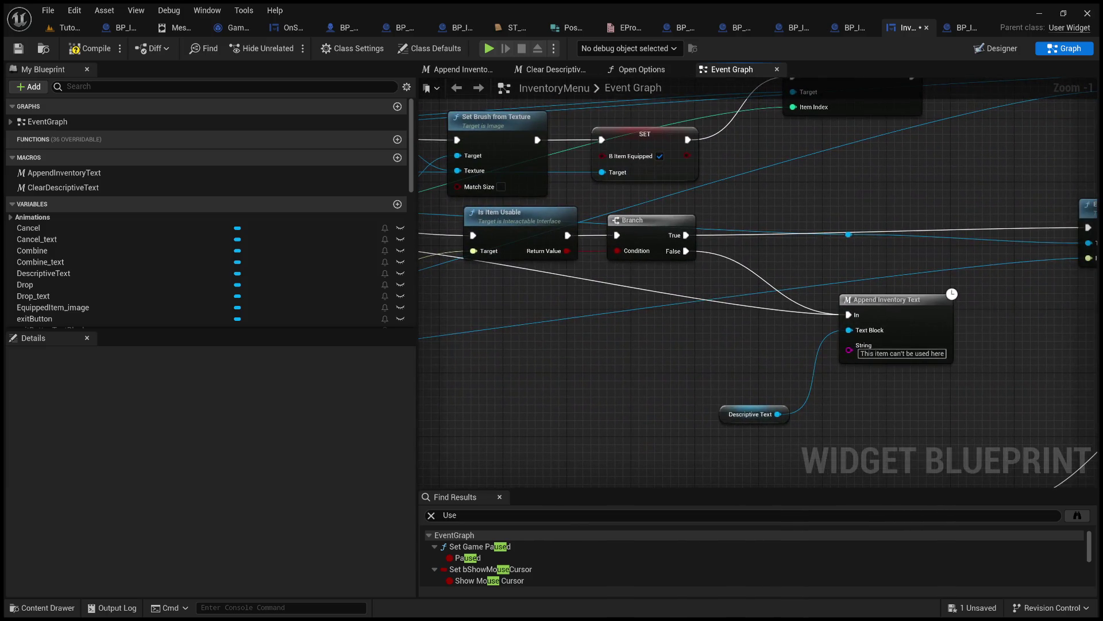
key(alt+Tab)
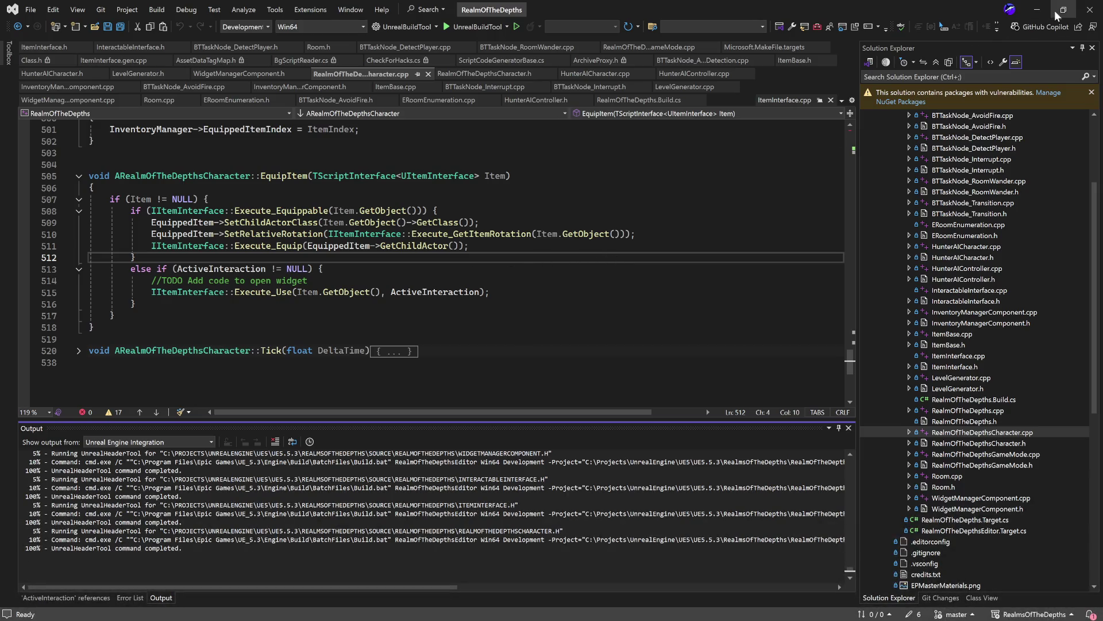
- Minimize Visual Studio and nudge the InventoryMenu graph view
click(1037, 10)
mouse_move(736, 282)
mouse_down()
mouse_move(483, 320)
mouse_move(709, 312)
mouse_move(568, 332)
mouse_move(588, 333)
mouse_move(803, 319)
mouse_move(601, 321)
mouse_move(793, 298)
mouse_move(931, 315)
mouse_up()
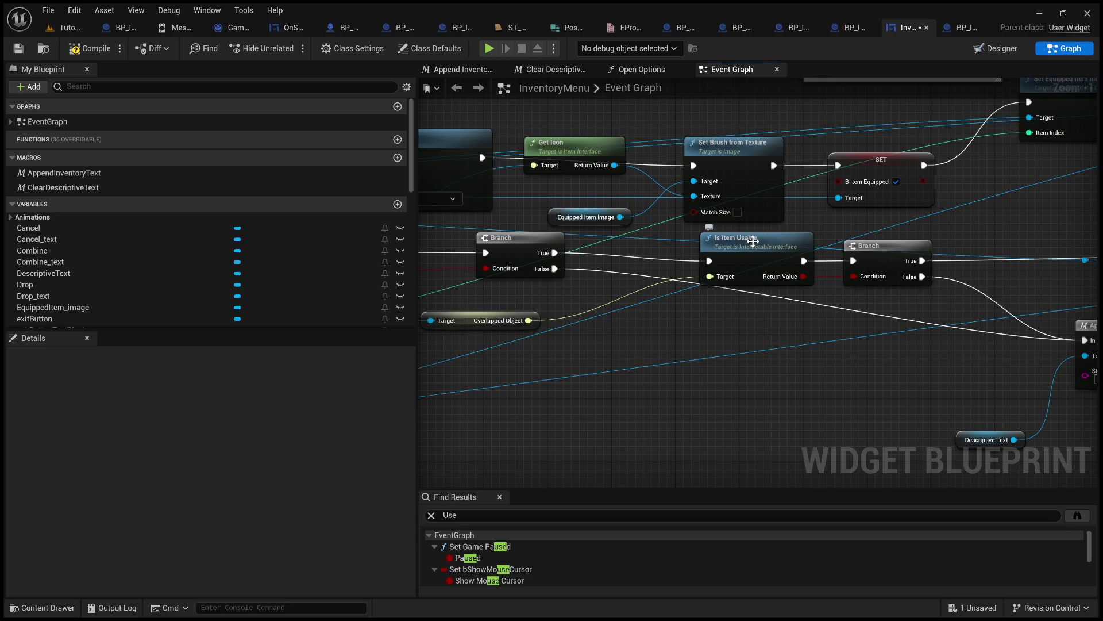
- Survey the InventoryMenu inventory use logic around Branch and Is Item Usable, then open BP_ItemWrench
drag(723, 326, 790, 326)
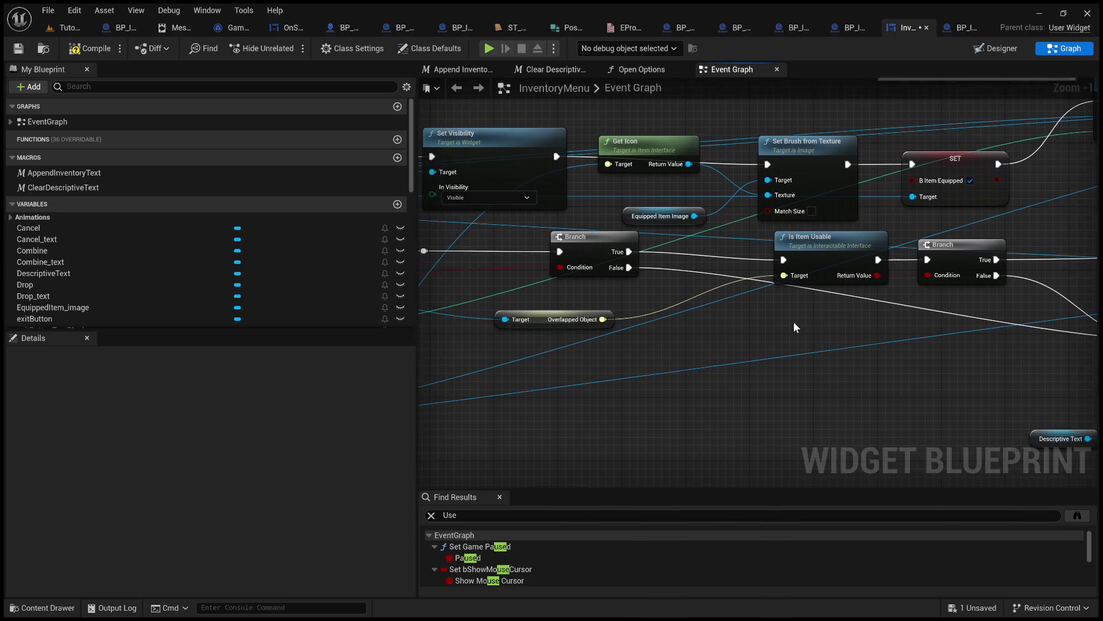
scroll(797, 333, up, 1)
scroll(797, 332, down, 2)
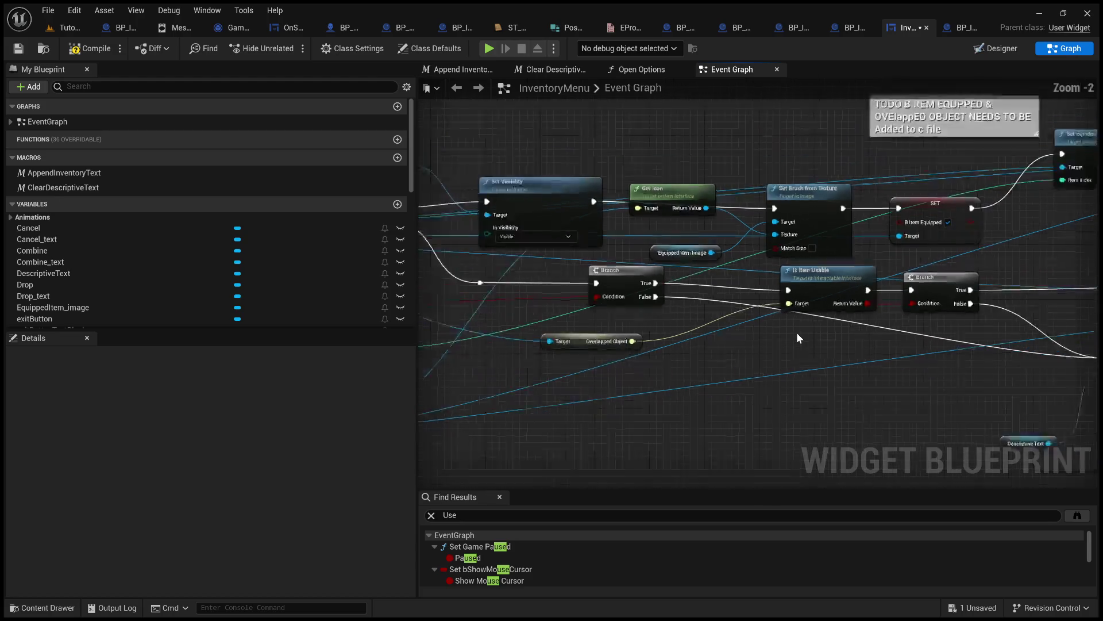
scroll(797, 332, down, 2)
mouse_move(796, 332)
mouse_down()
mouse_move(686, 322)
mouse_move(712, 330)
mouse_up()
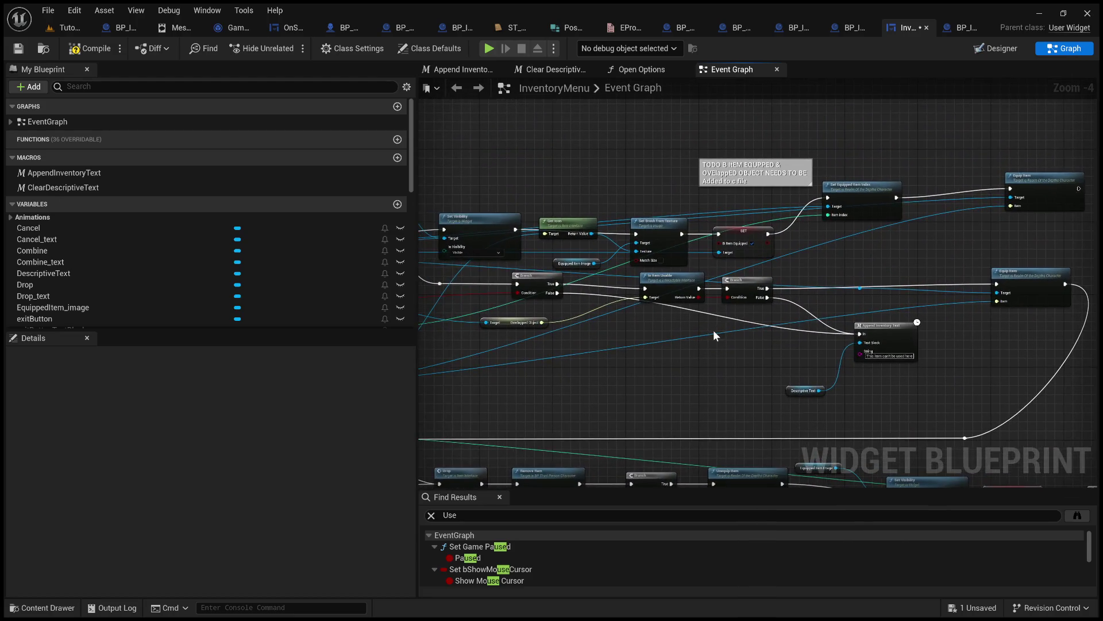
scroll(713, 330, up, 1)
scroll(653, 322, up, 1)
drag(907, 317, 937, 319)
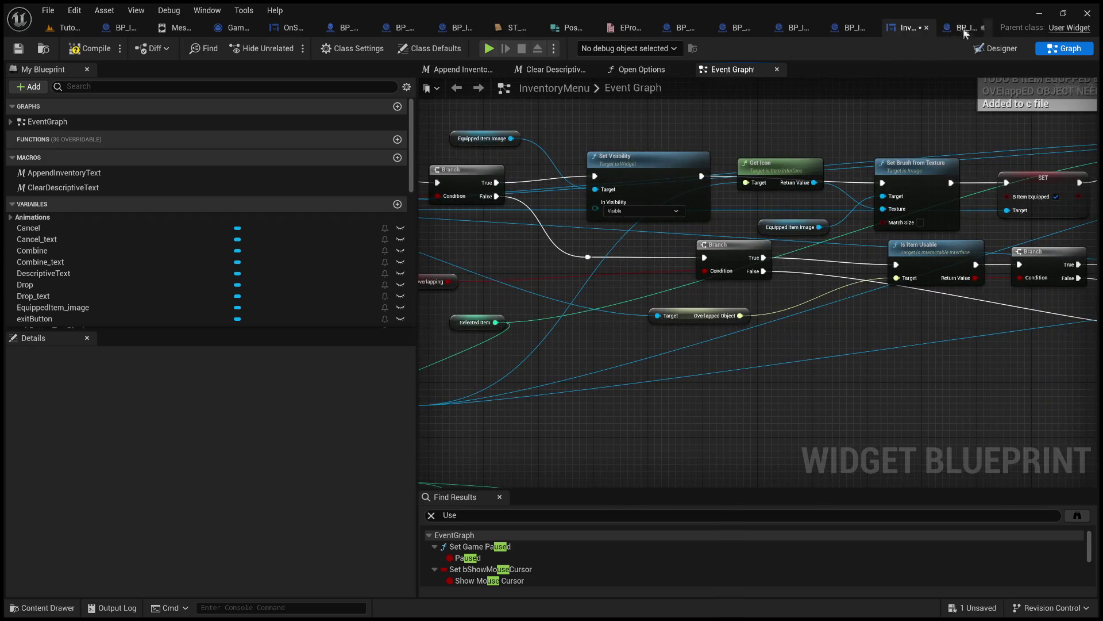
scroll(931, 312, up, 2)
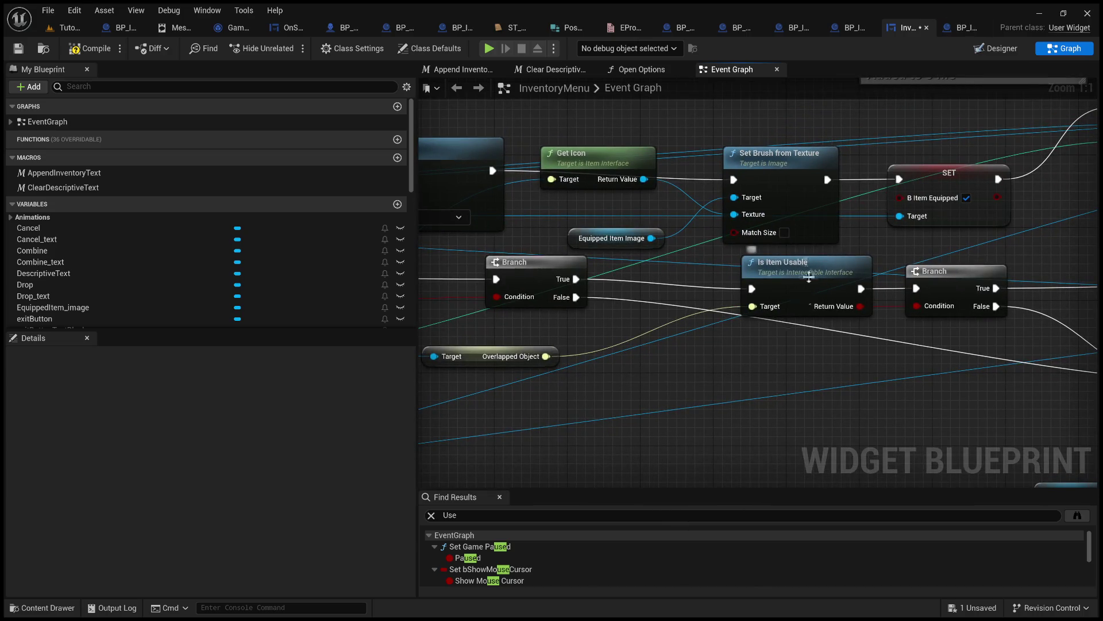
drag(709, 370, 799, 389)
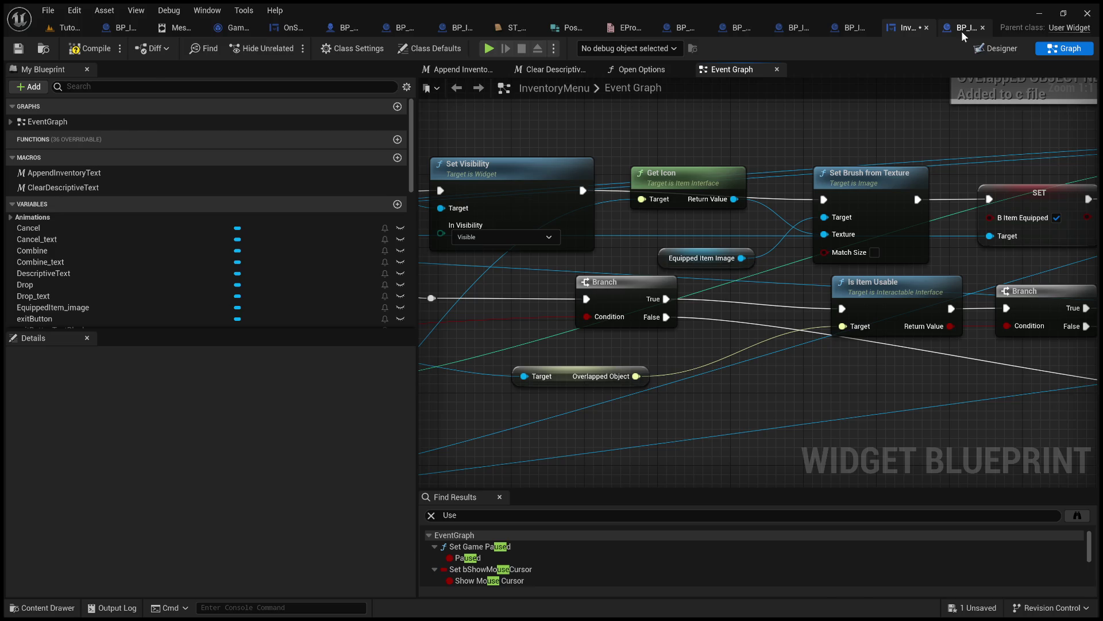
click(961, 31)
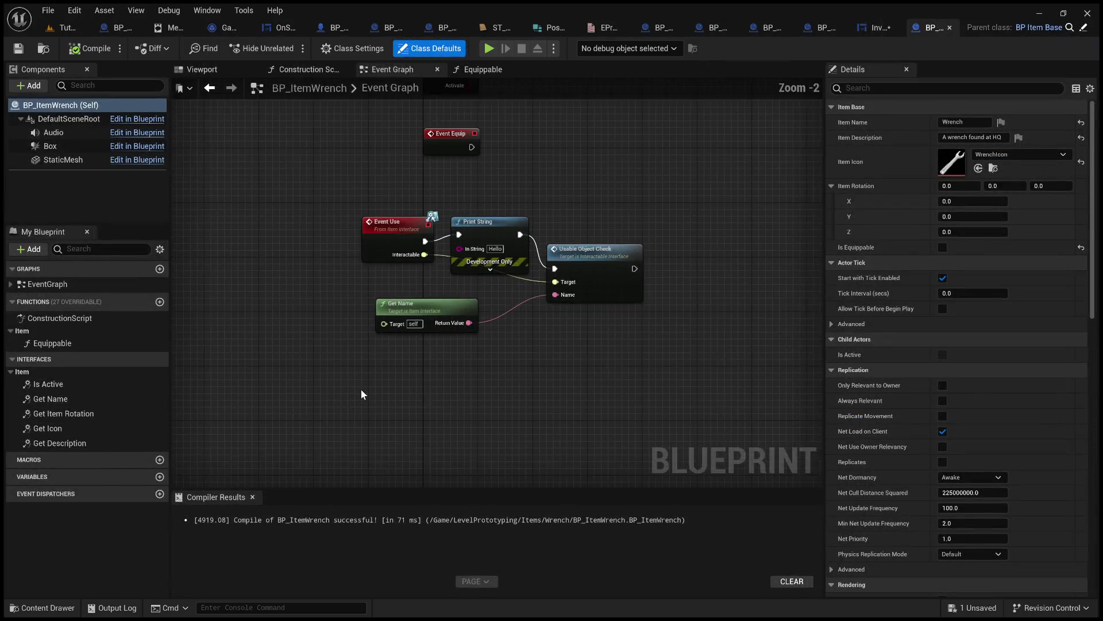
- Open the Is Item Usable function graph in BP_ItemUsedOn
scroll(361, 371, down, 5)
scroll(339, 281, up, 5)
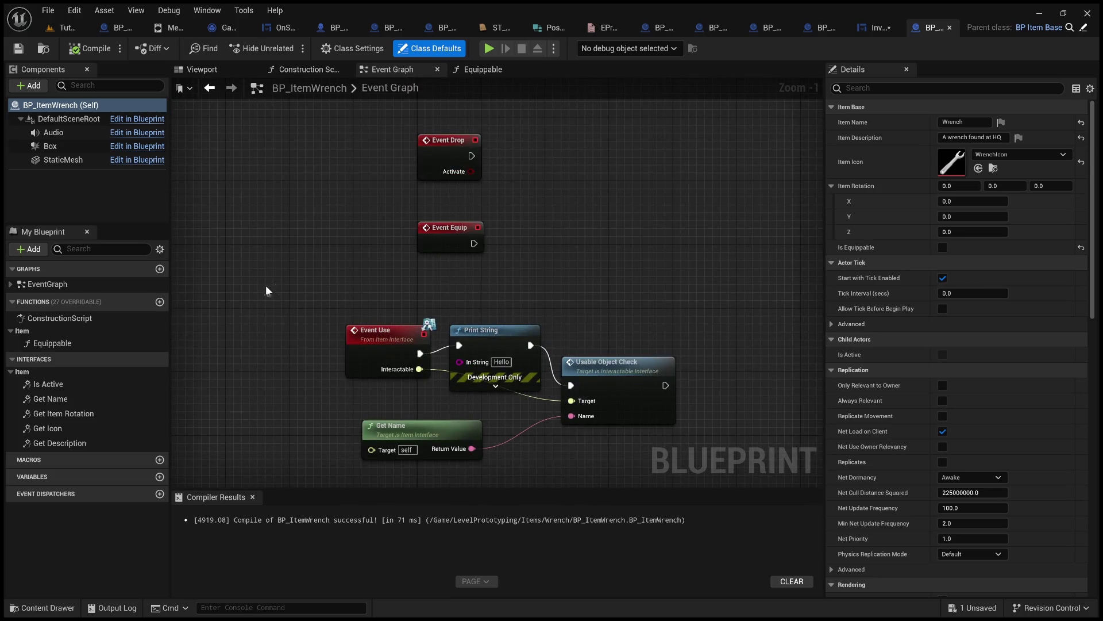
click(814, 27)
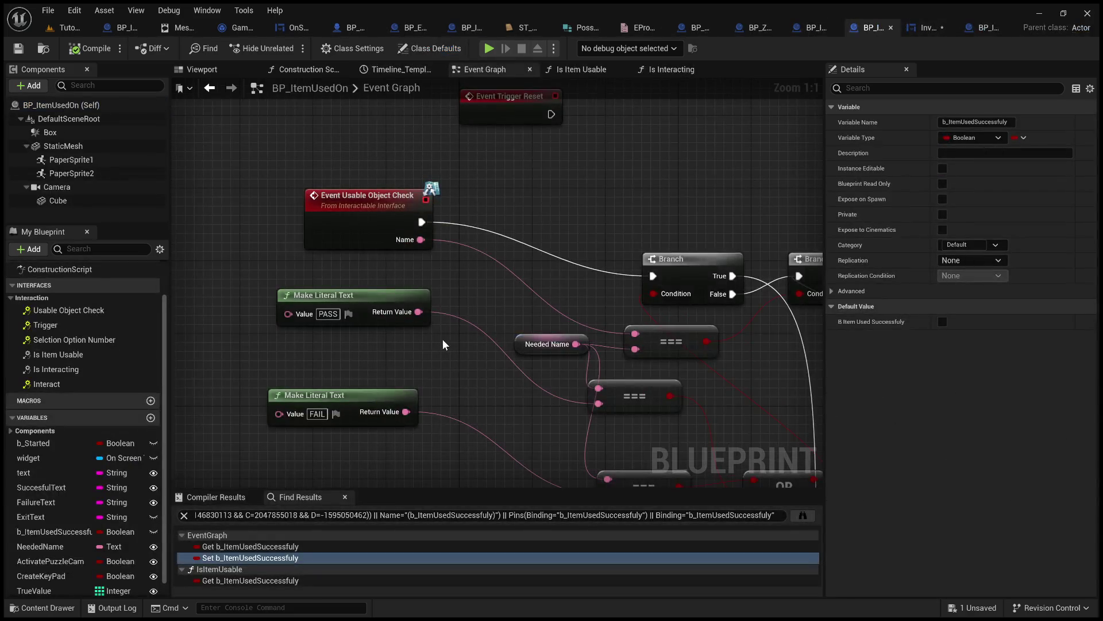
scroll(442, 339, down, 3)
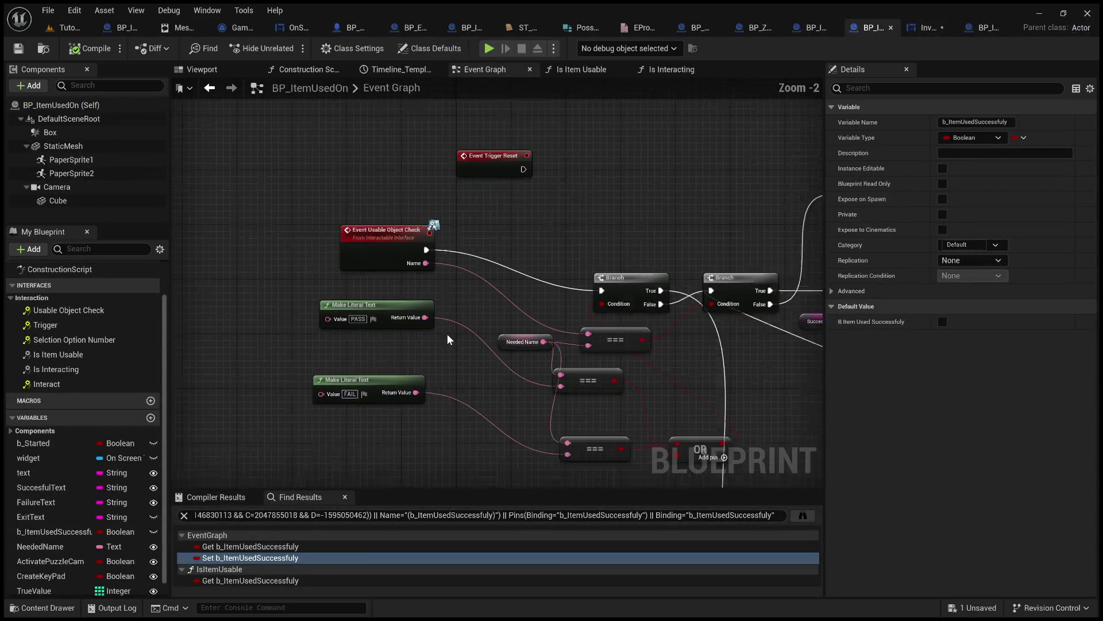
click(86, 356)
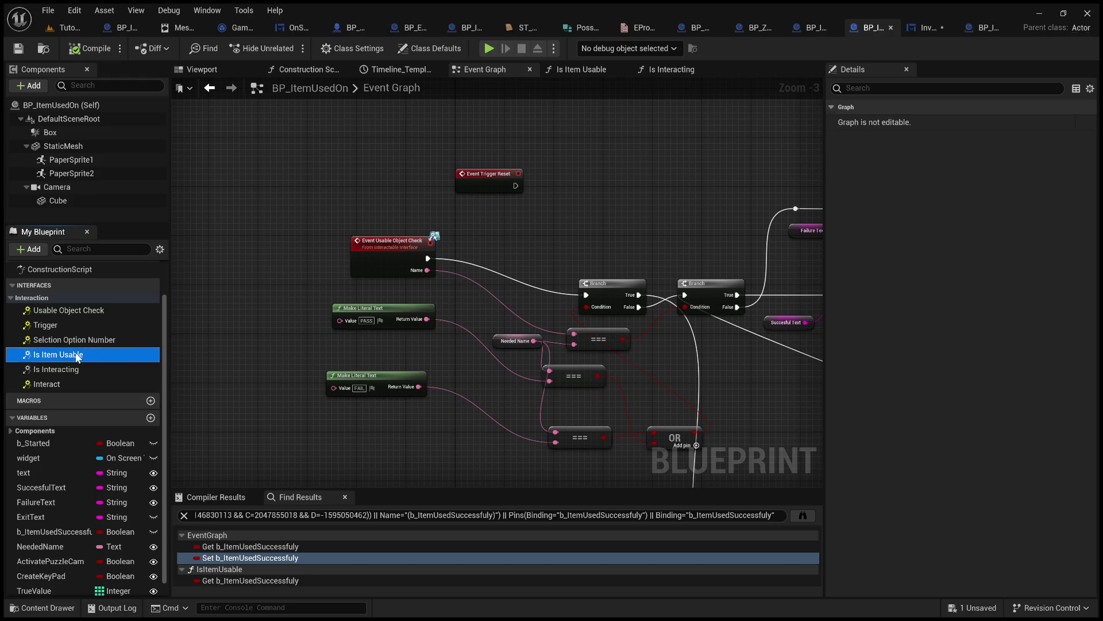
double_click(78, 356)
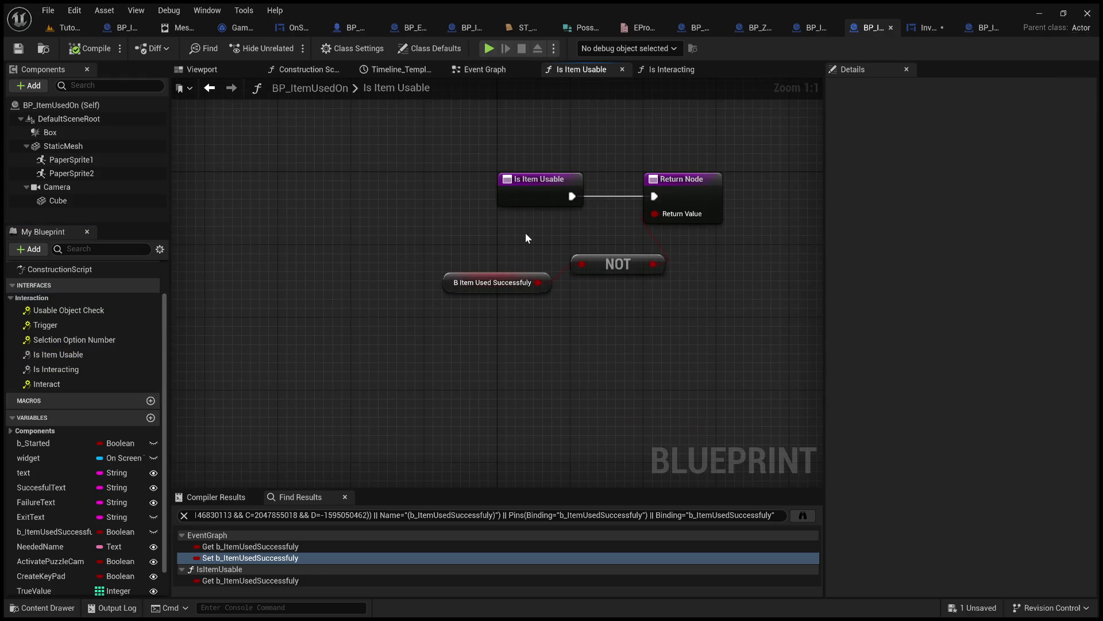
- Align the NOT node with the b_ItemUsedSuccessfully getter and save BP_ItemUsedOn
drag(608, 264, 608, 283)
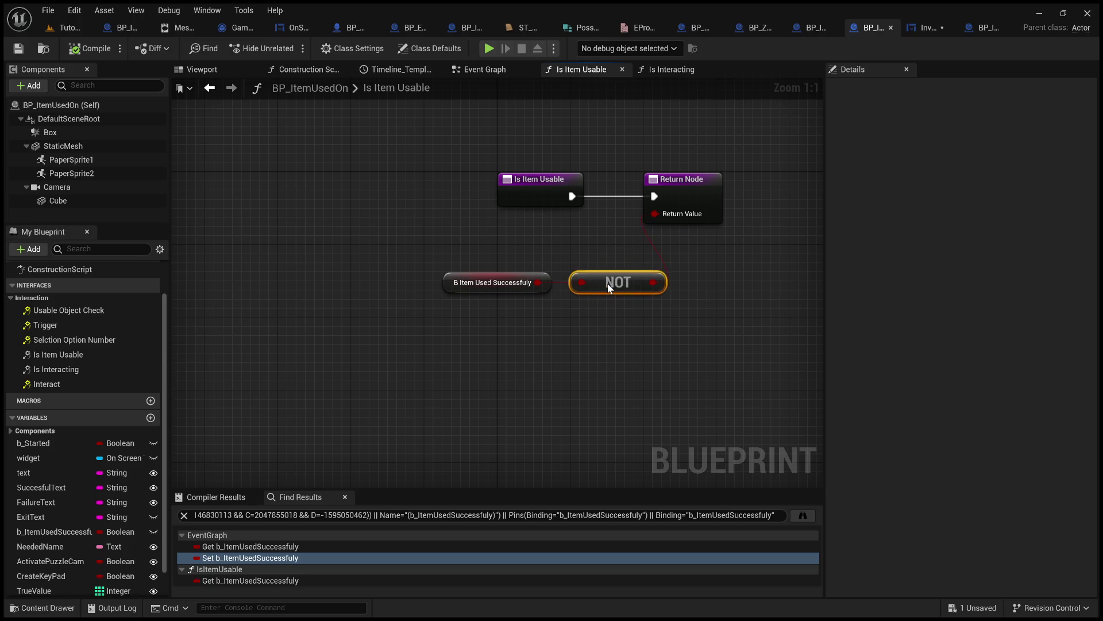
mouse_move(388, 237)
mouse_down()
mouse_move(630, 315)
mouse_move(705, 319)
mouse_up()
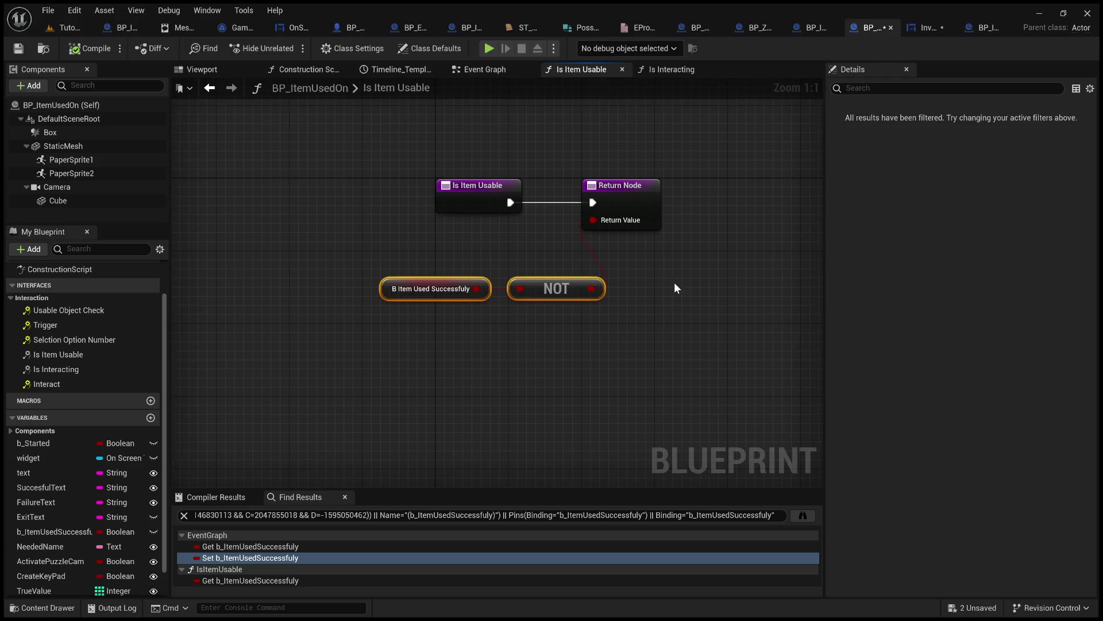
click(573, 251)
mouse_move(336, 266)
mouse_down()
mouse_move(501, 301)
mouse_move(618, 308)
mouse_up()
scroll(60, 540, down, 2)
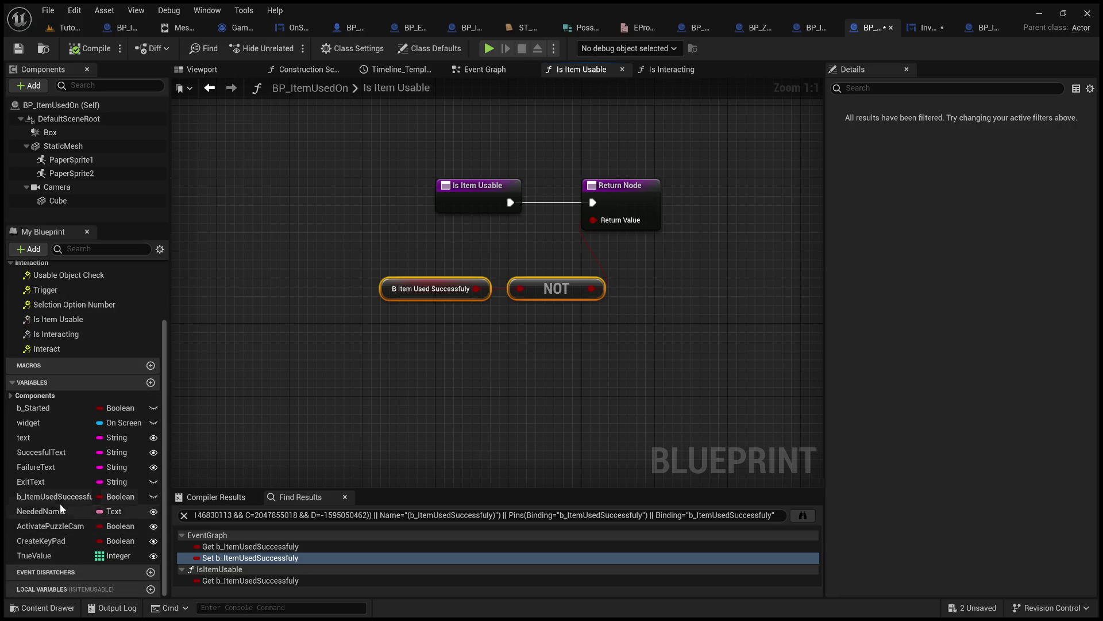
click(60, 498)
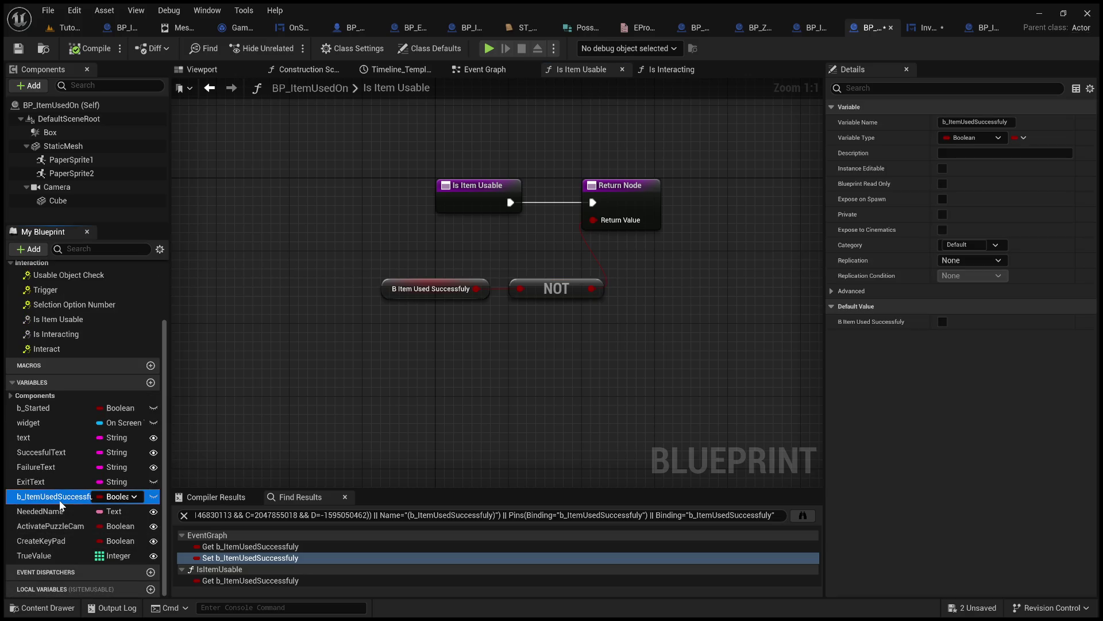
drag(396, 248, 694, 333)
click(404, 344)
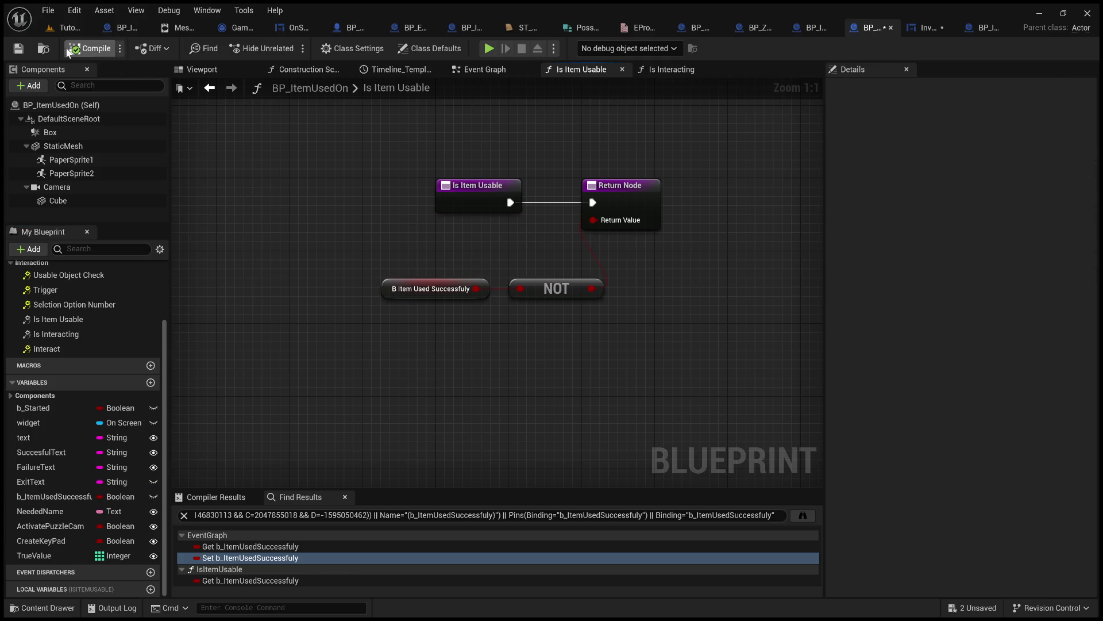
click(18, 49)
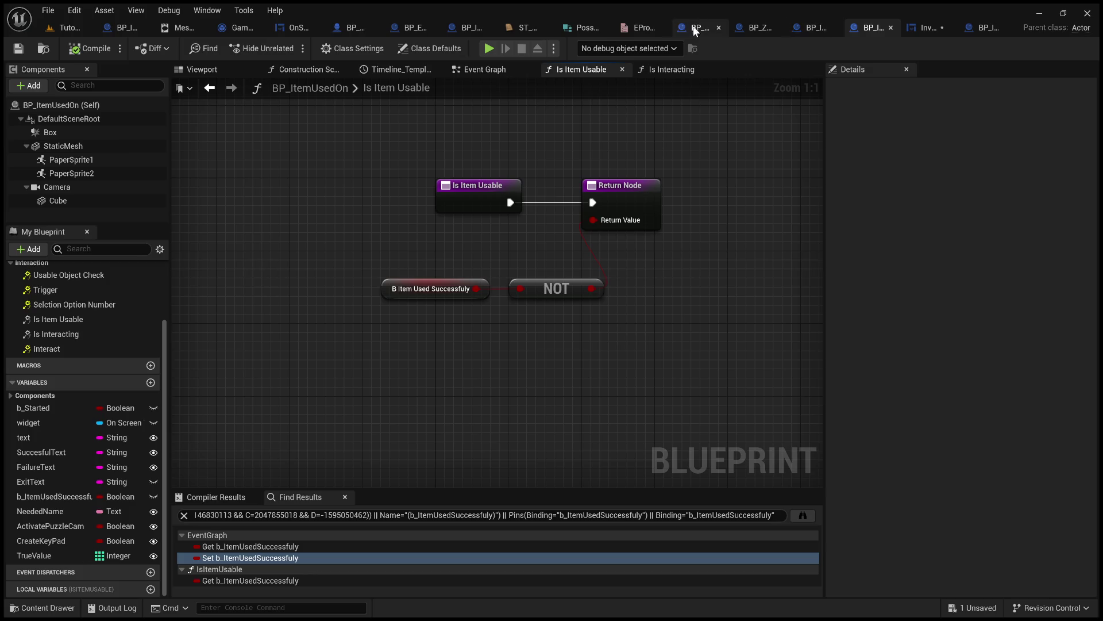
- Return to the InventoryMenu event graph and pan to the Is Item Usable branch
click(919, 27)
drag(806, 270, 1101, 227)
mouse_move(1098, 264)
mouse_down()
mouse_move(89, 299)
mouse_move(627, 343)
mouse_move(578, 336)
mouse_move(668, 336)
mouse_move(574, 339)
mouse_move(973, 305)
mouse_move(961, 307)
mouse_up()
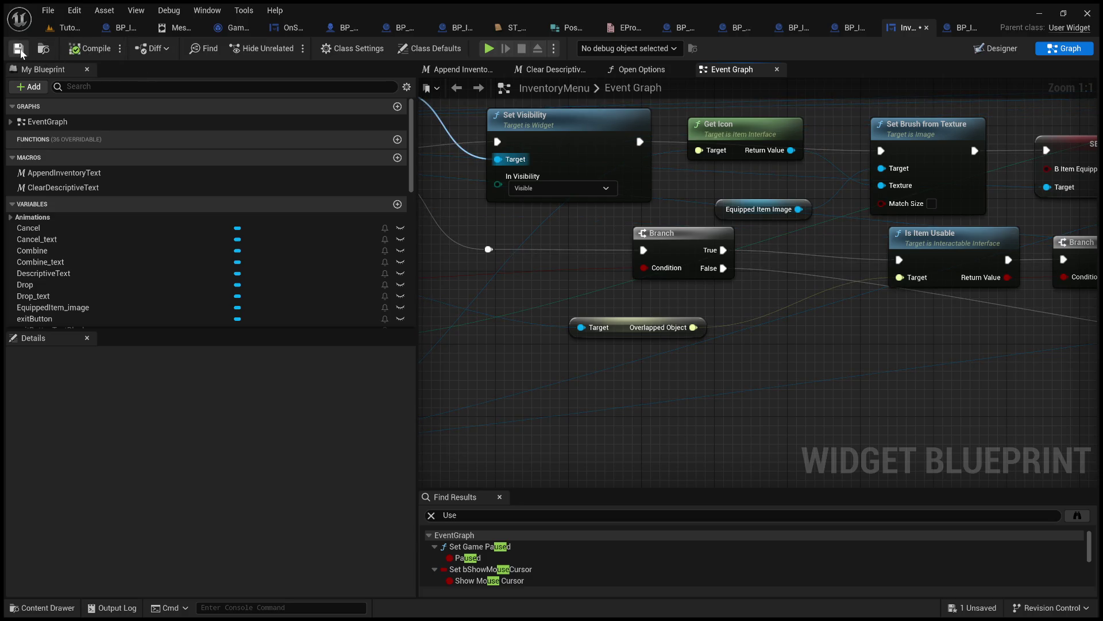
- Return to the Tutorial level and pull the camera back from the wall
click(66, 28)
click(848, 287)
mouse_move(731, 275)
mouse_down()
mouse_move(730, 333)
mouse_move(707, 368)
mouse_move(632, 414)
mouse_move(610, 402)
mouse_move(609, 257)
mouse_move(623, 281)
mouse_up()
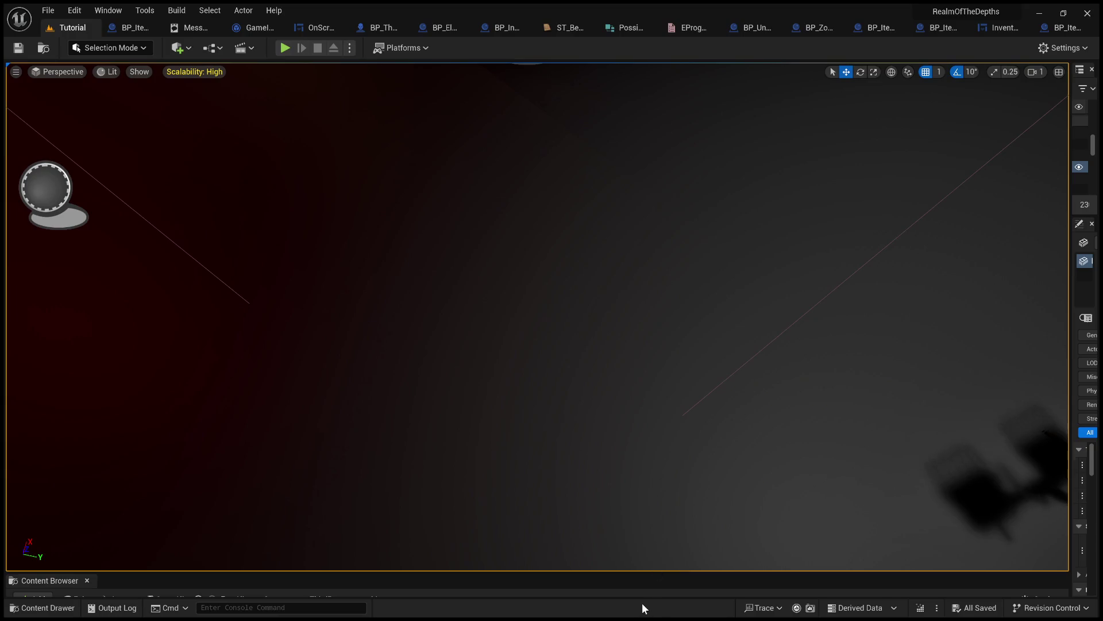
- Play the level, pick up the wrench from the nightstand and try USE from the inventory
key(alt+p)
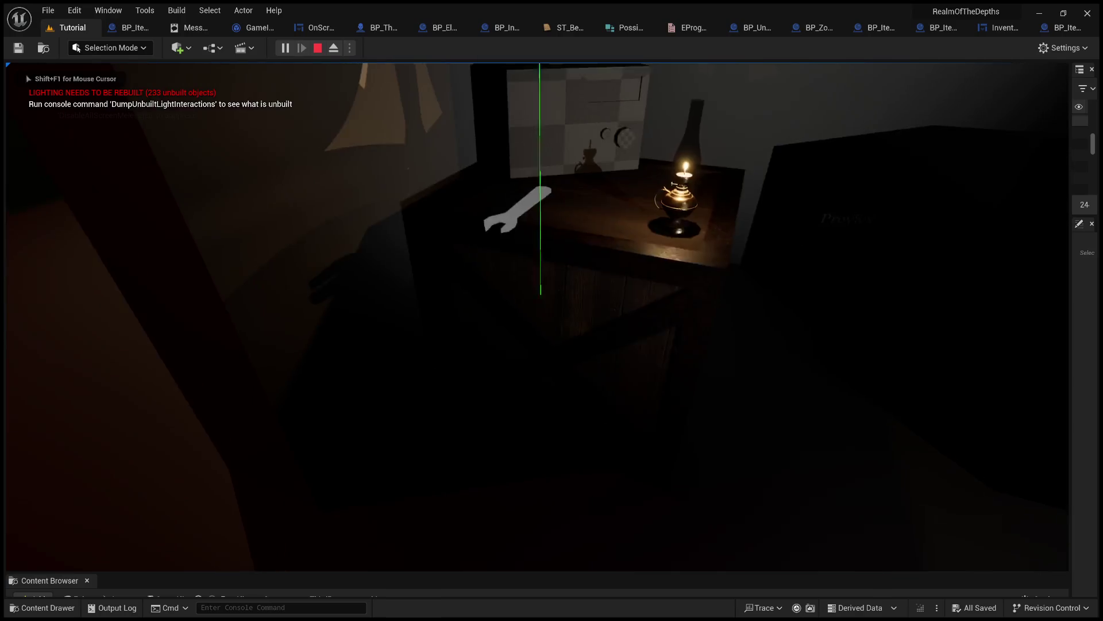
click(460, 534)
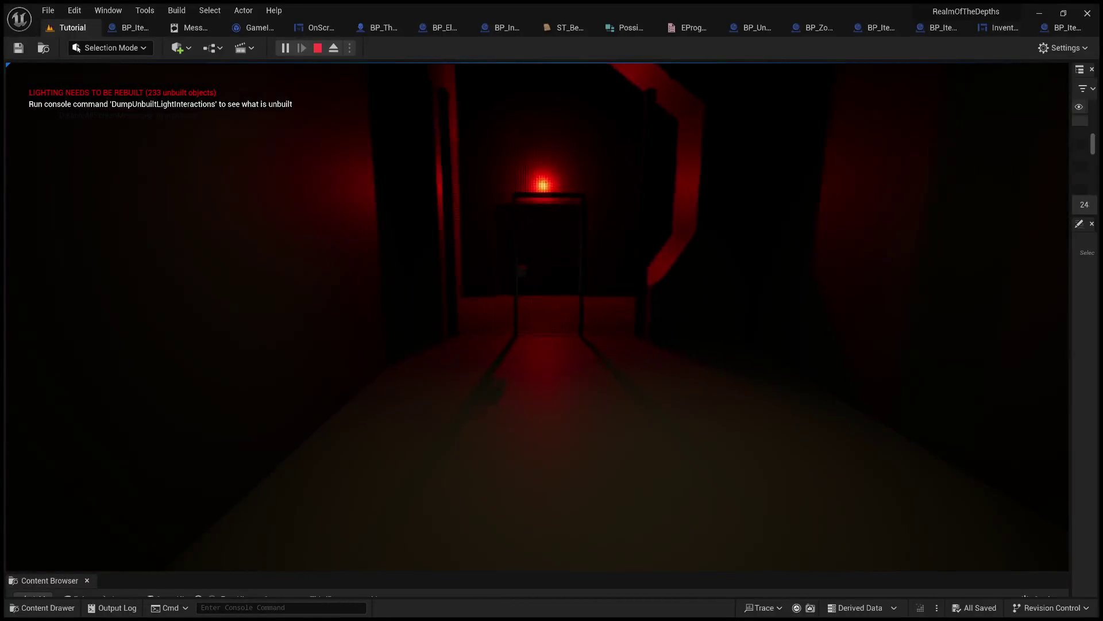
key(Tab)
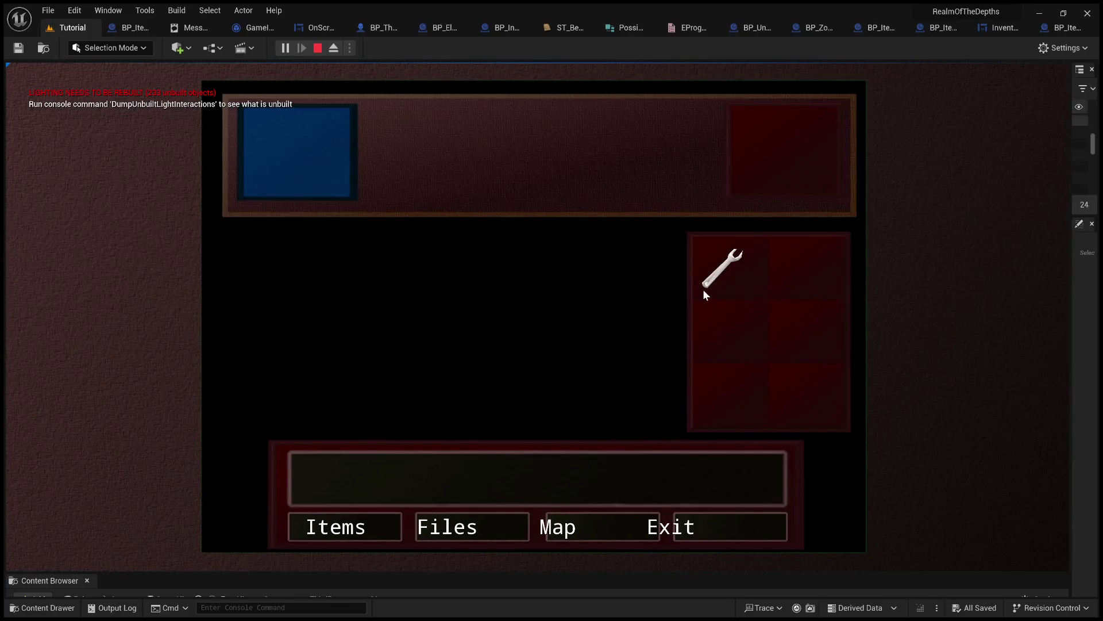
click(707, 290)
click(620, 249)
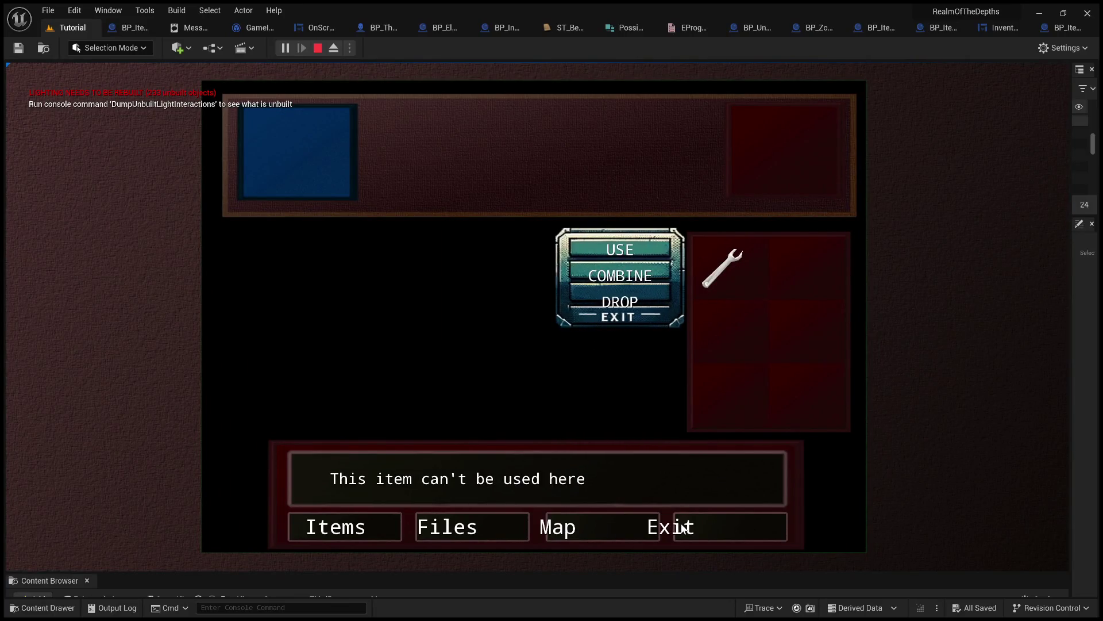
click(683, 529)
- Retry the wrench's USE at the sealed door, still getting 'This item can't be used here', then stop play
key(Tab)
click(734, 274)
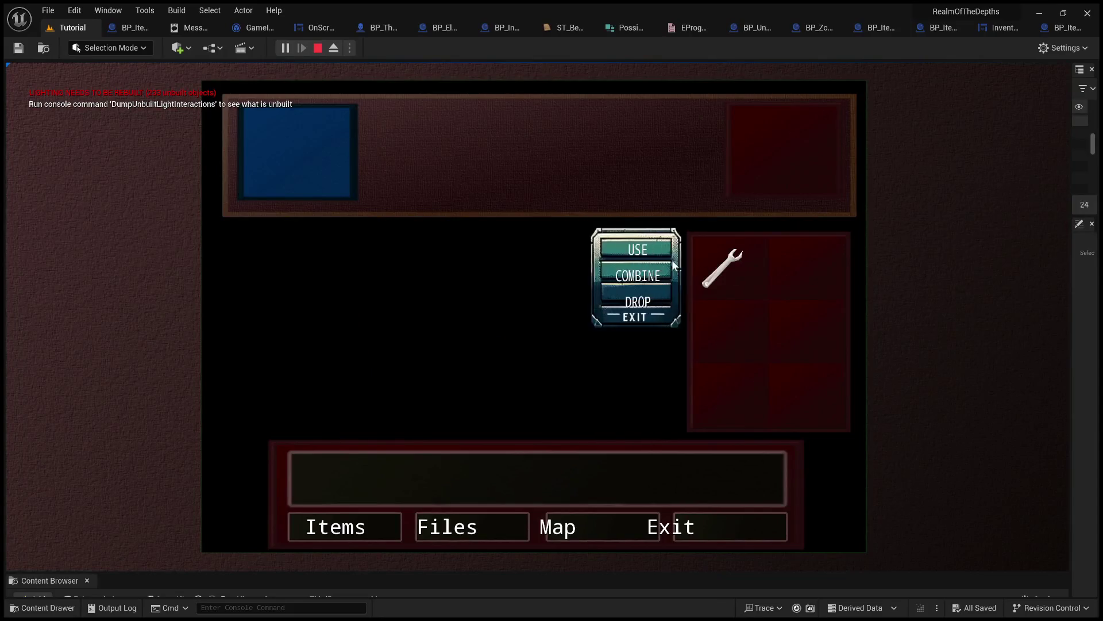
click(671, 253)
click(670, 525)
key(e)
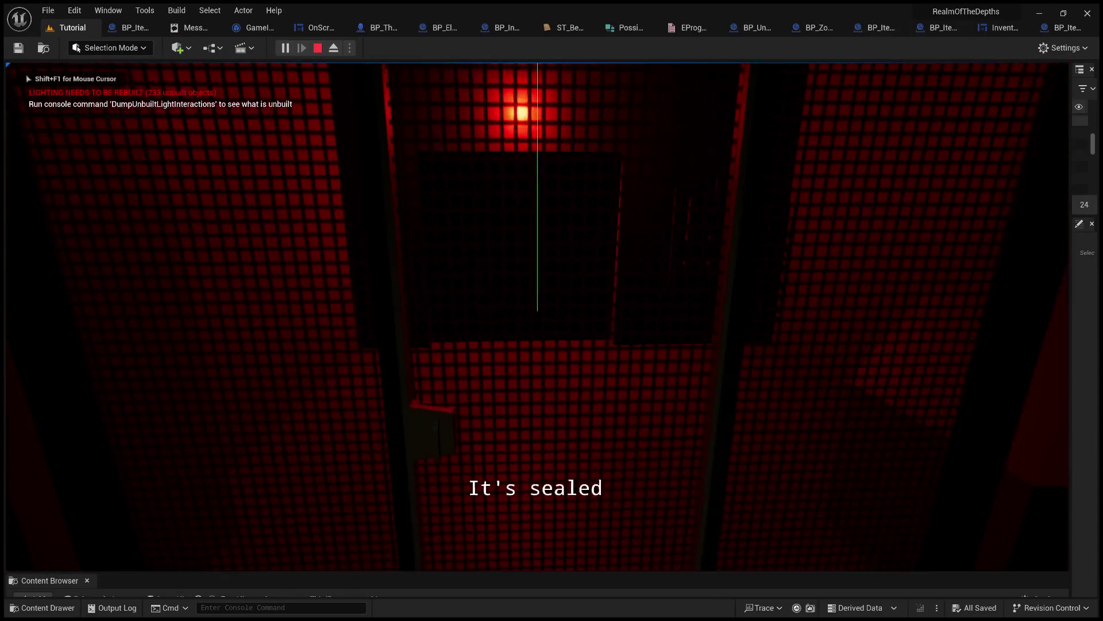
key(Tab)
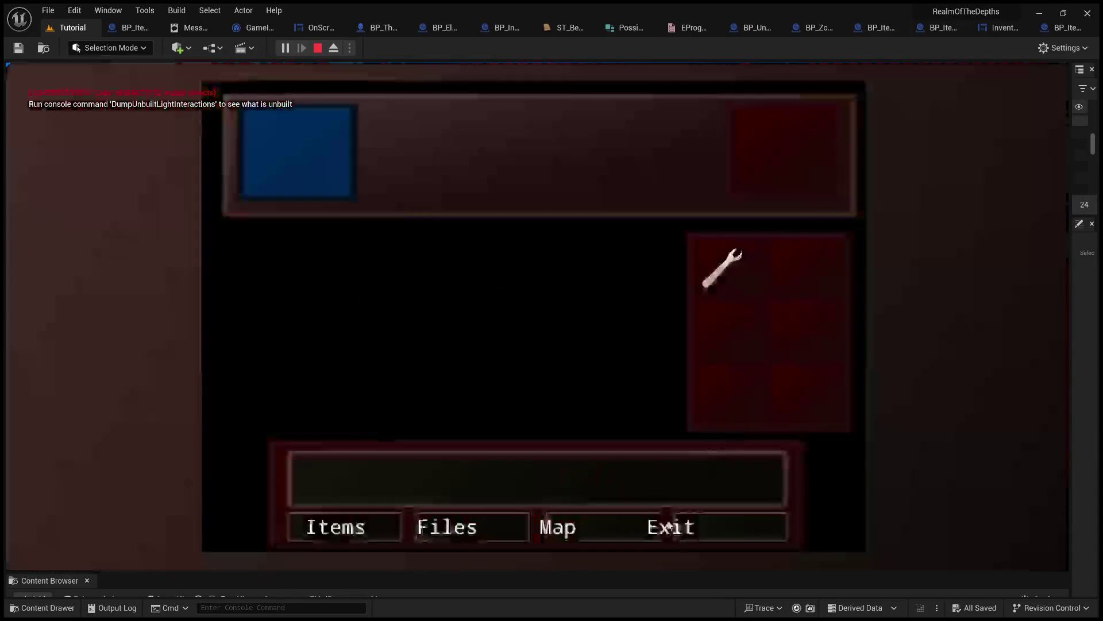
click(725, 254)
click(661, 253)
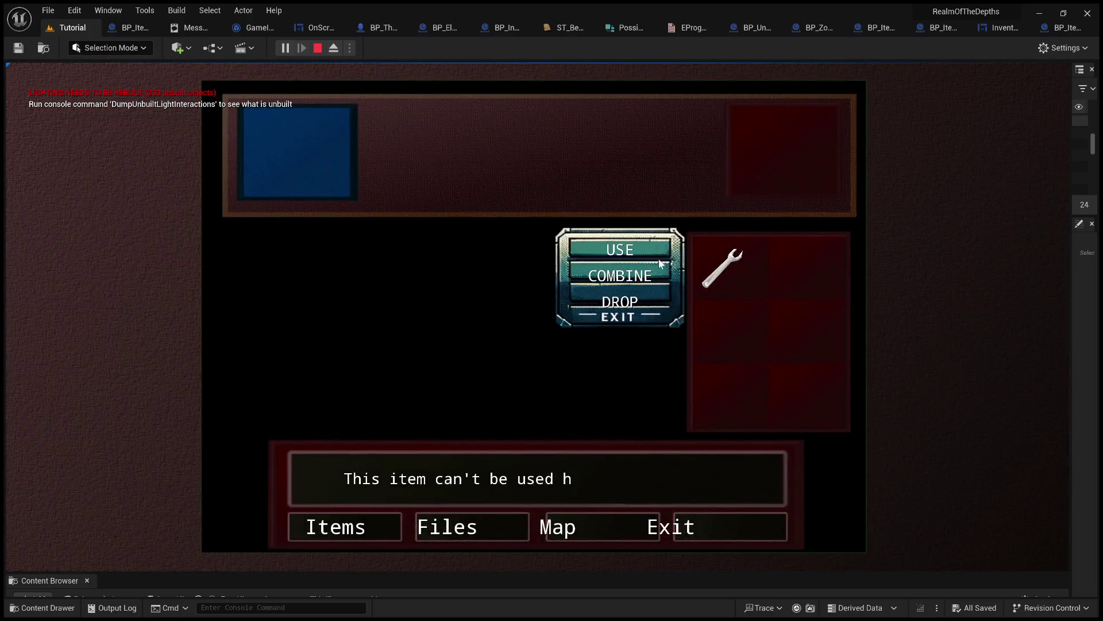
click(700, 528)
key(Escape)
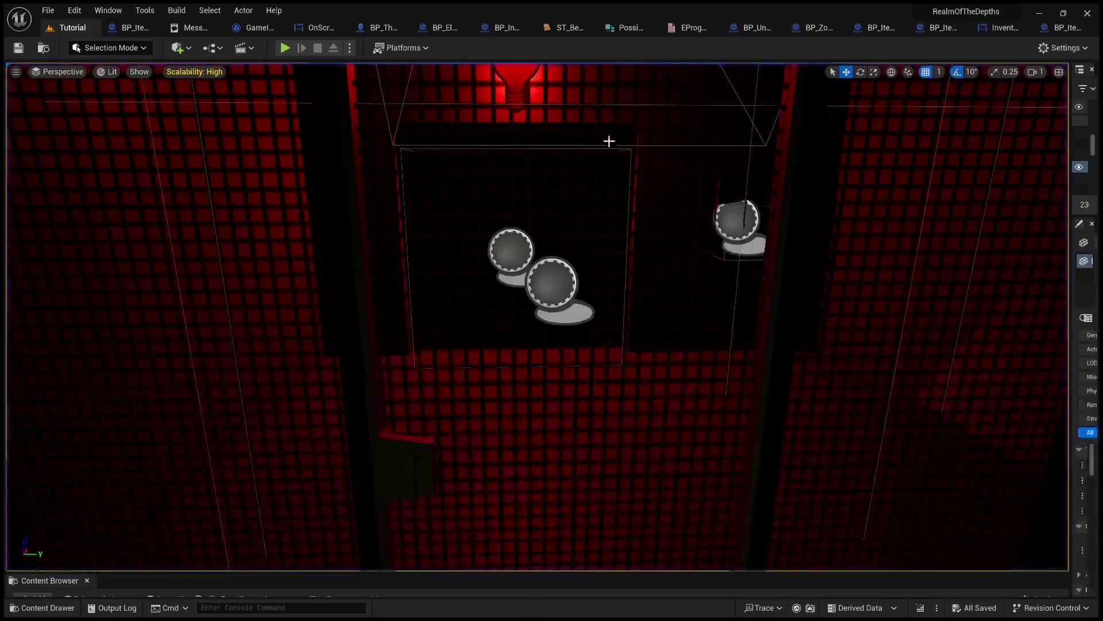
- In BP_ItemUsedOn's Is Item Usable, shift the Return Node right and insert a 'Hello' Print String before it
click(999, 27)
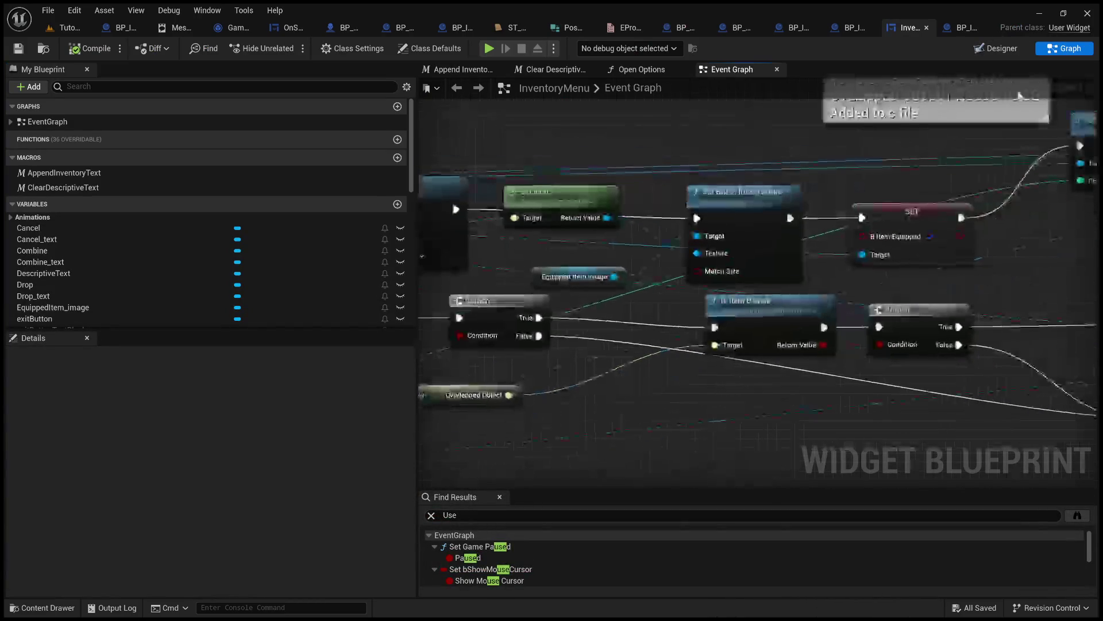
click(962, 26)
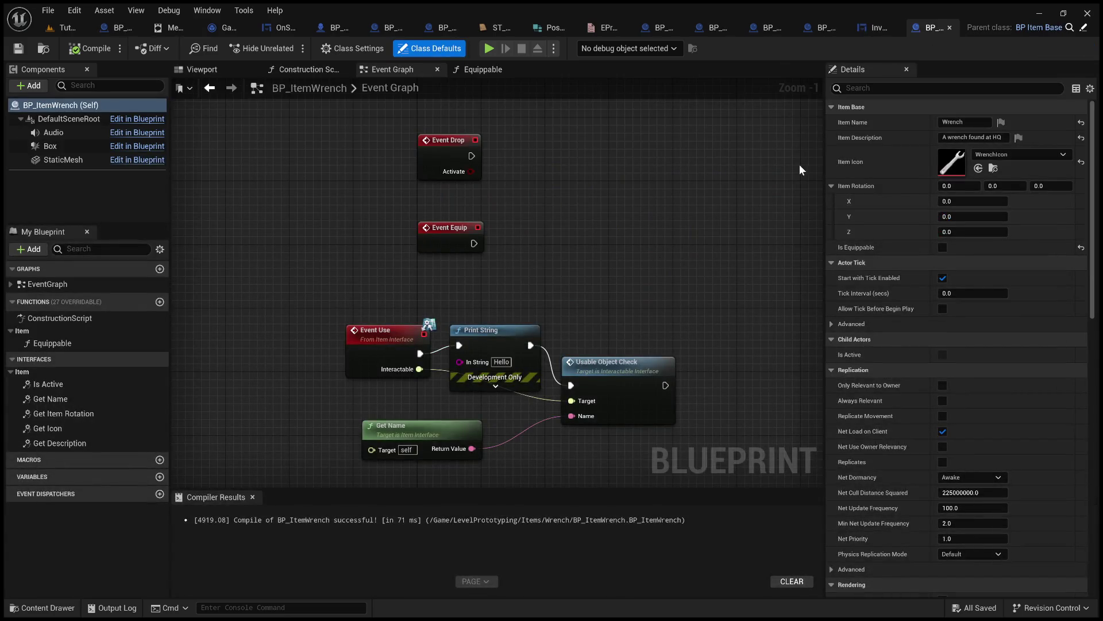
scroll(824, 98, down, 5)
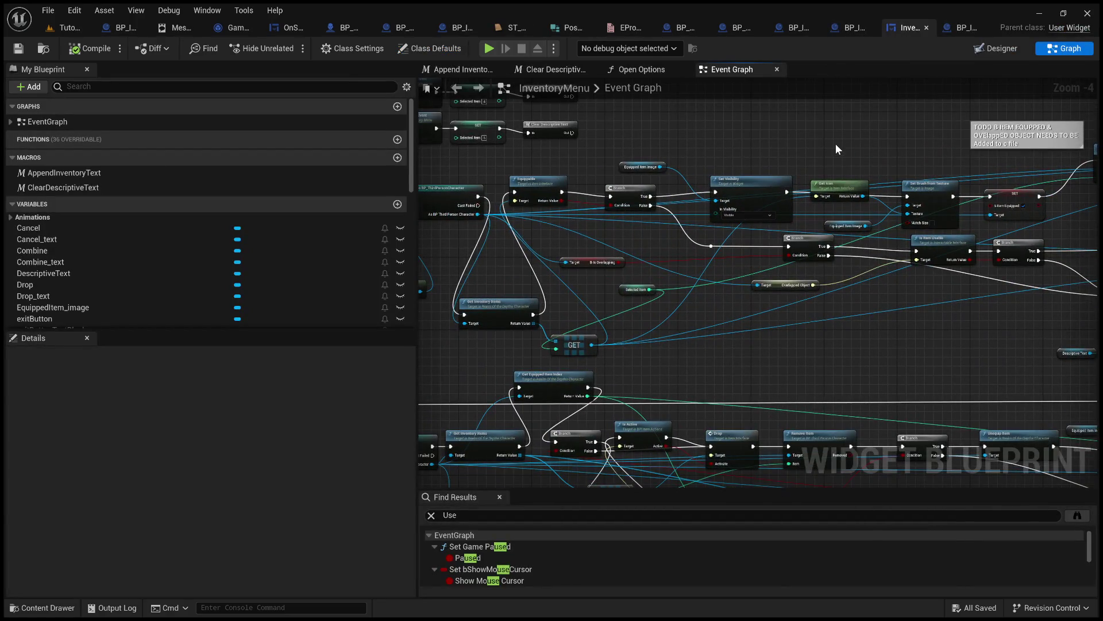
click(848, 32)
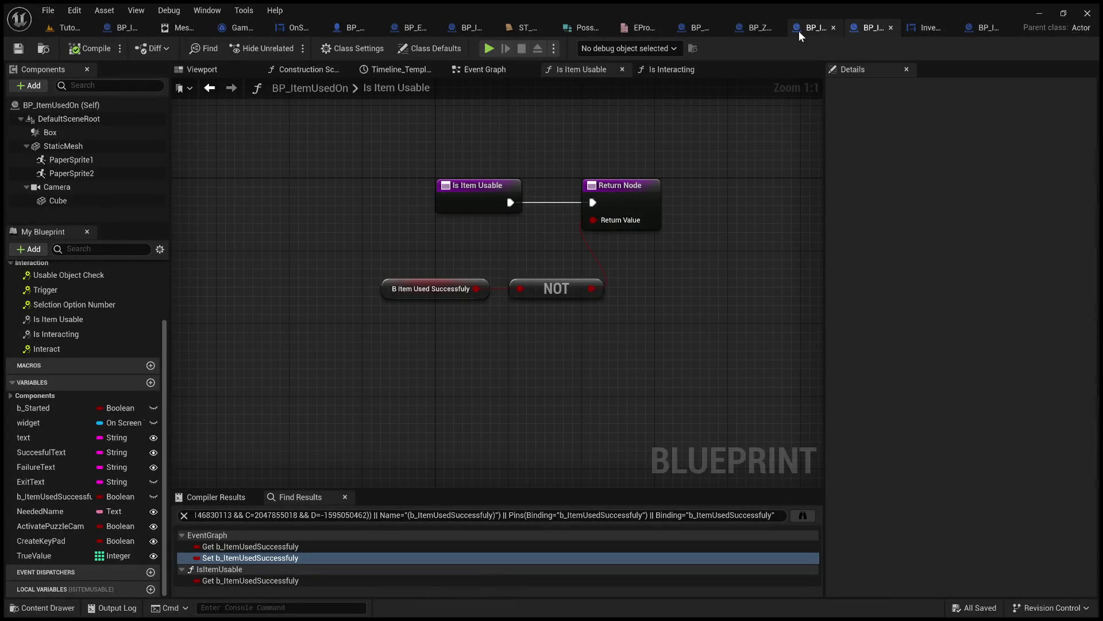
drag(639, 204, 757, 203)
drag(510, 202, 618, 184)
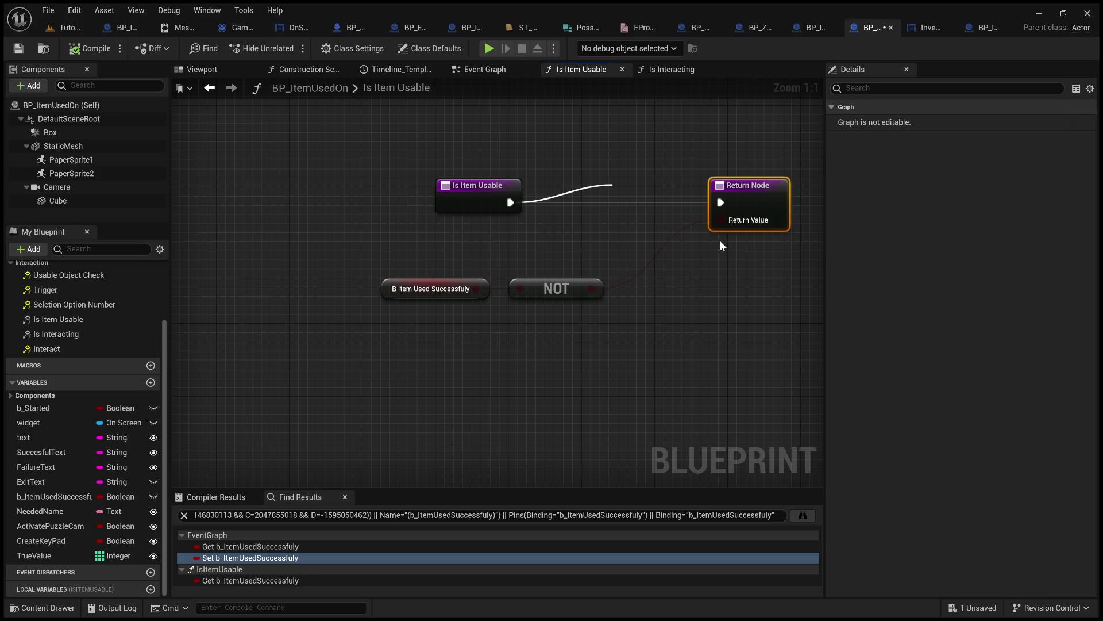
drag(647, 193, 609, 167)
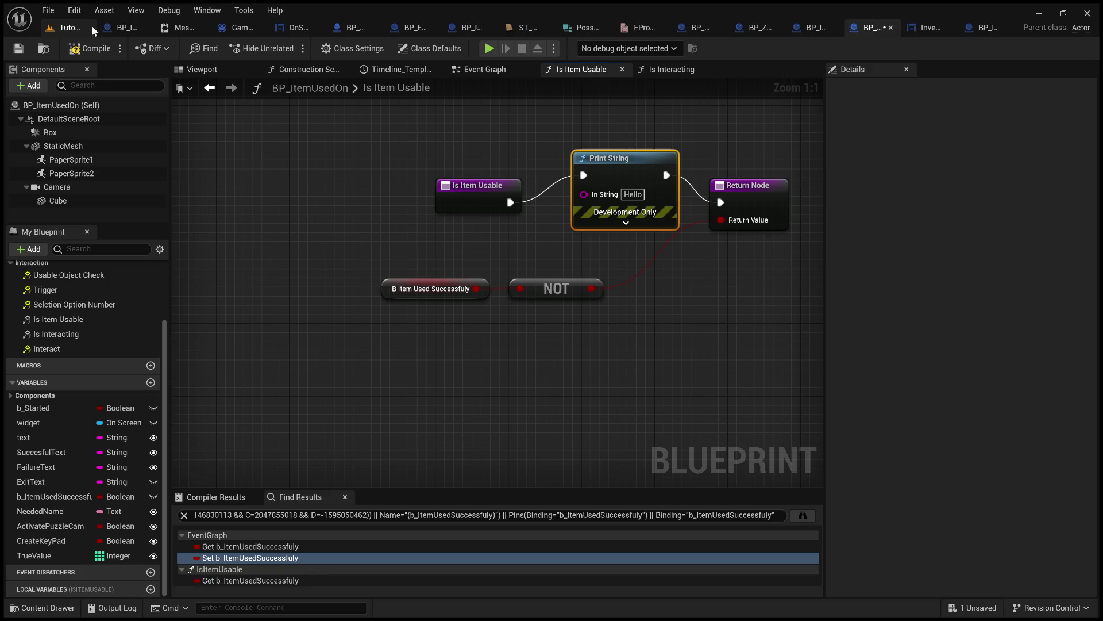
click(54, 26)
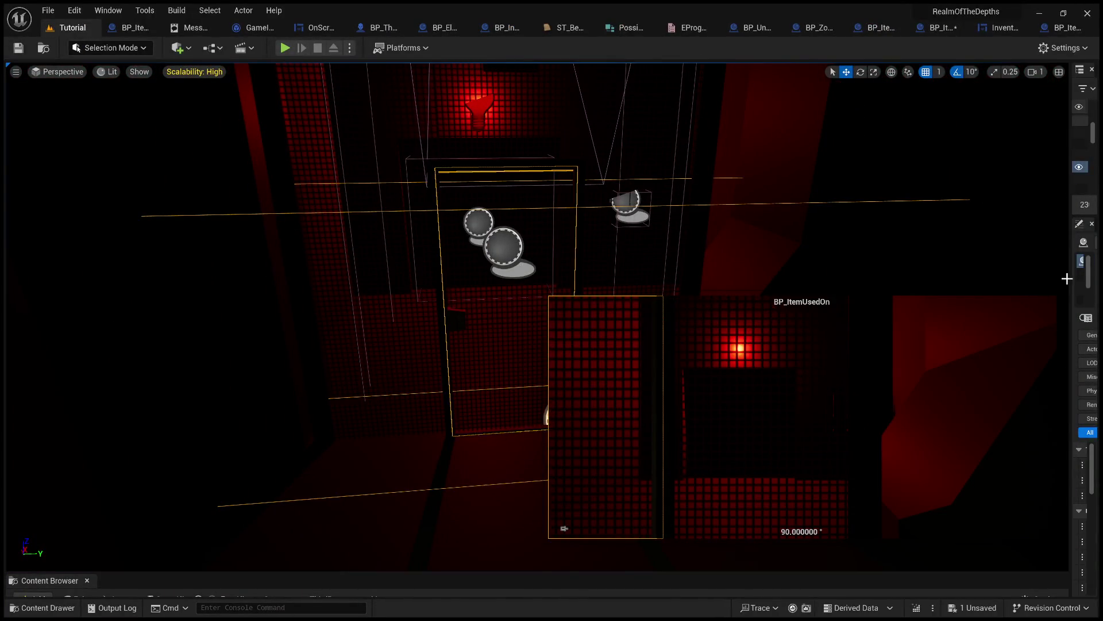
- Widen the Outliner and Details panel, then select BP_ItemPickupWrench and focus the view on it
mouse_move(1072, 278)
mouse_down()
mouse_move(808, 295)
mouse_move(844, 295)
mouse_up()
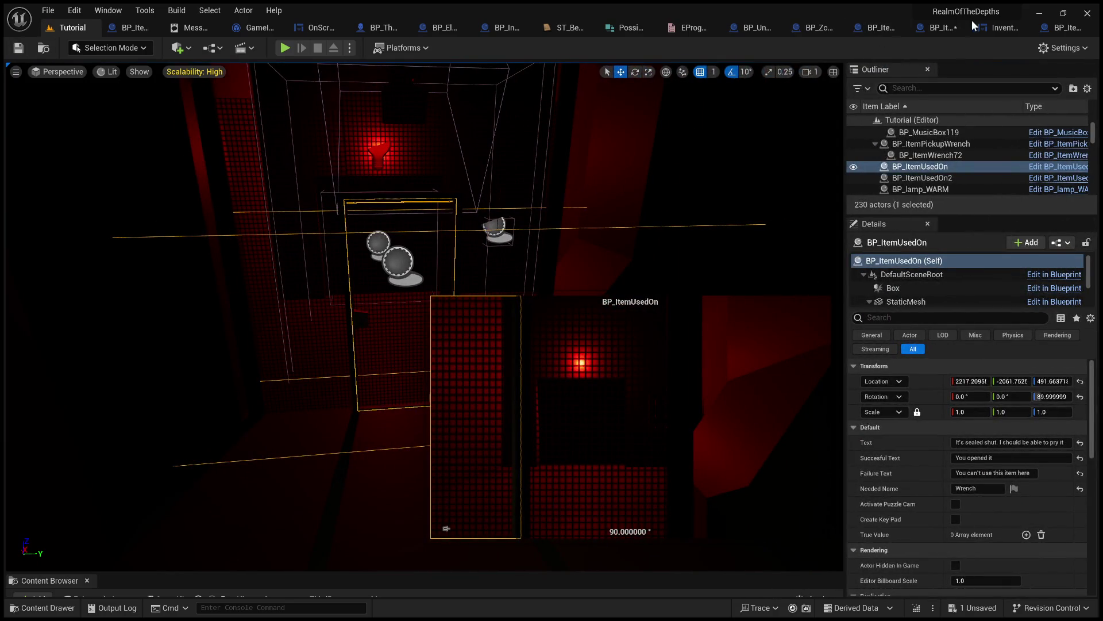
click(938, 28)
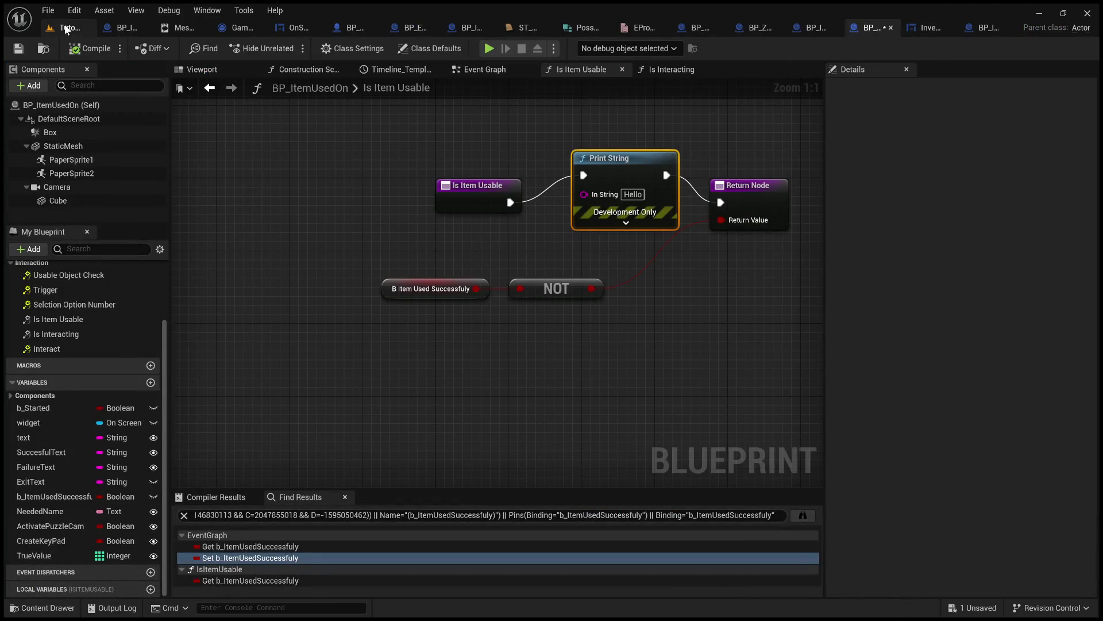
click(68, 29)
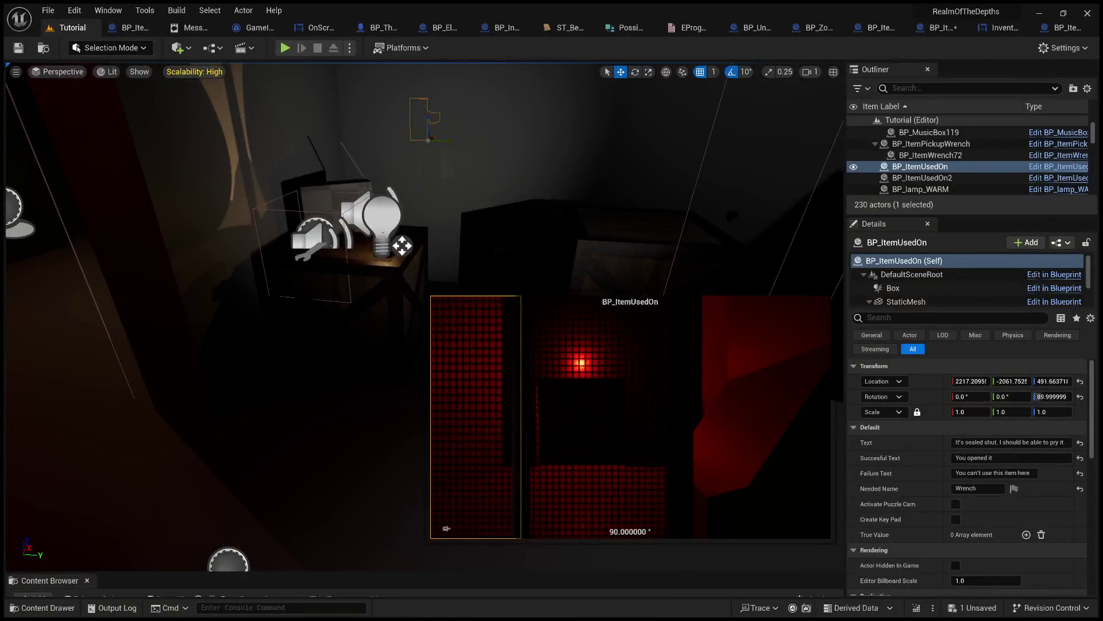
click(402, 246)
key(f)
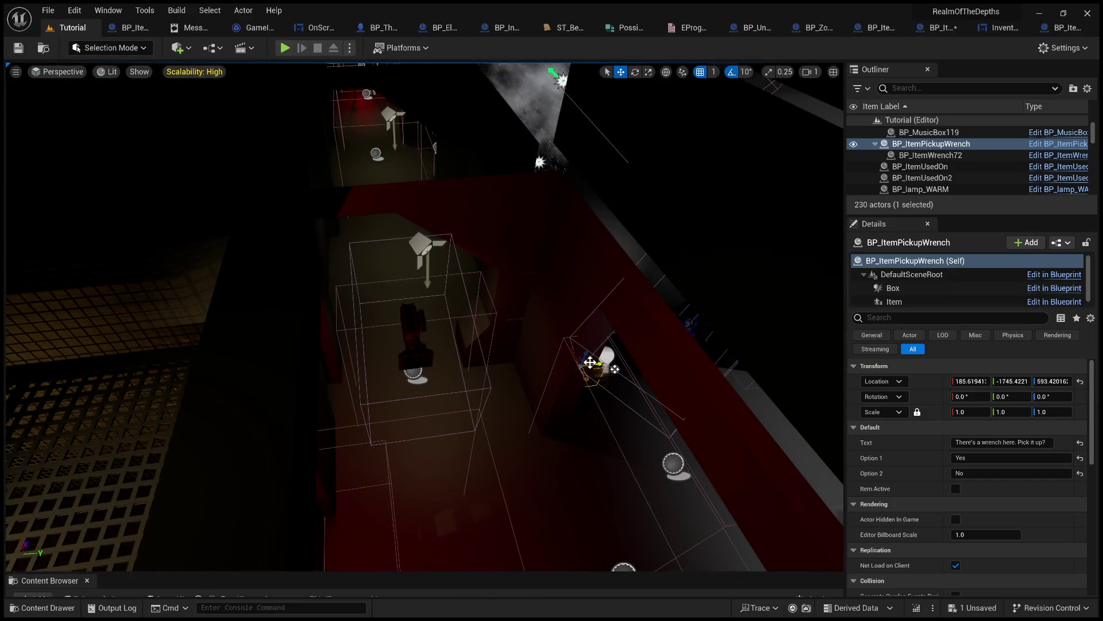
- Undo a stray move, duplicate the wrench pickup and drag the copy toward the sealed door
mouse_move(574, 363)
mouse_down()
mouse_move(419, 288)
mouse_move(298, 287)
mouse_move(488, 374)
mouse_up()
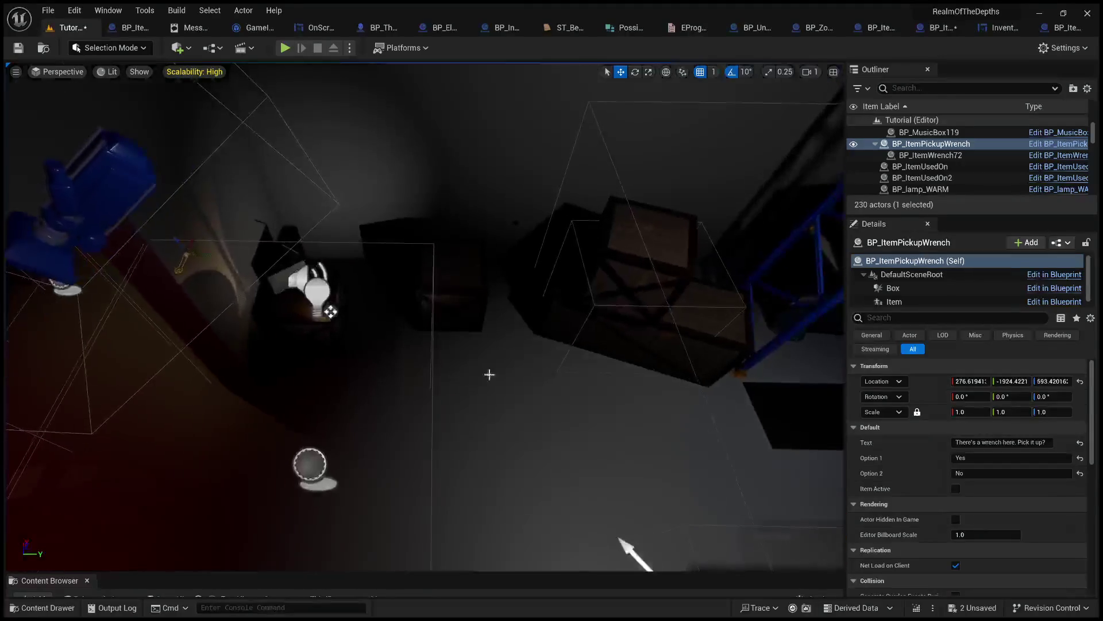
key(ctrl+z)
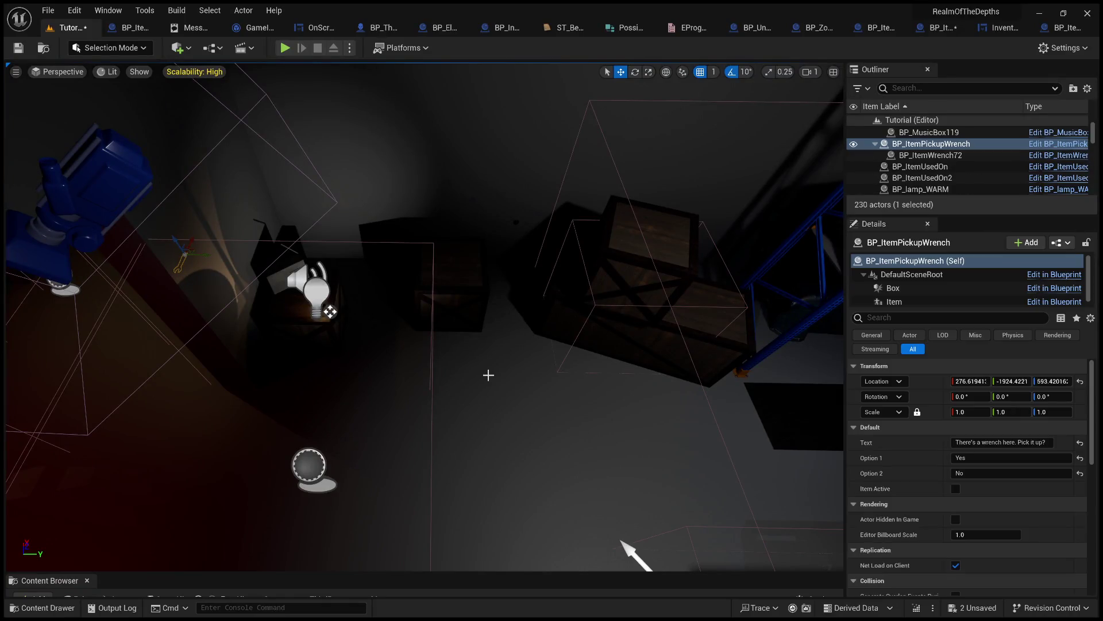
key(ctrl+d)
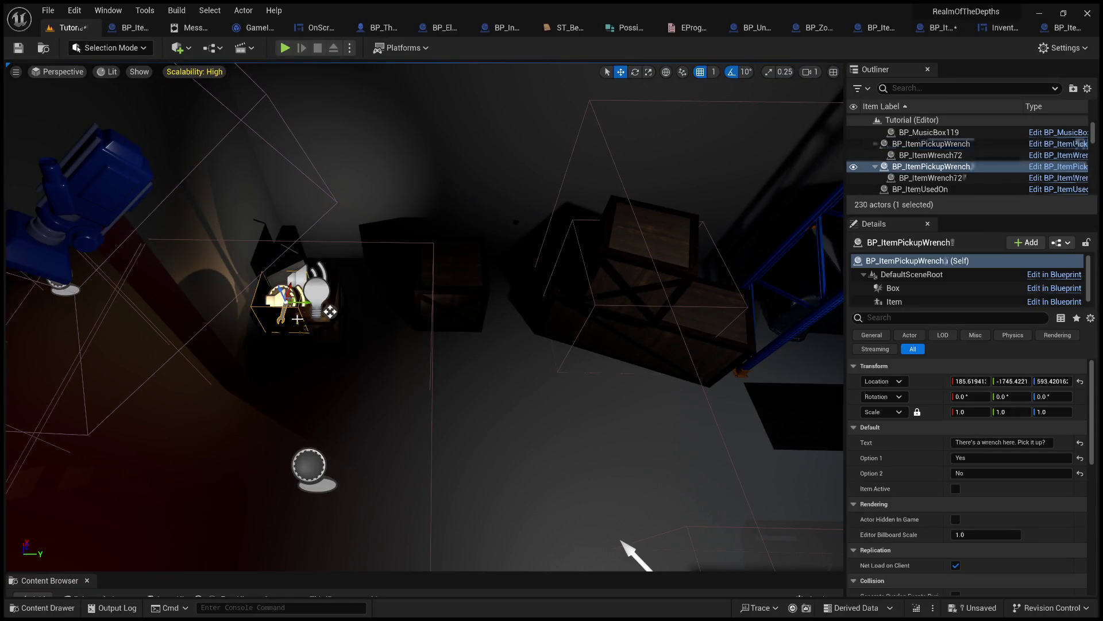
drag(331, 312, 501, 491)
key(f)
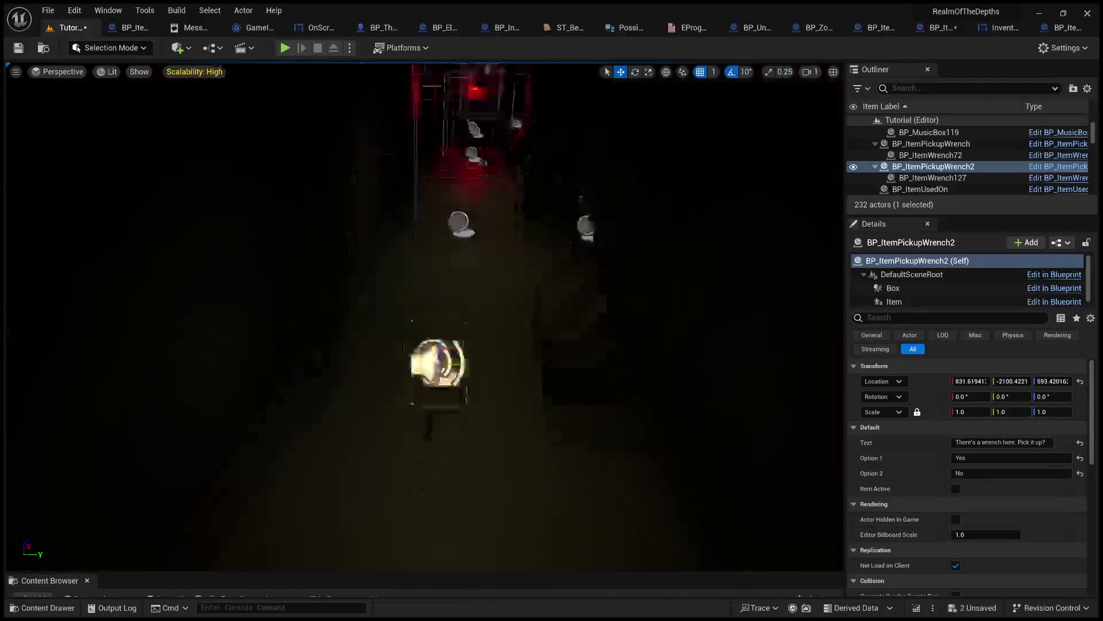
- Fine-tune BP_ItemPickupWrench2 along X until it rests near X 1979.6, Y -1896.4
drag(418, 404, 431, 97)
key(f)
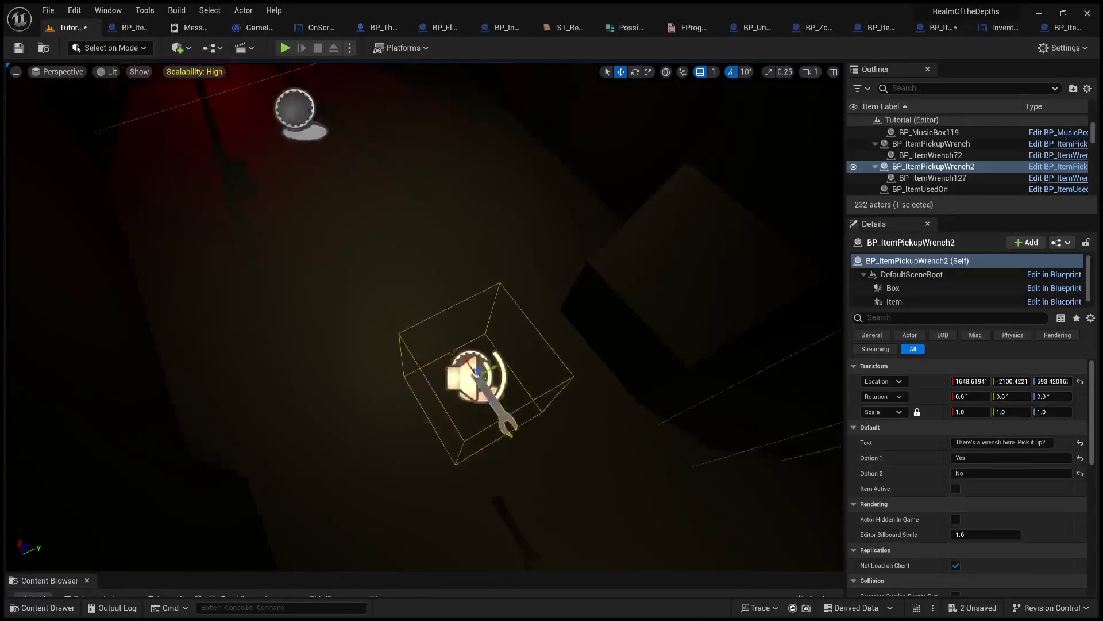
drag(473, 371, 269, 84)
key(f)
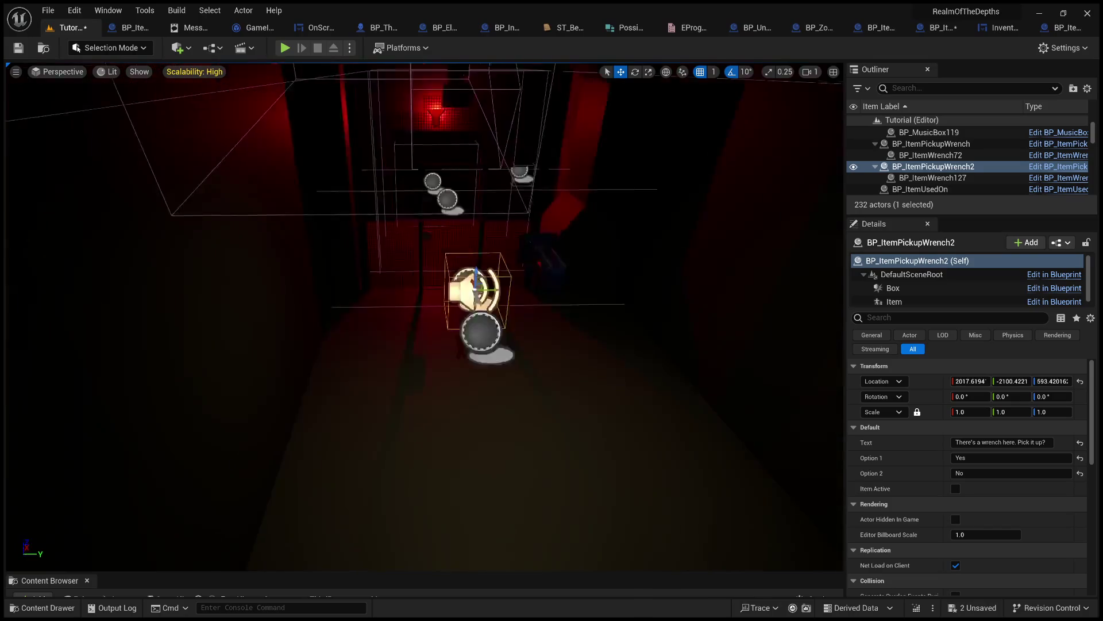
mouse_move(401, 268)
mouse_down()
mouse_move(448, 260)
mouse_move(471, 115)
mouse_up()
key(f)
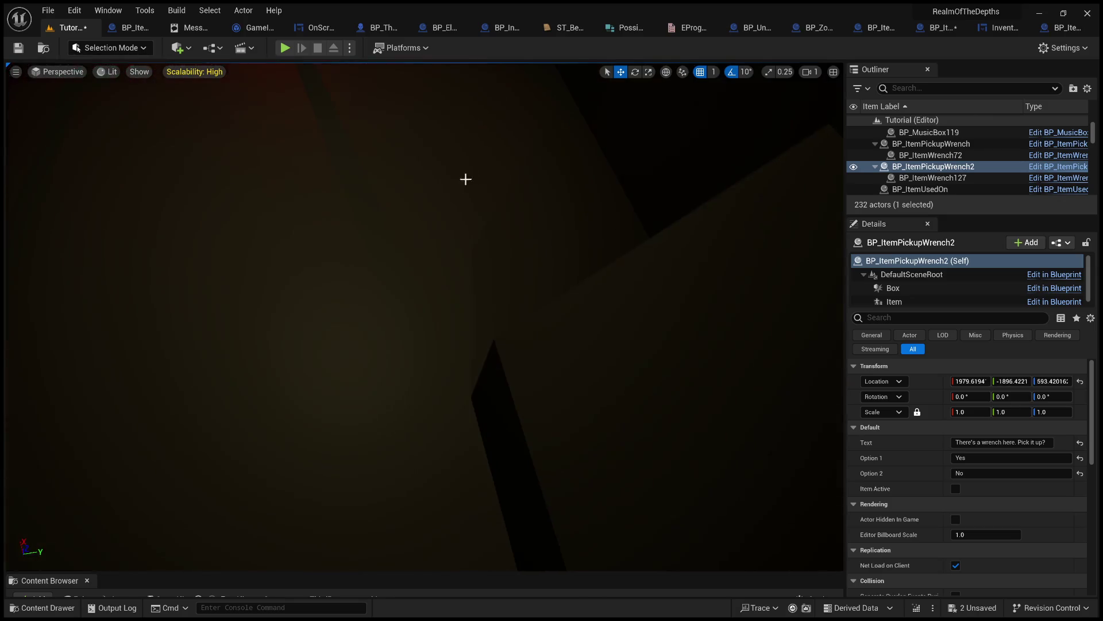
click(481, 433)
- Play-test the level, pick up the wrench and face the sealed door
key(alt+p)
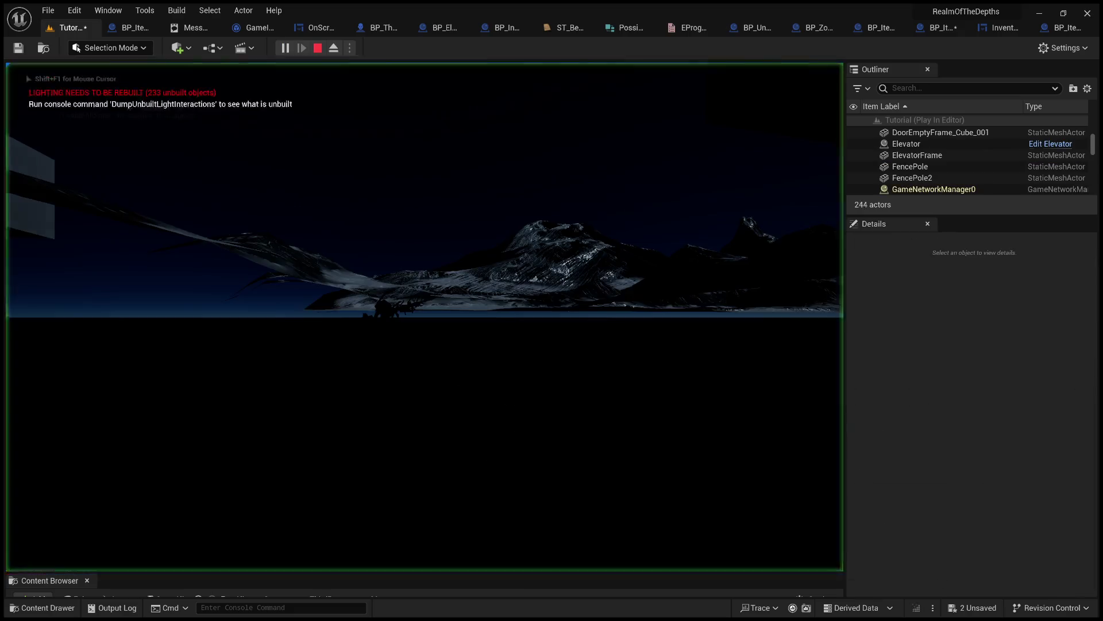
key(Escape)
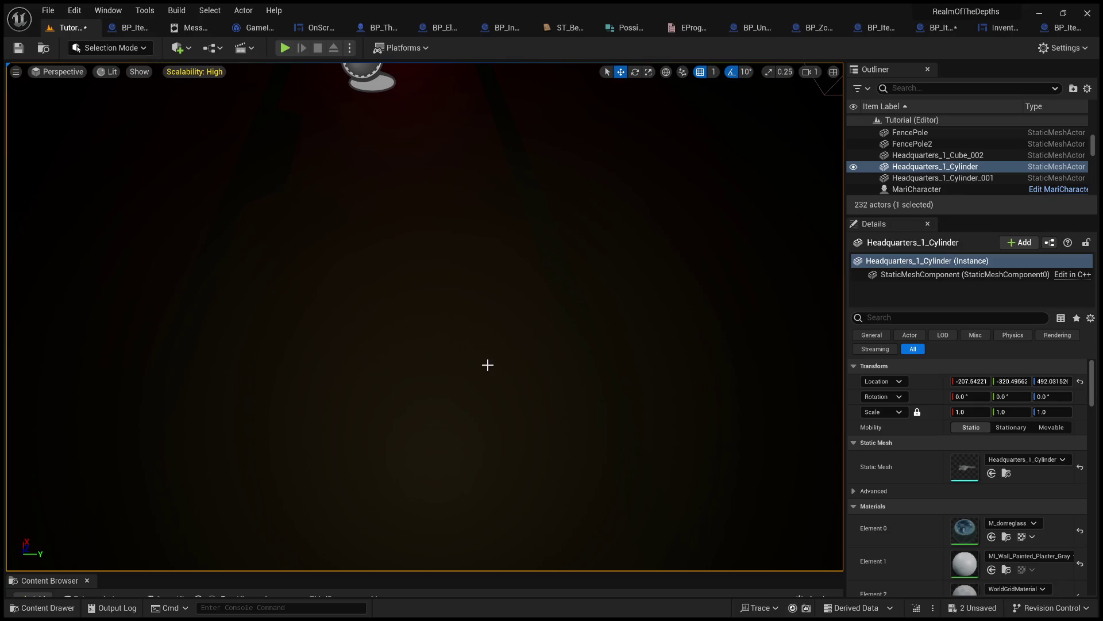
key(alt+p)
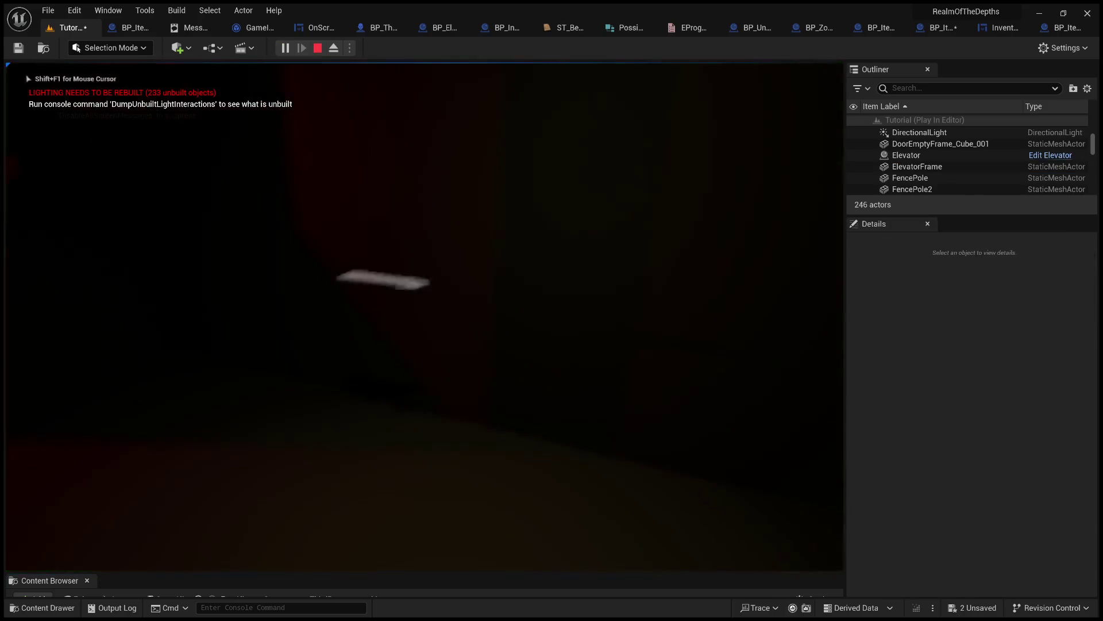
click(449, 536)
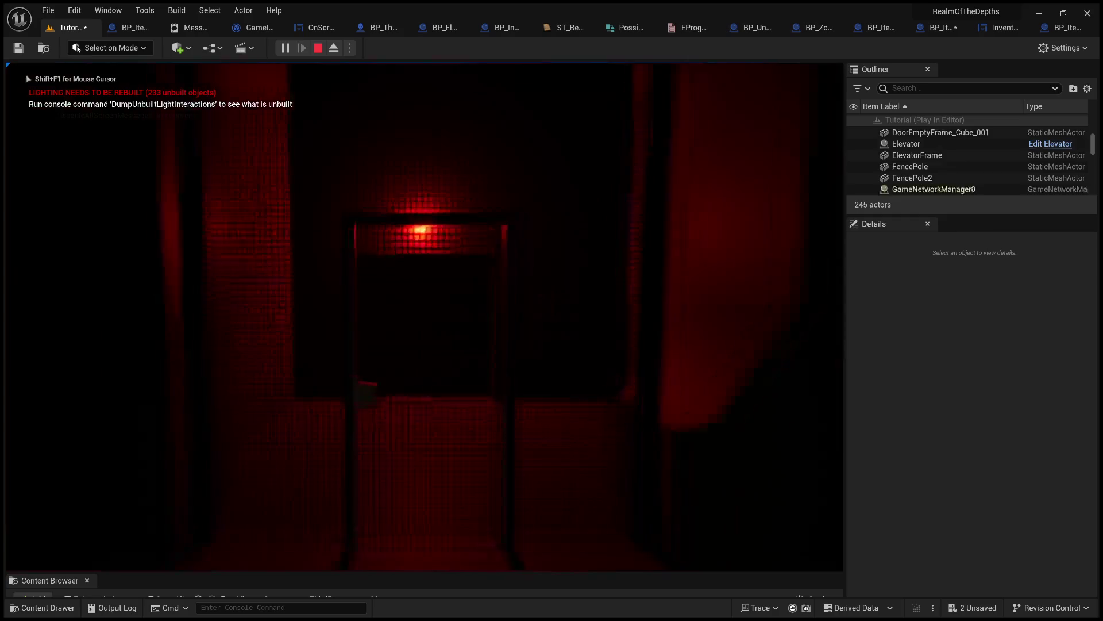
key(e)
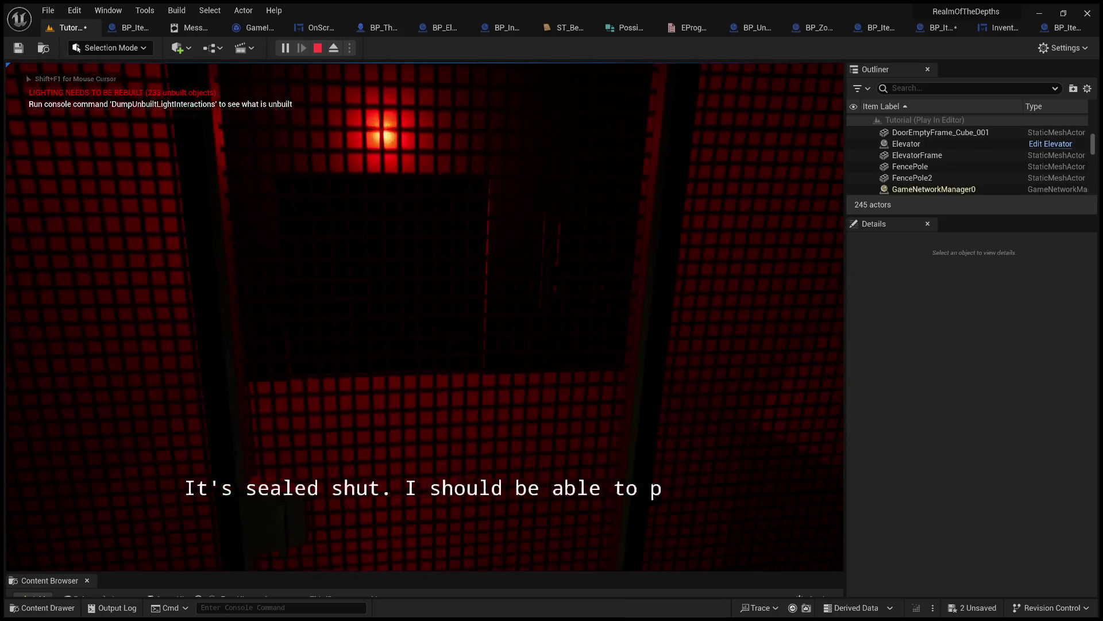
- Choose USE on the wrench in the inventory, which reports 'This item can't be used here', then stop play
key(Tab)
click(565, 271)
click(482, 251)
click(483, 251)
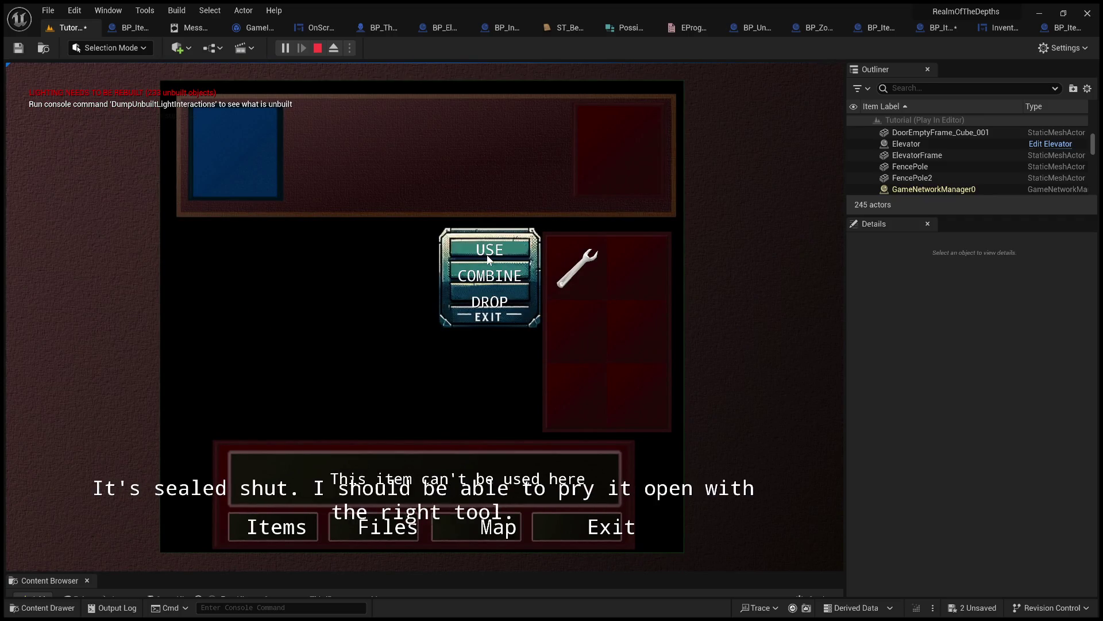
click(493, 252)
key(Escape)
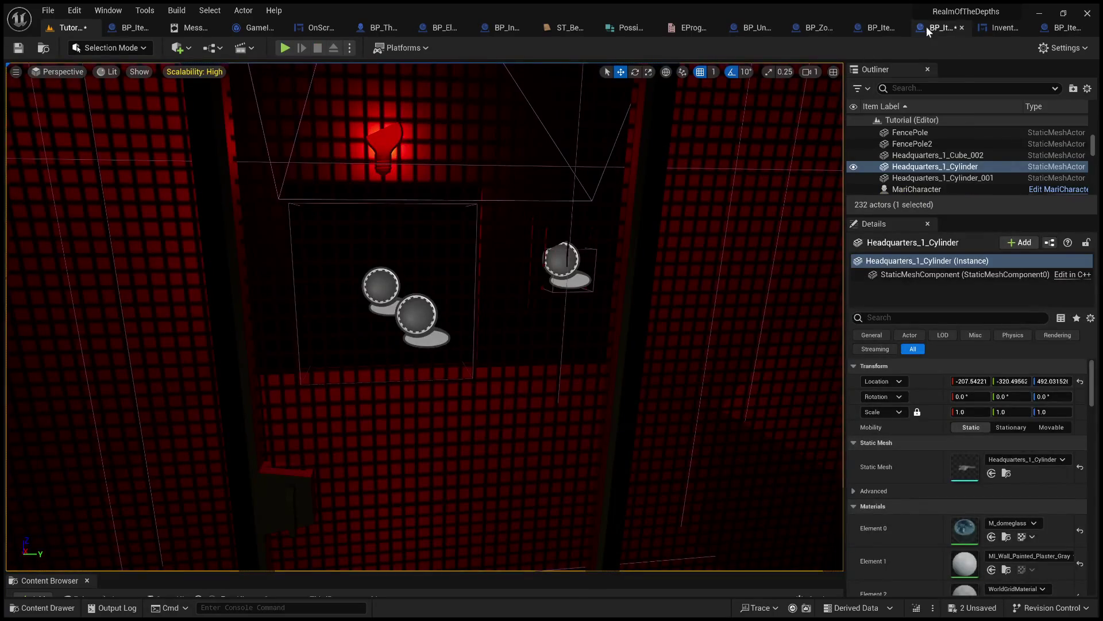
- In BP_ItemUsedOn, delete Print String, wire Is Item Usable to the Return Node, then compile and save
click(937, 28)
drag(603, 166, 601, 150)
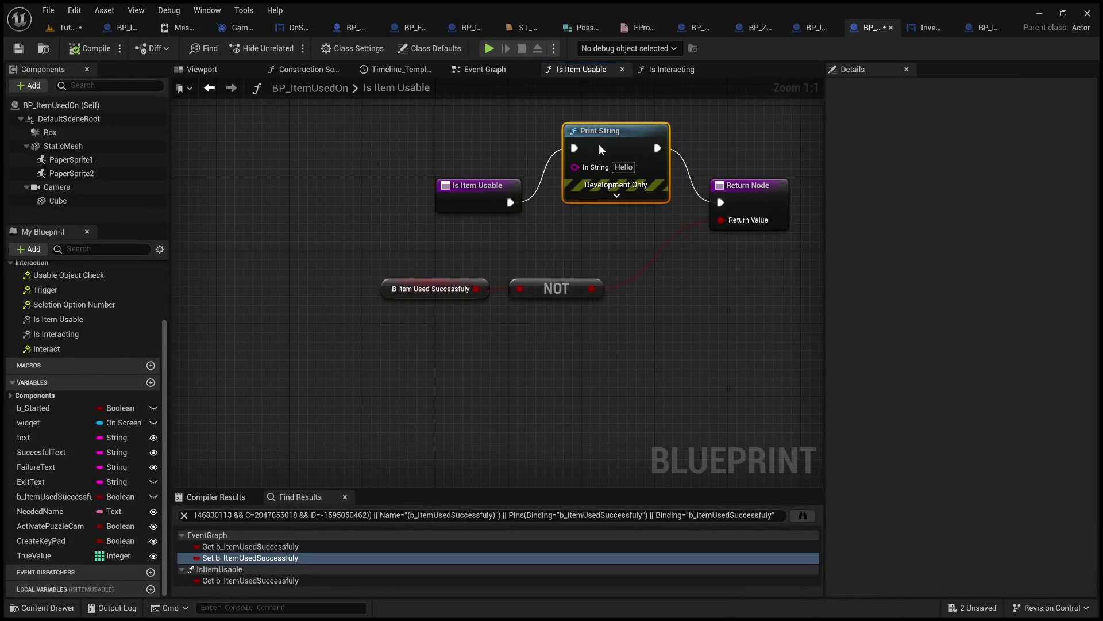
key(Delete)
drag(556, 205, 721, 202)
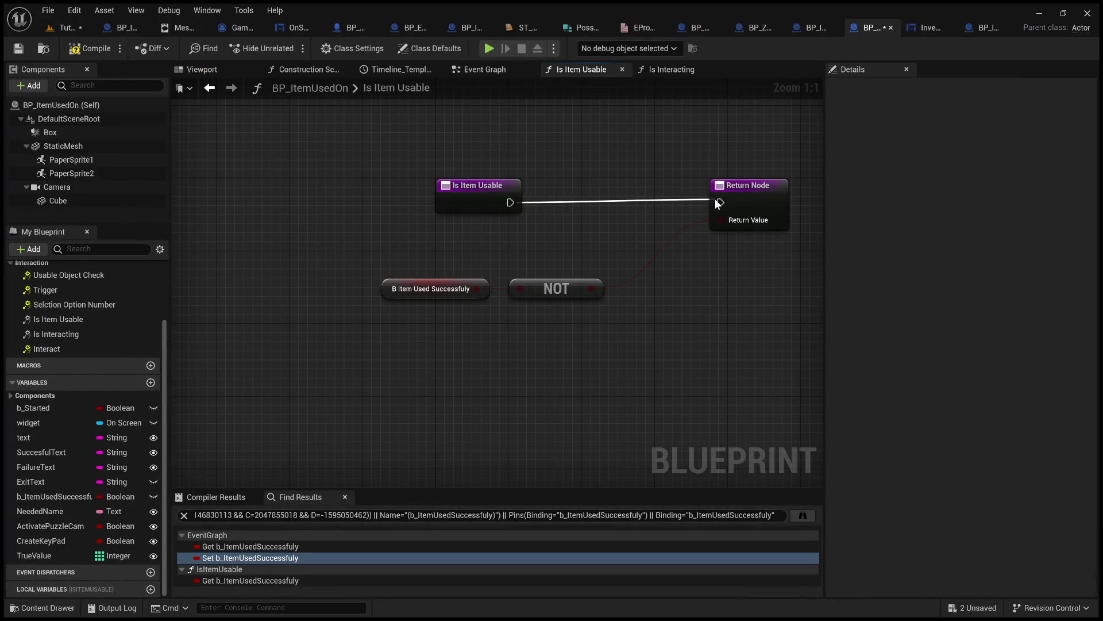
click(86, 49)
key(ctrl+s)
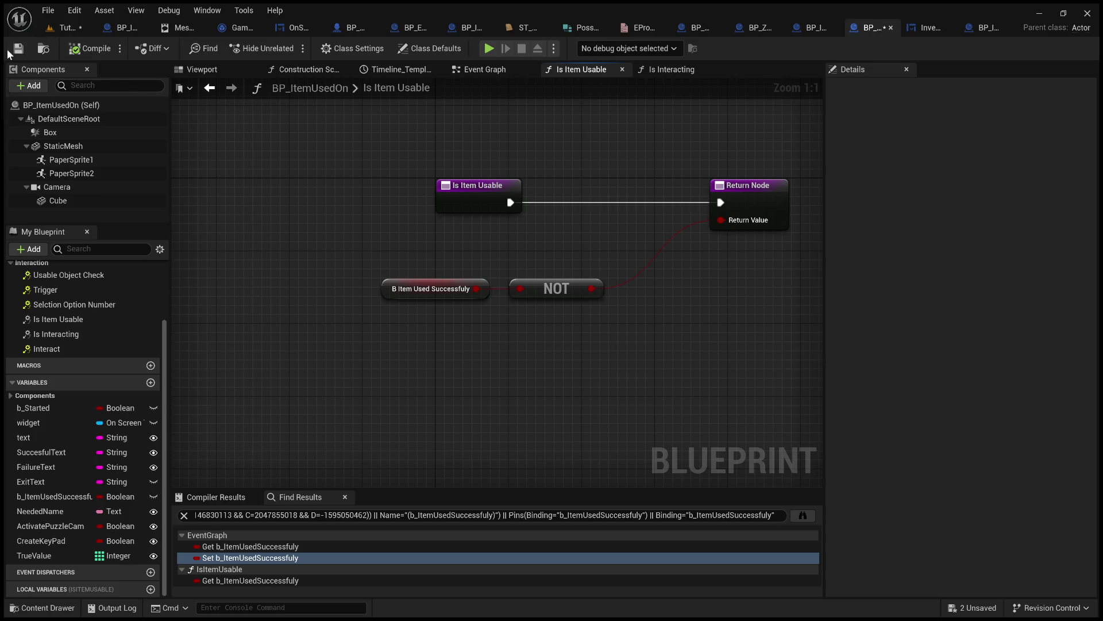
click(928, 28)
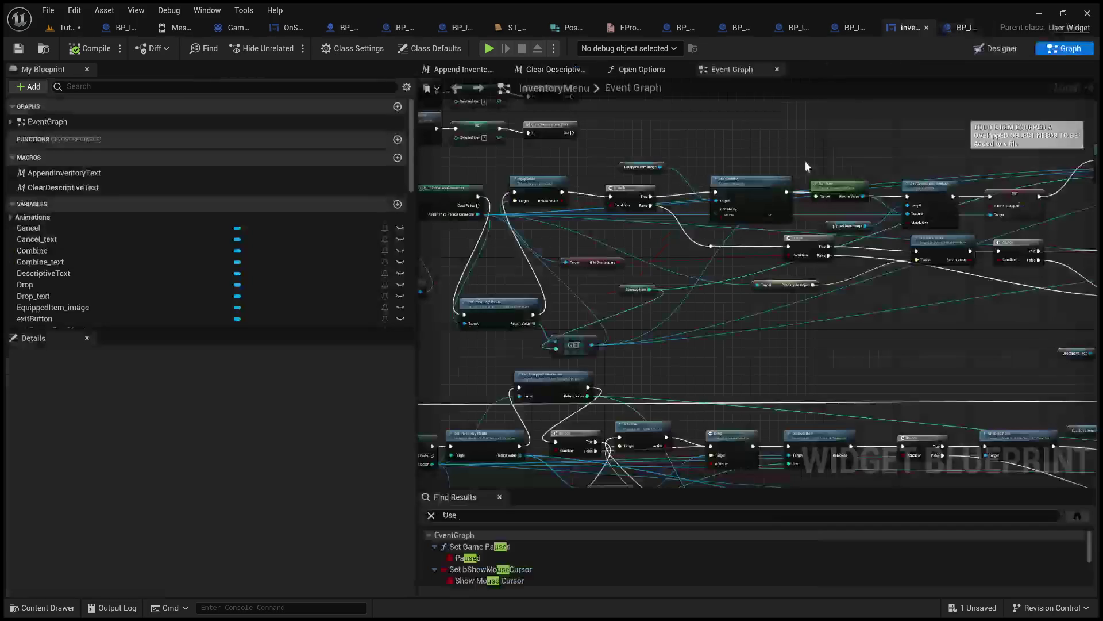
- Find the B Is Overlapping getter near the Branch and Cast To BP_ThirdPersonCharacter nodes and delete it
scroll(714, 261, up, 4)
mouse_move(657, 268)
mouse_down()
mouse_move(758, 264)
mouse_move(454, 278)
mouse_move(715, 281)
mouse_up()
click(553, 300)
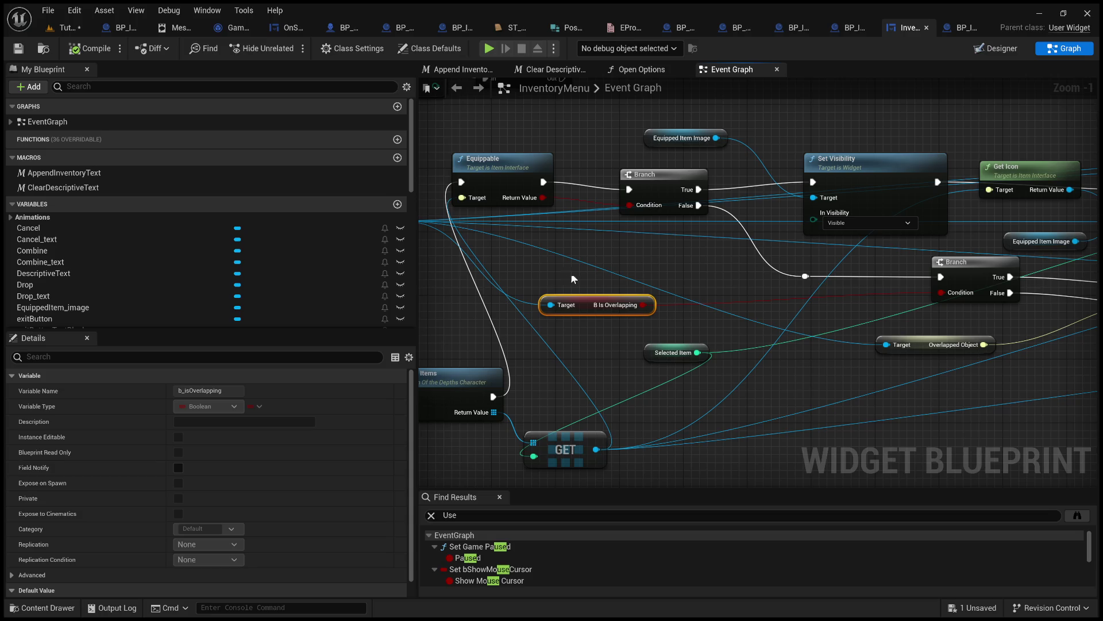
mouse_move(572, 275)
mouse_down()
mouse_move(615, 264)
mouse_move(327, 269)
mouse_move(146, 254)
mouse_move(170, 230)
mouse_move(121, 241)
mouse_move(167, 296)
mouse_move(703, 281)
mouse_up()
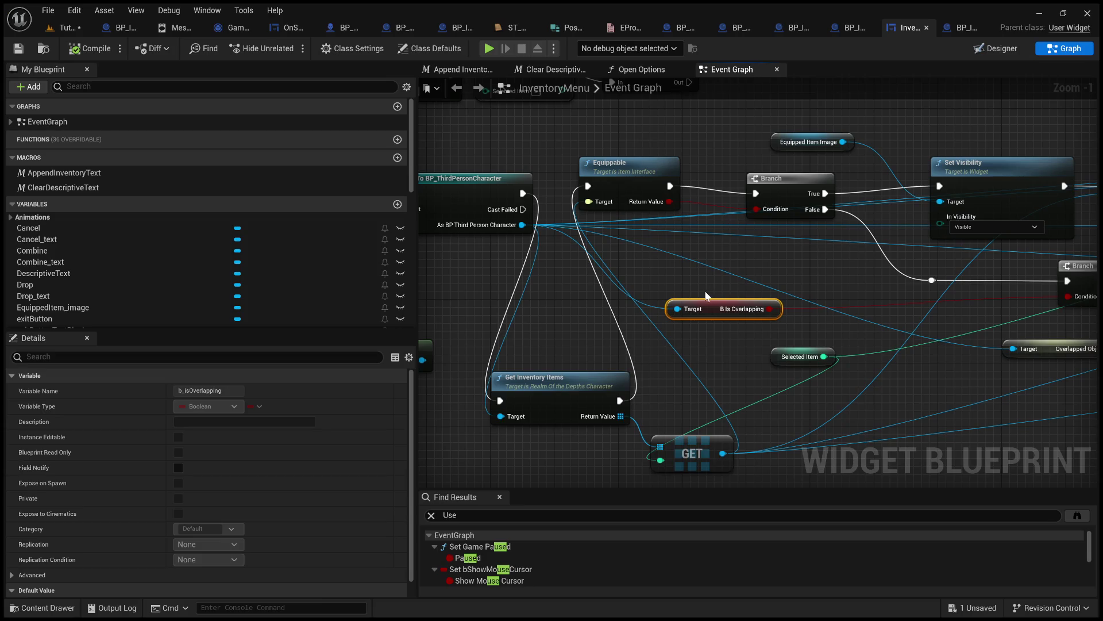
drag(678, 284, 748, 291)
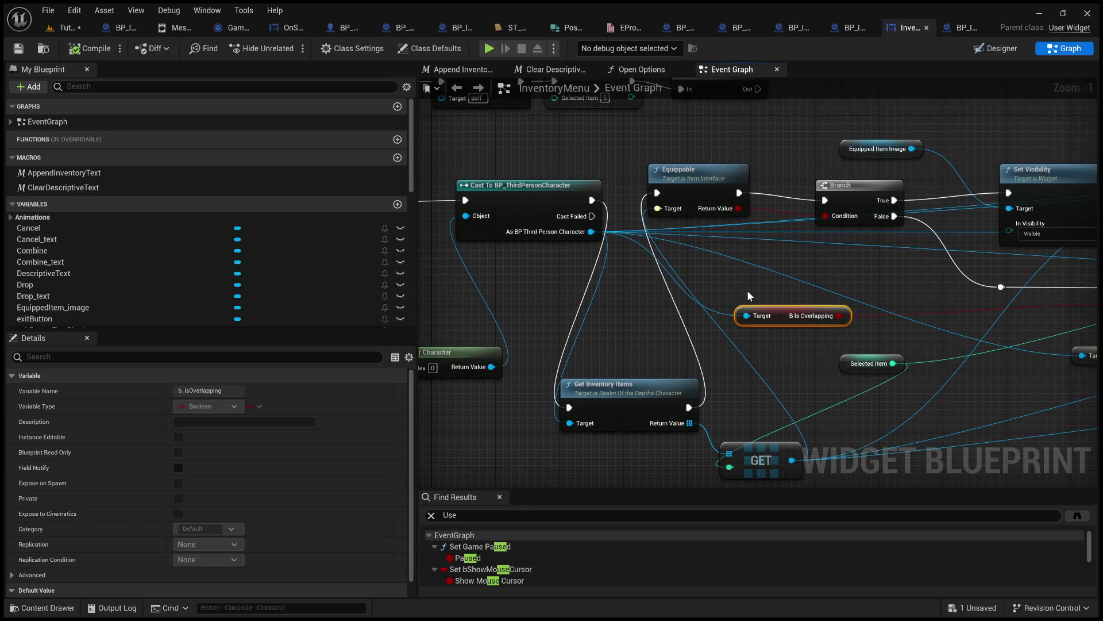
key(Delete)
mouse_move(590, 232)
mouse_down()
mouse_move(714, 312)
mouse_move(792, 325)
mouse_up()
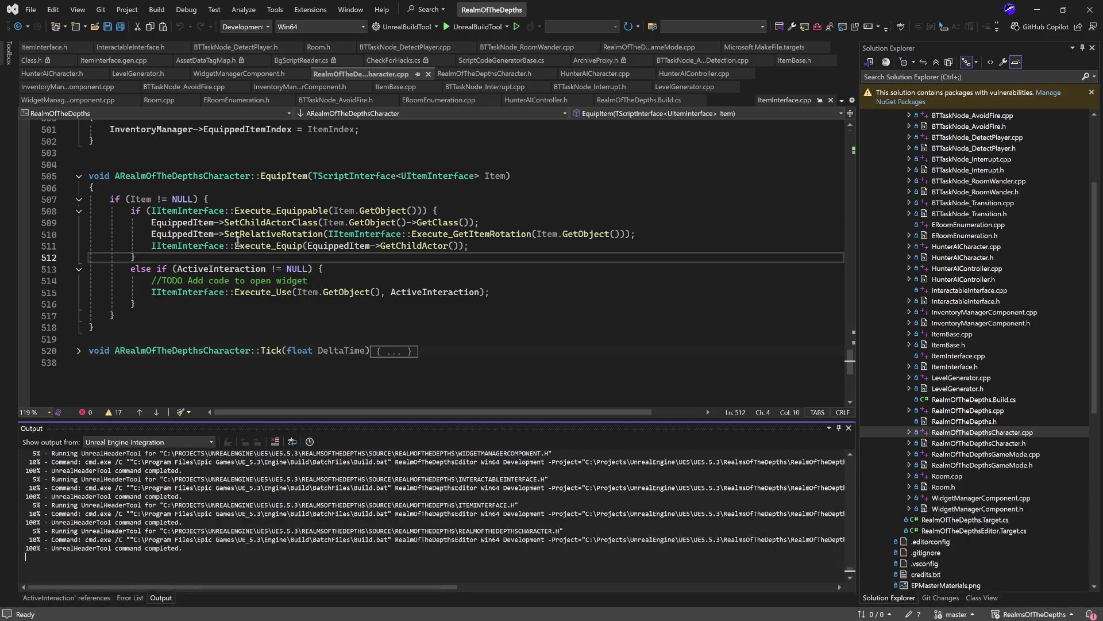
- Review ActiveInteraction usages in EquipItem of RealmOfTheDepthsCharacter.cpp, then minimize Visual Studio
click(318, 319)
double_click(429, 293)
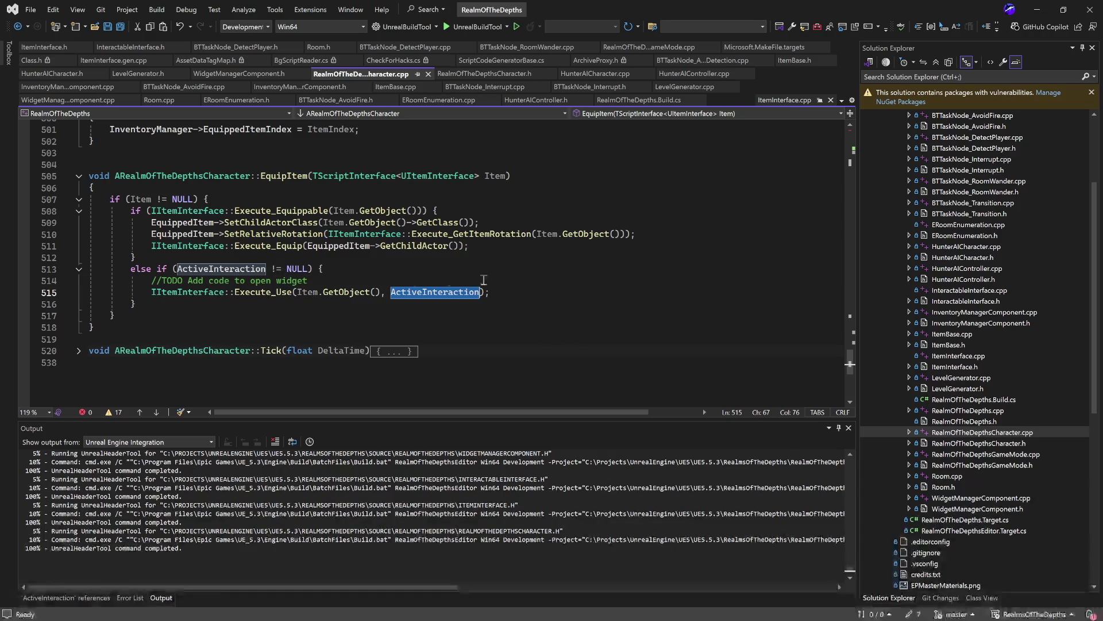
click(359, 269)
click(234, 304)
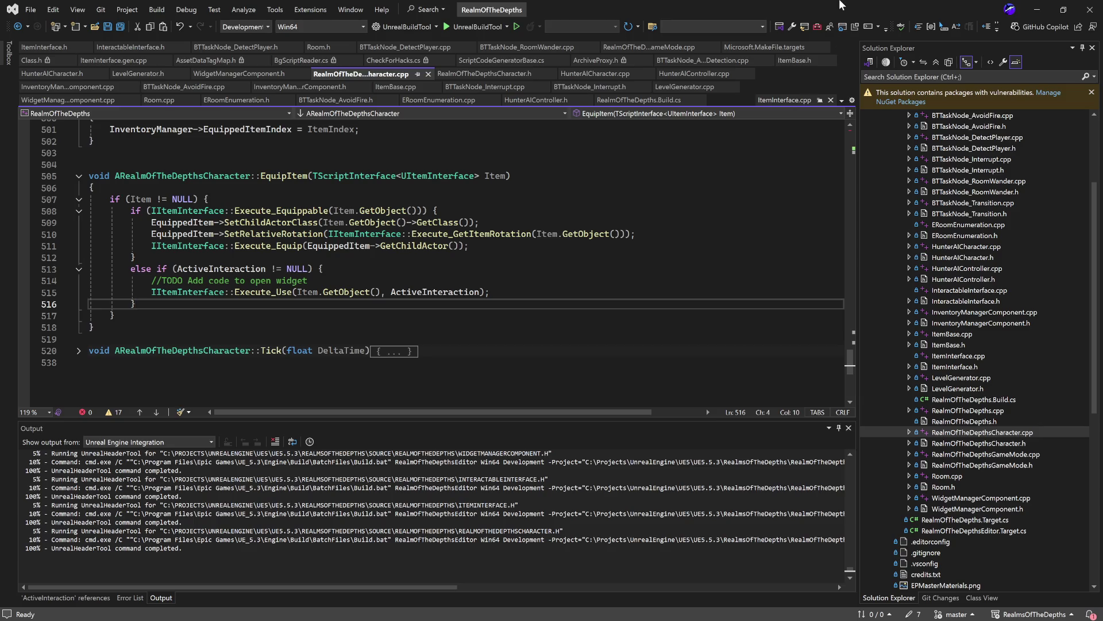
click(1044, 13)
mouse_move(702, 260)
mouse_down()
mouse_move(767, 269)
mouse_move(766, 216)
mouse_move(734, 226)
mouse_move(850, 219)
mouse_move(425, 191)
mouse_up()
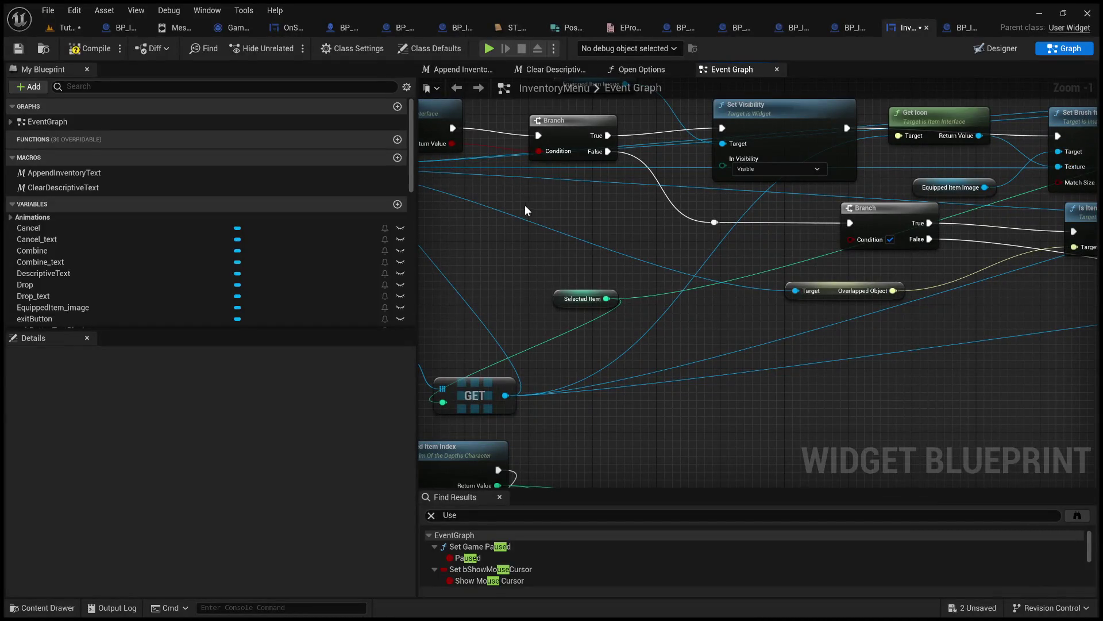
- Move the Overlapped Object getter beside the Branch and add Get Active Interaction from the character cast
mouse_move(572, 214)
mouse_down()
mouse_move(665, 224)
mouse_move(867, 209)
mouse_move(968, 217)
mouse_move(633, 258)
mouse_move(466, 257)
mouse_up()
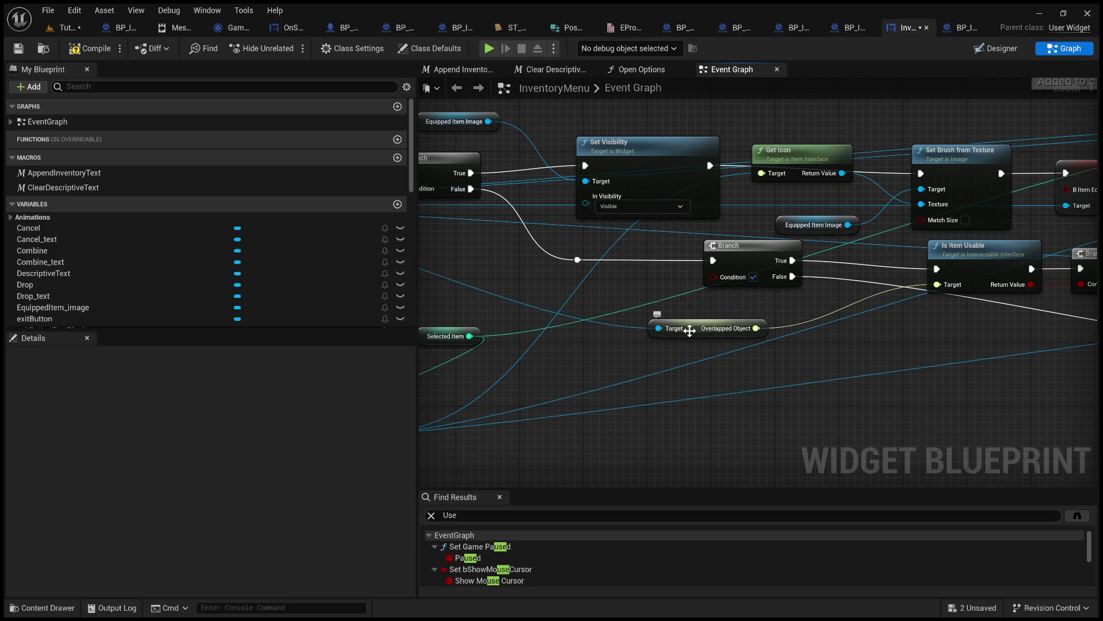
mouse_move(695, 334)
mouse_down()
mouse_move(637, 317)
mouse_move(692, 356)
mouse_up()
mouse_move(832, 292)
mouse_down()
mouse_move(422, 314)
mouse_move(599, 305)
mouse_move(782, 319)
mouse_move(738, 339)
mouse_move(821, 349)
mouse_move(722, 316)
mouse_move(668, 319)
mouse_move(815, 317)
mouse_move(329, 308)
mouse_move(513, 286)
mouse_move(846, 299)
mouse_move(679, 289)
mouse_up()
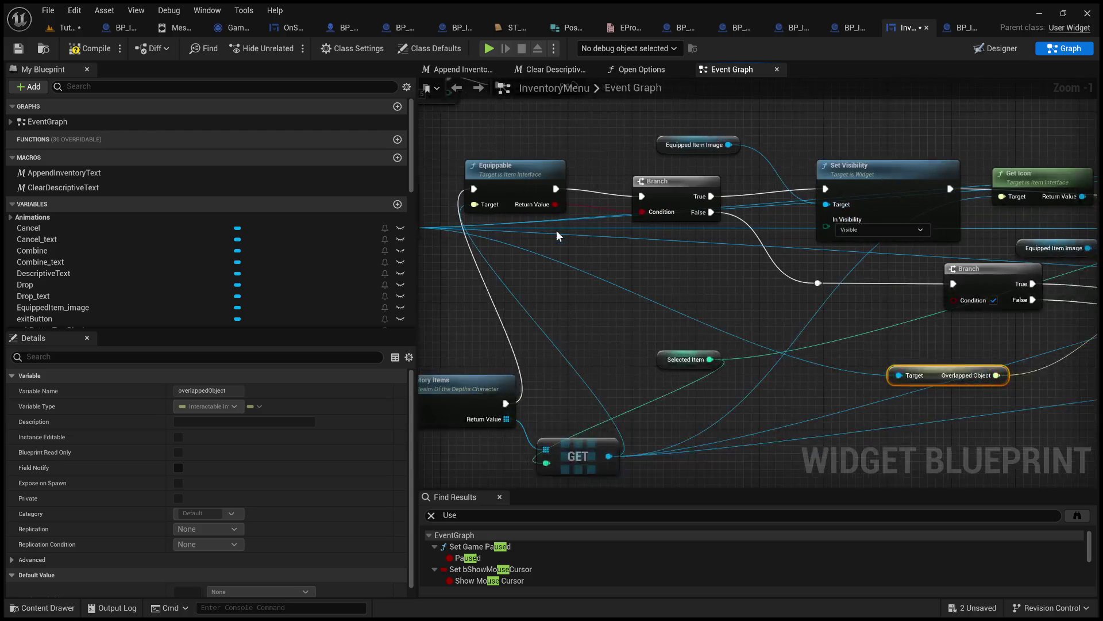
drag(595, 325, 812, 271)
drag(622, 173, 815, 248)
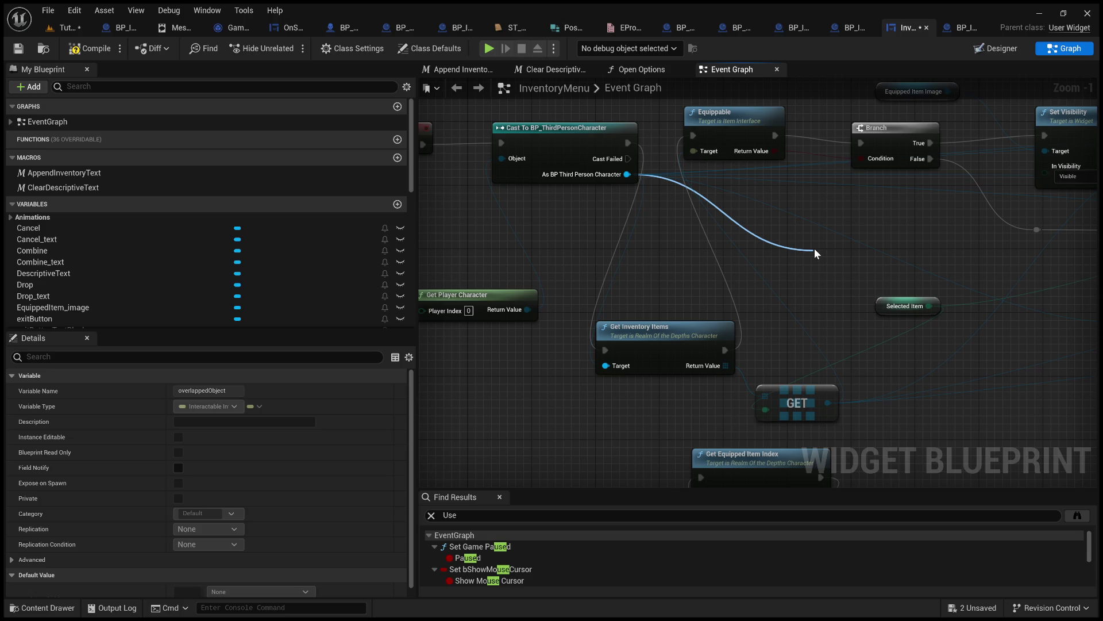
click(914, 393)
- Add an Is Valid check on Active Interaction feeding the Branch Condition
drag(918, 259, 973, 263)
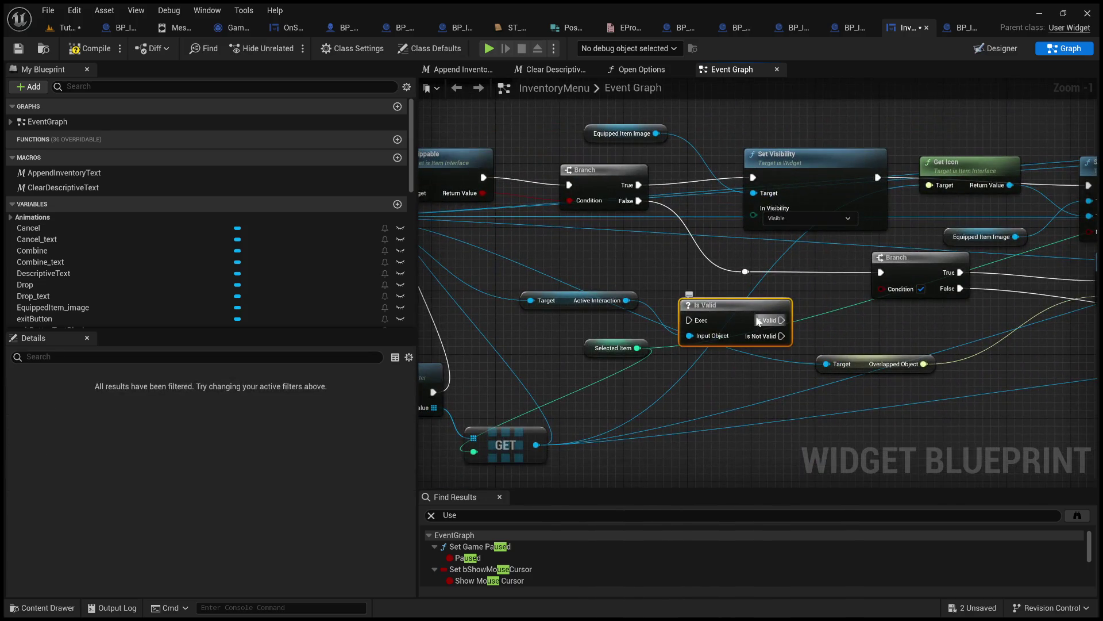
key(Delete)
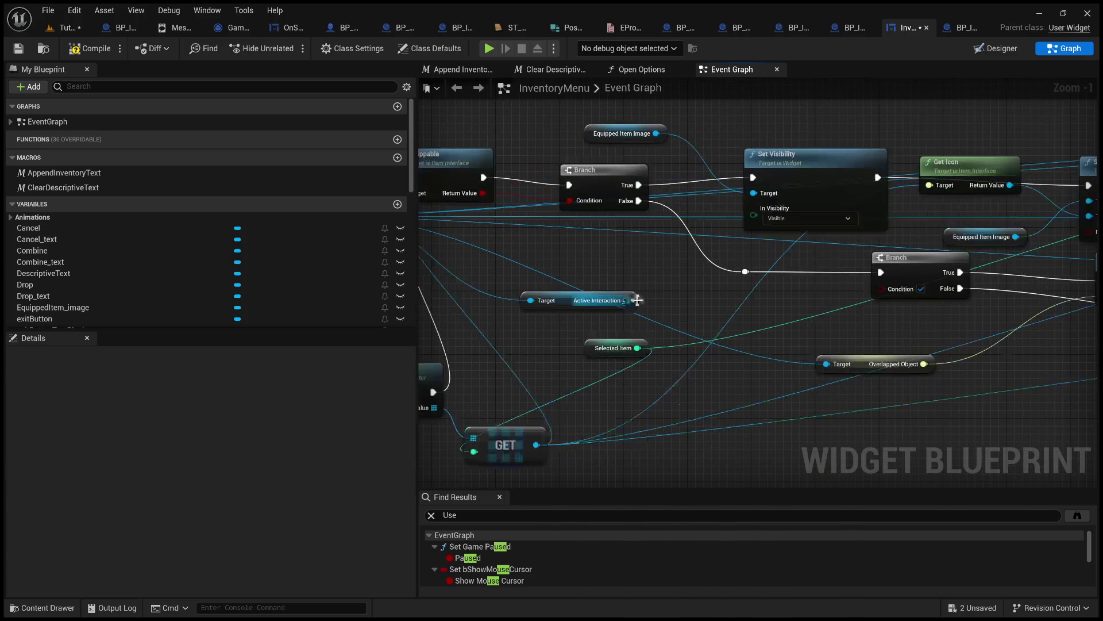
drag(625, 300, 719, 290)
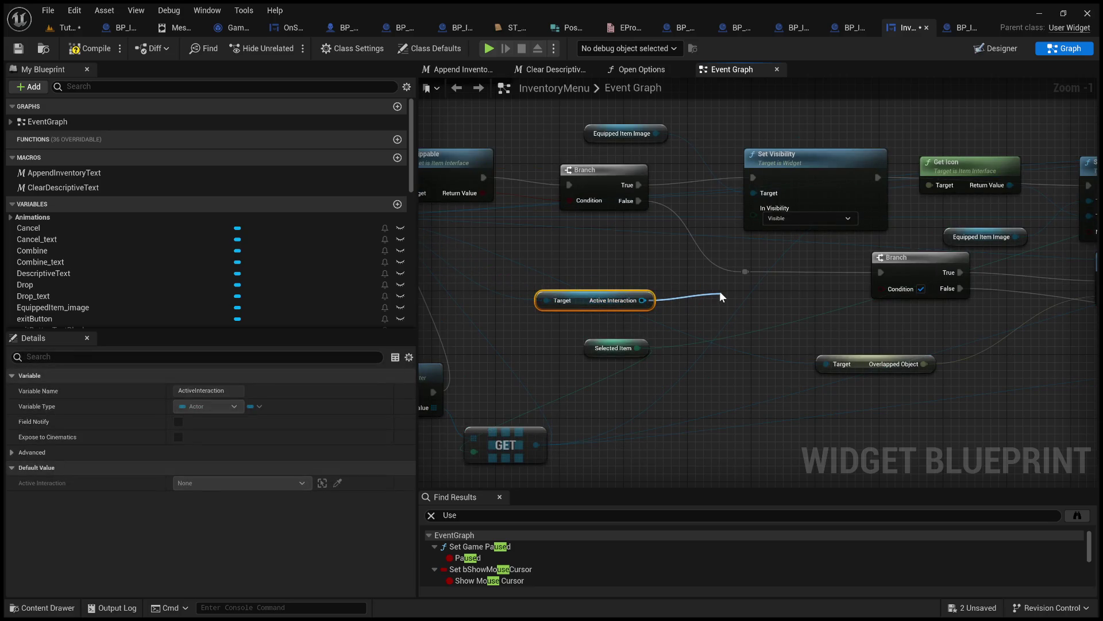
click(780, 389)
drag(810, 312, 884, 288)
drag(783, 297, 771, 288)
mouse_move(875, 343)
mouse_down()
mouse_move(466, 320)
mouse_move(892, 297)
mouse_up()
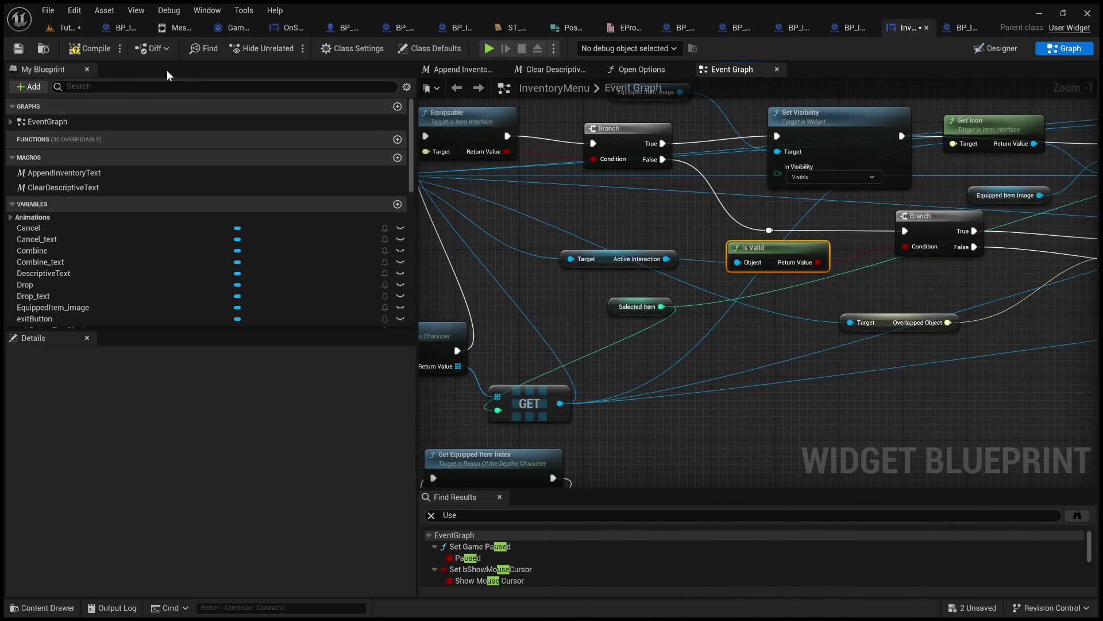
click(63, 28)
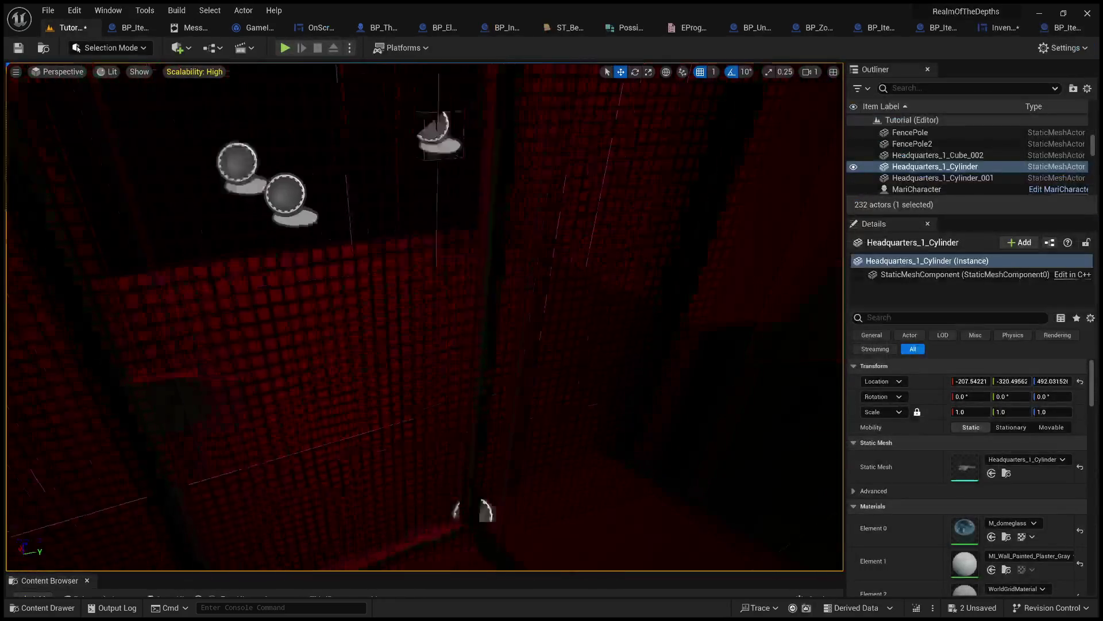